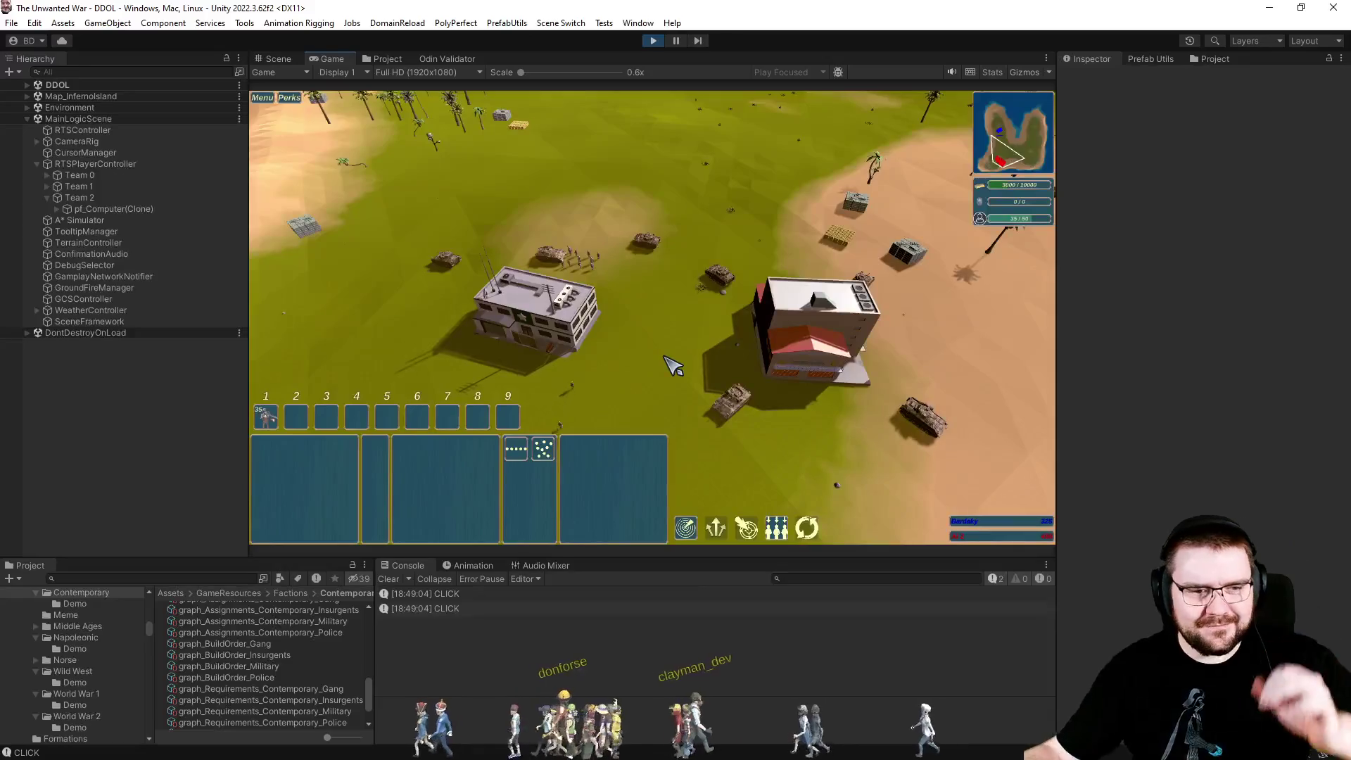
Pan over the grassland and beach with group 1 tanks selected, then clear the selection.
scroll(688, 362, "down", 5)
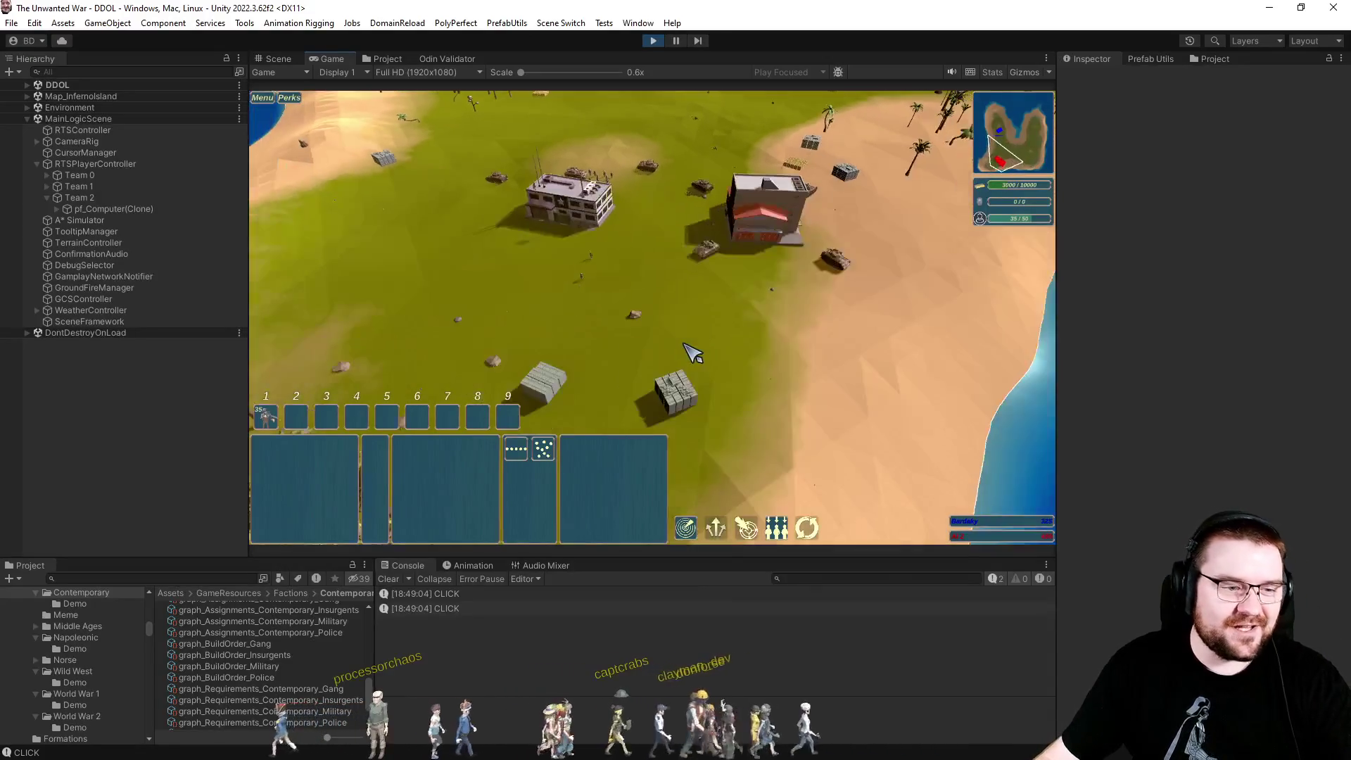
key("w")
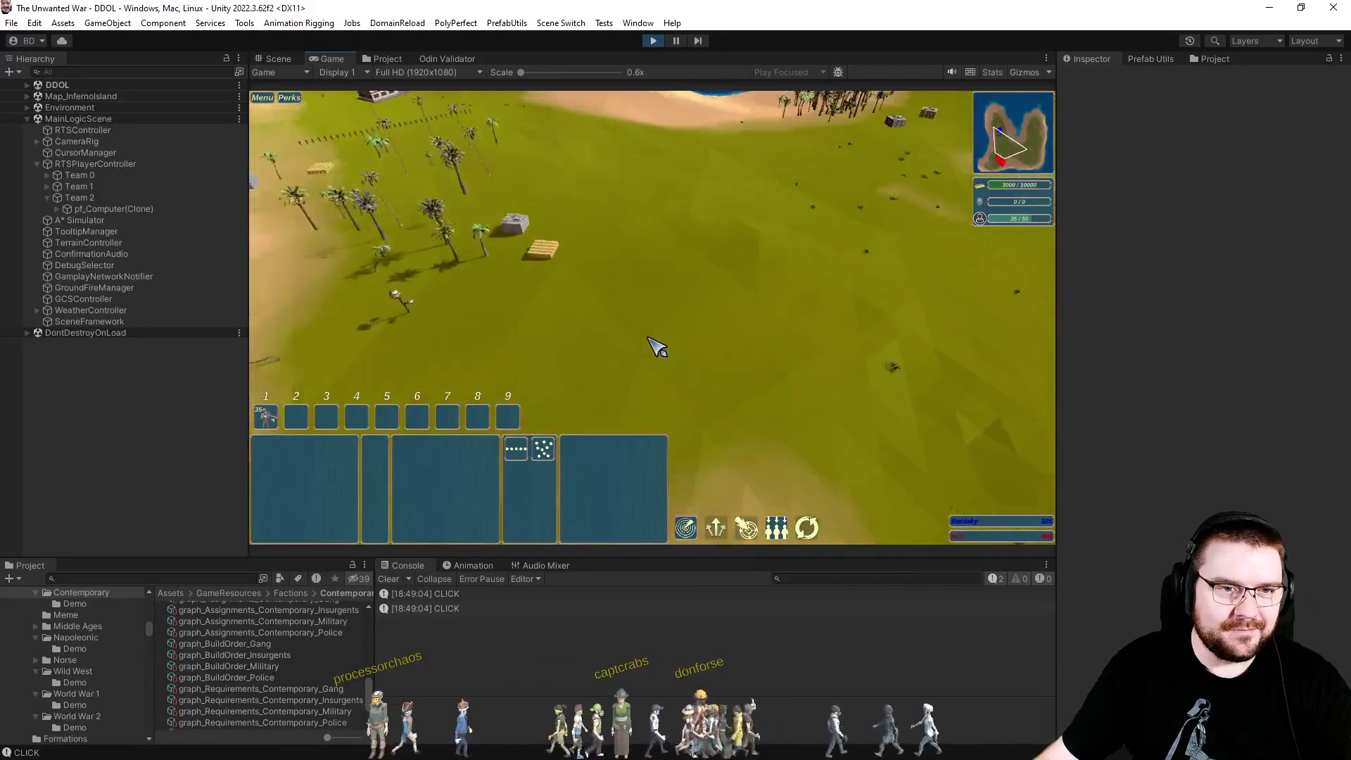
key("1")
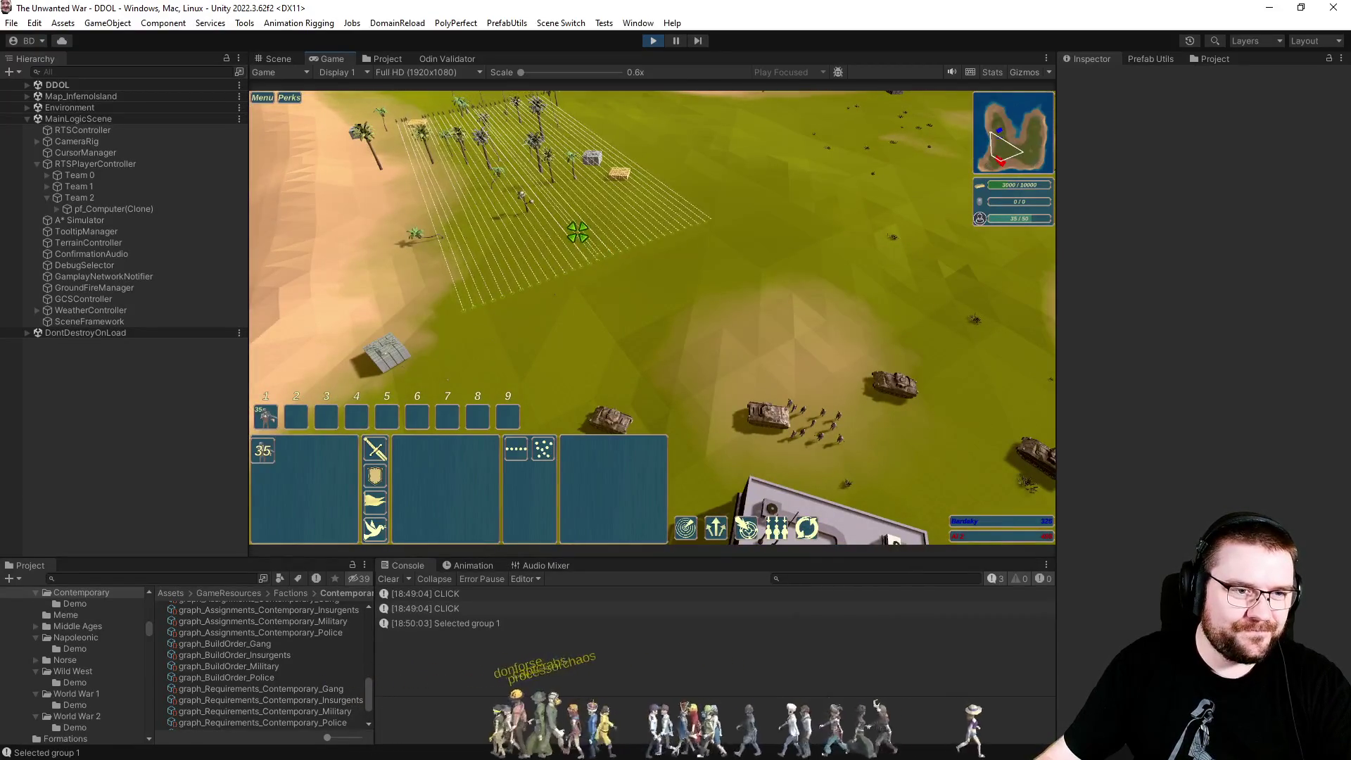
key("a")
left_click(642, 296)
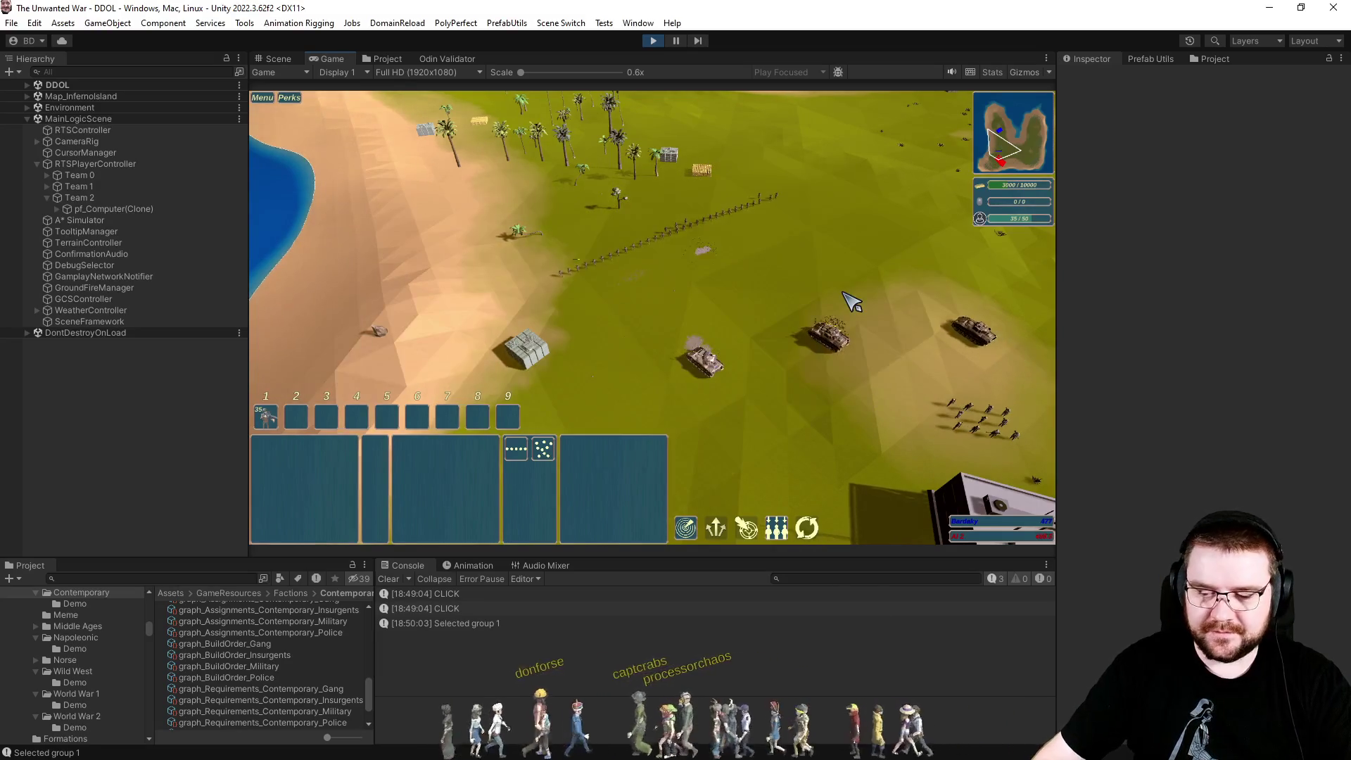
Raise the game speed to 2x, drop it back to 1x, and watch the console.
left_click(852, 301)
left_click(852, 301)
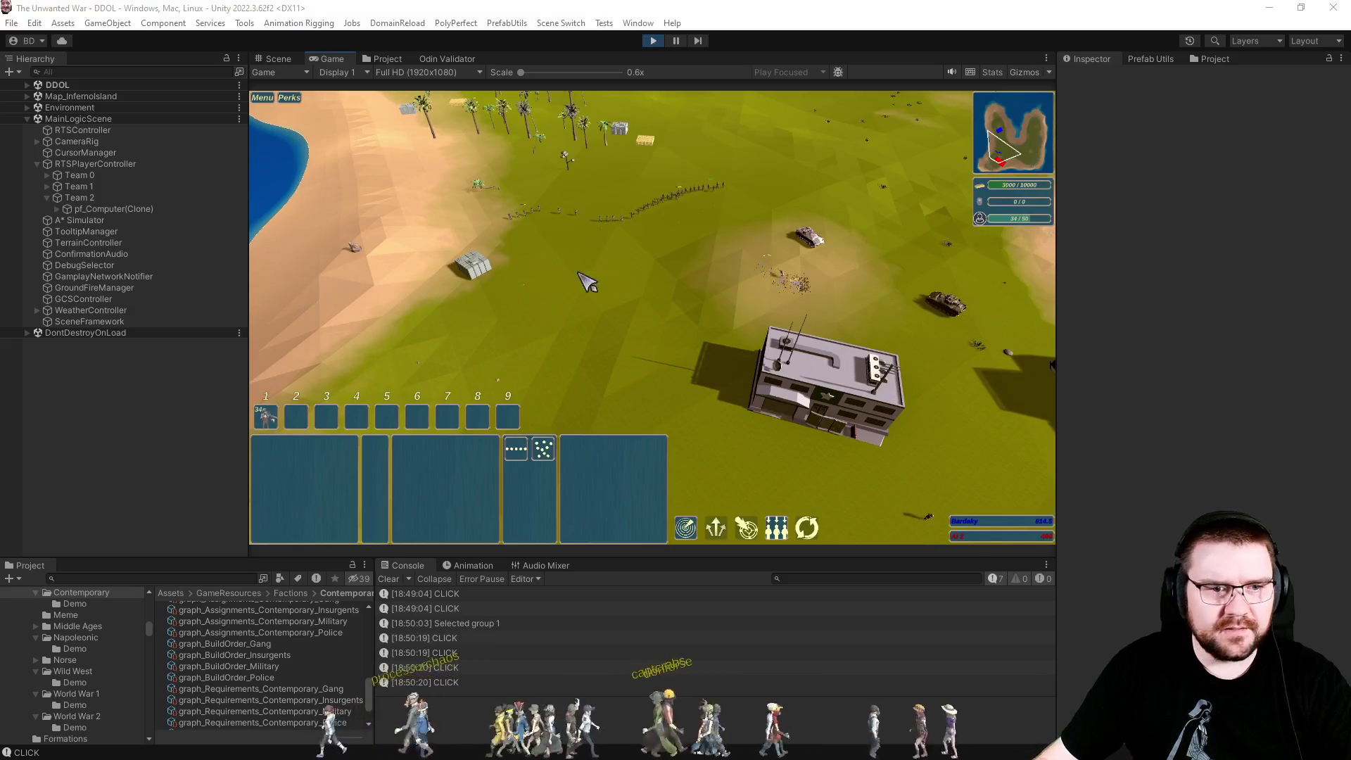
scroll(696, 294, "up", 3)
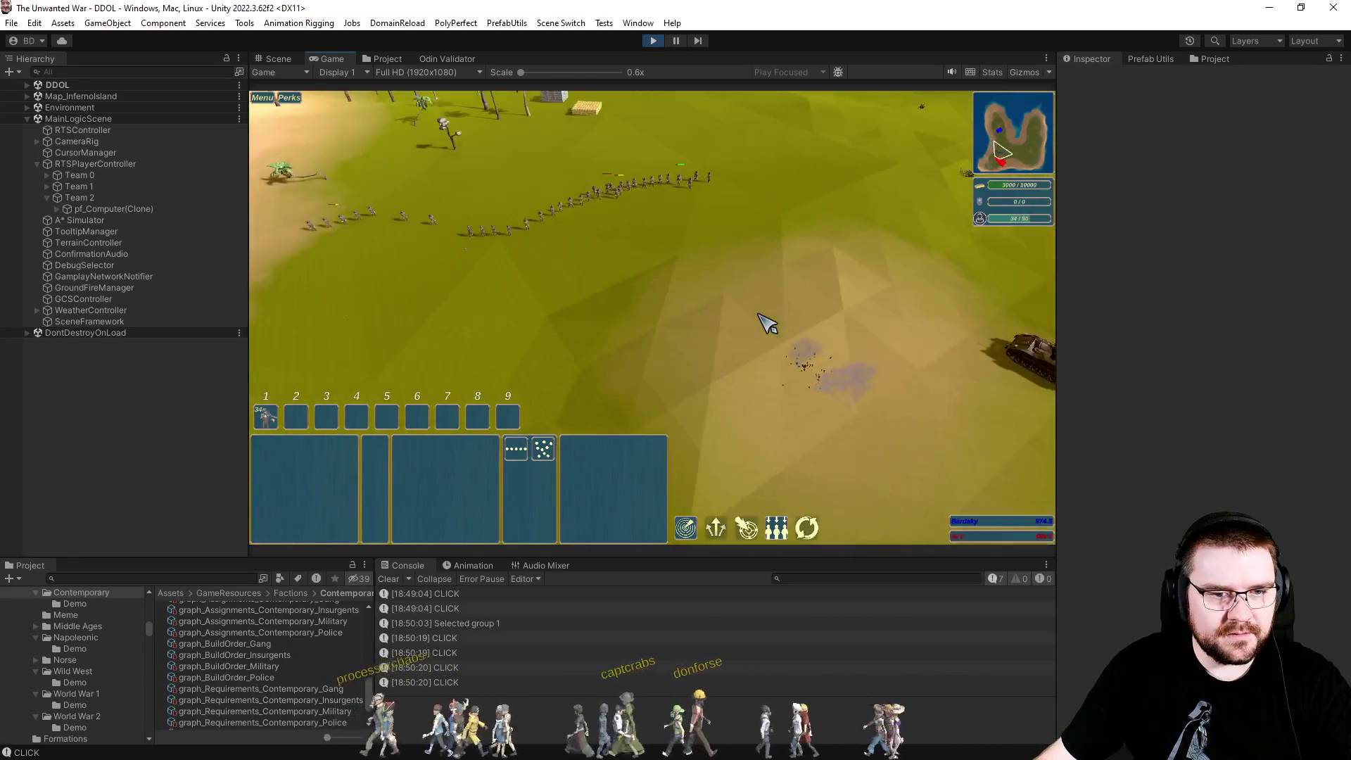
scroll(767, 322, "down", 5)
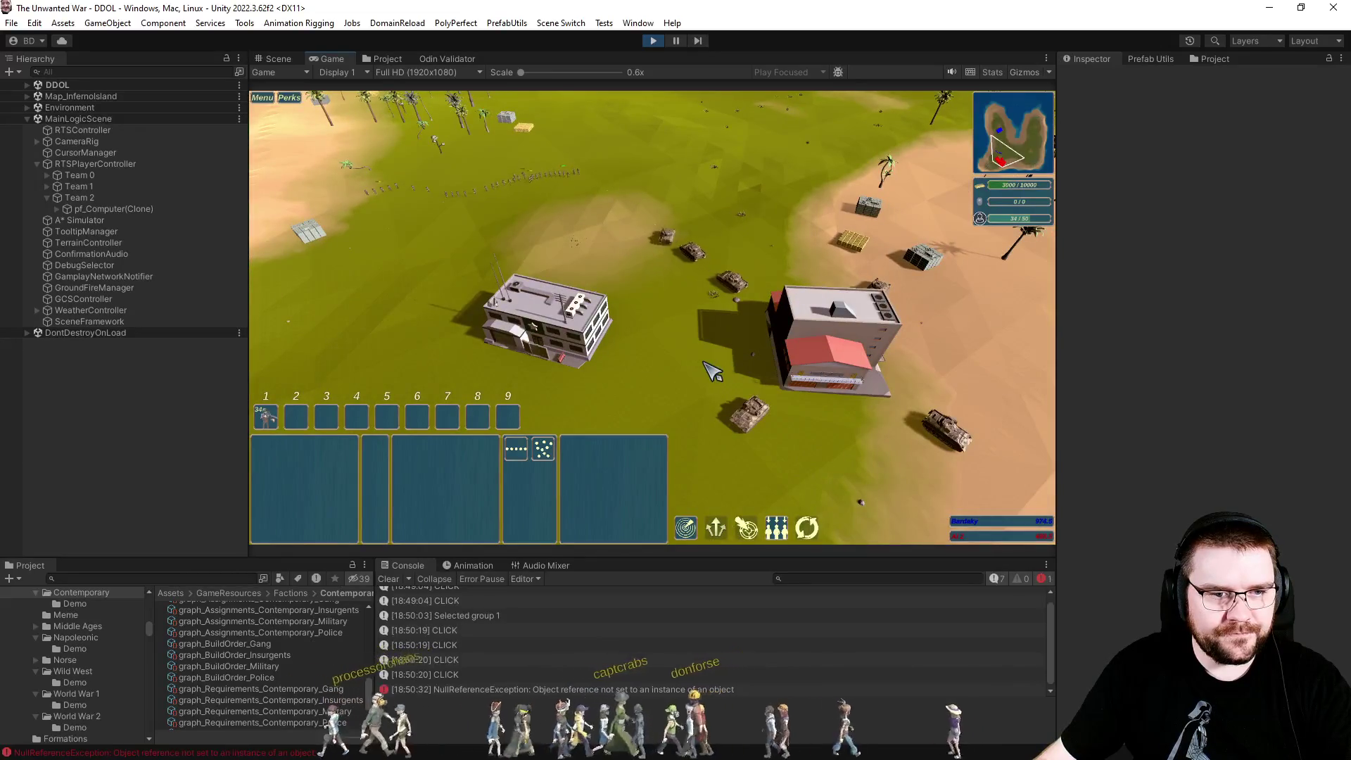
Scroll through the console log to locate the NullReferenceException.
scroll(704, 371, "up", 5)
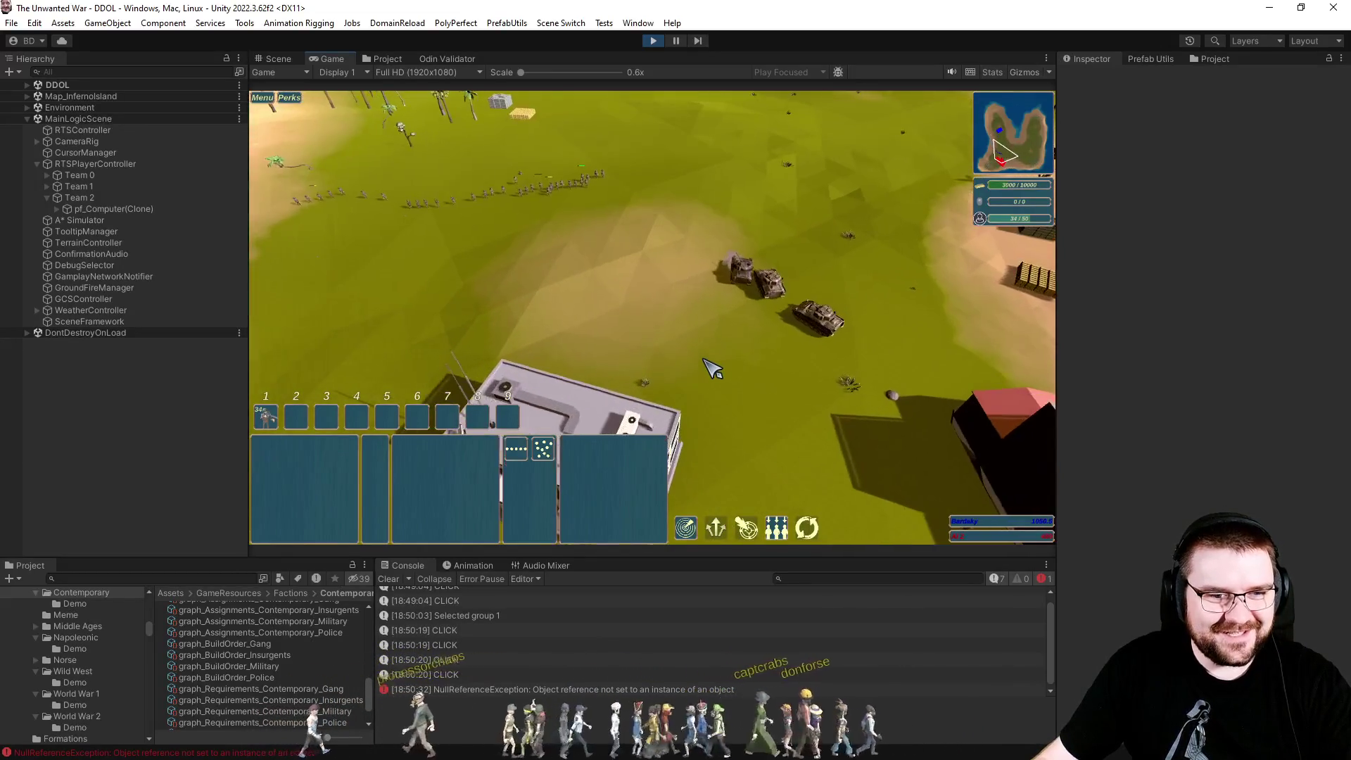
scroll(675, 352, "down", 3)
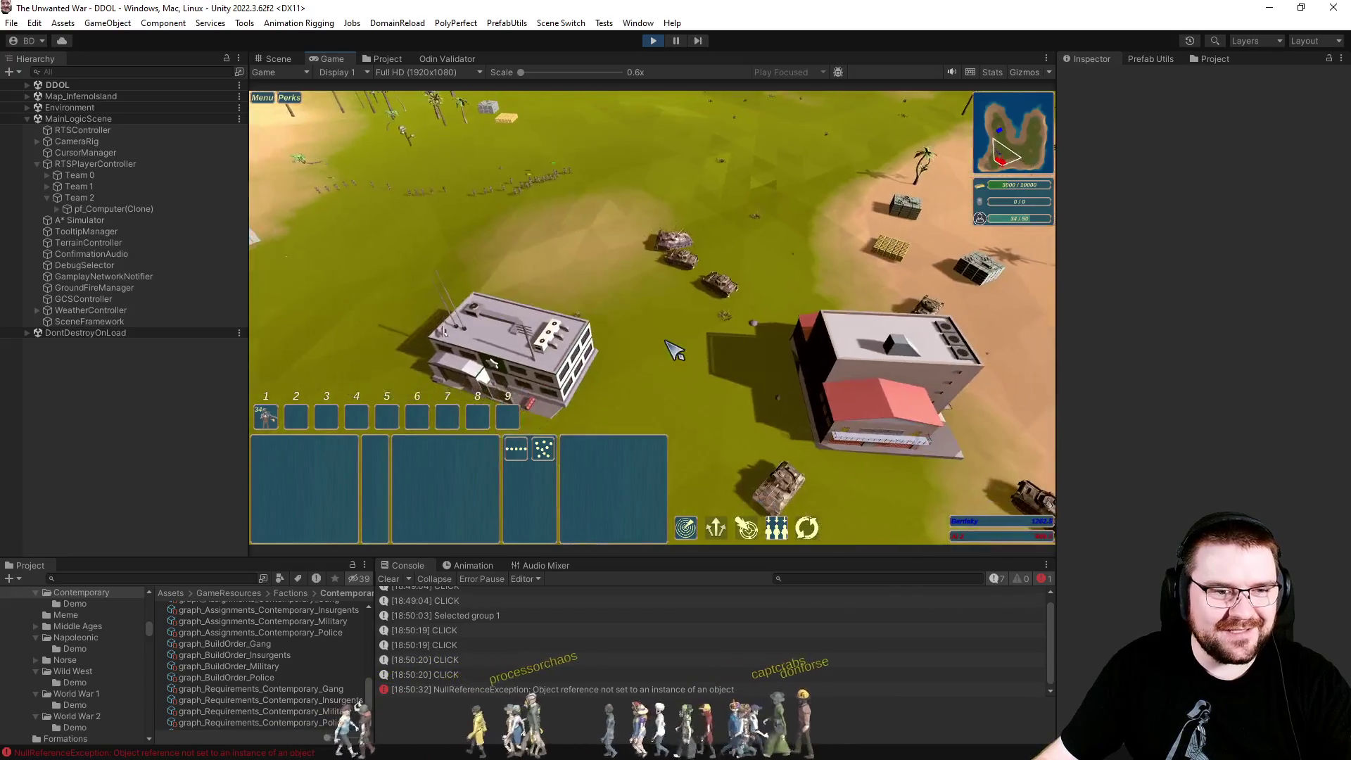
scroll(674, 350, "down", 3)
scroll(675, 338, "up", 4)
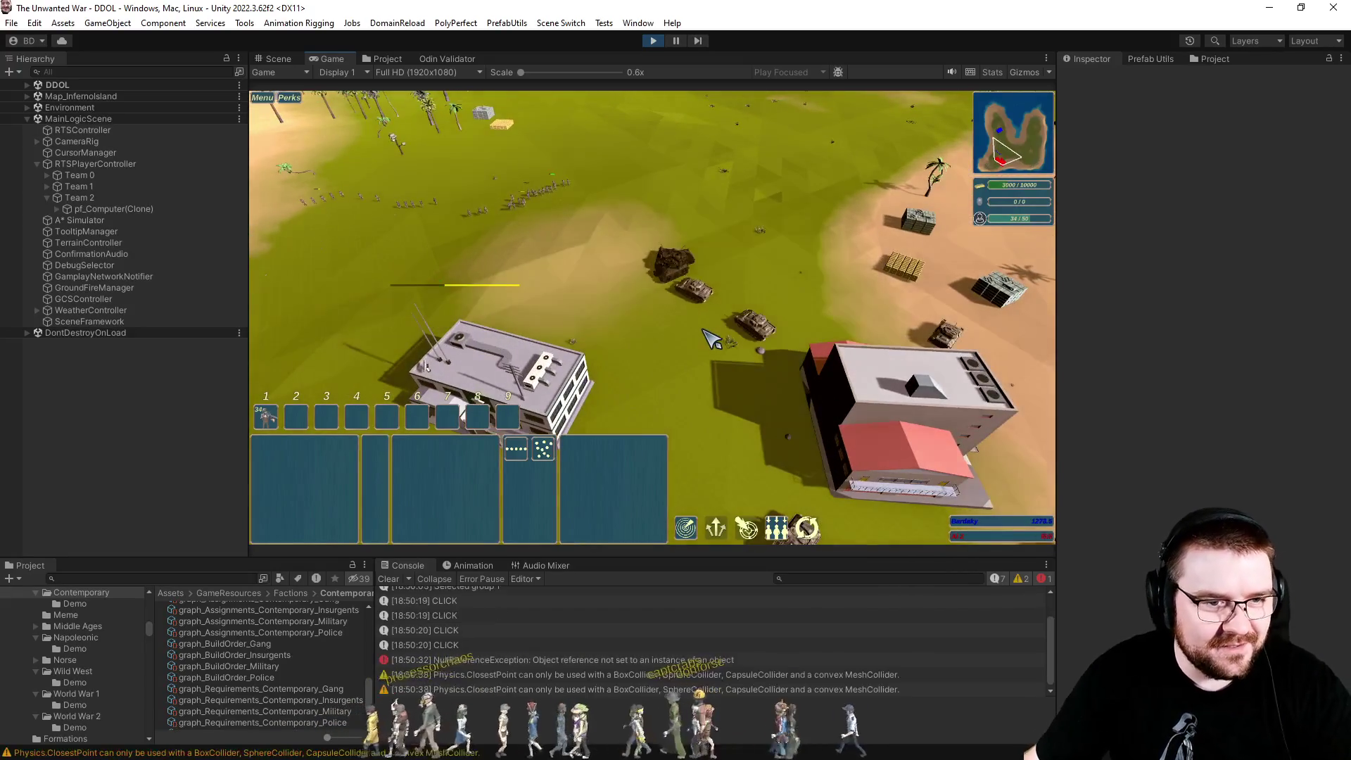
scroll(674, 311, "down", 2)
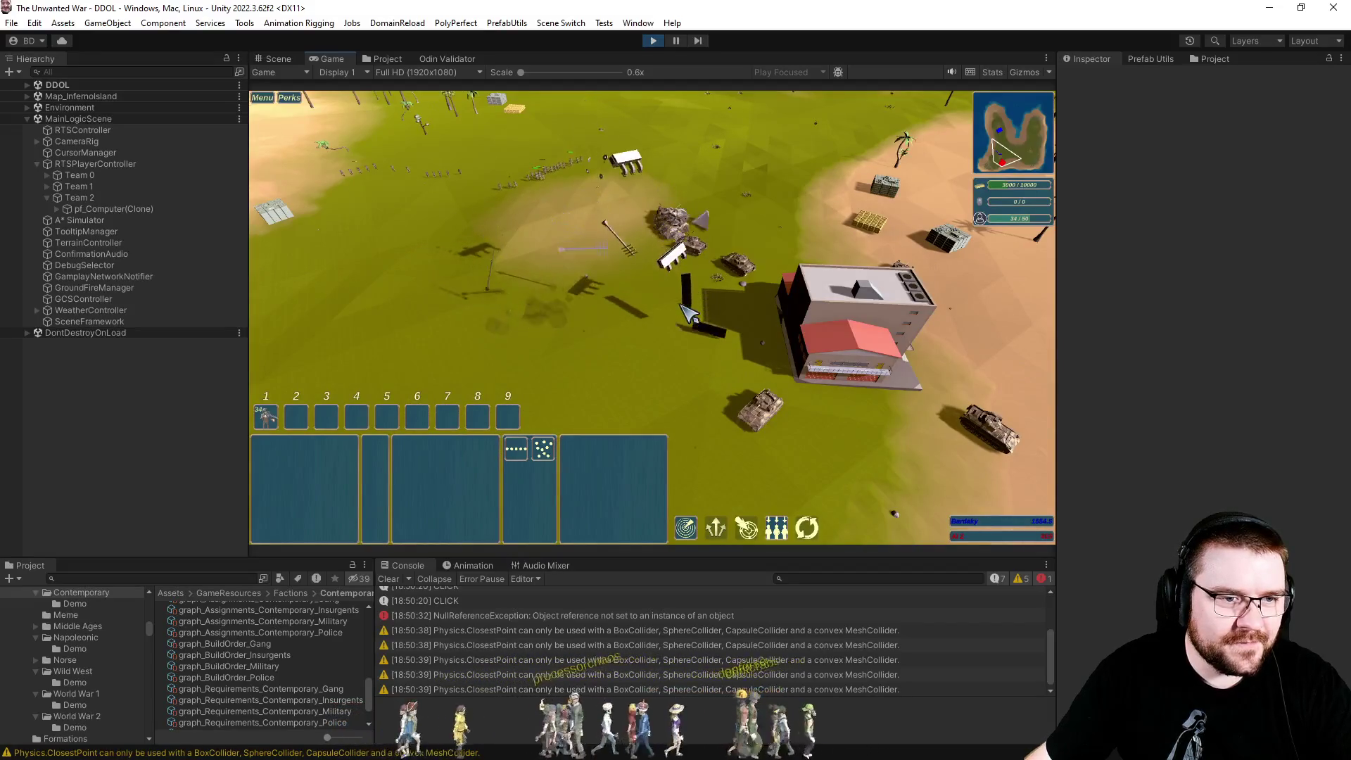
scroll(674, 288, "up", 3)
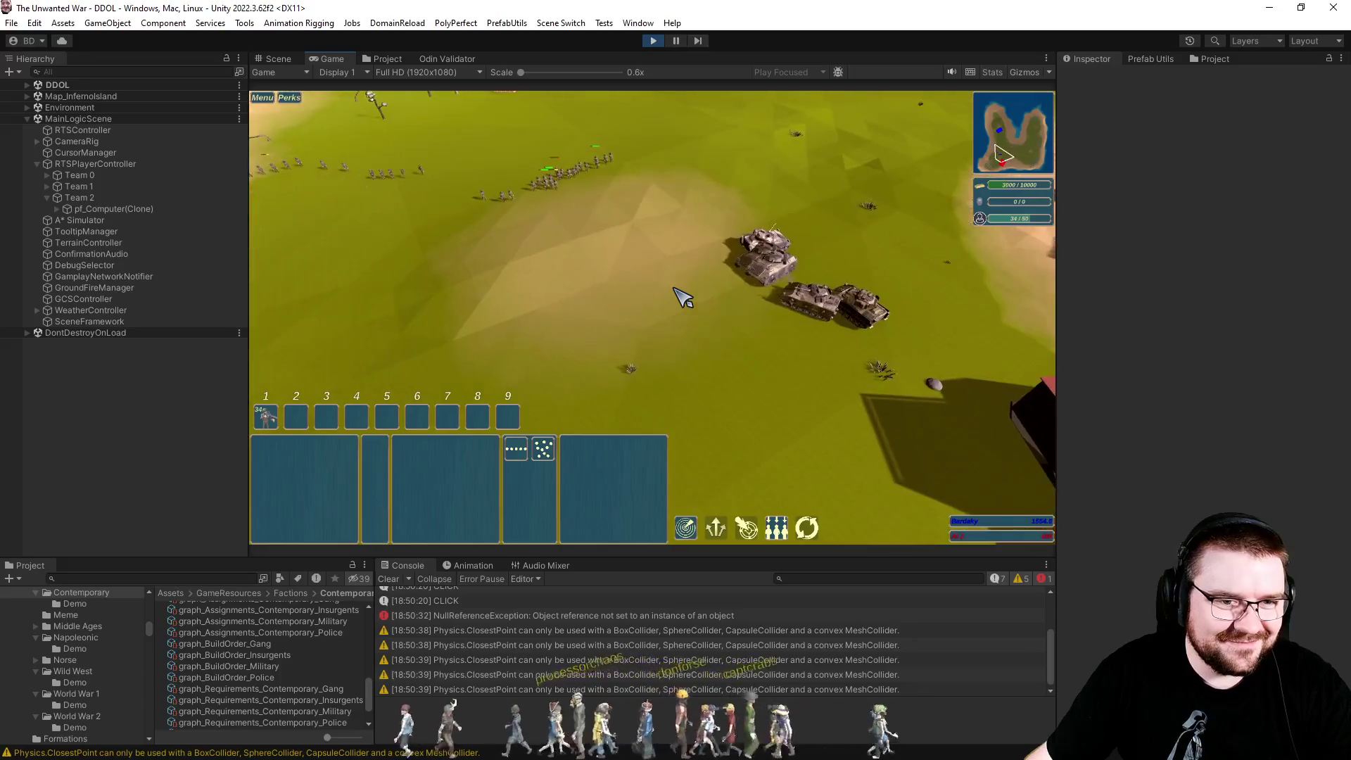
scroll(682, 297, "up", 2)
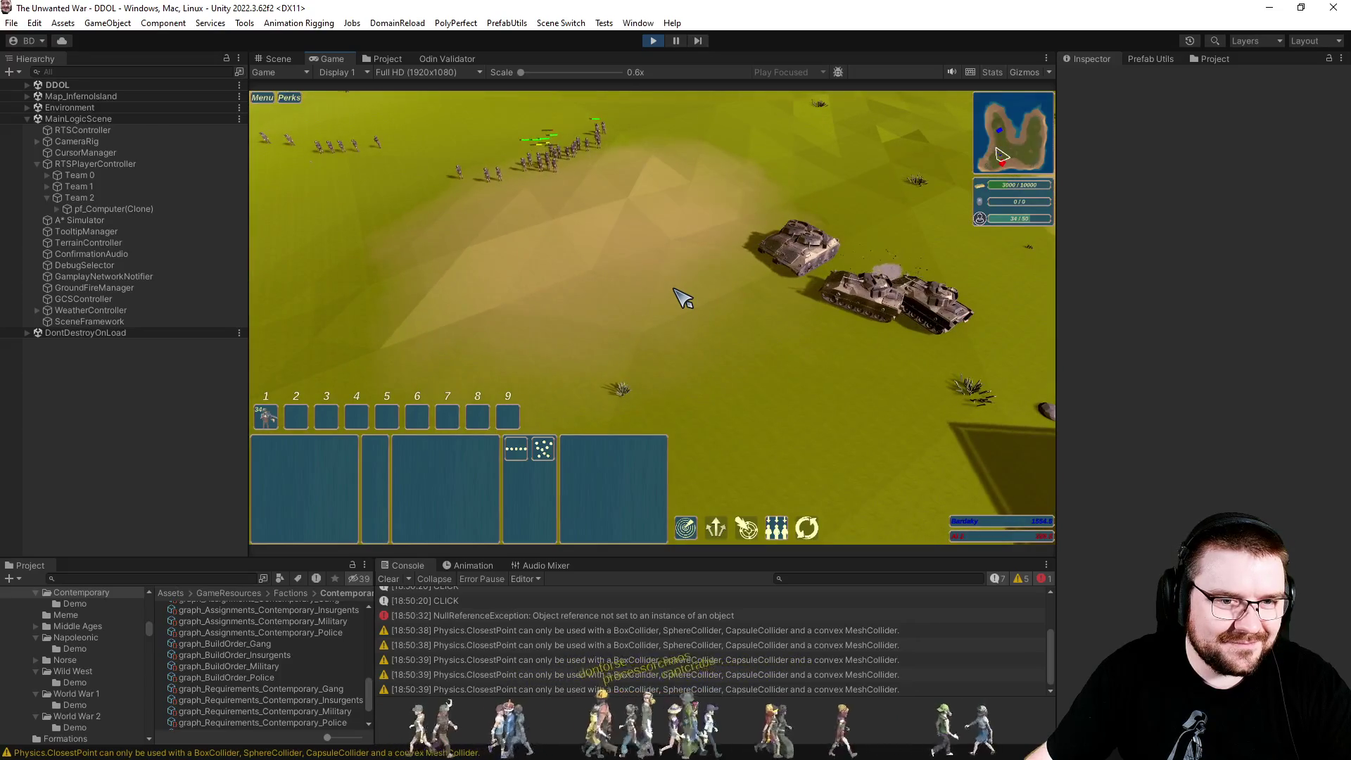
scroll(682, 298, "down", 5)
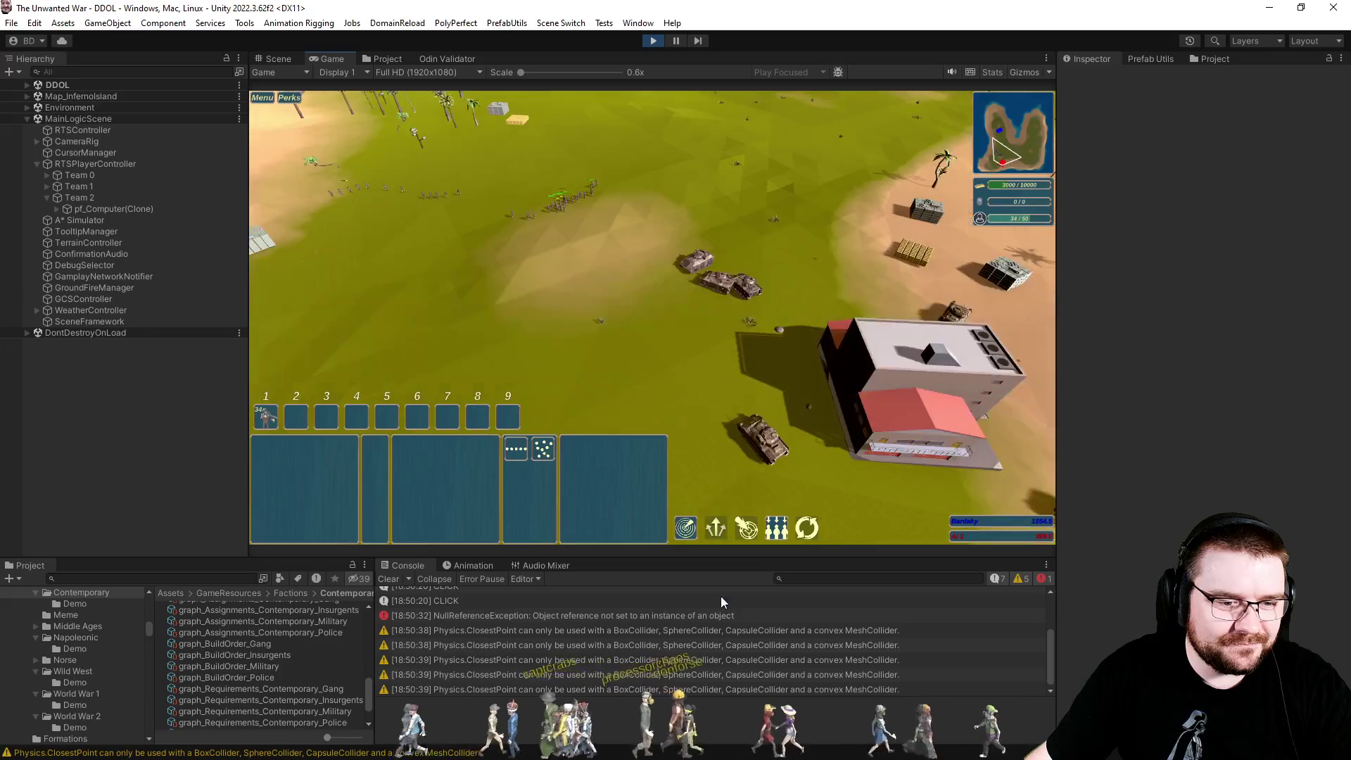
Show its stack trace and put a breakpoint on line 163 of DakyTask_SpawnerGaggle.cs.
left_click(703, 616)
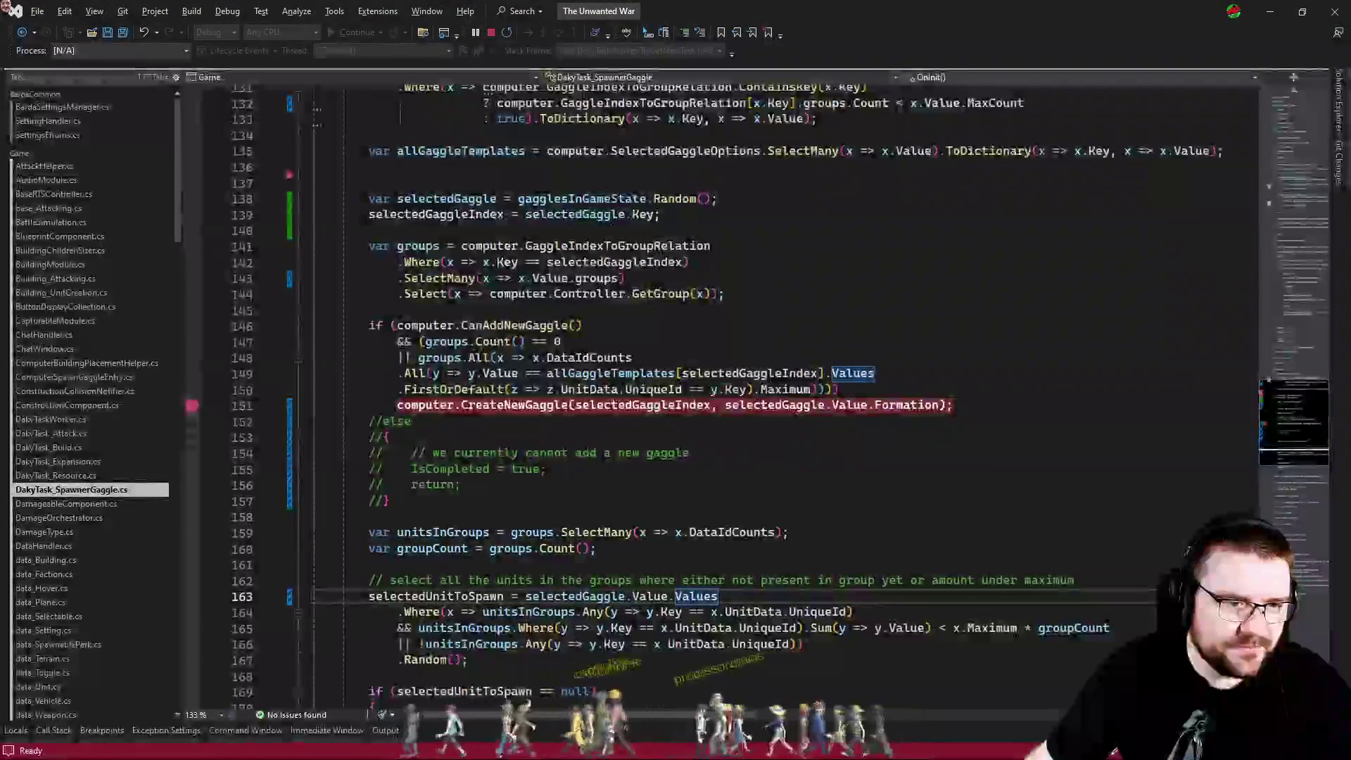
left_click(192, 597)
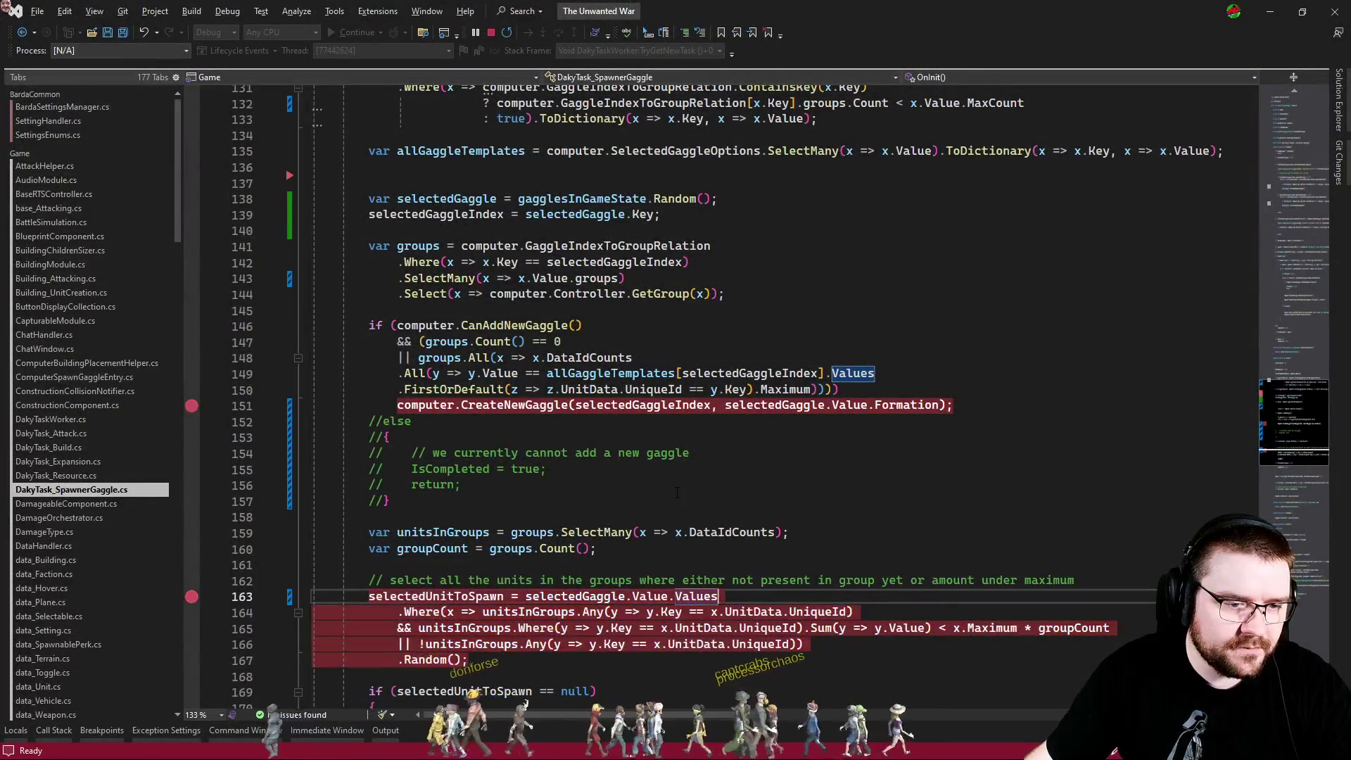
key("alt+Tab")
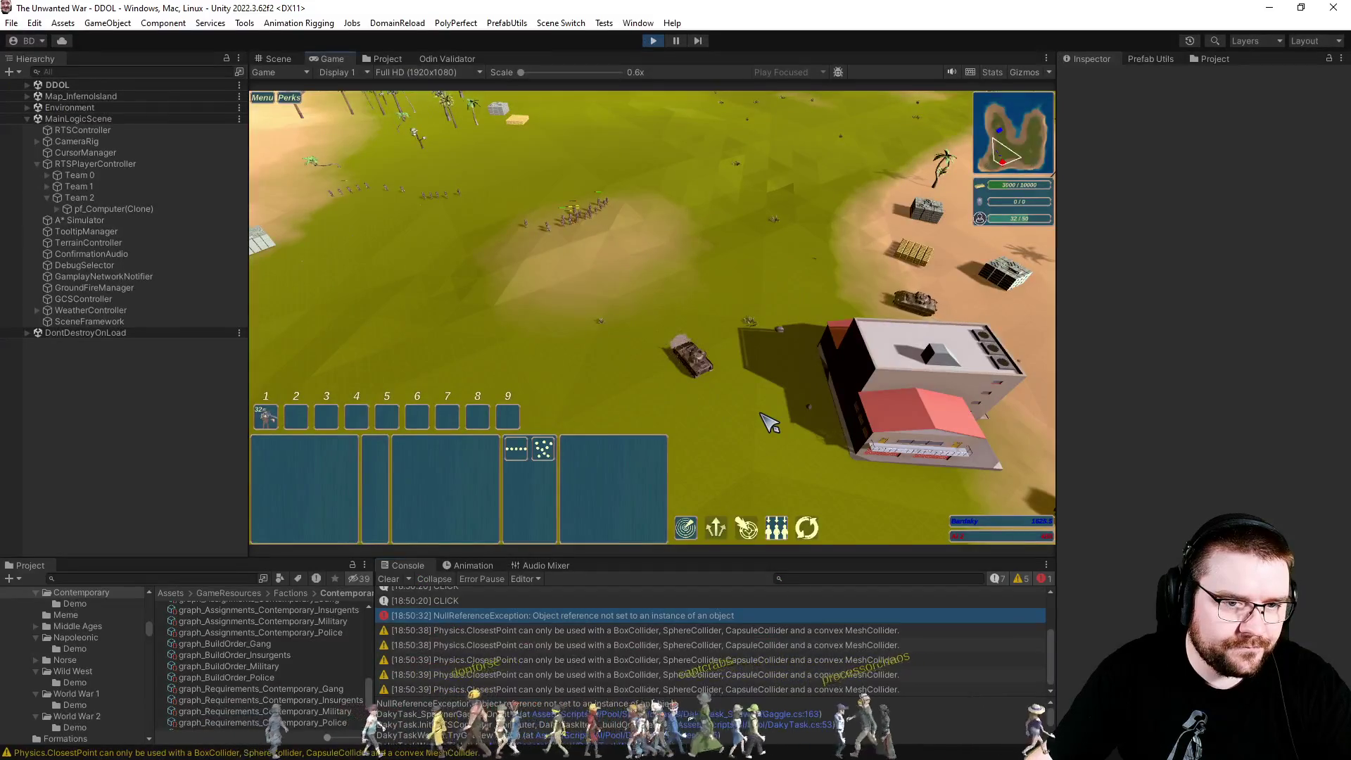
Pan across the battlefield and box-select the infantry line.
key("s")
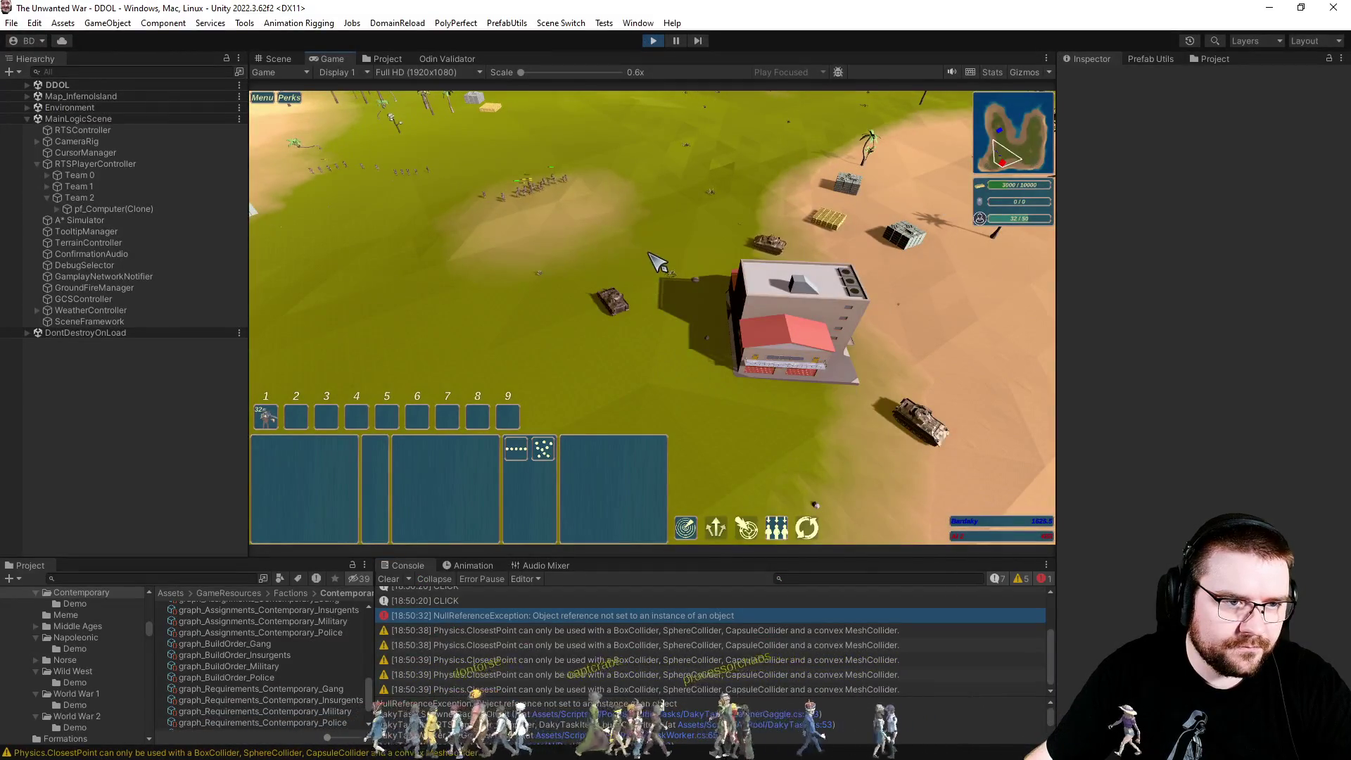
key("w")
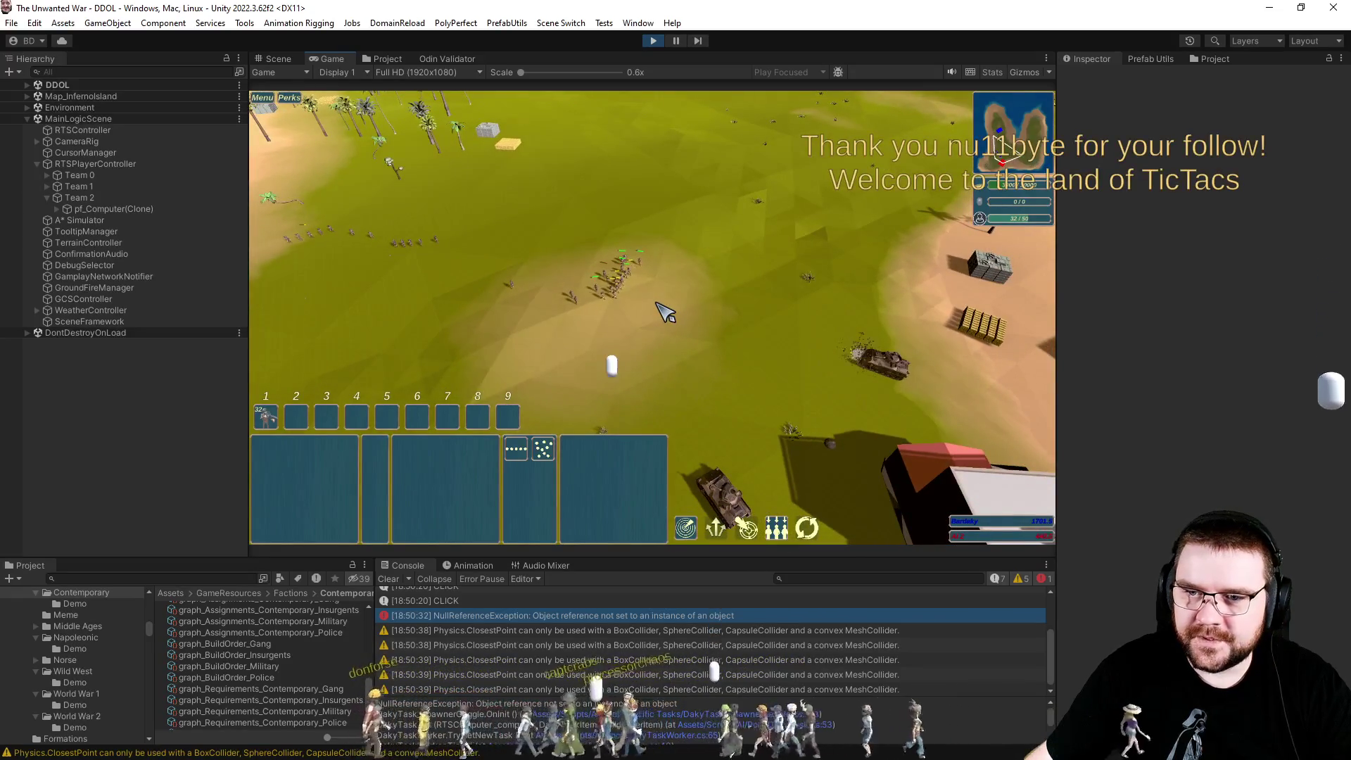
left_click(537, 253)
mouse_move(654, 319)
left_mouse_down()
mouse_move(545, 204)
mouse_move(541, 228)
left_mouse_up()
key("s")
key("d")
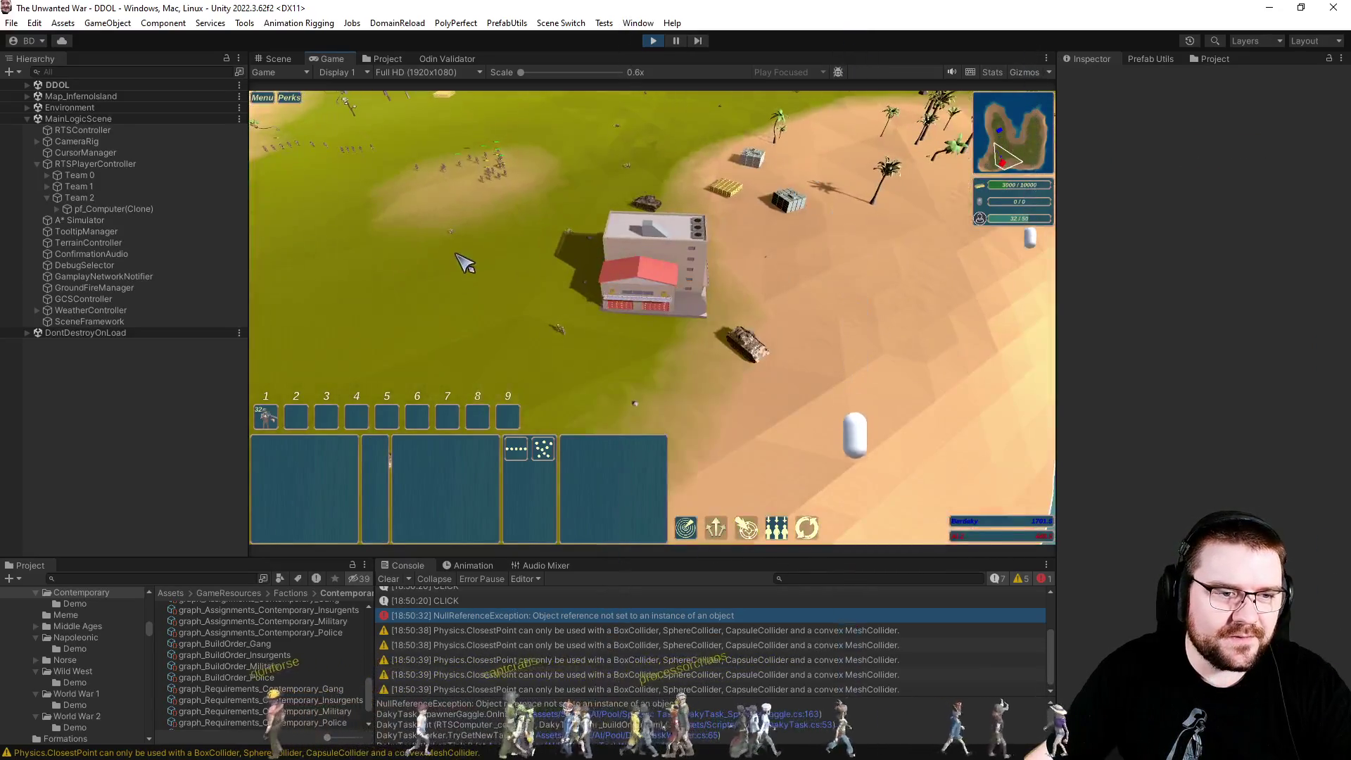
mouse_move(464, 264)
left_mouse_down()
mouse_move(908, 400)
mouse_move(844, 397)
left_mouse_up()
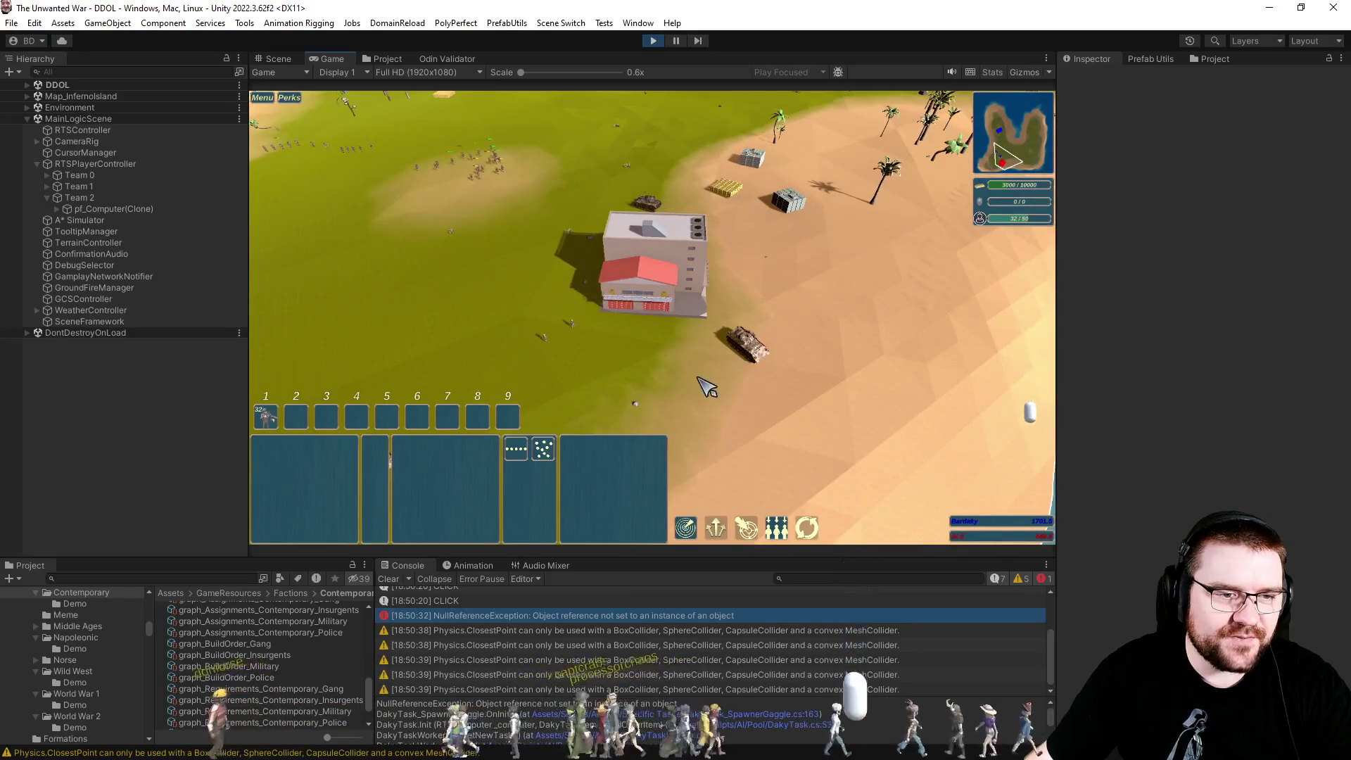
Pan over the computer's base and set the game speed to 3x.
key("s")
key("a")
key("w")
key("a")
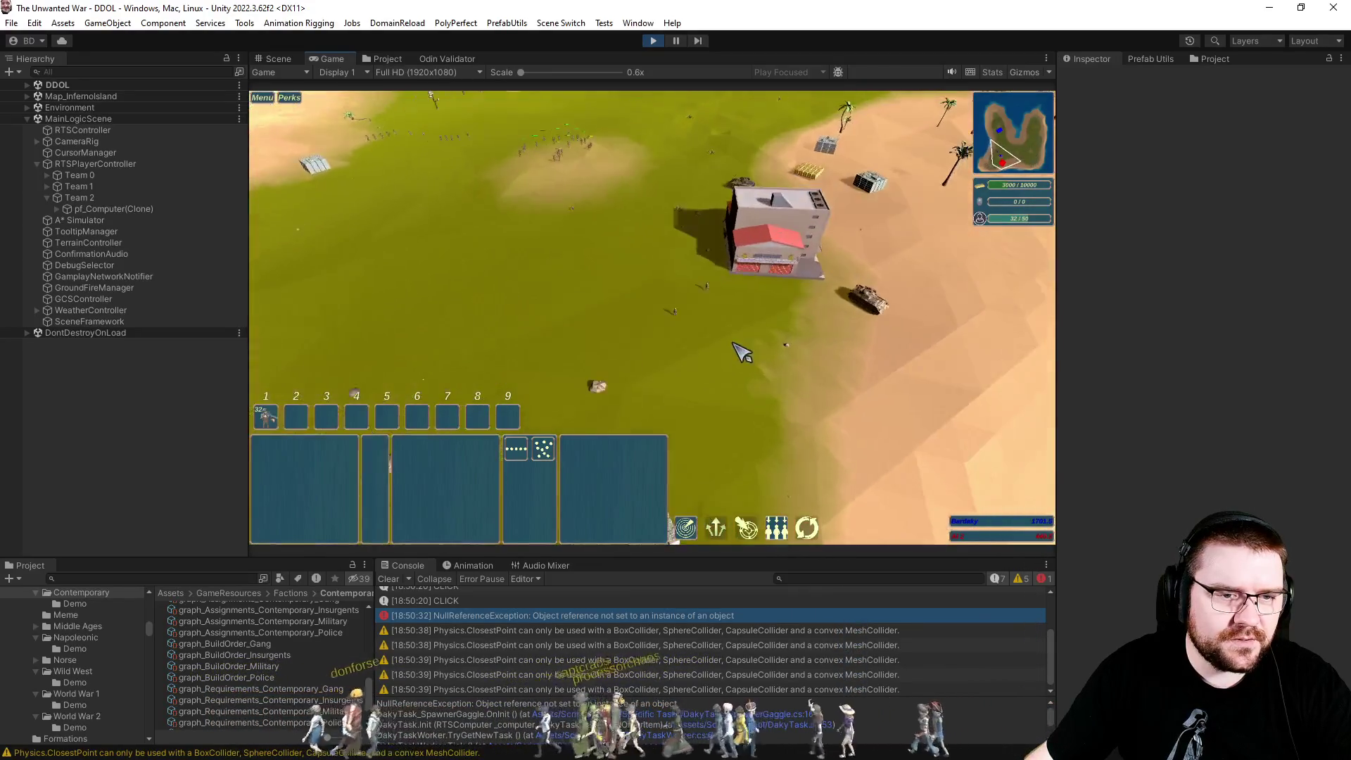
key("w")
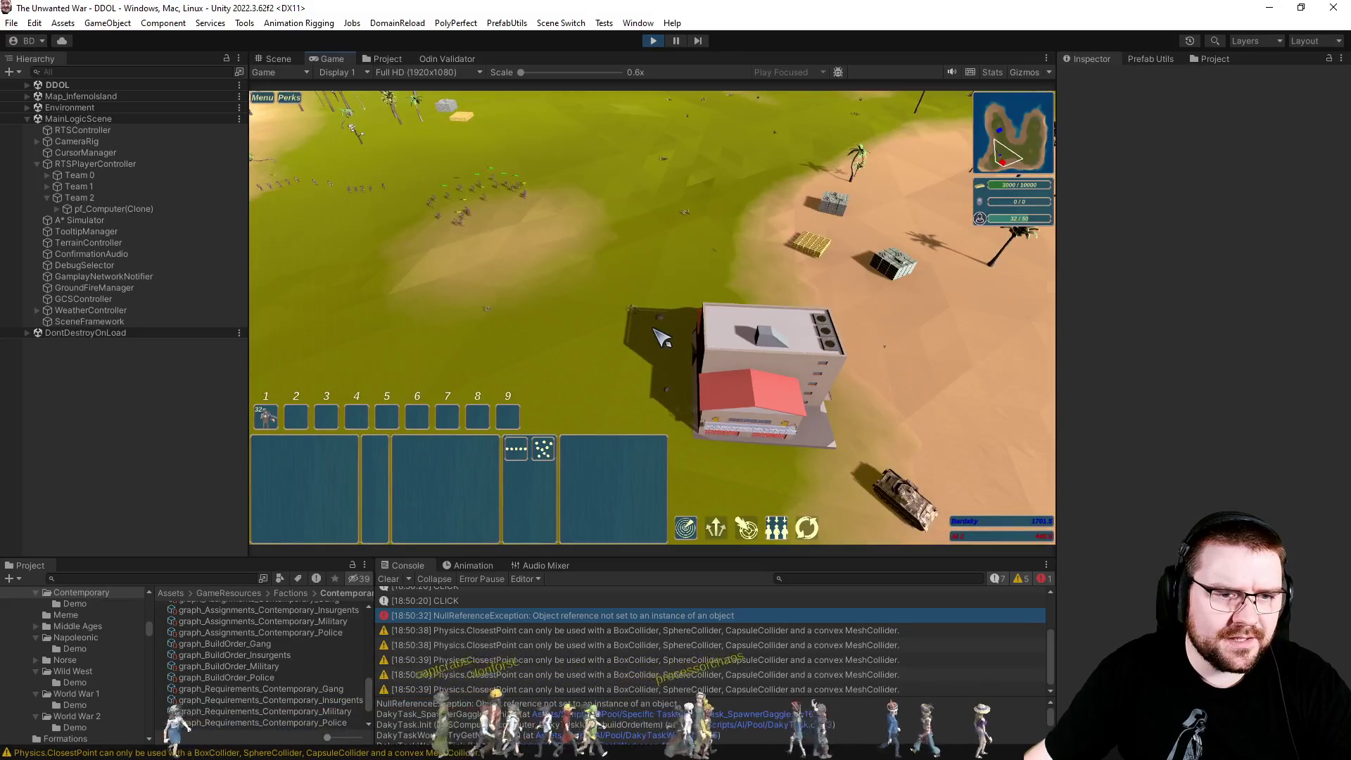
key("plus")
key("plus")
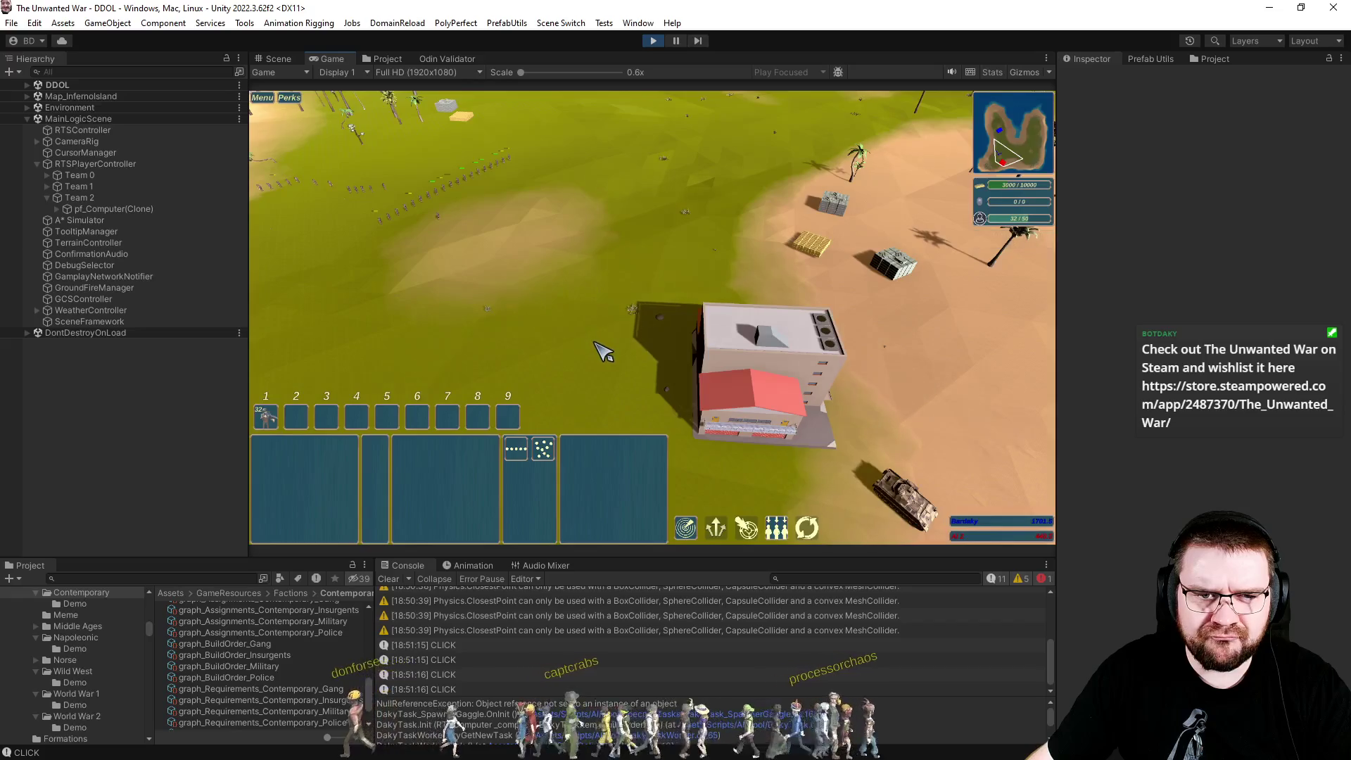
Pan south, adjust the zoom, and stop Play mode.
key("s")
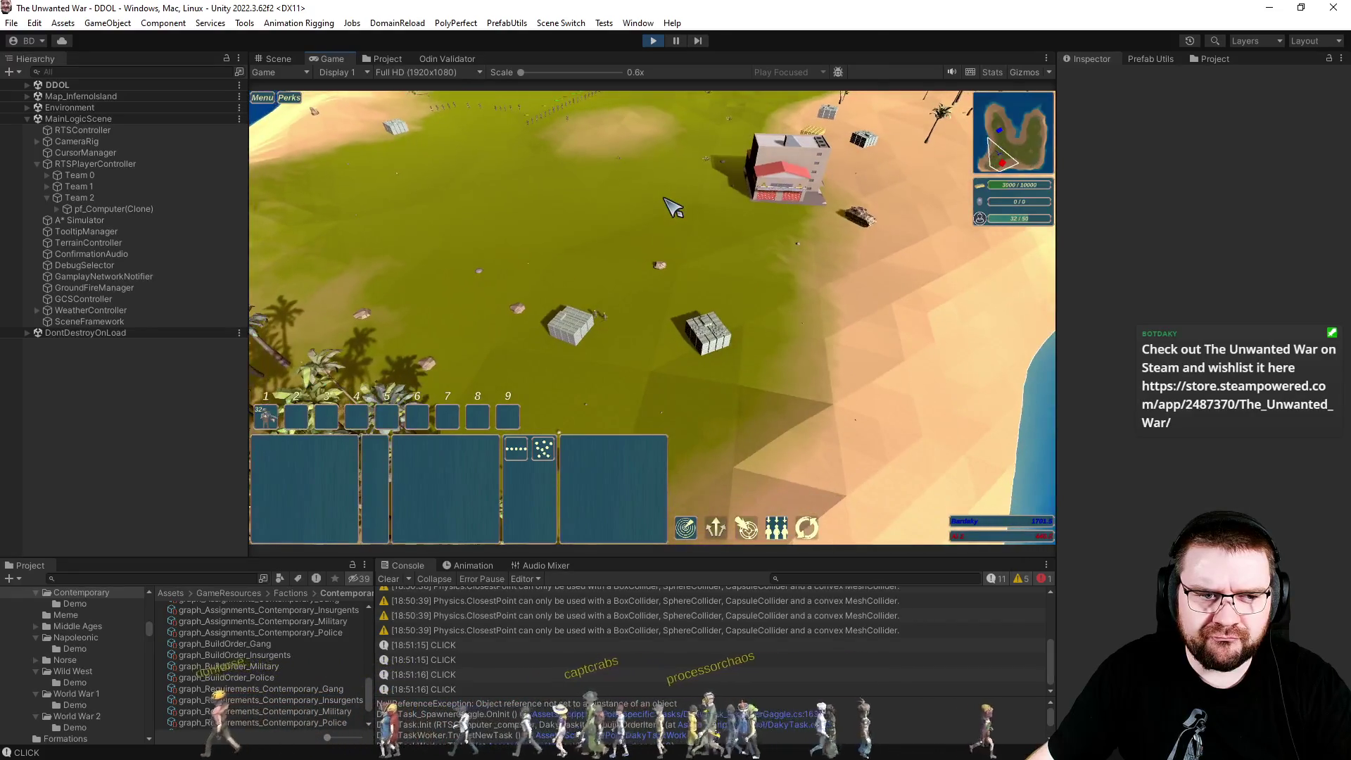
scroll(677, 352, "up", 2)
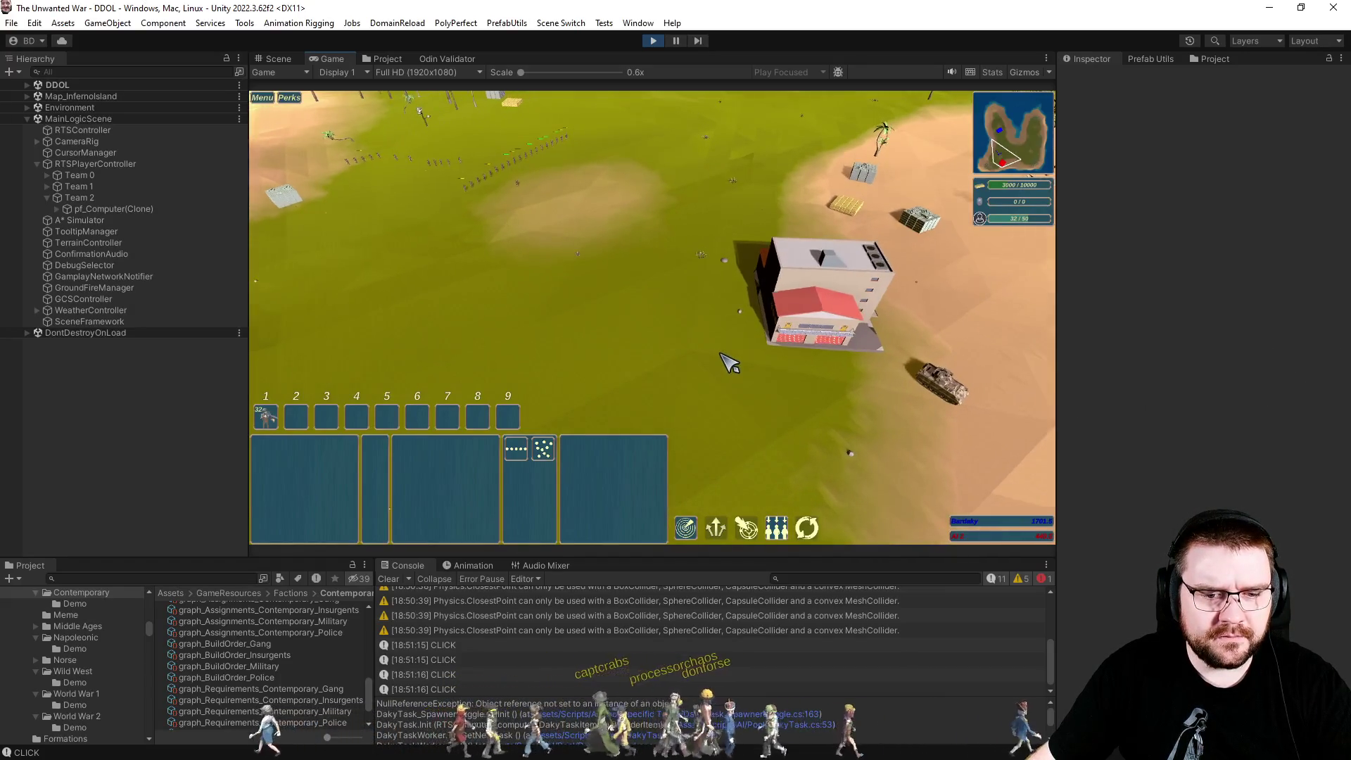
scroll(643, 639, "up", 5)
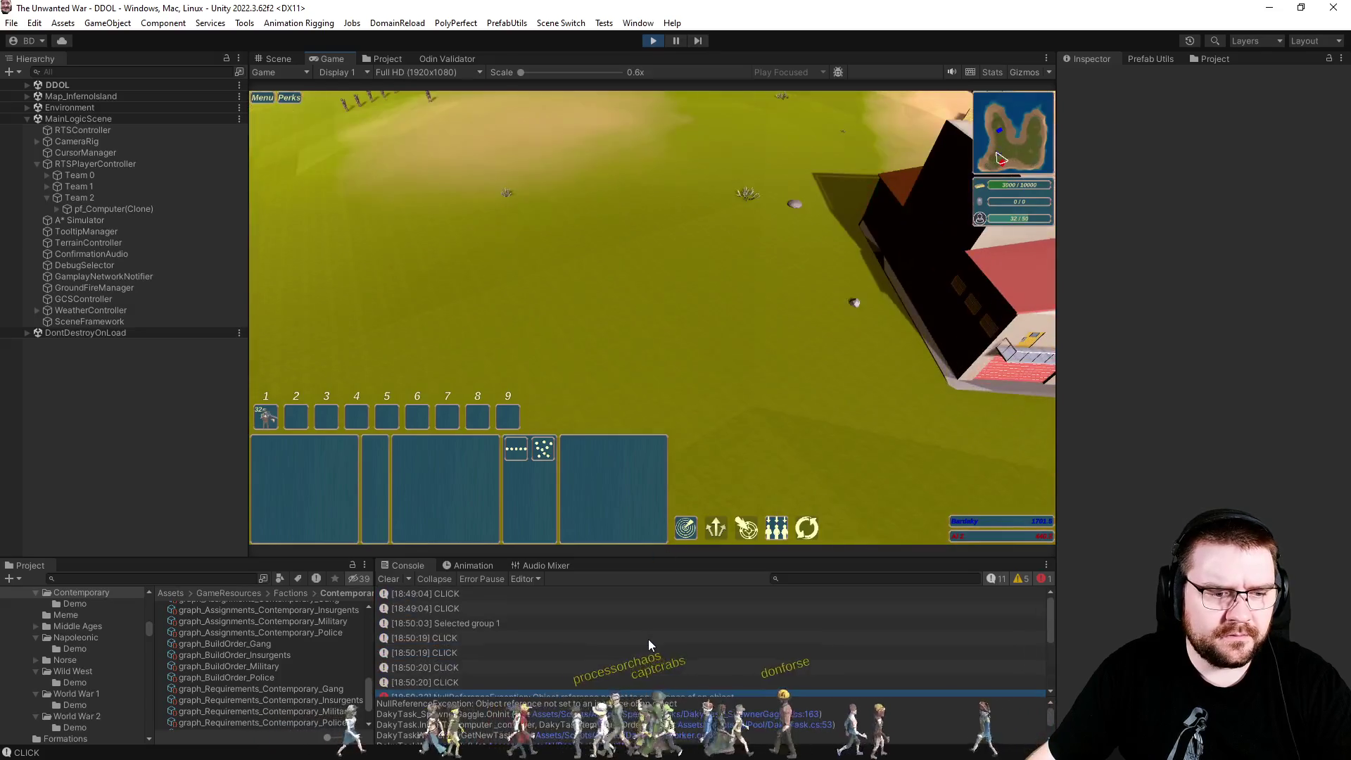
scroll(648, 639, "down", 5)
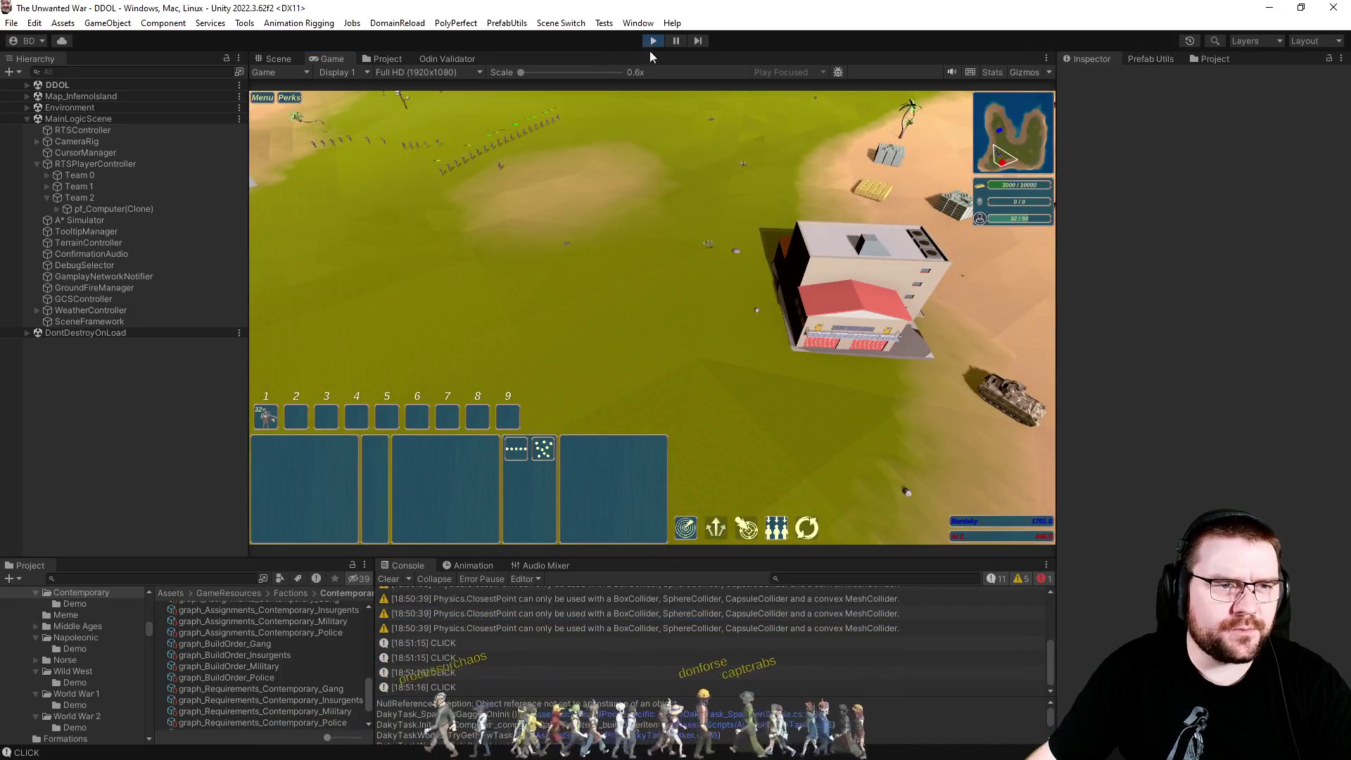
left_click(652, 41)
Delete all breakpoints from DakyTask_SpawnerGaggle.cs with Ctrl+Shift+F9.
key("alt+Tab")
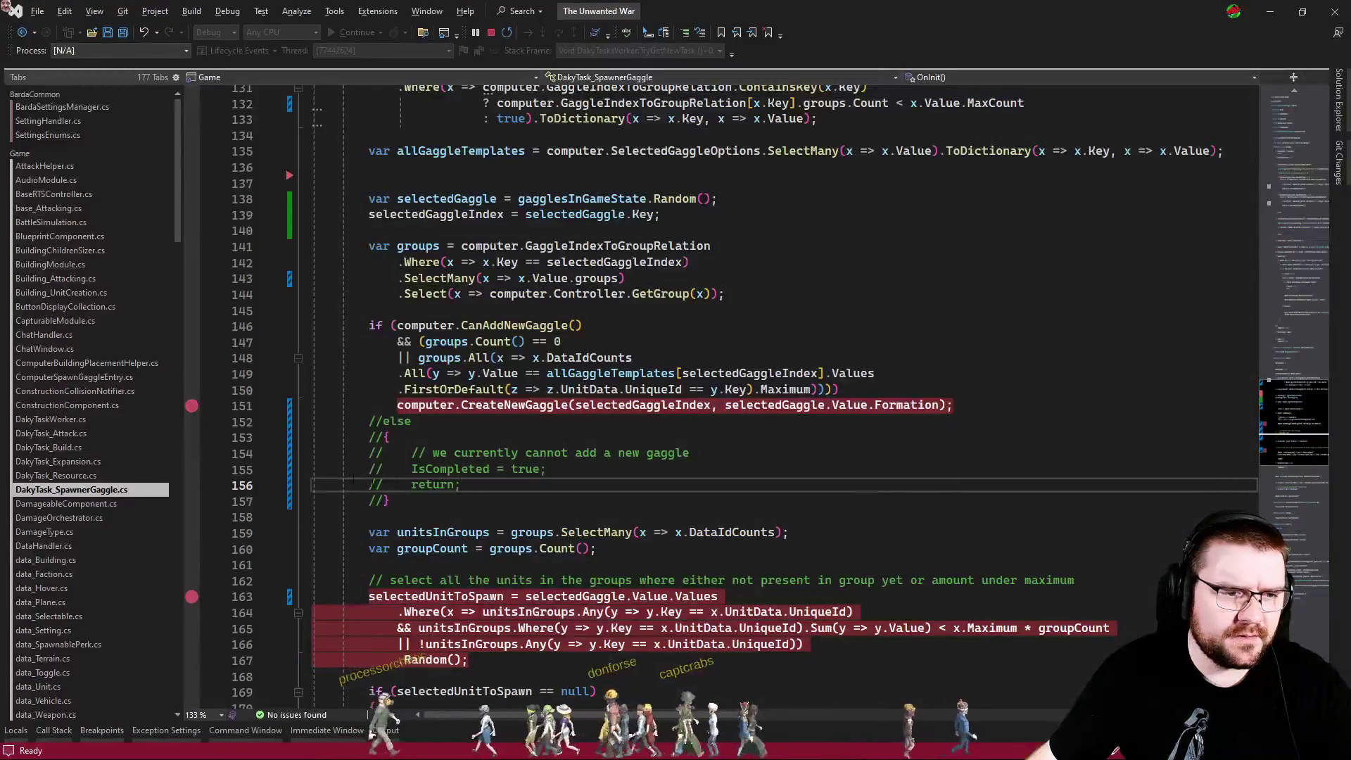
left_click(799, 503)
key("ctrl+shift+F9")
Highlight the references to selectedGaggle and gagglesInGameState on line 130.
mouse_move(850, 406)
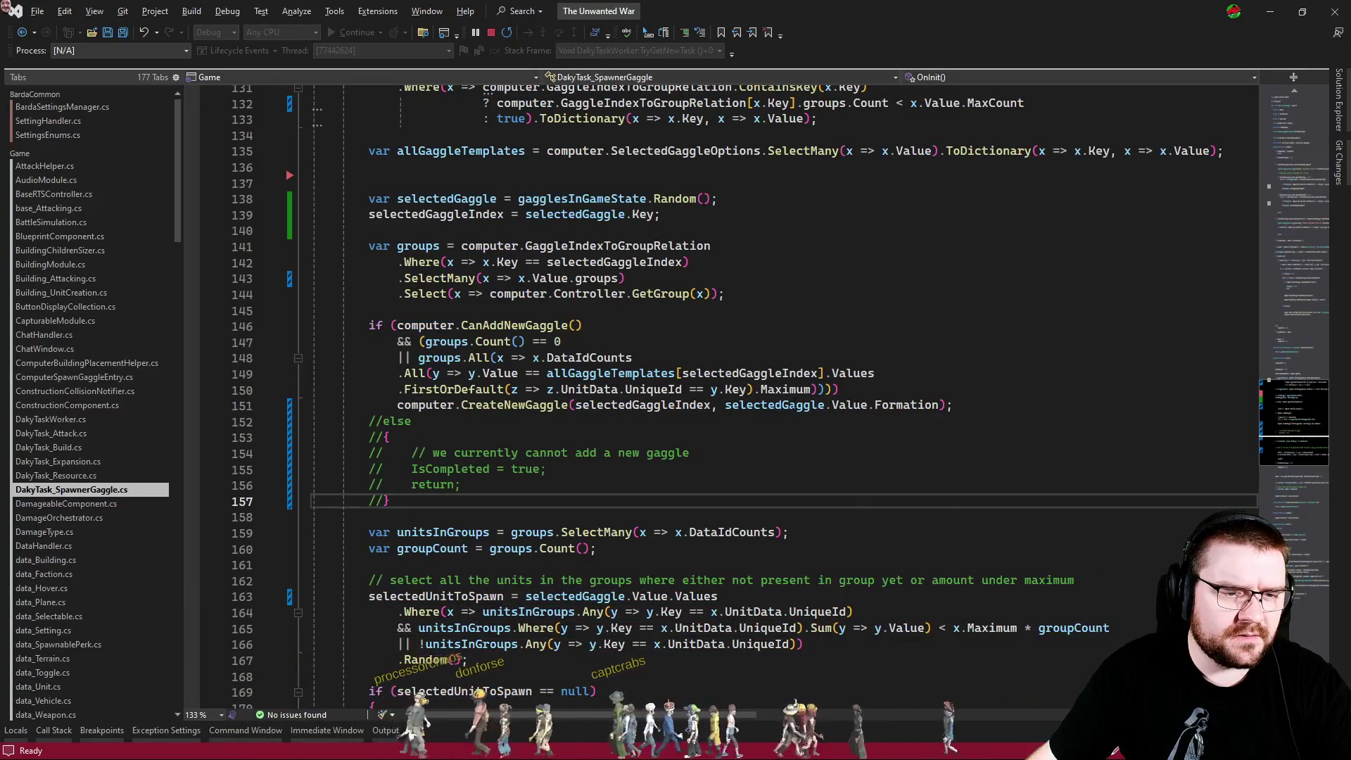
double_click(774, 405)
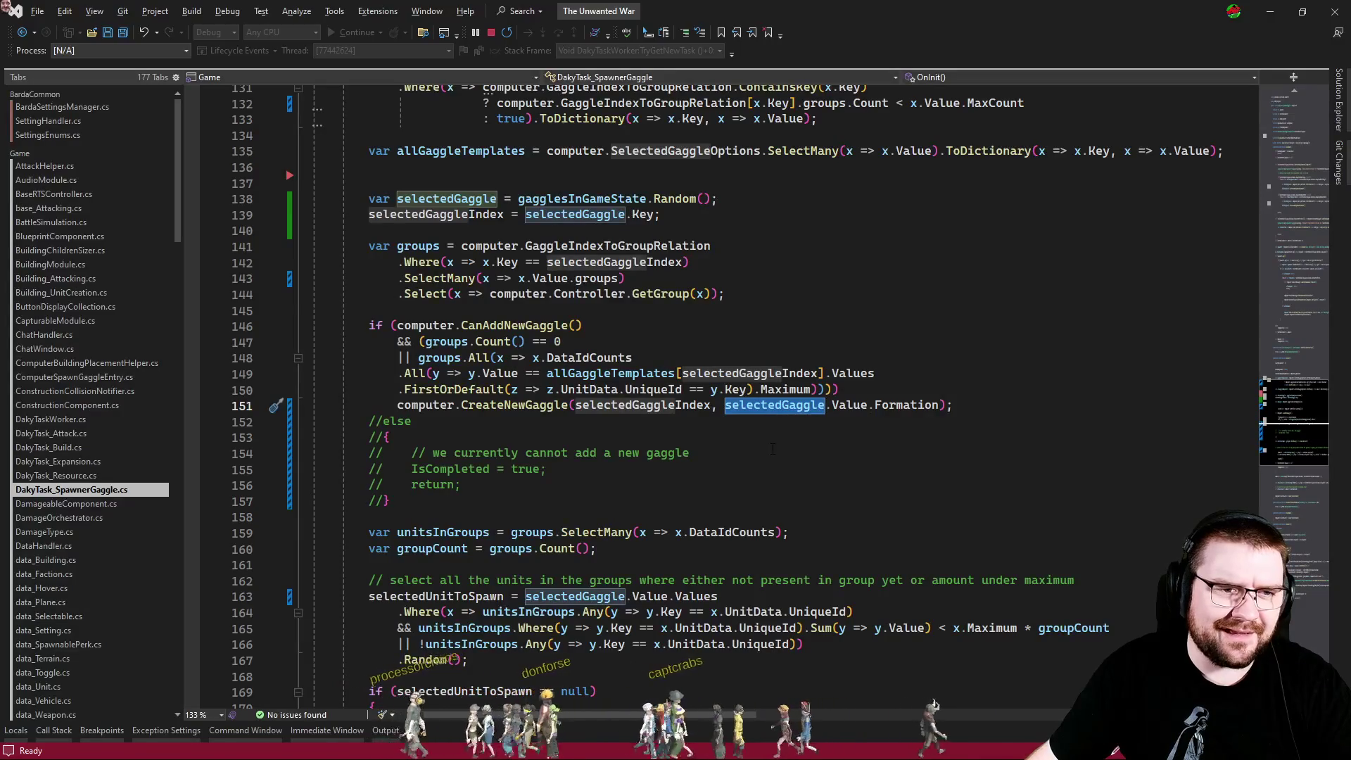
scroll(862, 420, "up", 1)
scroll(861, 420, "up", 1)
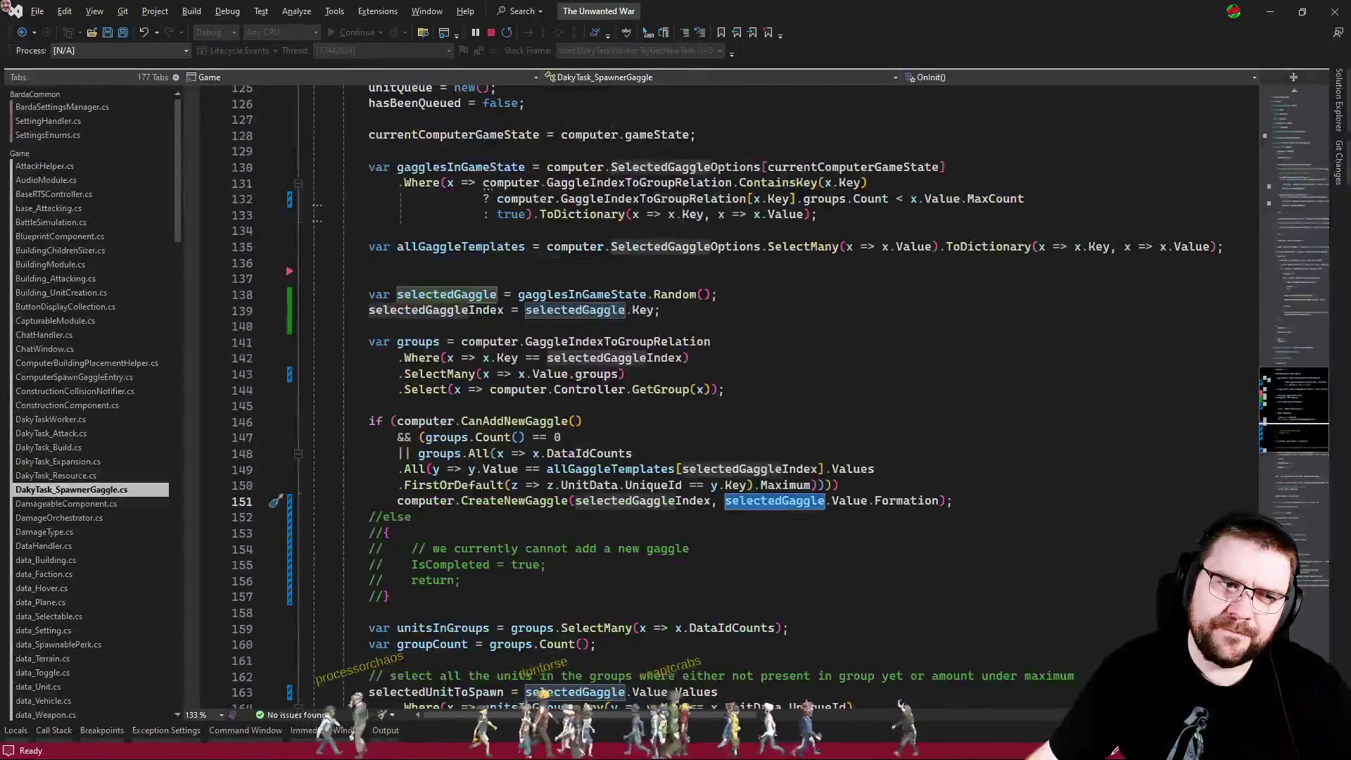
left_click(563, 294)
key("F12")
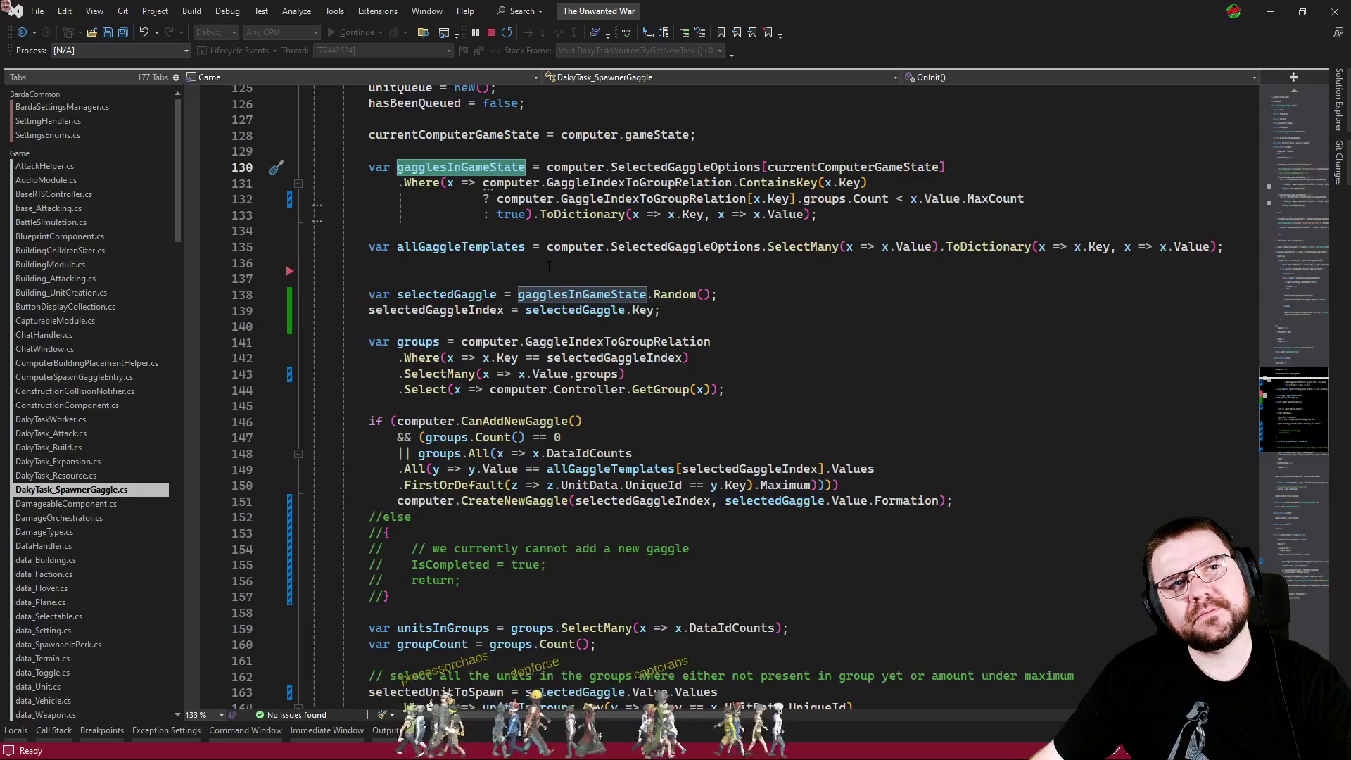
left_click(549, 266)
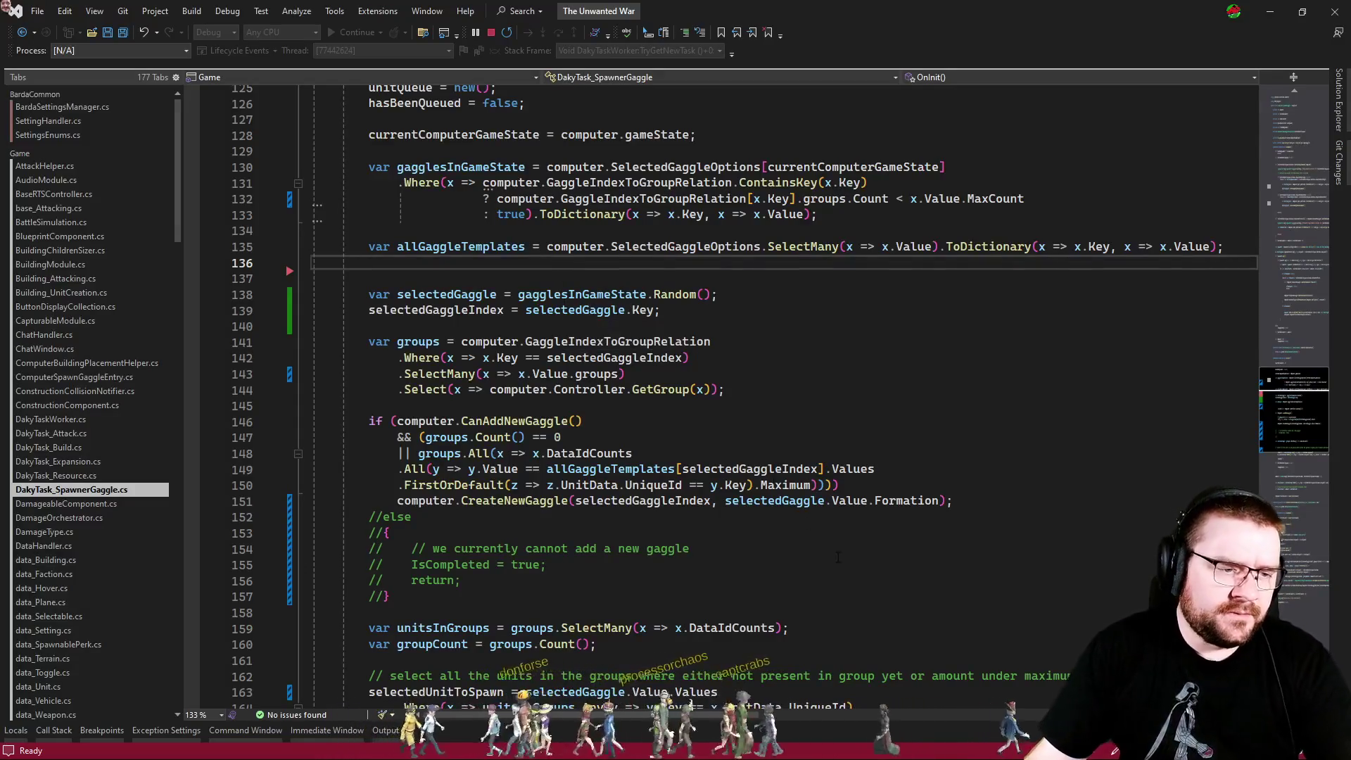
Review selectedGaggle's use in the CreateNewGaggle call and the commented-out else block.
scroll(794, 492, "down", 2)
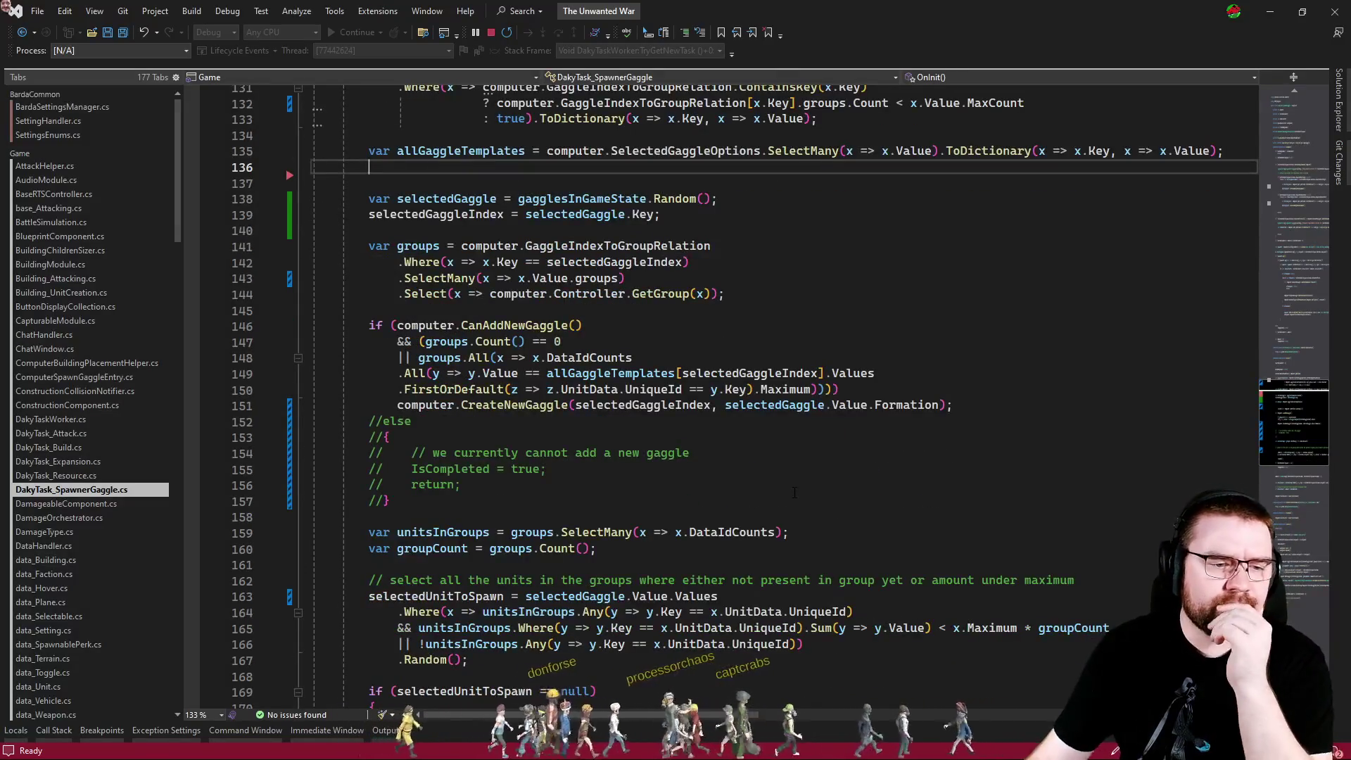
left_click(561, 581)
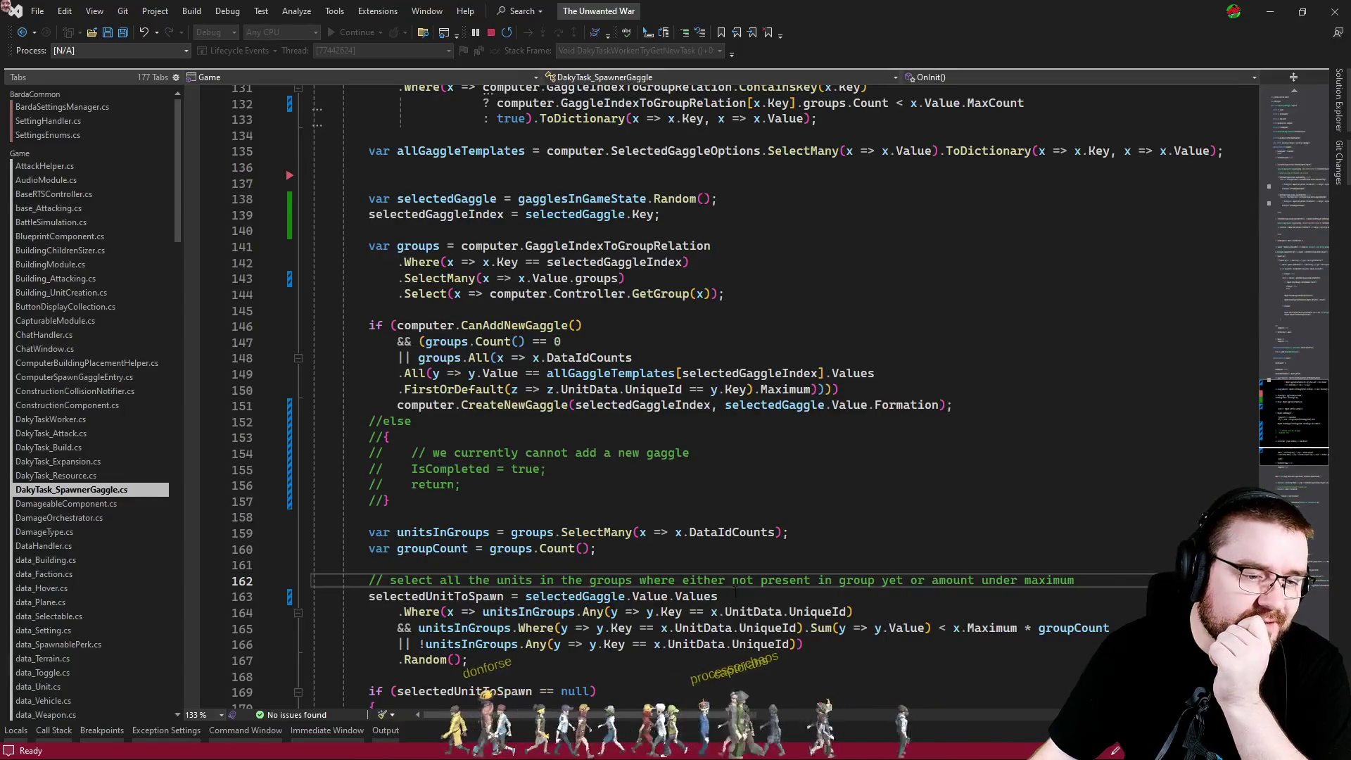
left_click(844, 469)
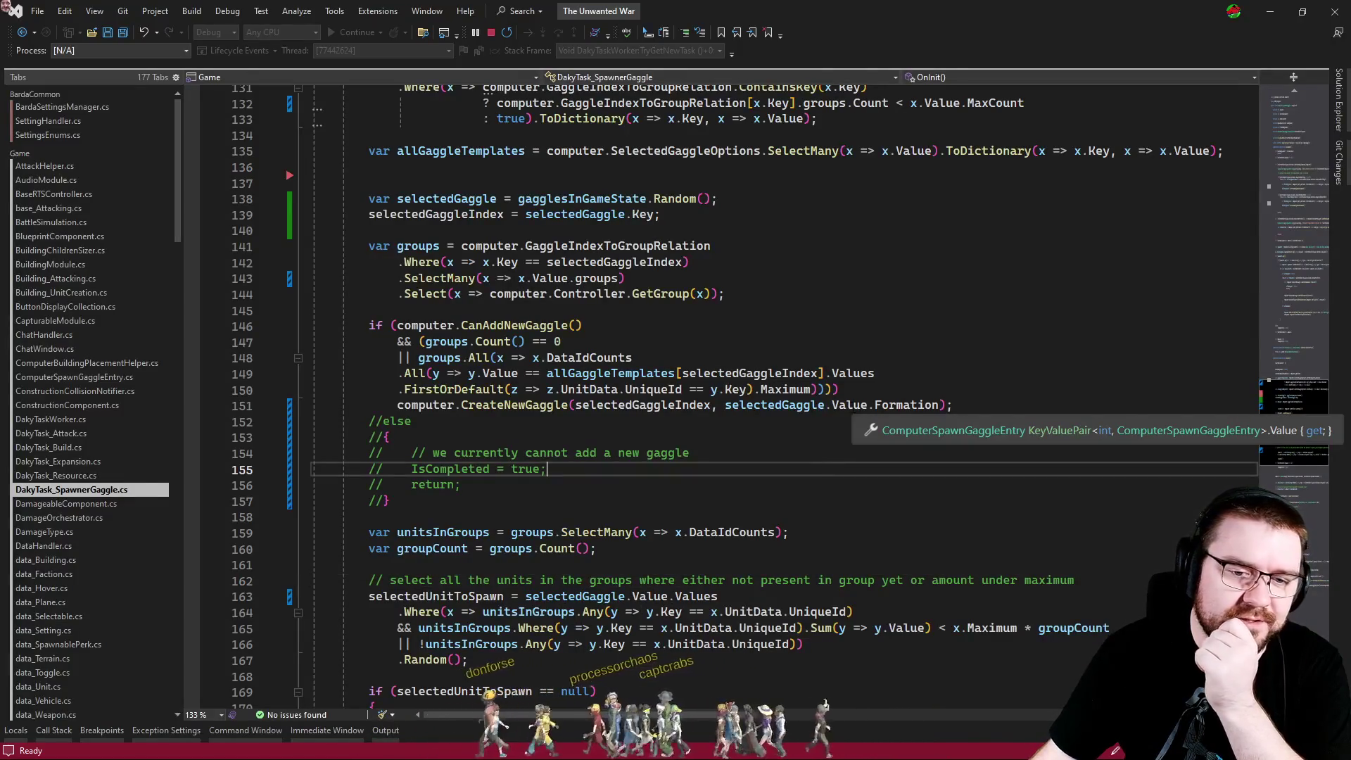
left_click(869, 405)
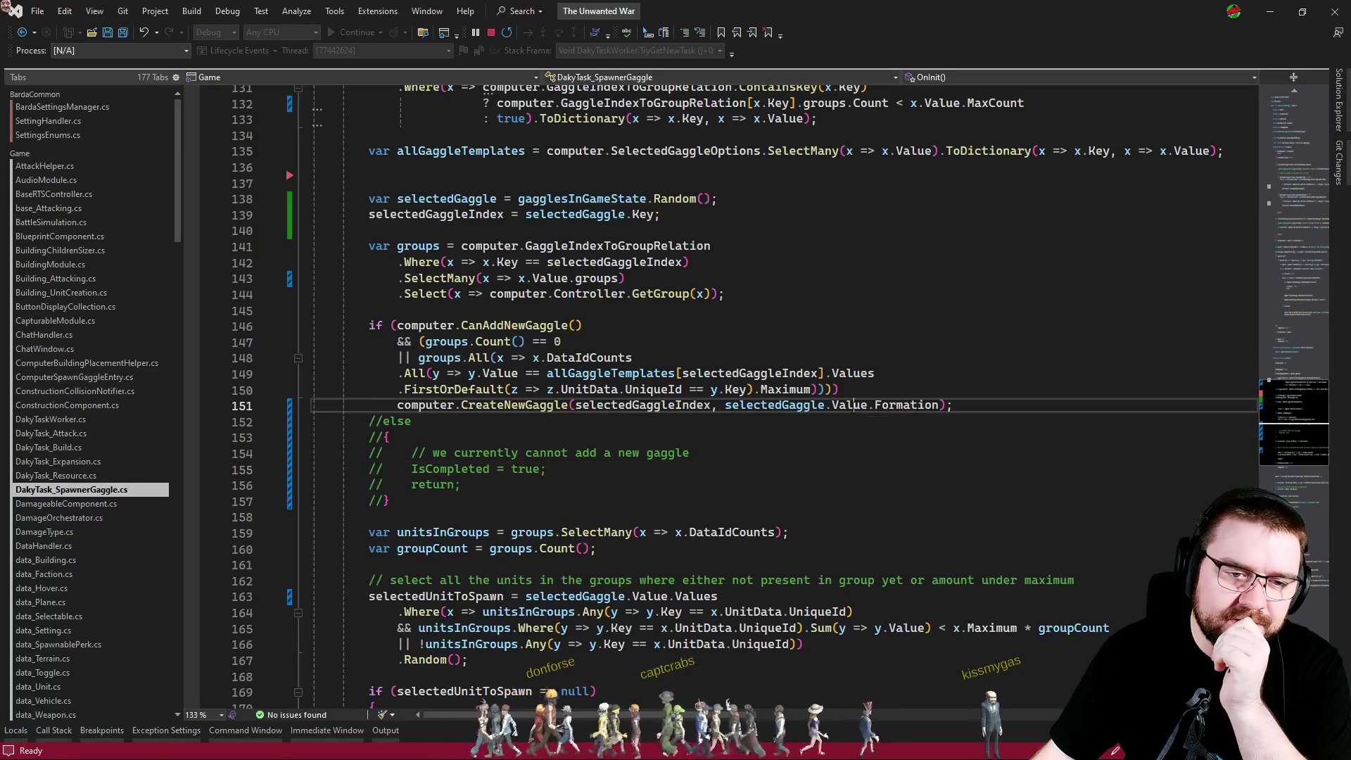
double_click(772, 406)
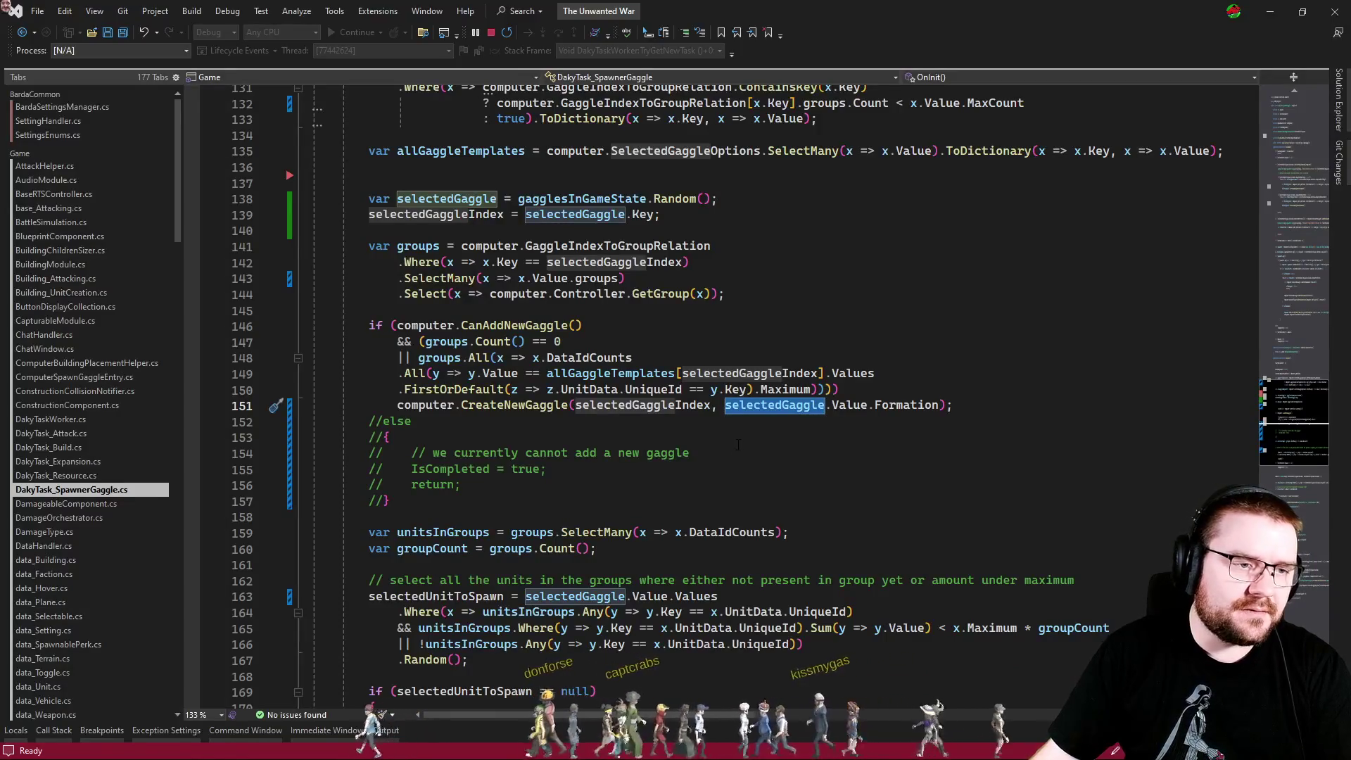
scroll(695, 364, "down", 8)
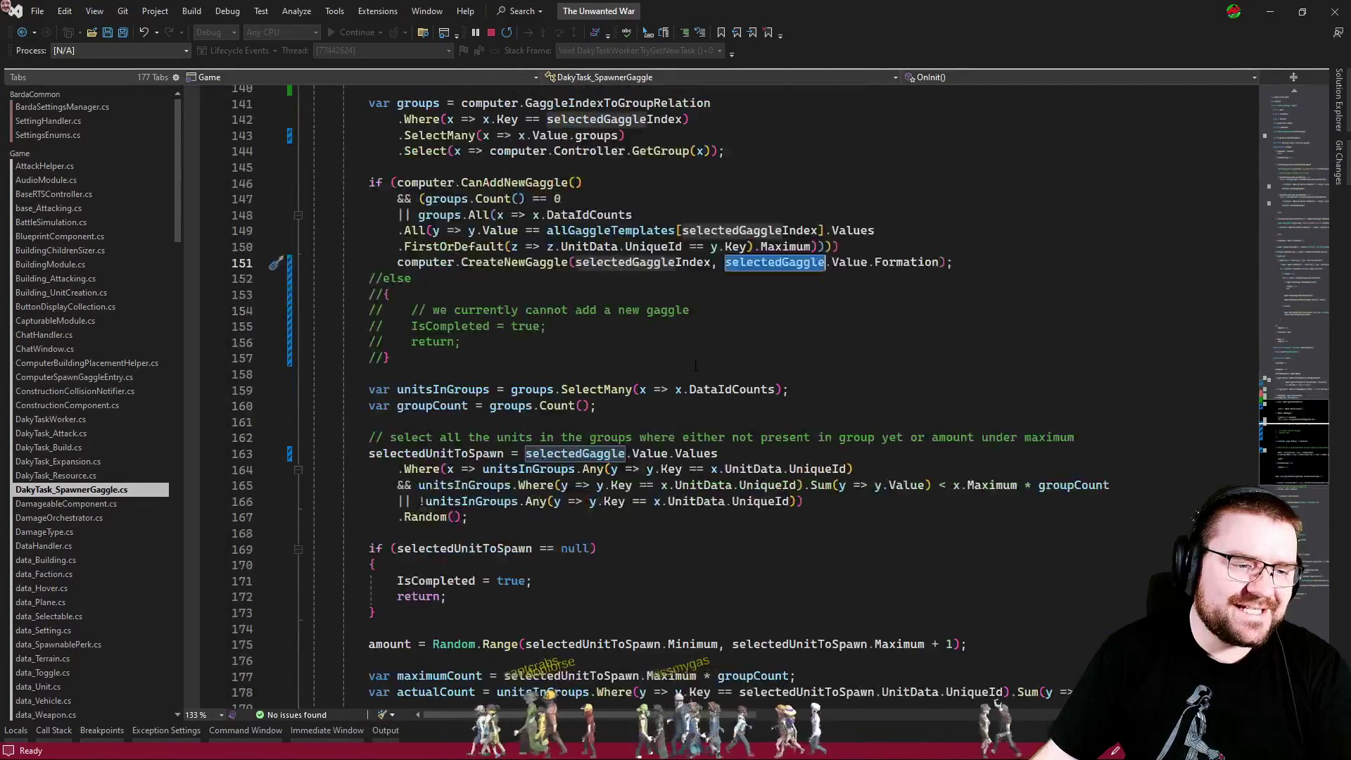
scroll(696, 360, "up", 7)
scroll(695, 360, "up", 1)
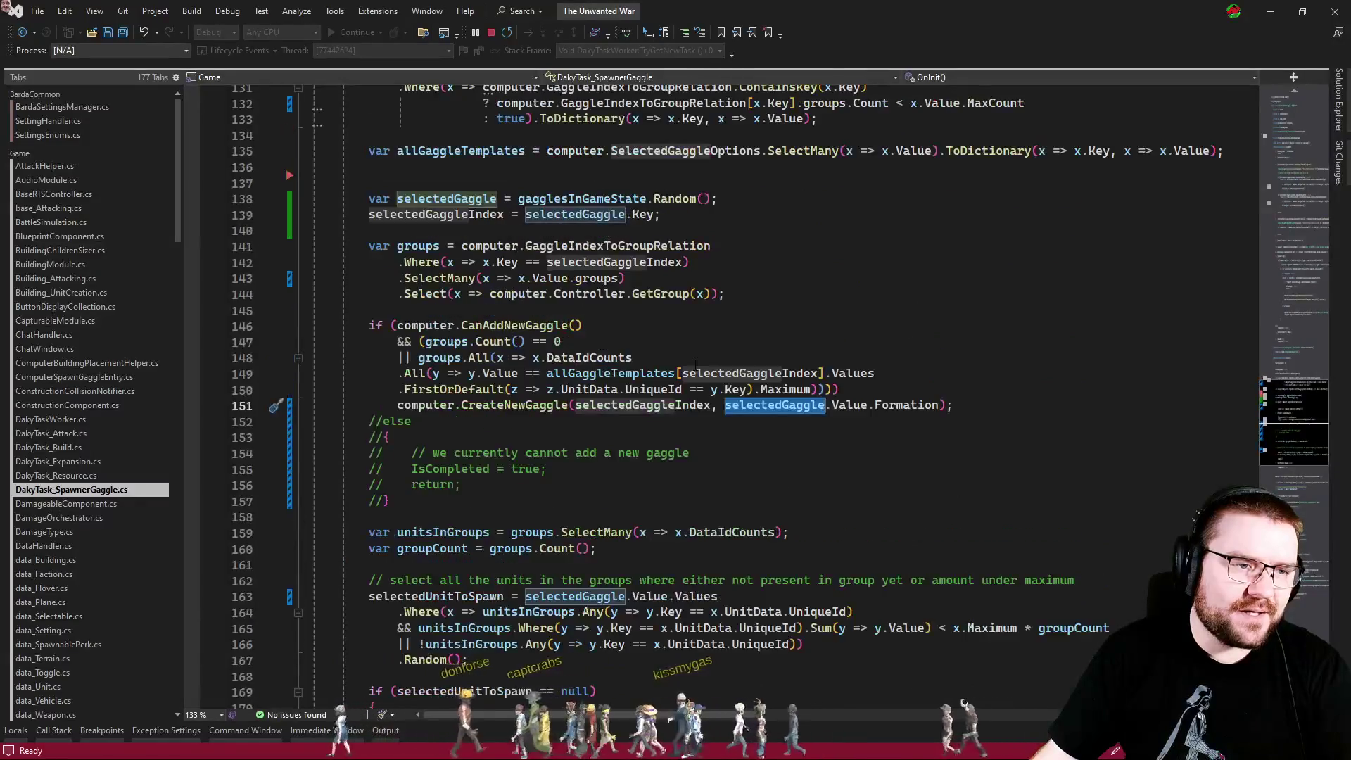
Delete the blank line 137 in the gaggle setup code.
left_click(607, 166)
key("Delete")
left_click(705, 216)
left_click(711, 183)
left_click(712, 197)
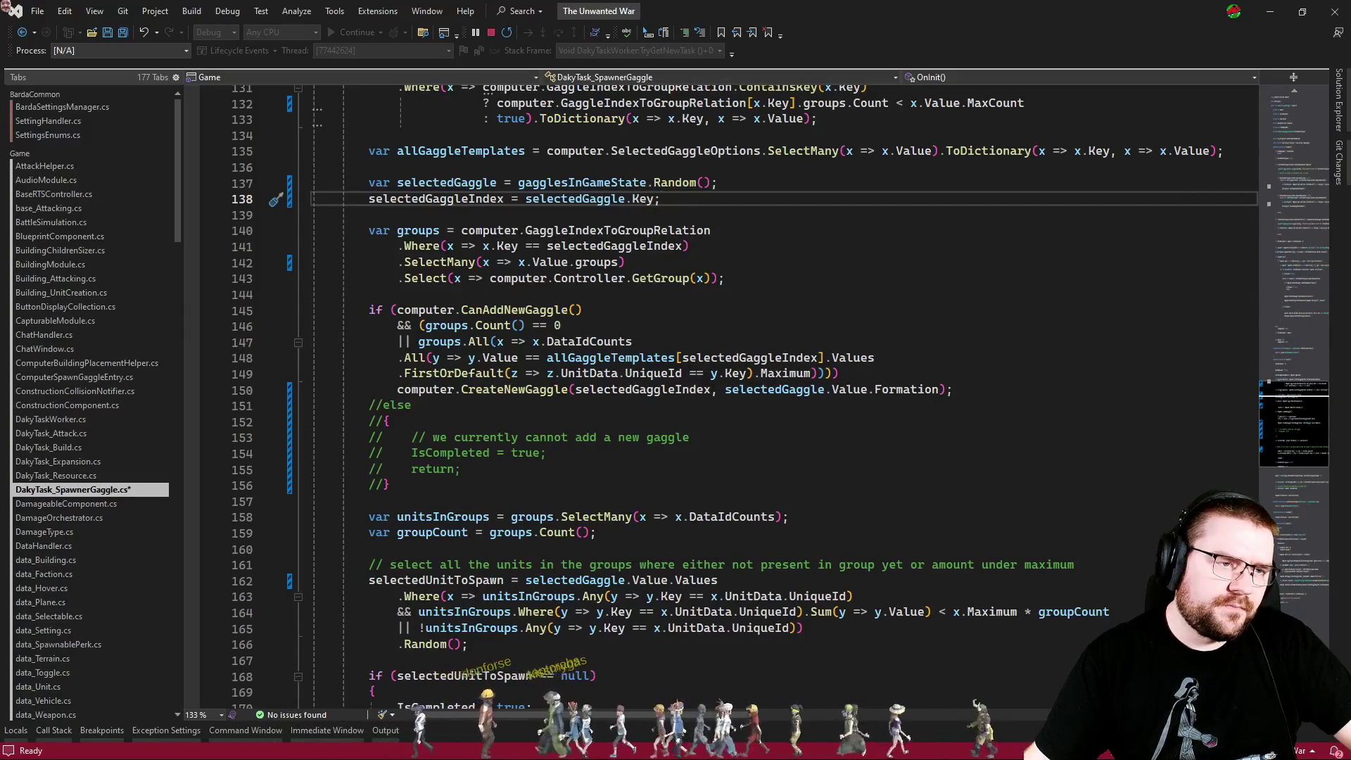
Highlight selectedGaggle and Value references around the CreateNewGaggle call on line 150.
double_click(608, 199)
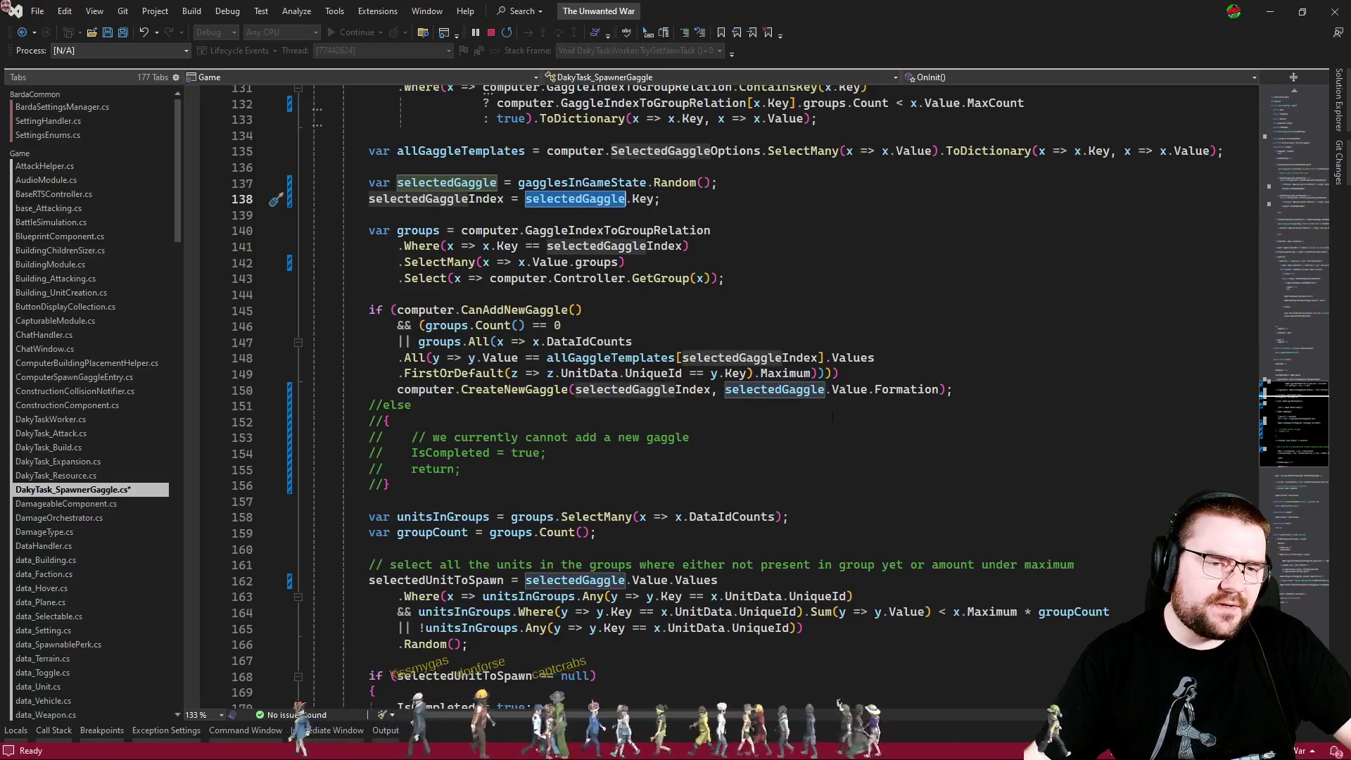
left_click(762, 389)
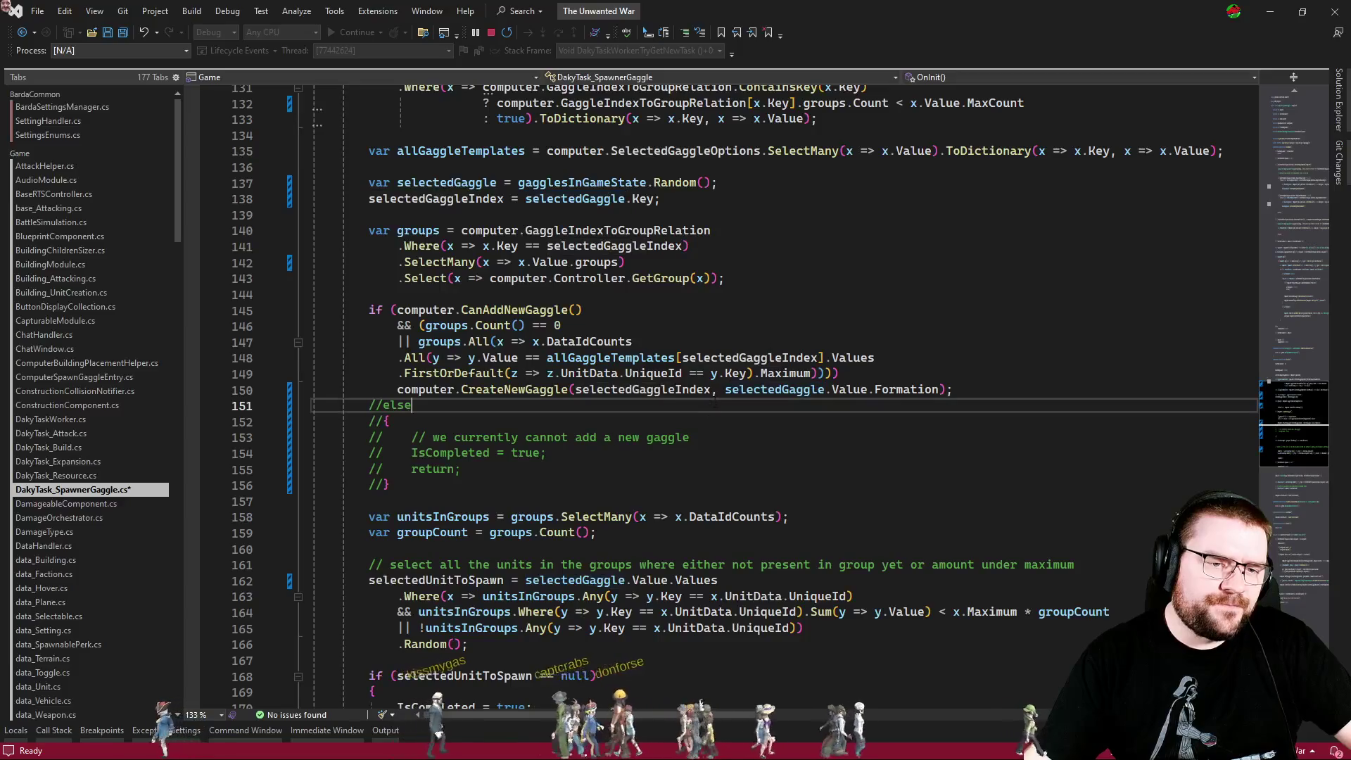
double_click(762, 389)
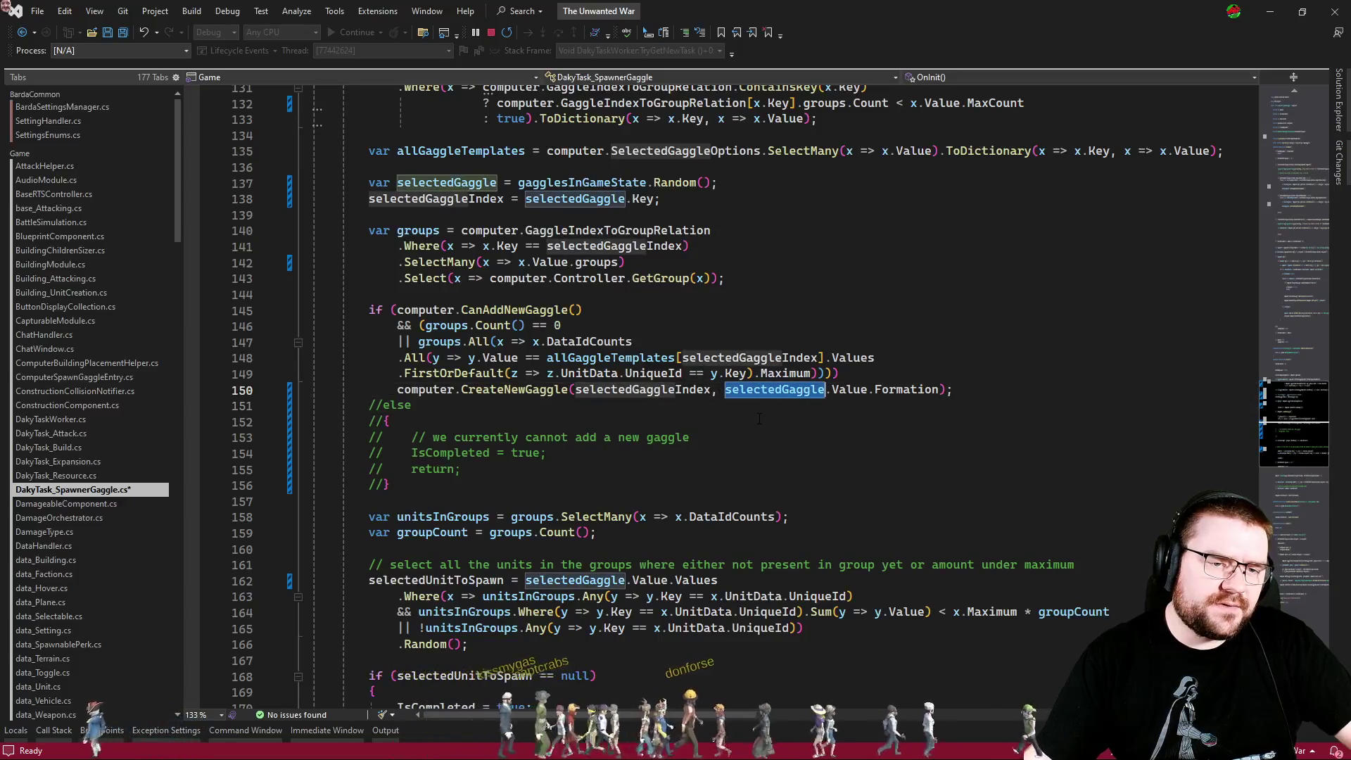
double_click(852, 393)
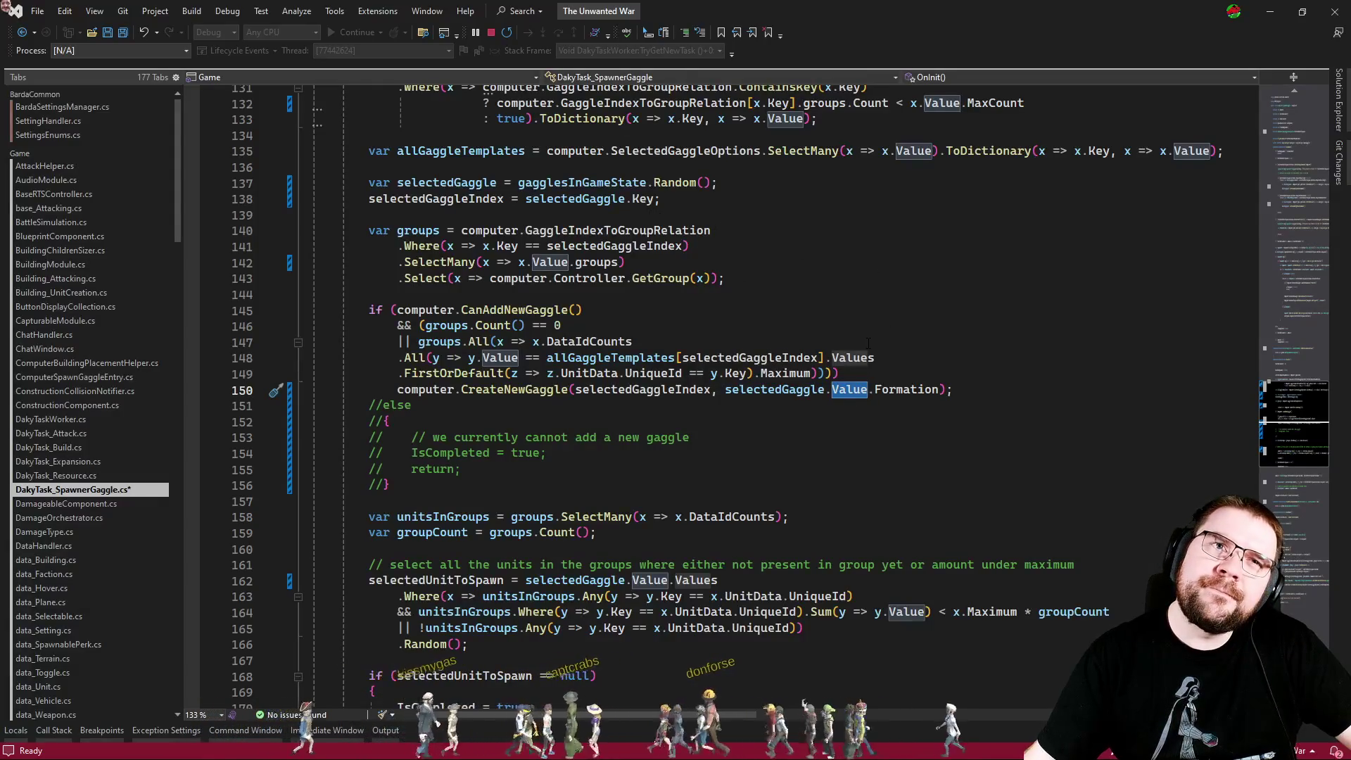
scroll(869, 343, "up", 2)
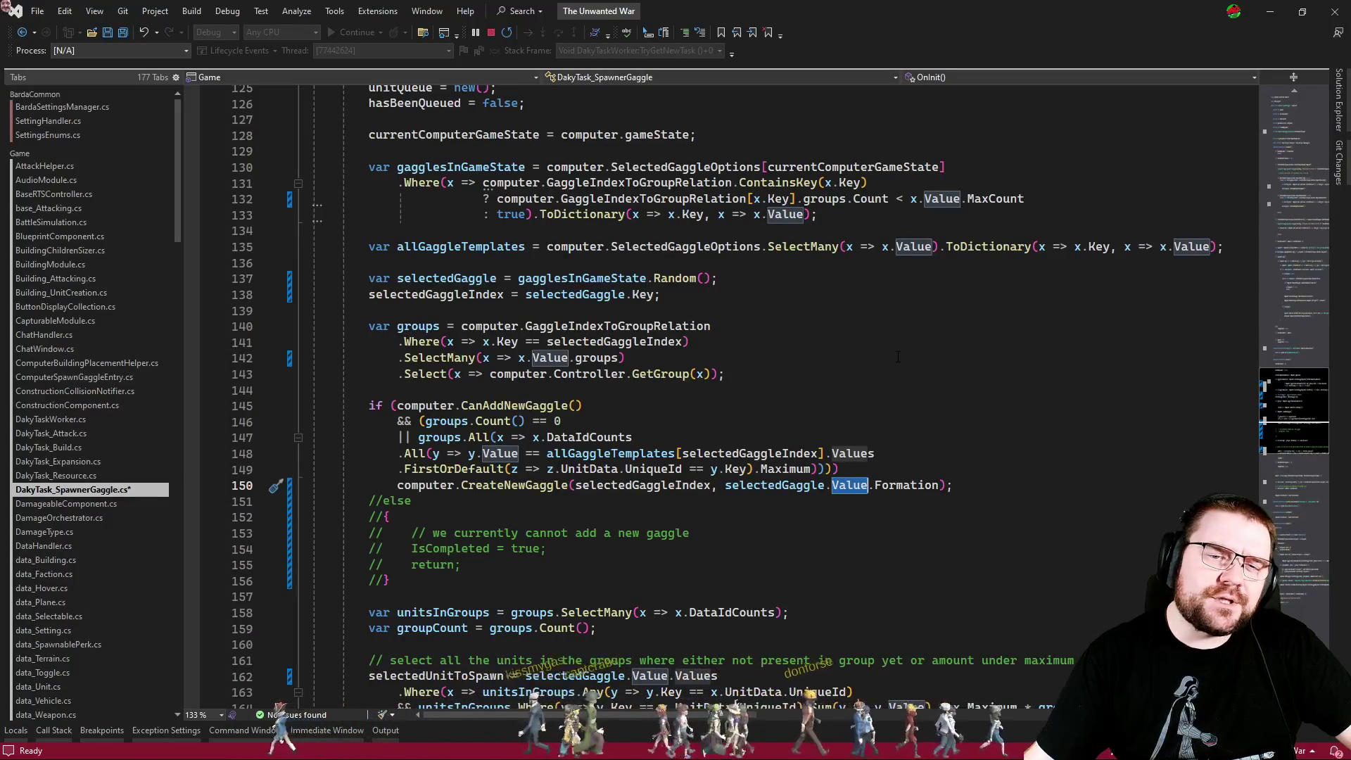
Save DakyTask_SpawnerGaggle.cs.
left_click(897, 357)
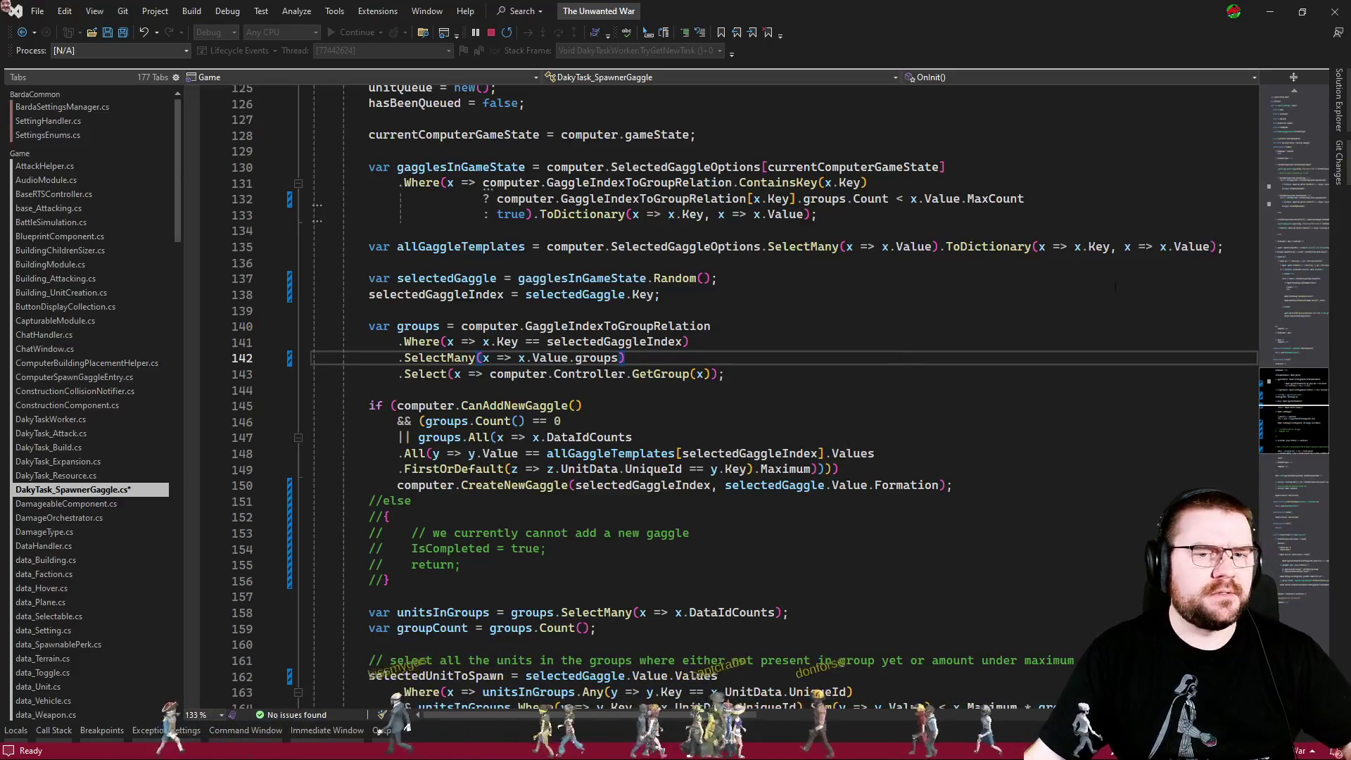
mouse_move(1212, 246)
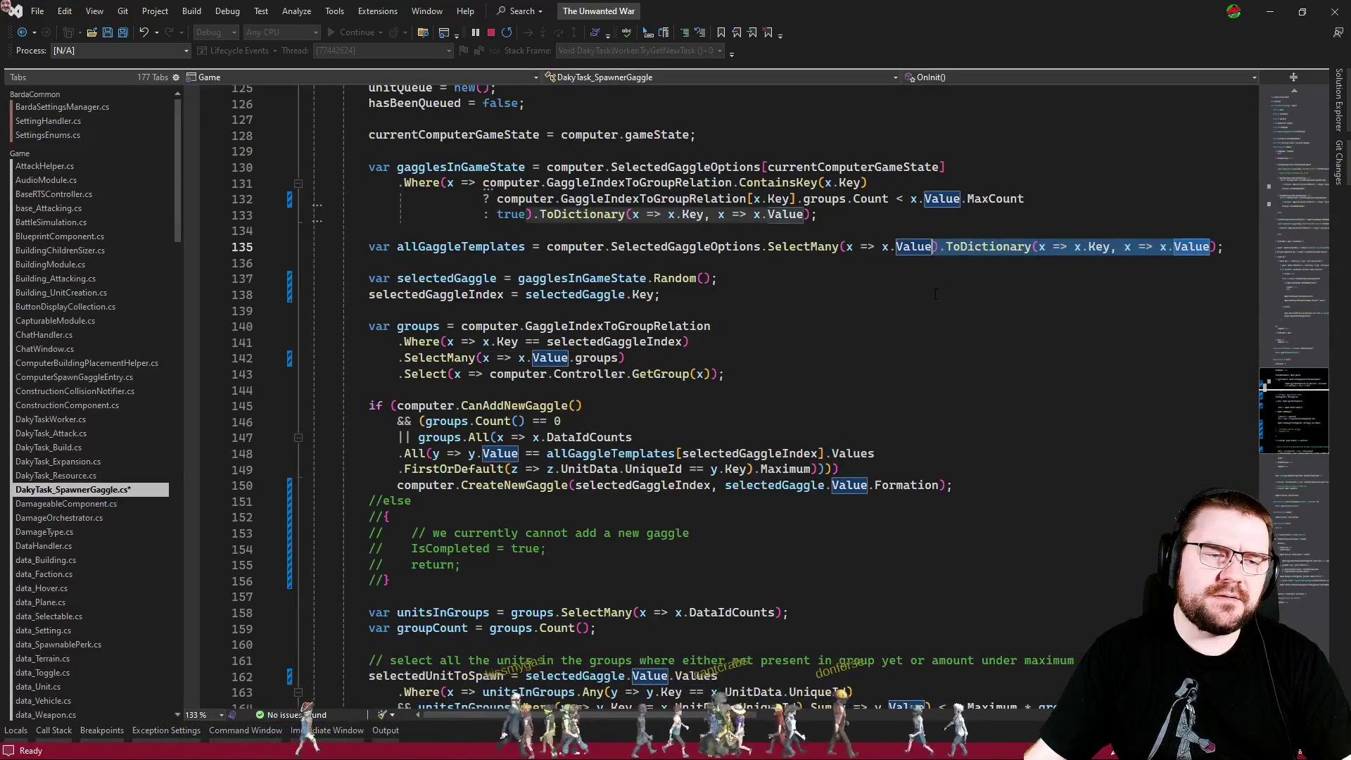
left_click(904, 296)
key("ctrl+s")
Put a breakpoint on line 138, the selectedGaggleIndex assignment.
left_click(743, 327)
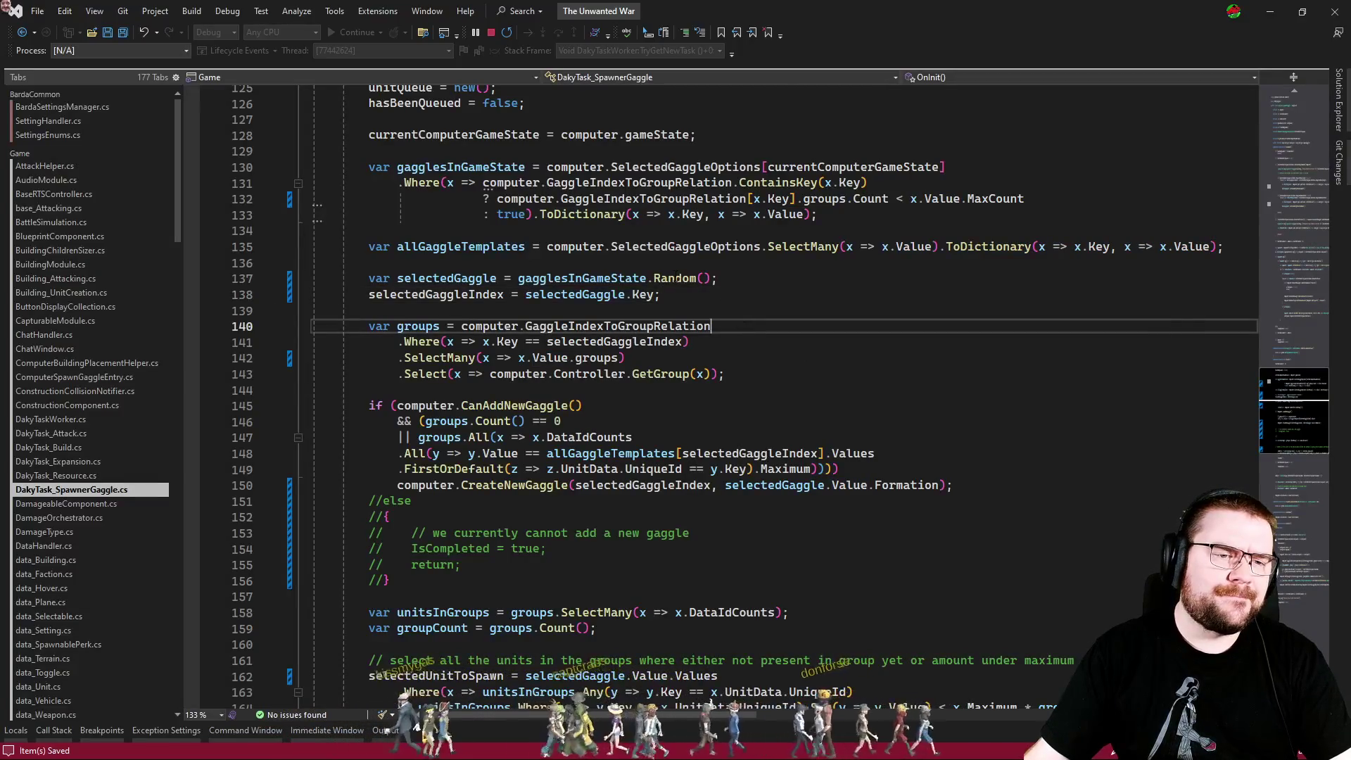
left_click(667, 296)
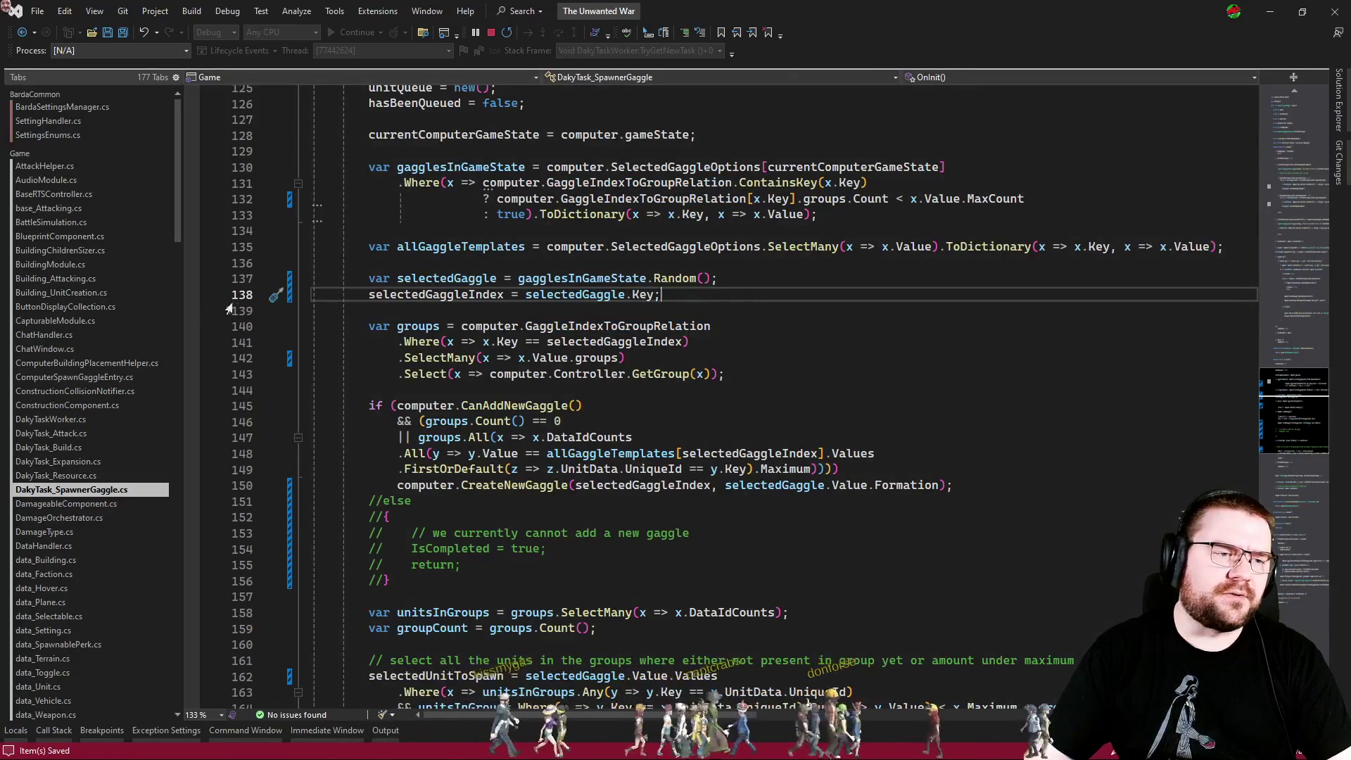
key("shift+Home")
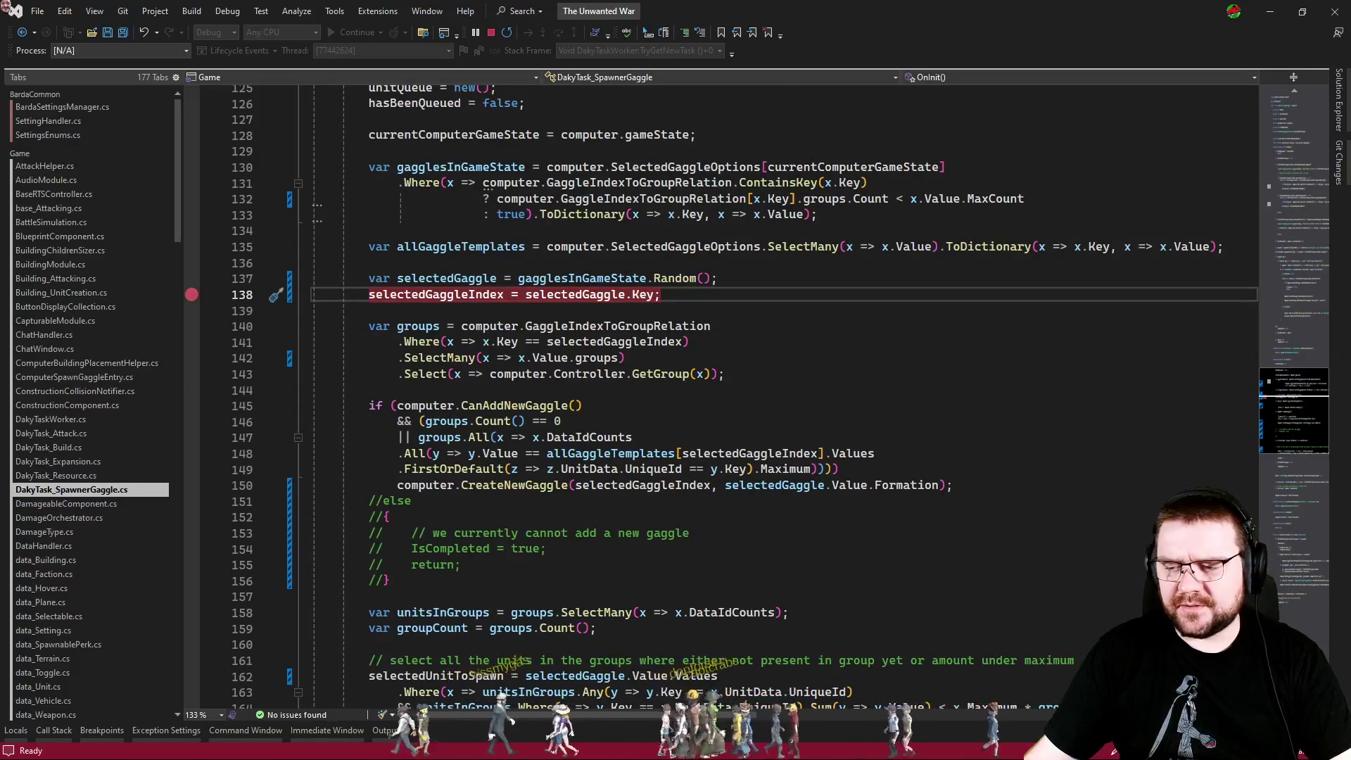
Go back to the Unity editor so it recompiles the saved spawner script.
key("alt+Tab")
key("alt+Tab")
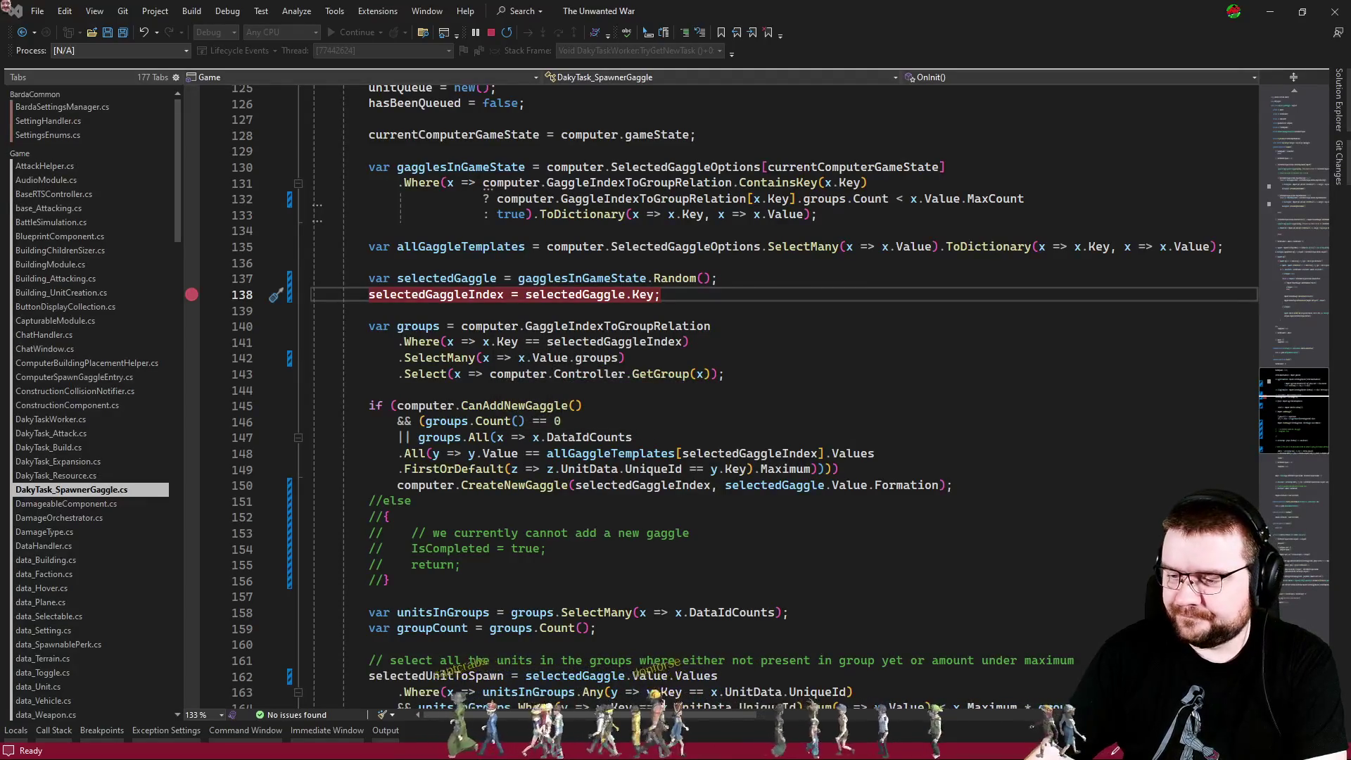
key("alt+Tab")
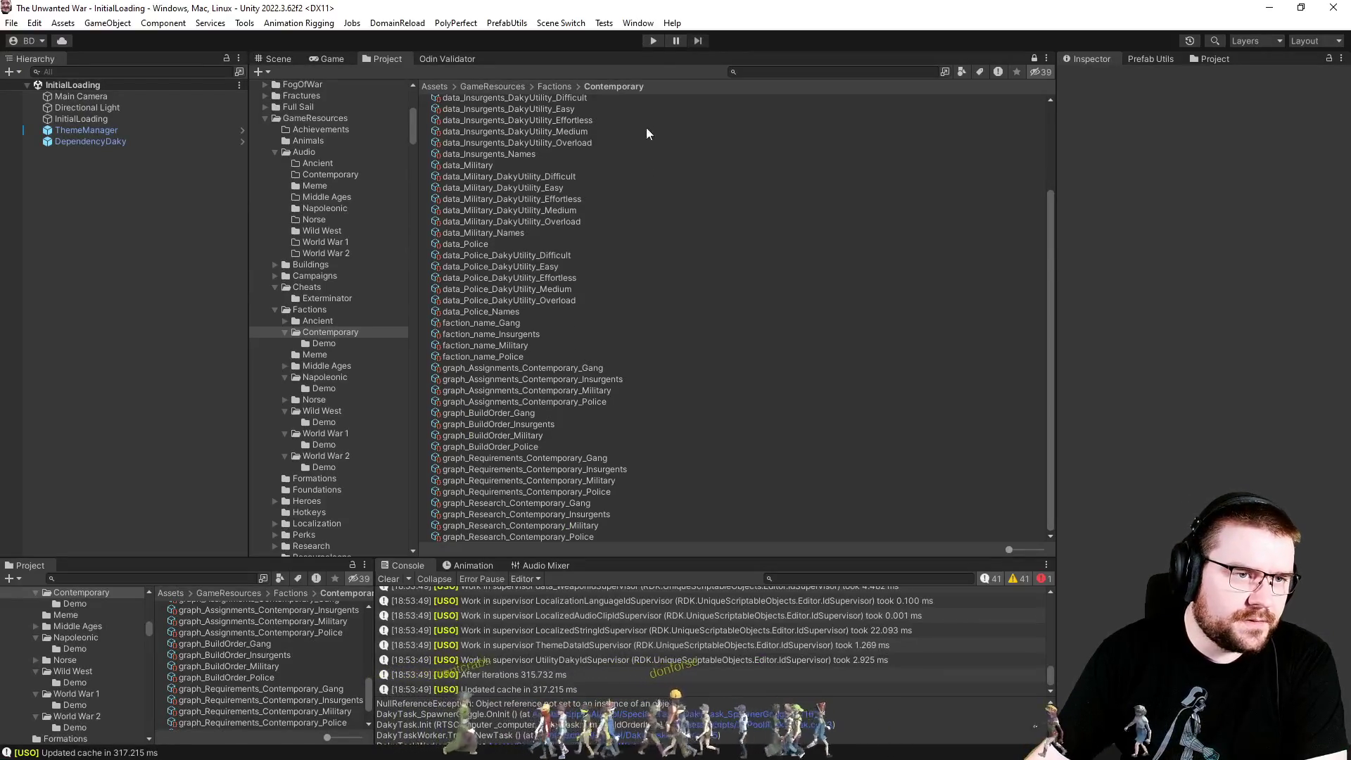
Enter Play mode, inspect the hit gaggle setup lines 135–144, and resume the game.
left_click(654, 43)
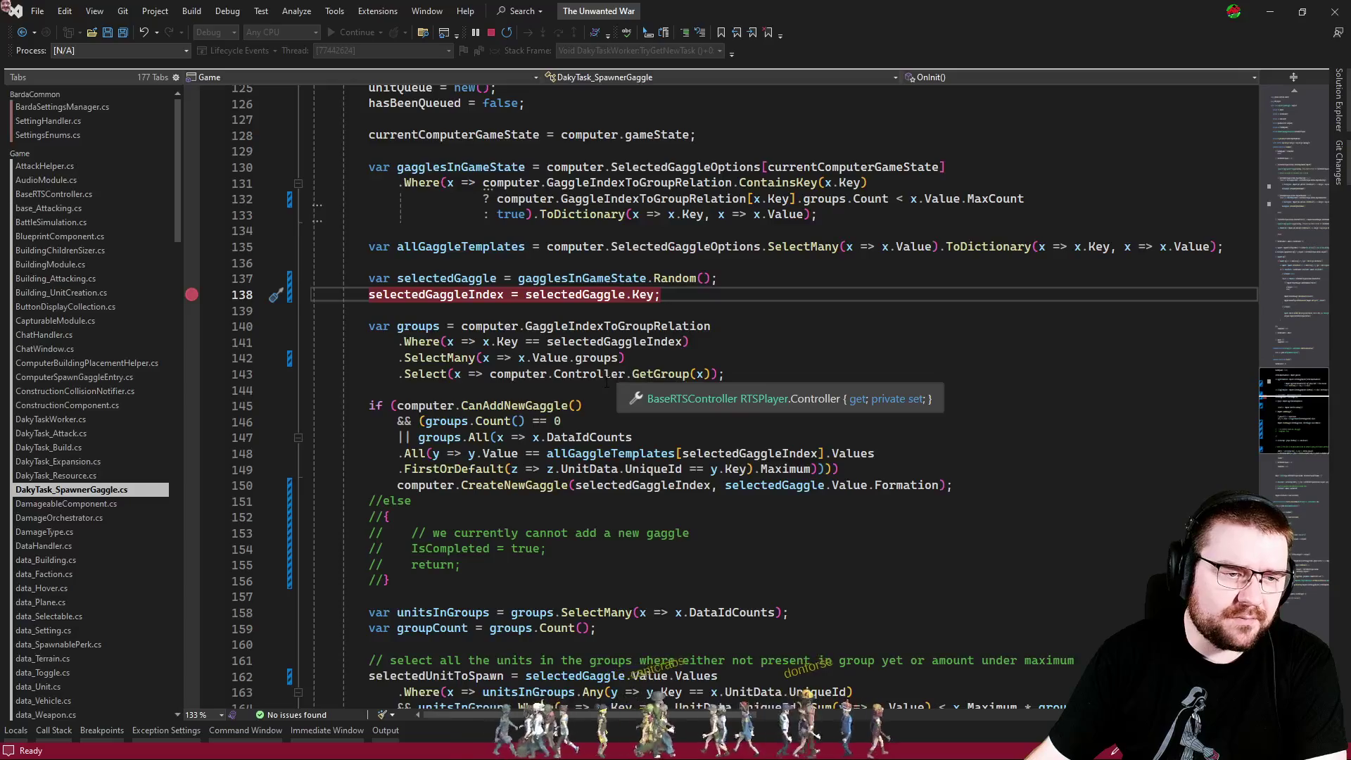
left_click_drag(368, 391, 292, 273)
left_click(814, 364)
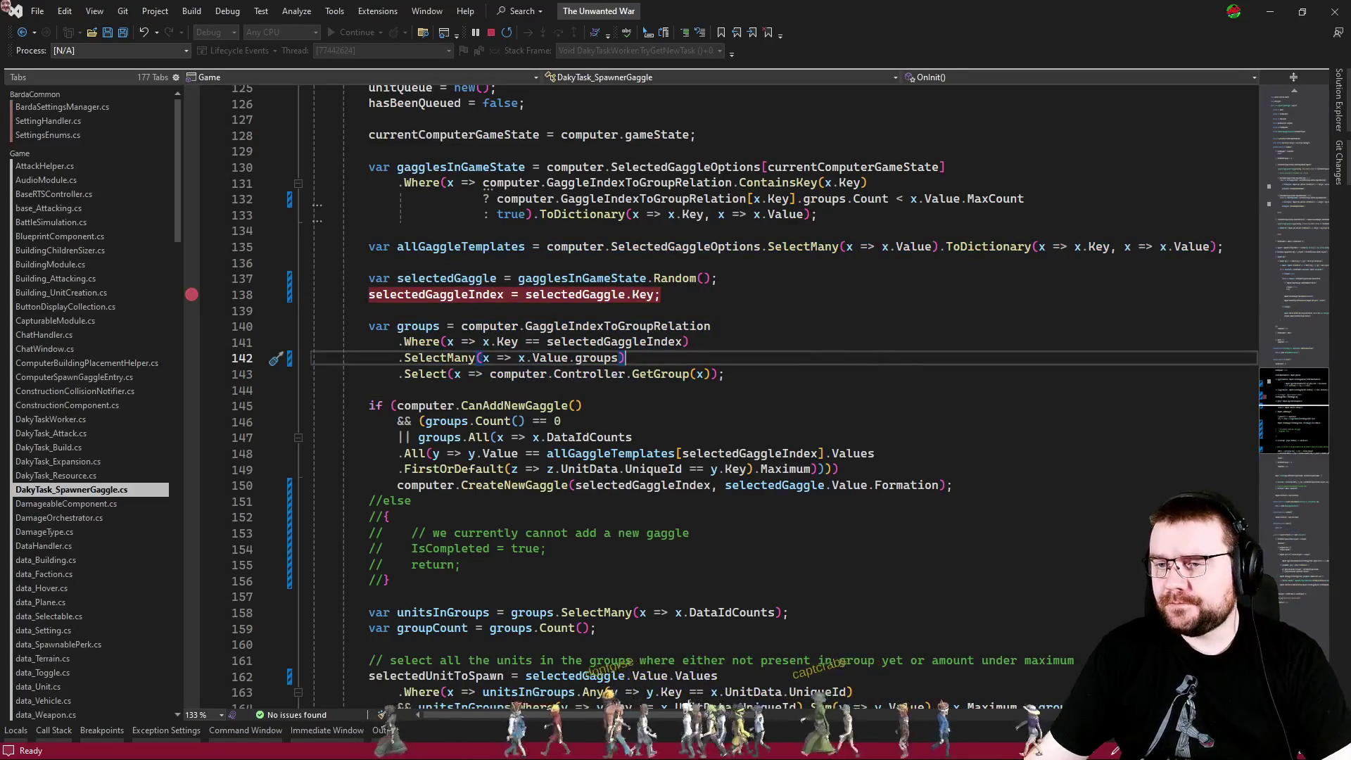
key("alt+Tab")
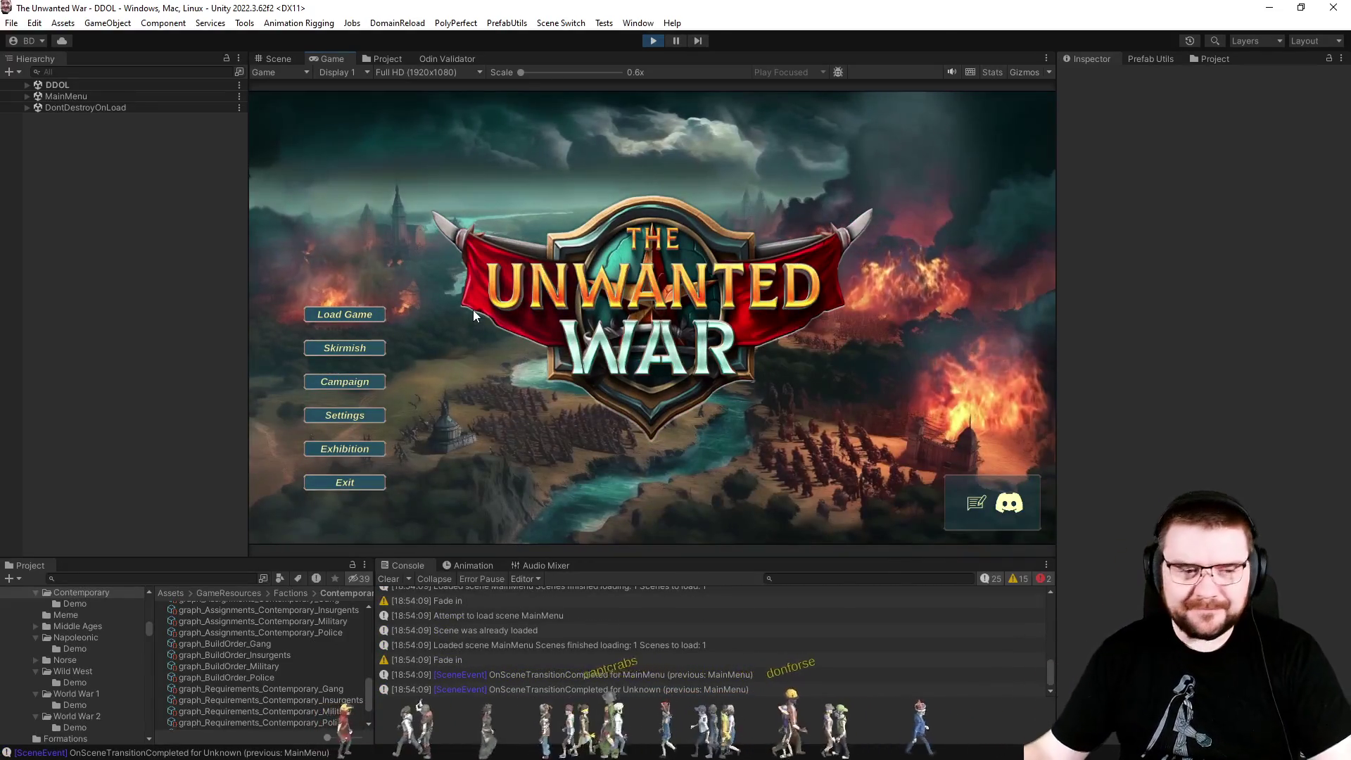
Start a skirmish with slot 3 None, Map Explored Full, weather off, then resume past the breakpoint.
left_click(353, 349)
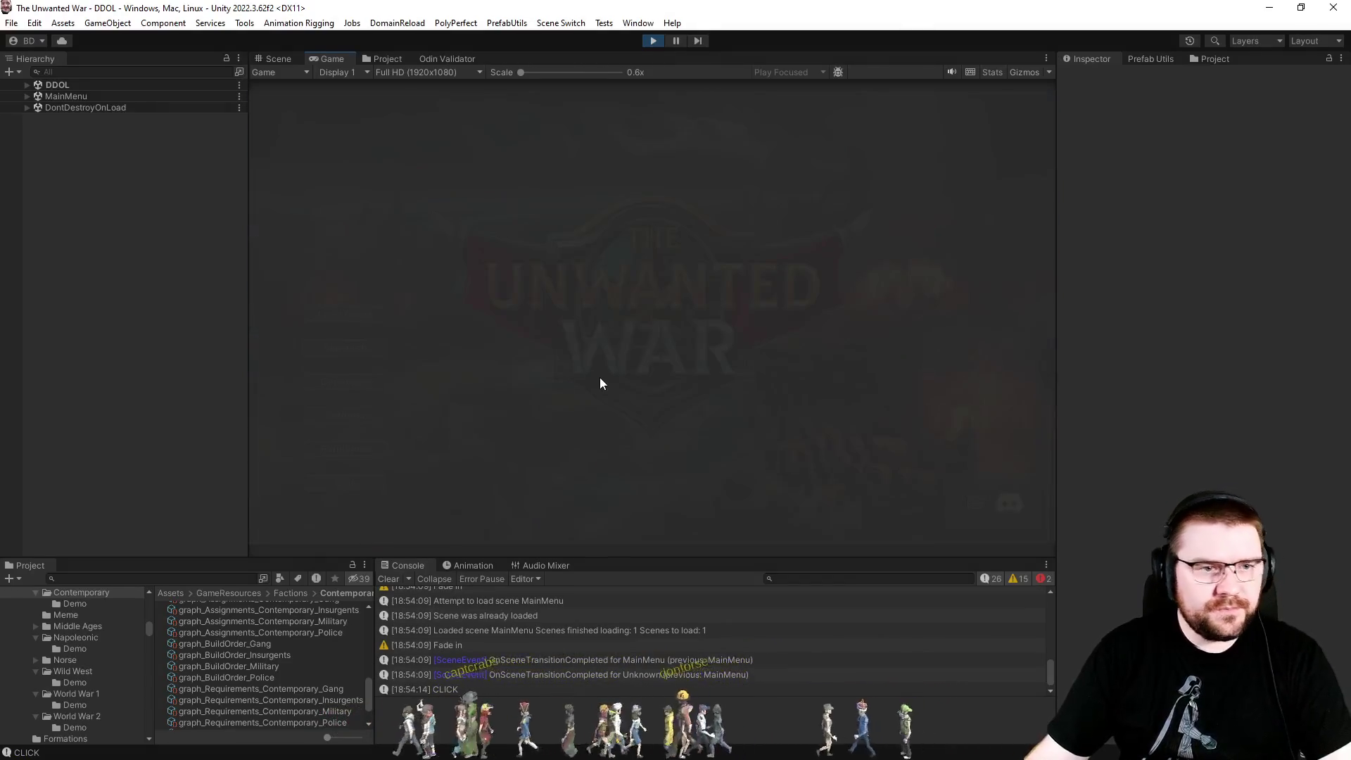
left_click(637, 202)
left_click(632, 235)
left_click(655, 439)
left_click(656, 491)
left_click(637, 514)
left_click(458, 502)
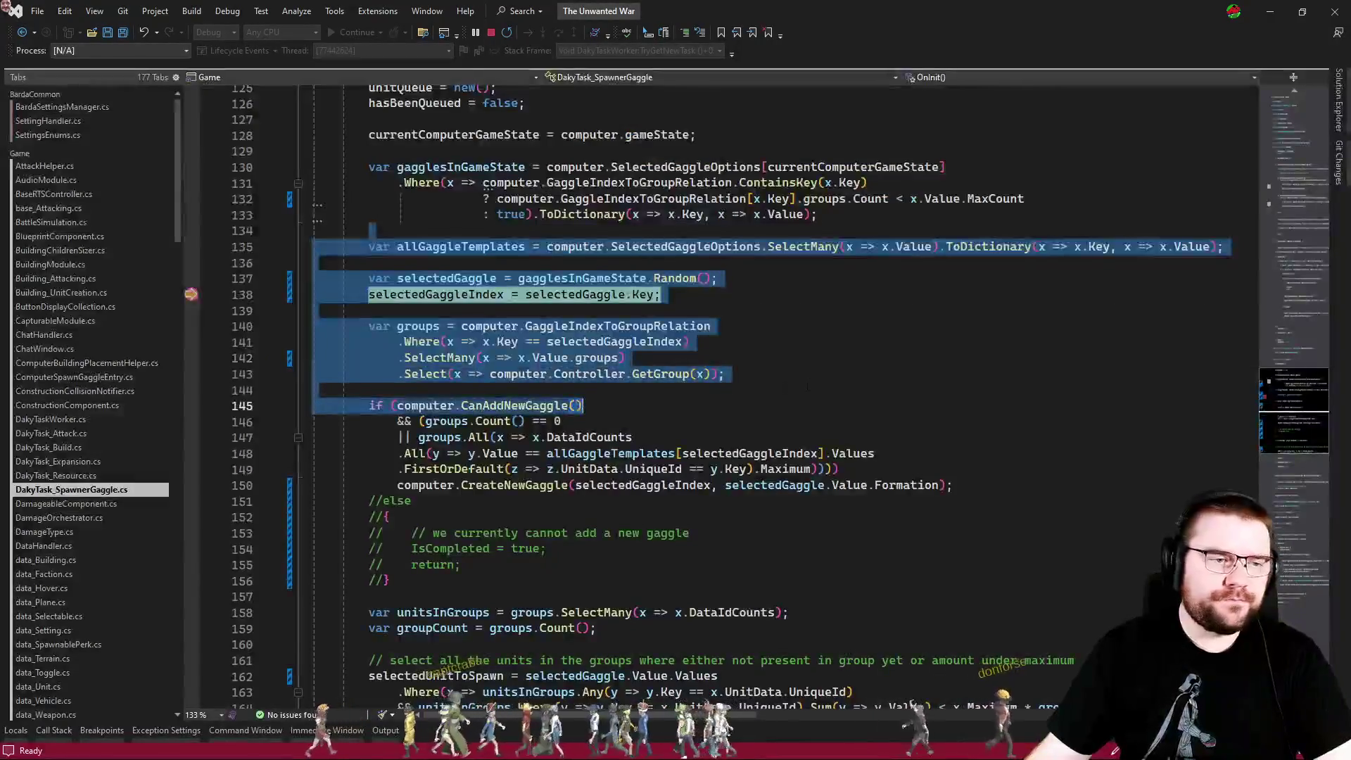
key("F5")
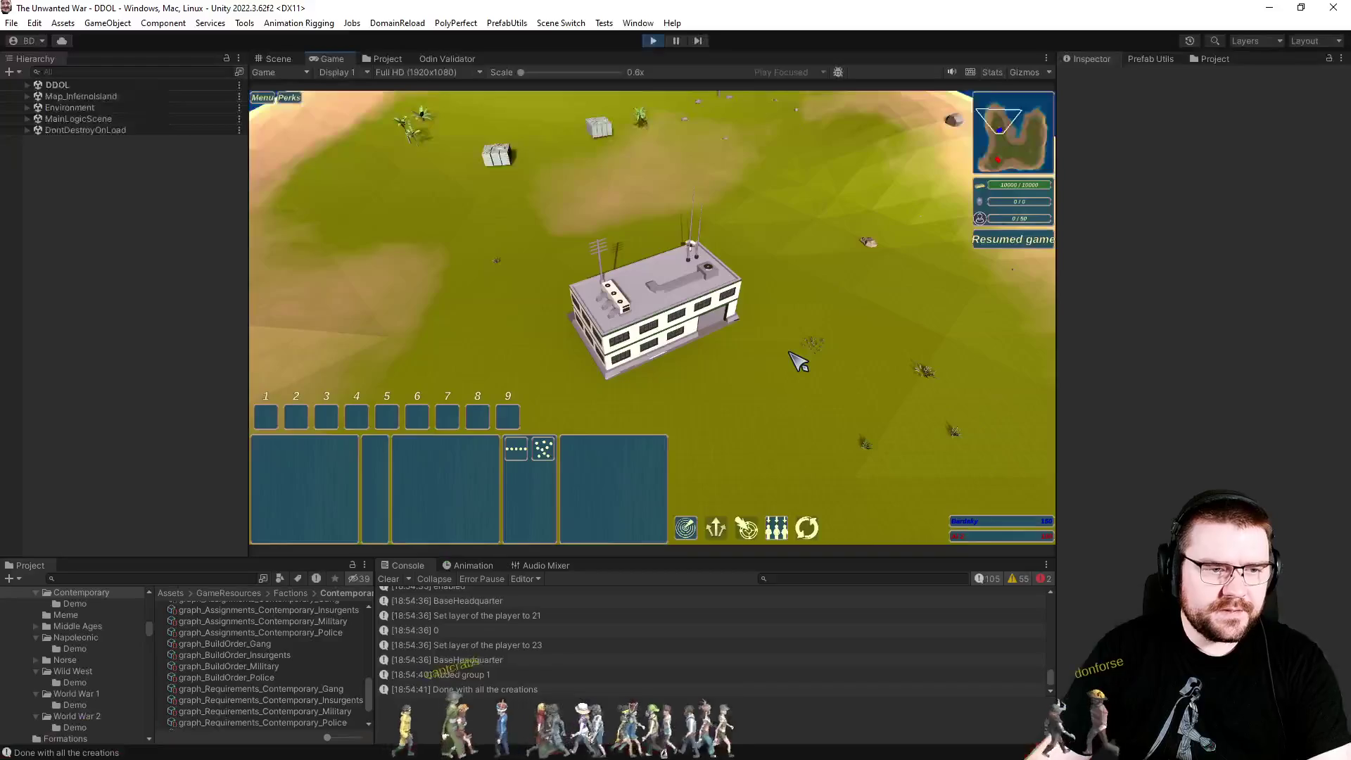
Select the BaseHeadquarter and queue a batch of Grenadiers.
left_click(655, 310)
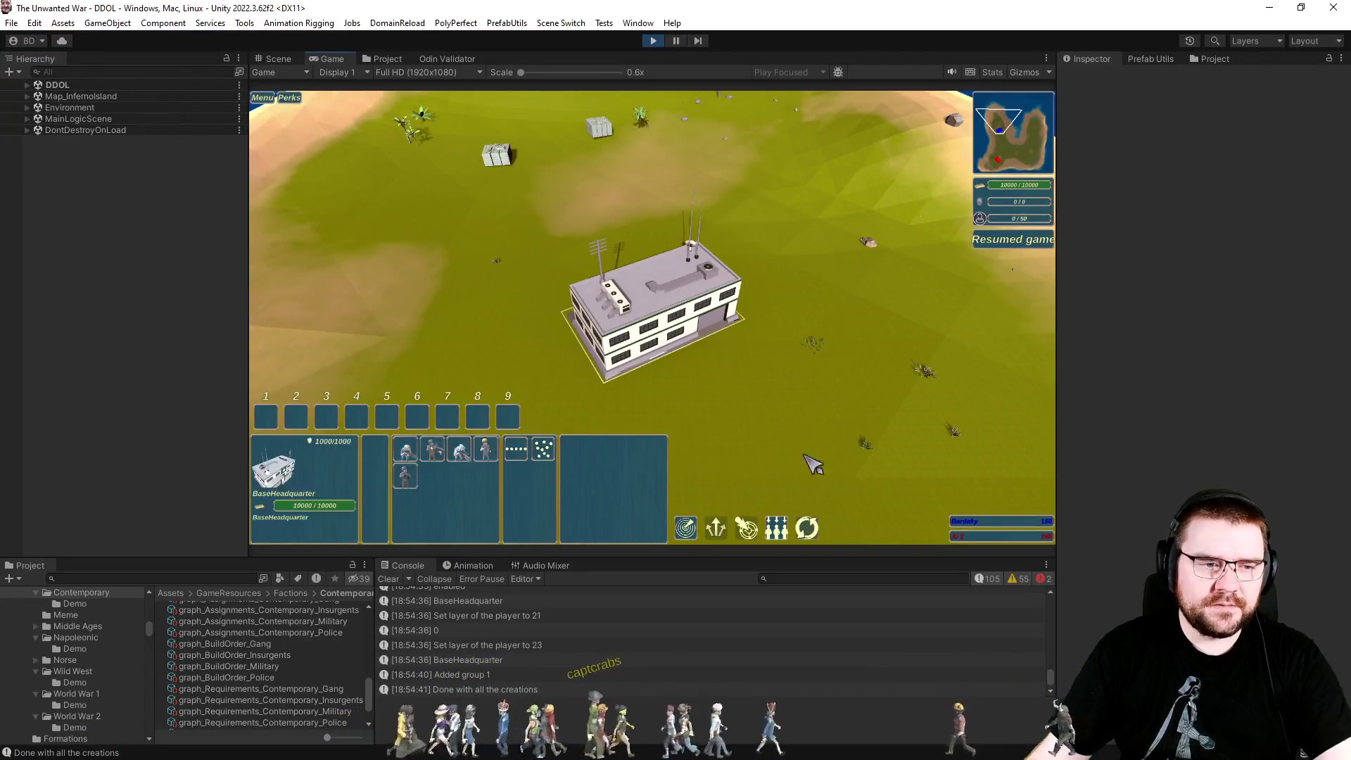
left_click(434, 451)
left_click(434, 450)
left_click(434, 450)
left_click(434, 450)
left_click(434, 451)
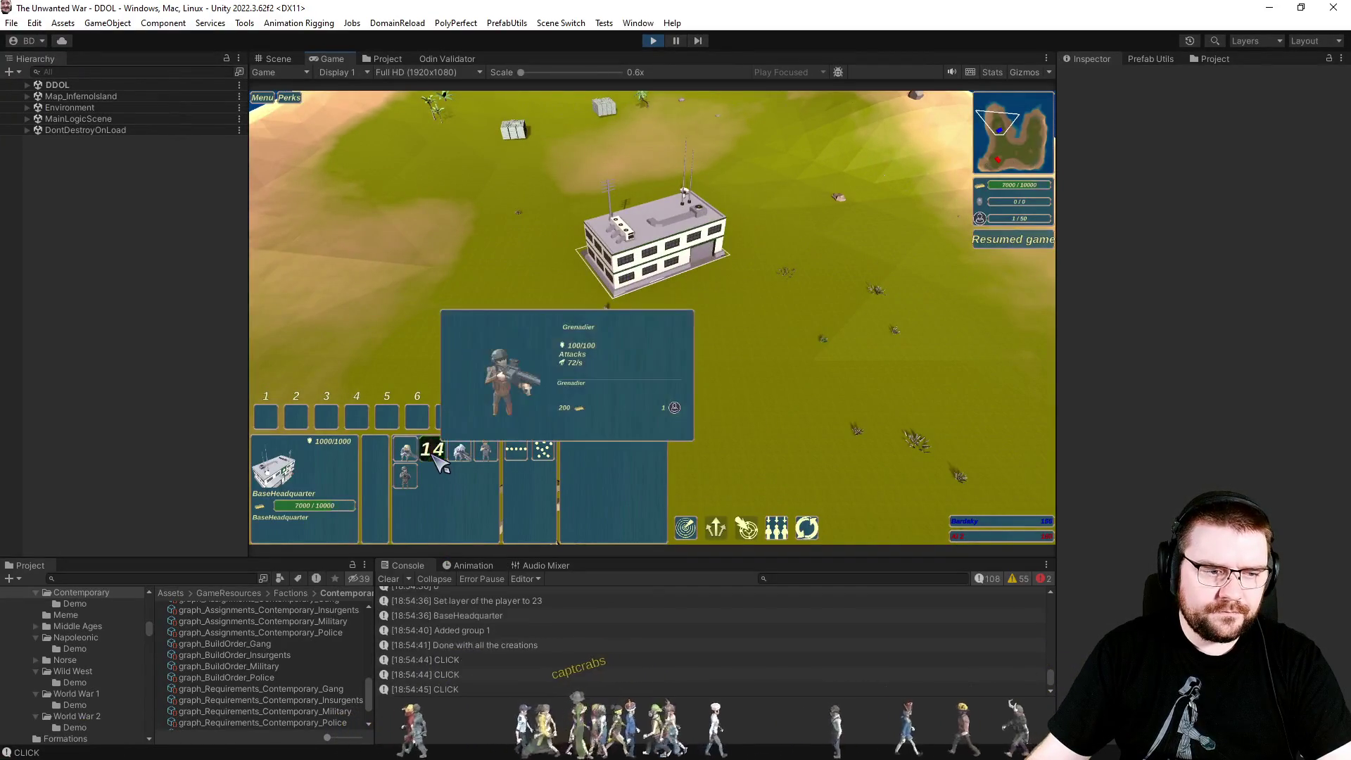
mouse_move(764, 299)
left_mouse_down()
mouse_move(622, 457)
mouse_move(503, 447)
left_mouse_up()
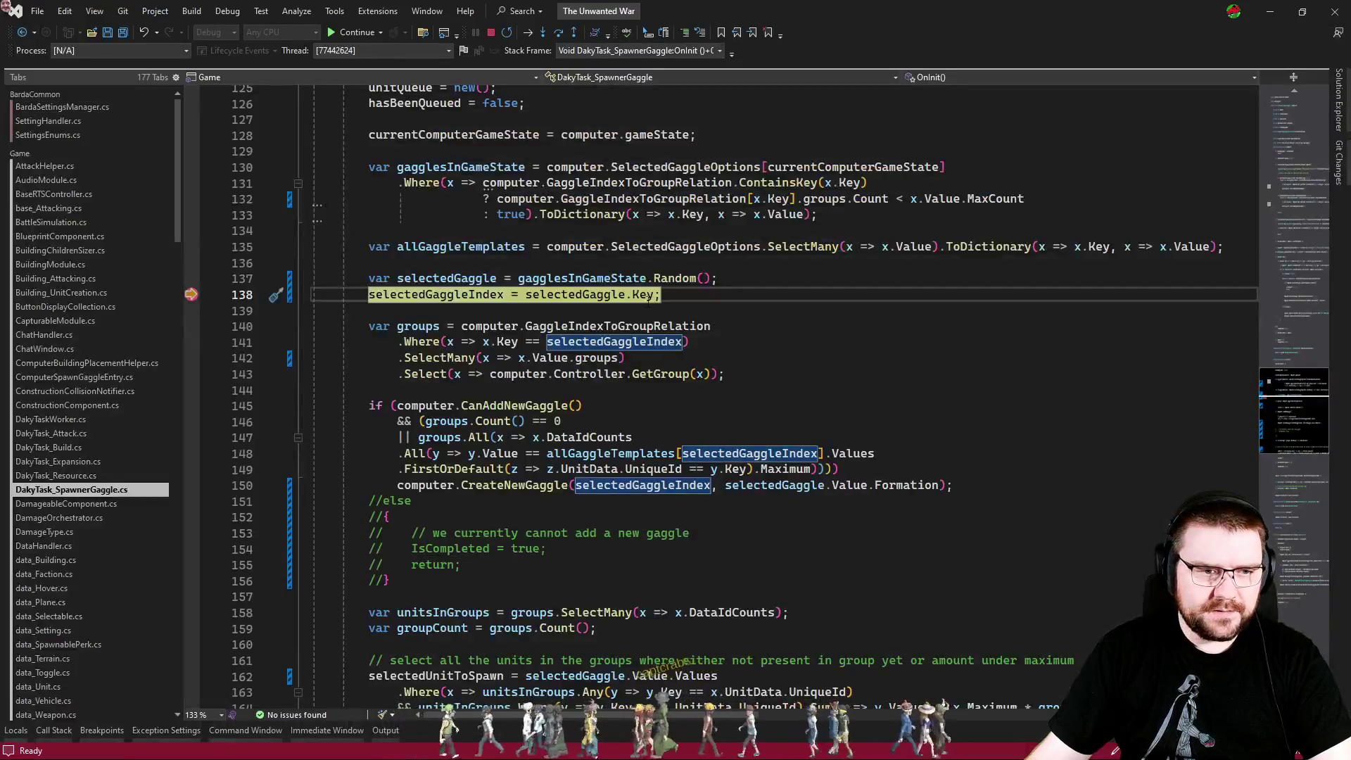
mouse_move(596, 292)
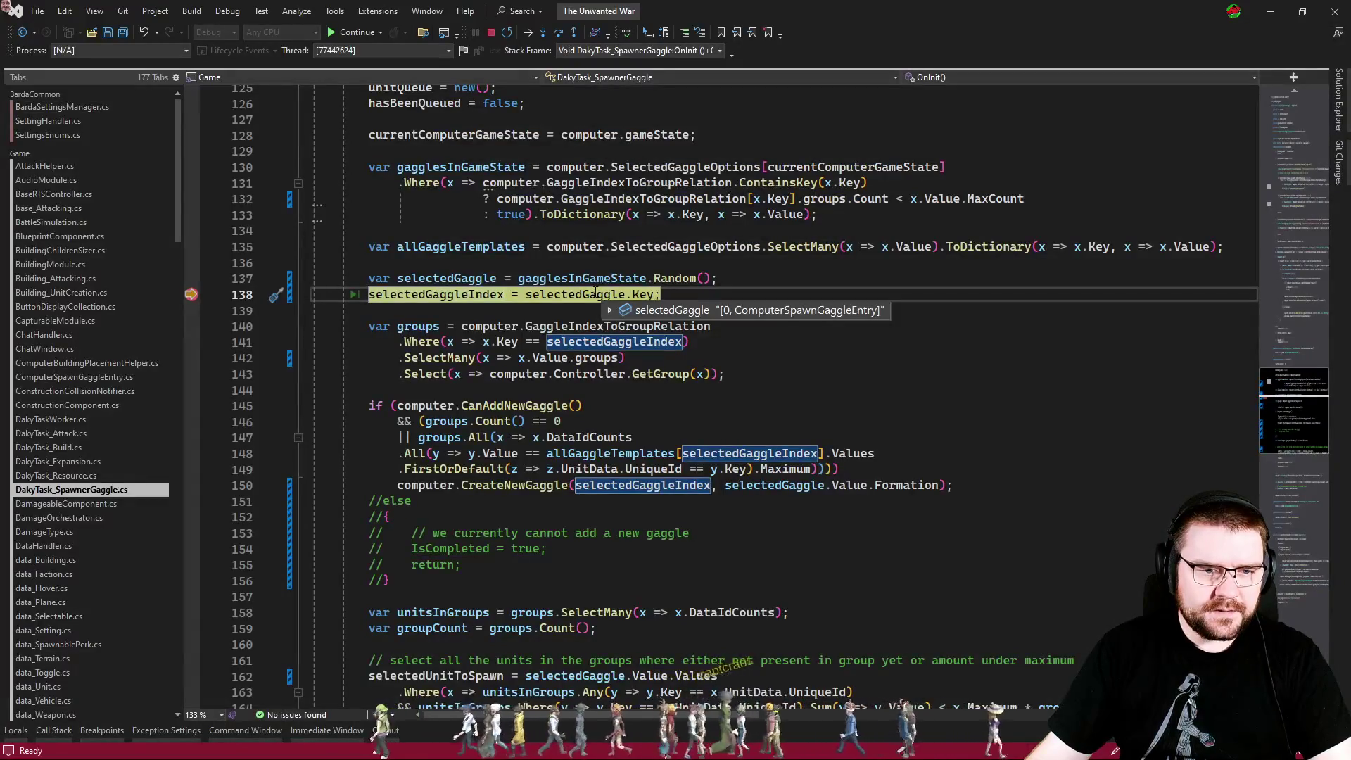
Step to line 150, break on the unit spawn selection, and continue execution with F5.
left_click(196, 485)
scroll(745, 425, "down", 4)
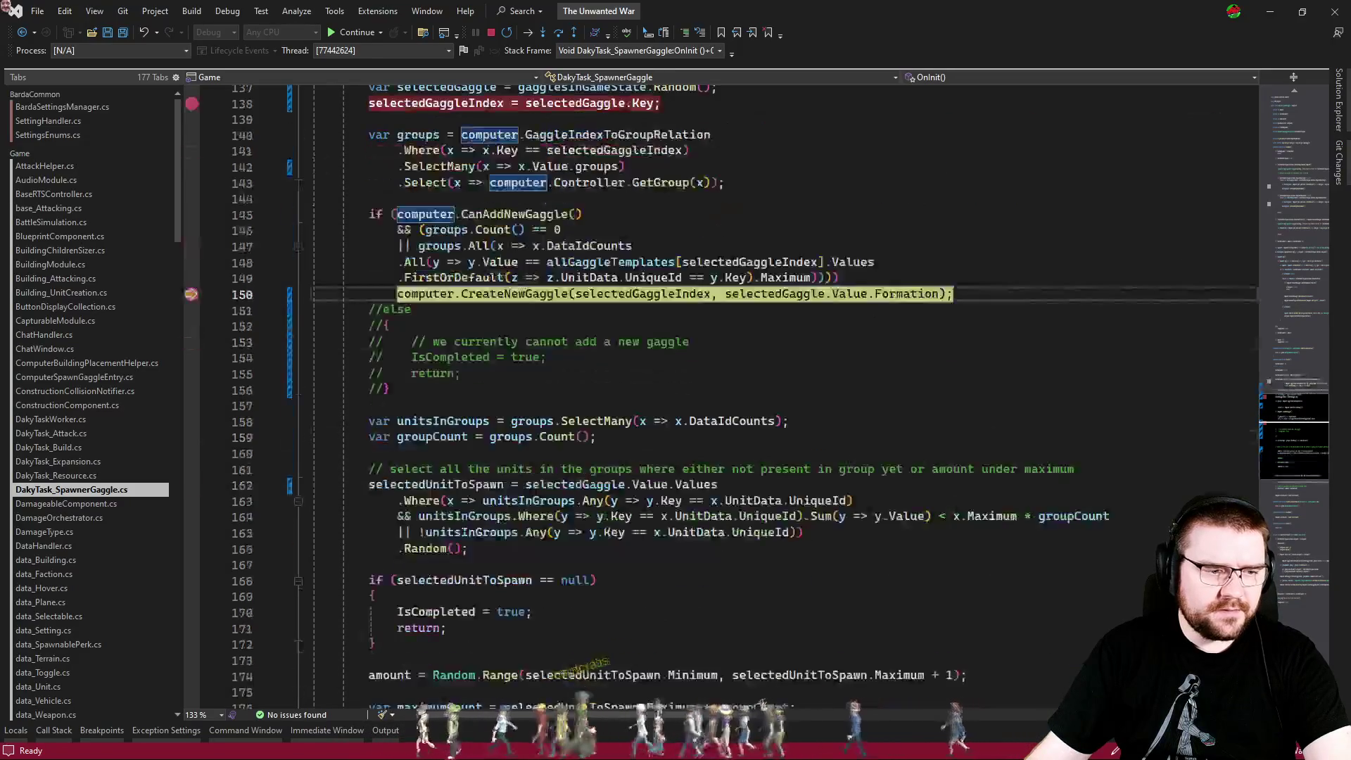
left_click(191, 502)
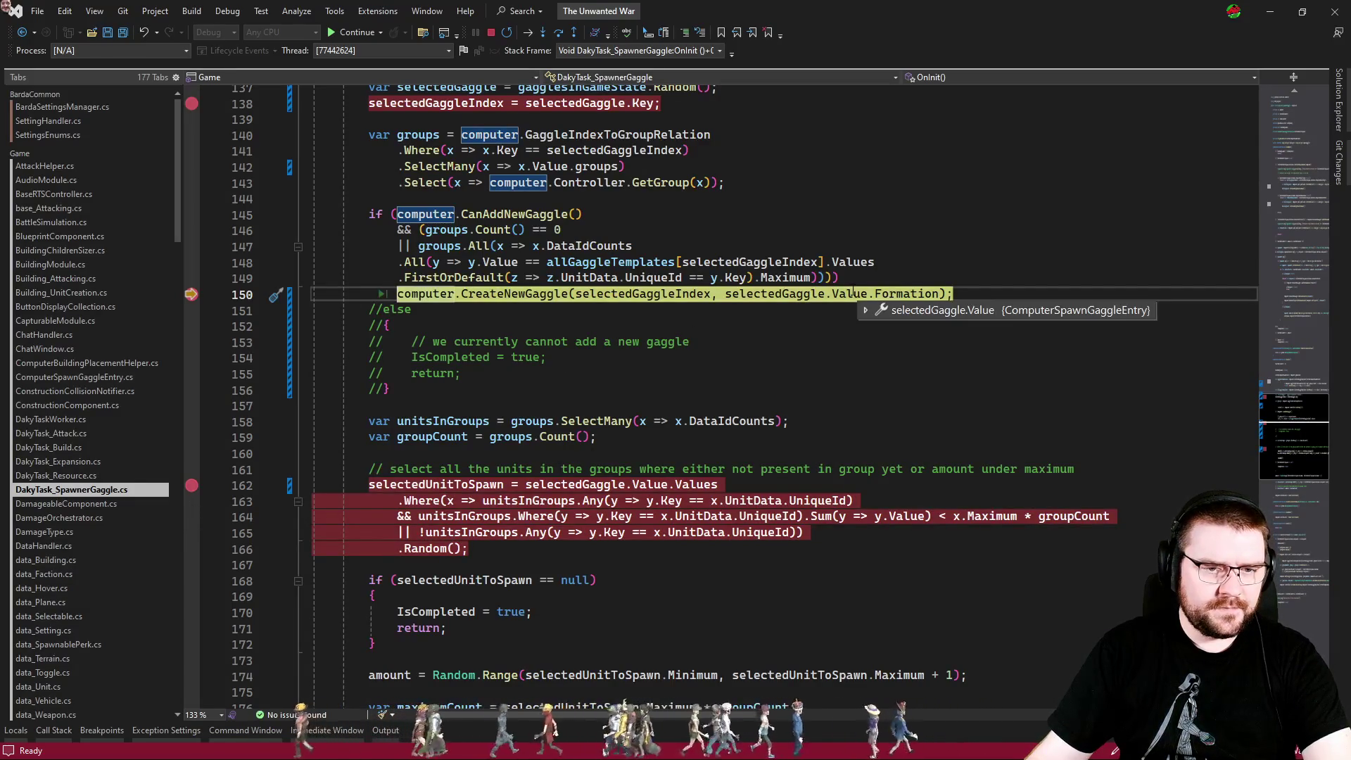
key("F5")
mouse_move(681, 485)
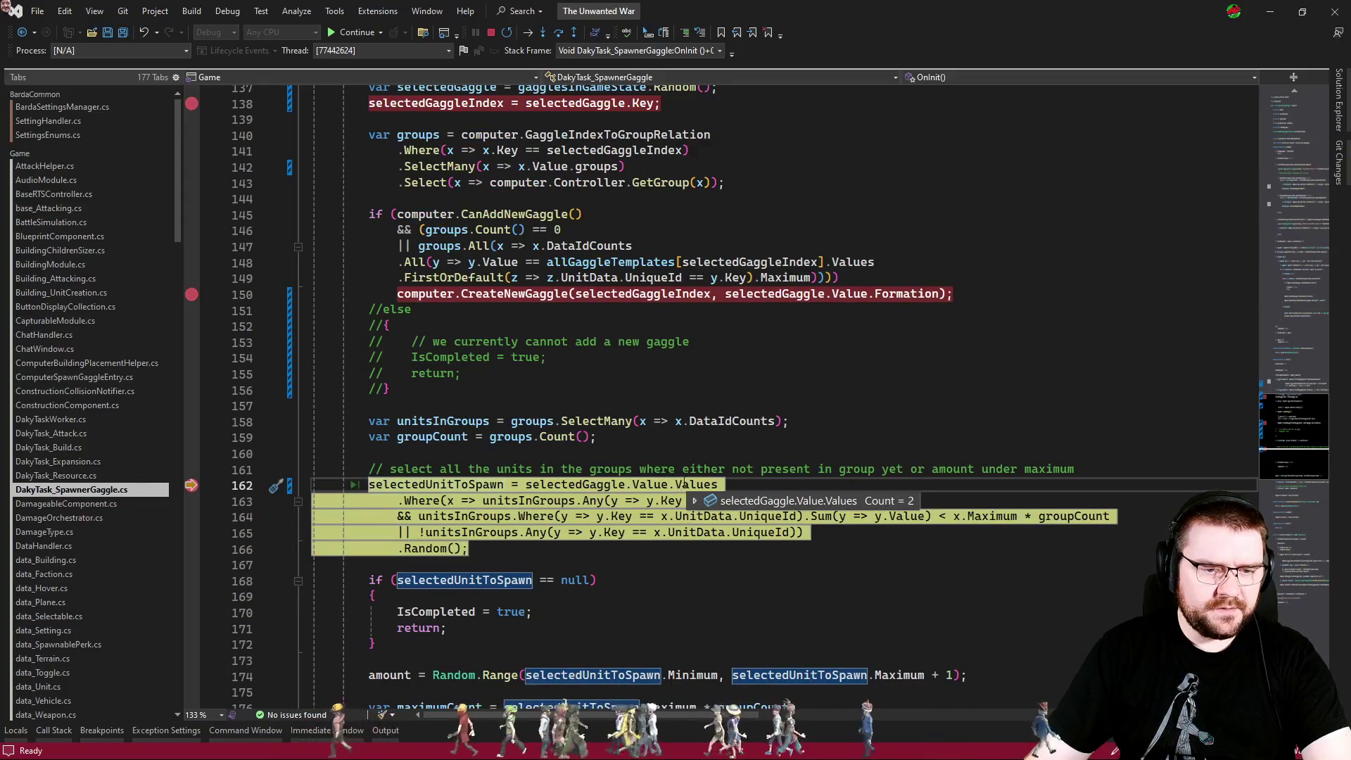
key("F5")
key("alt+Tab")
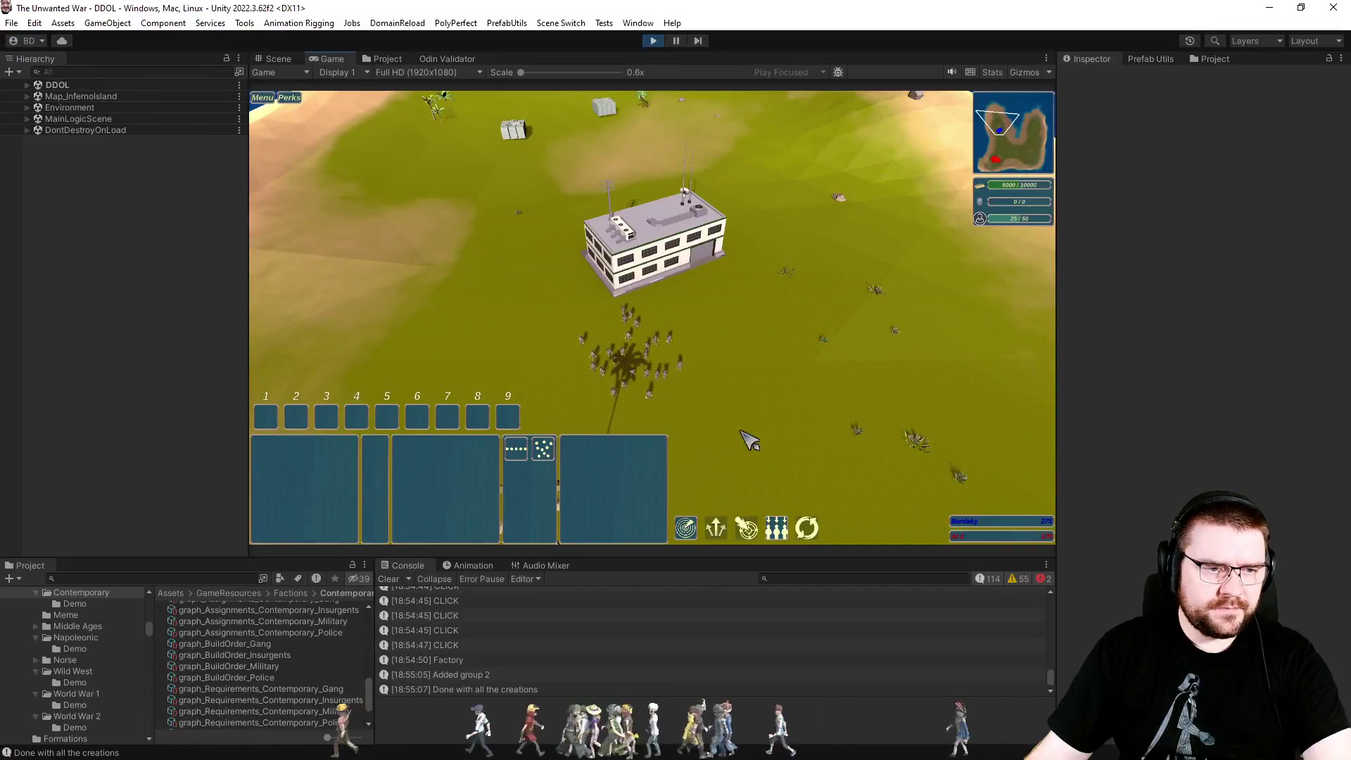
Send control group 1 out across the map and set the game speed to 4x.
key("1")
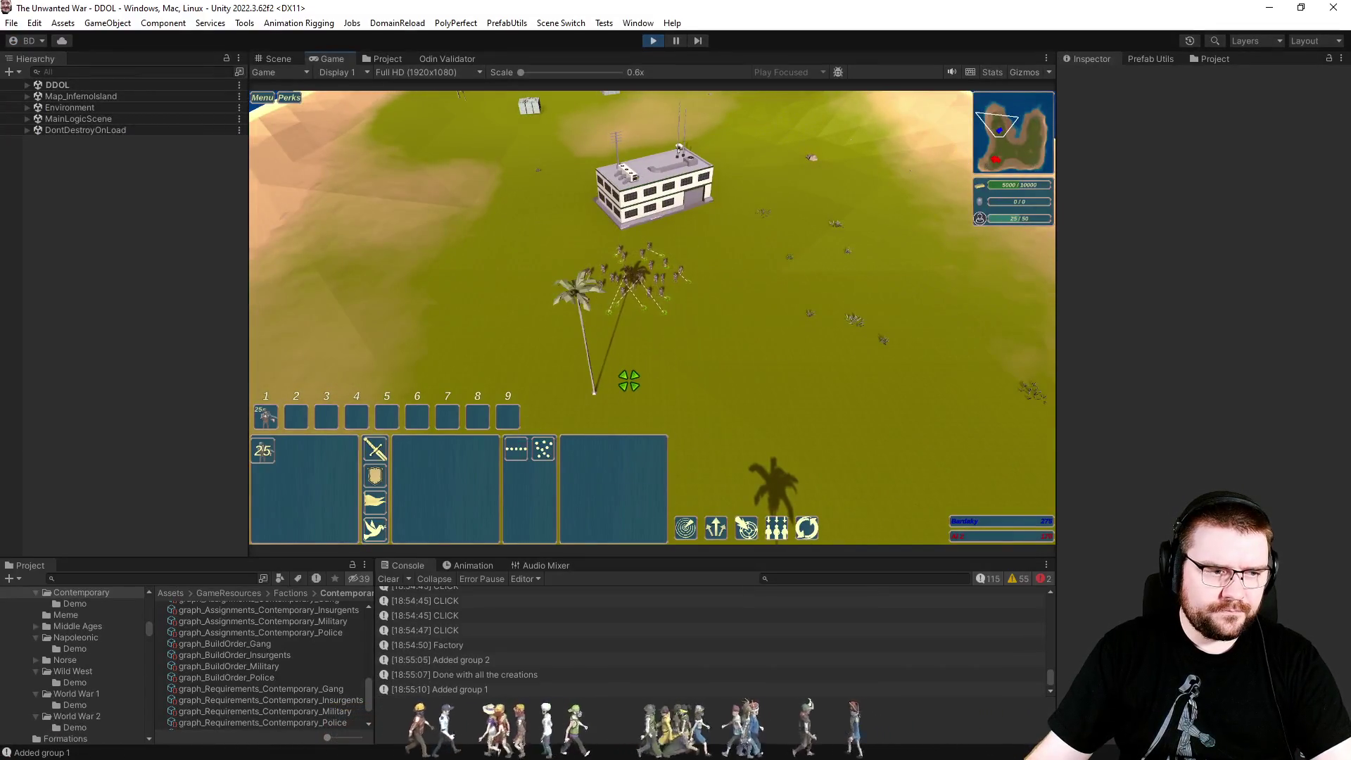
right_click(628, 380)
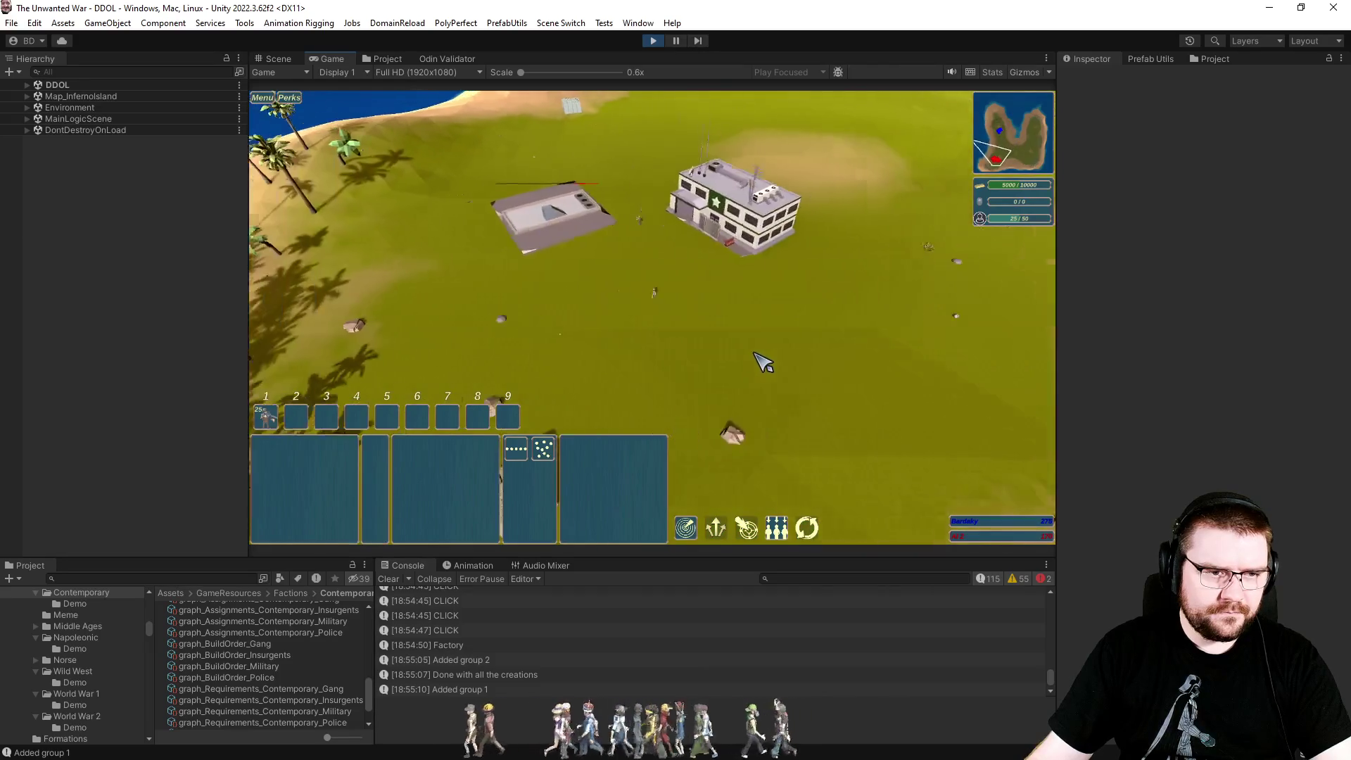
key("F4")
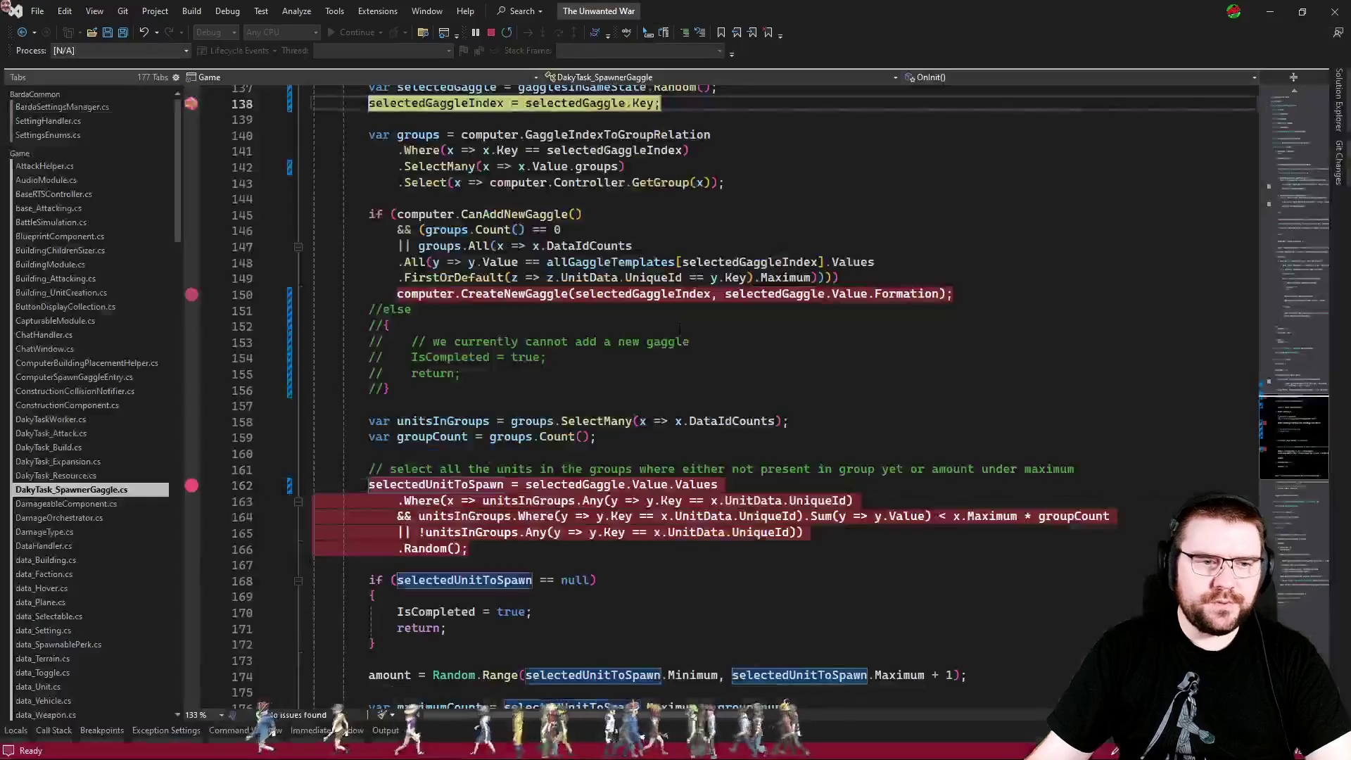
Continue to the unit selection breakpoint and inspect the gaggle's list of unit entries.
scroll(627, 200, "up", 2)
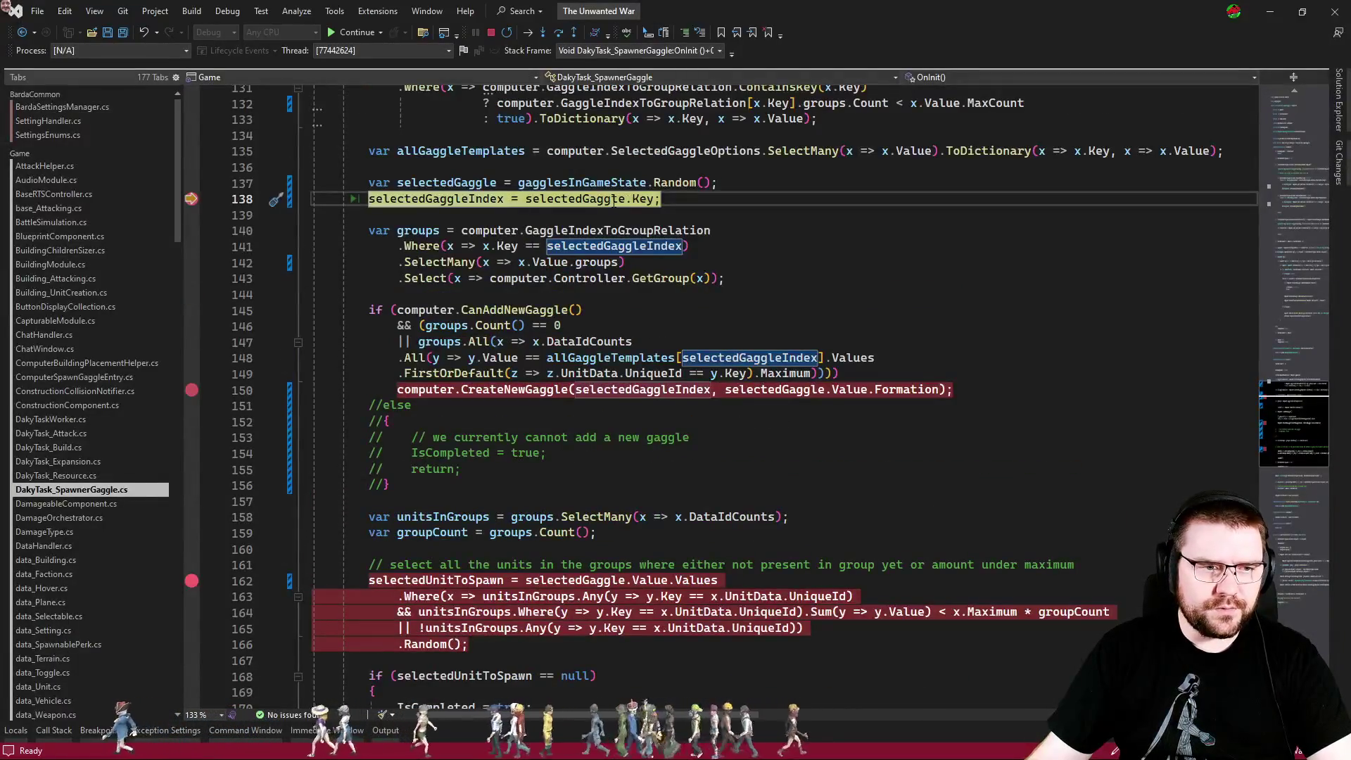
mouse_move(615, 200)
key("F5")
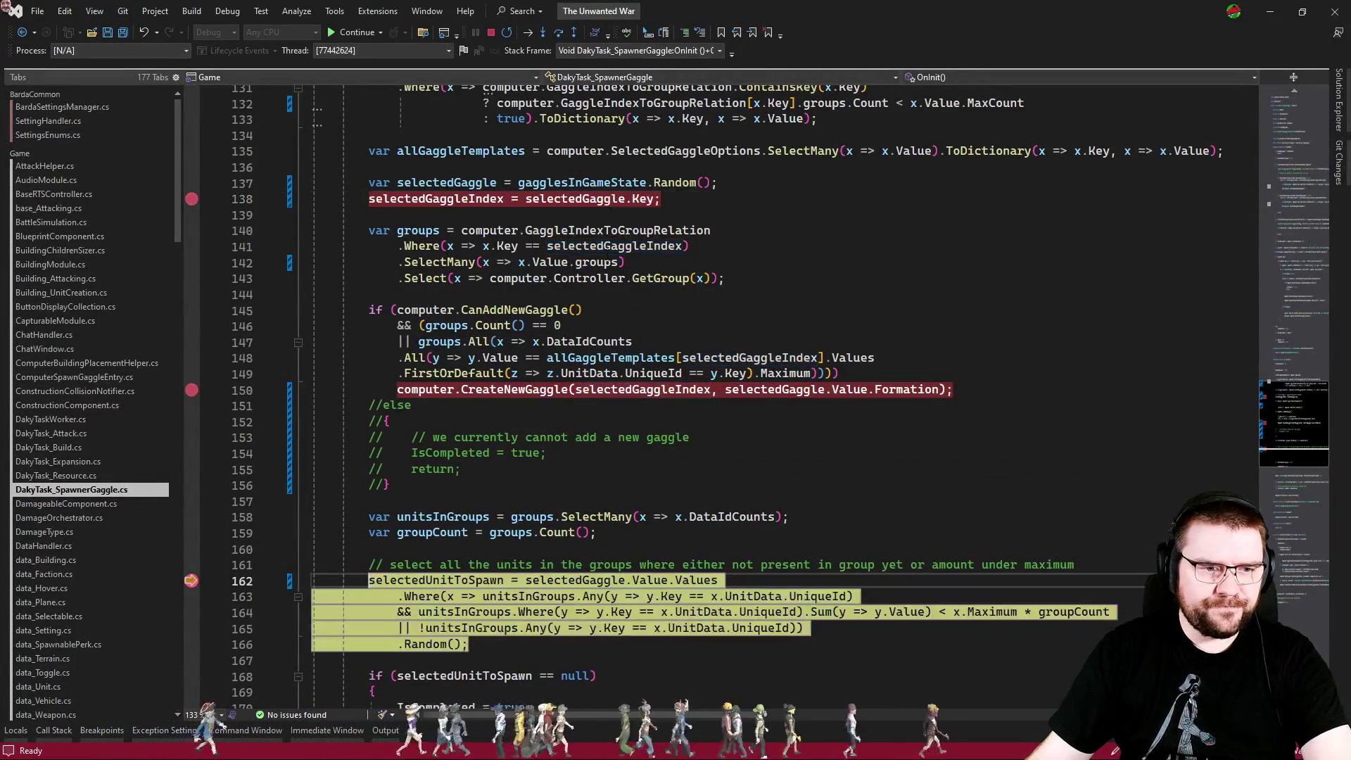
scroll(689, 437, "down", 3)
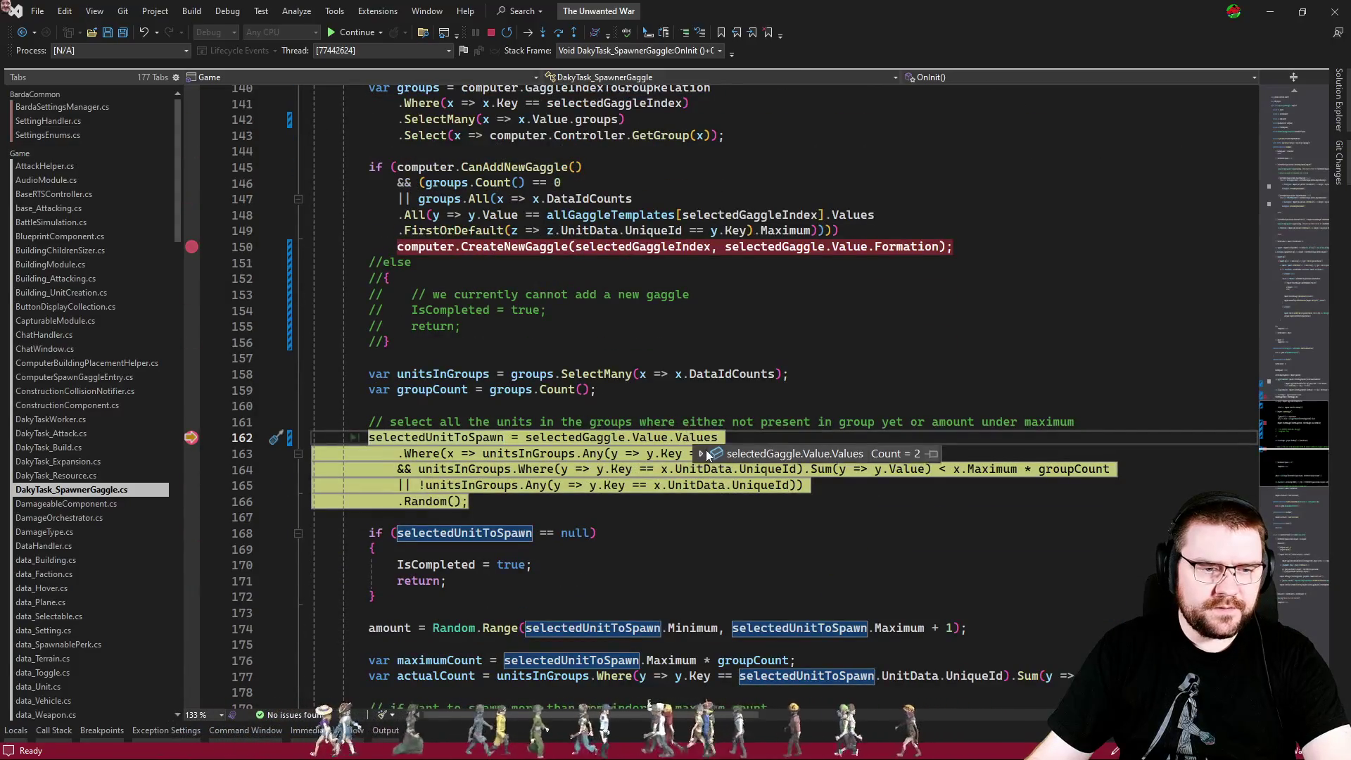
left_click(703, 450)
left_click(850, 394)
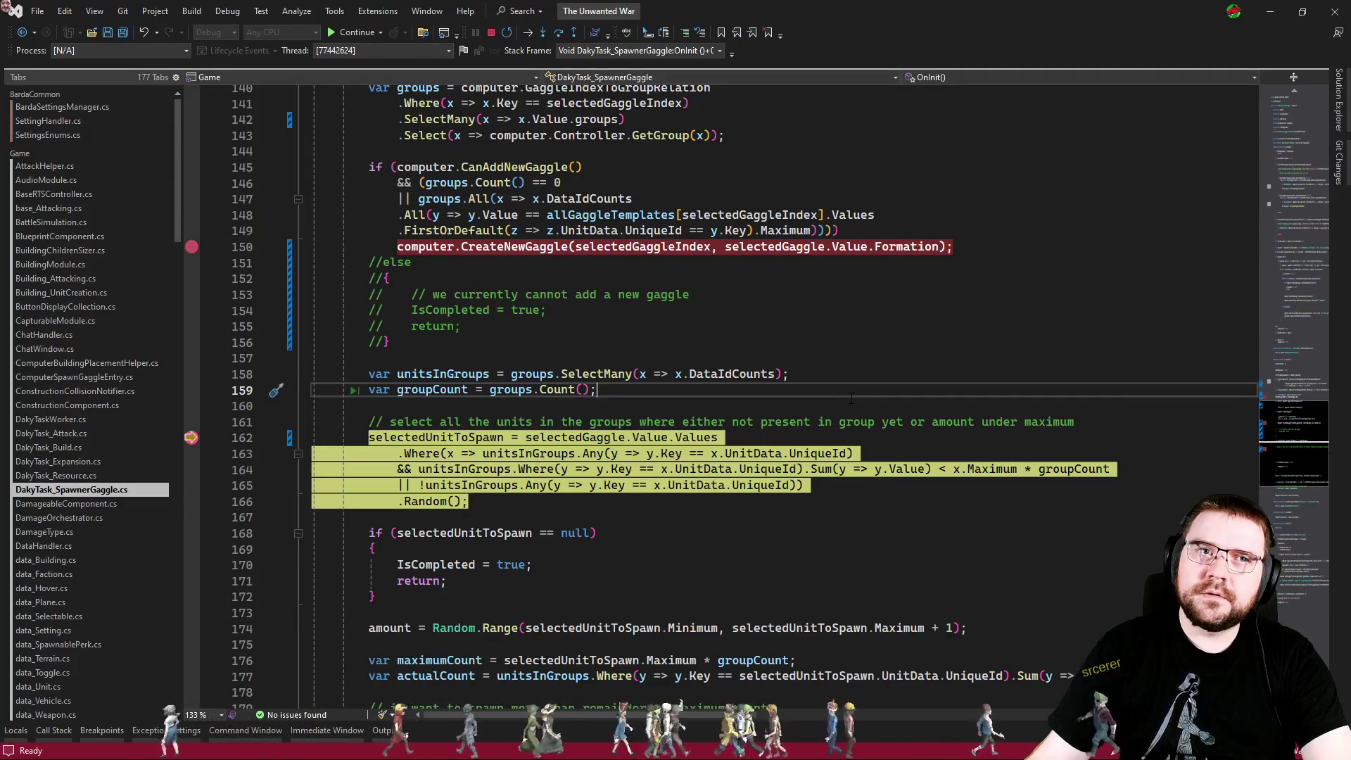
scroll(836, 397, "up", 2)
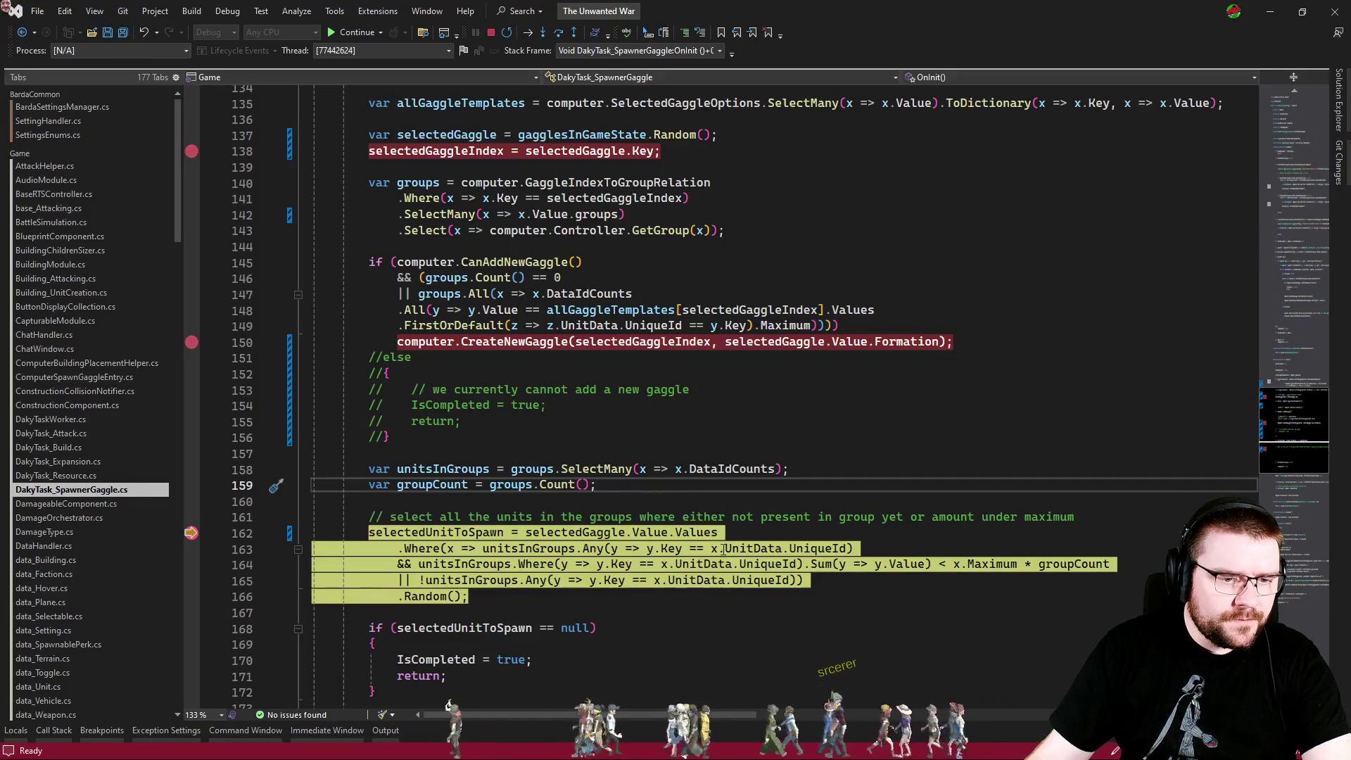
Run to the line 138 breakpoint again and check that selectedGaggle now holds key 2.
key("F5")
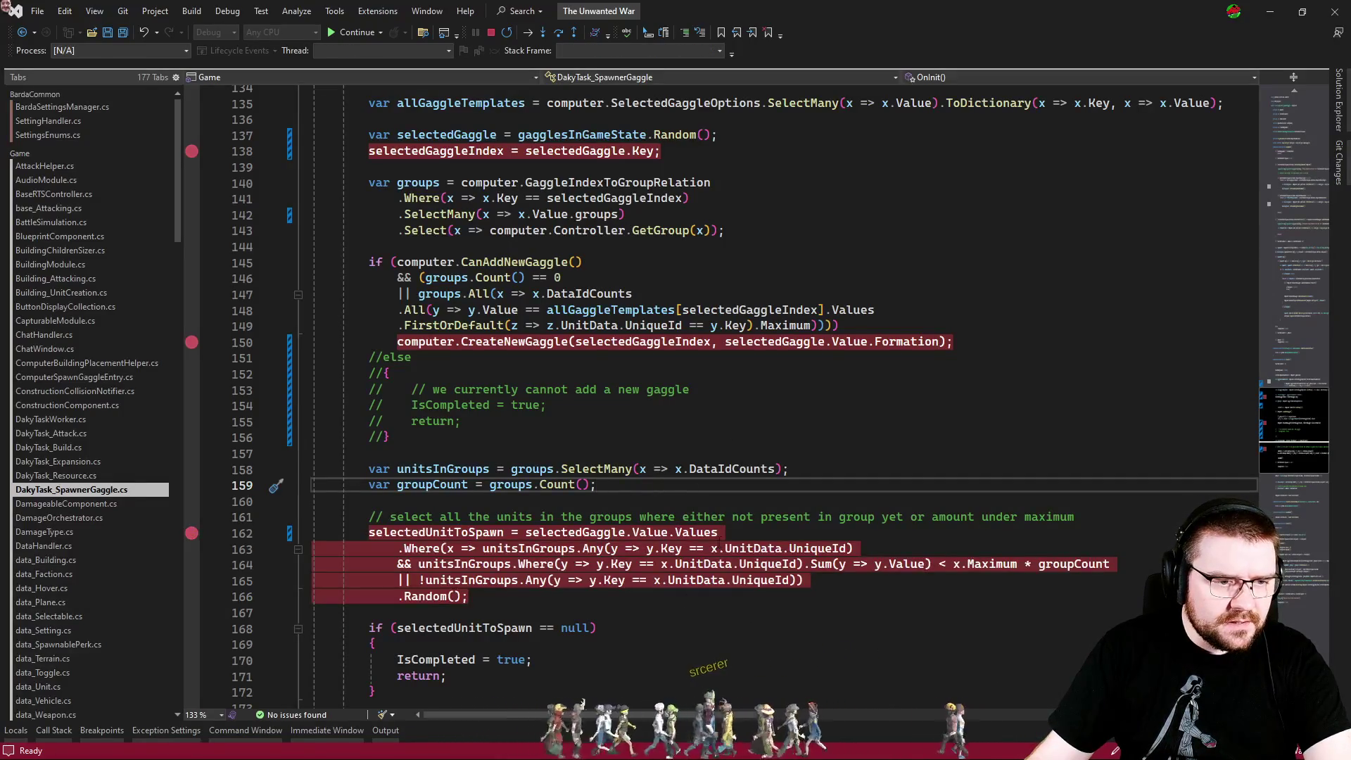
key("alt+Tab")
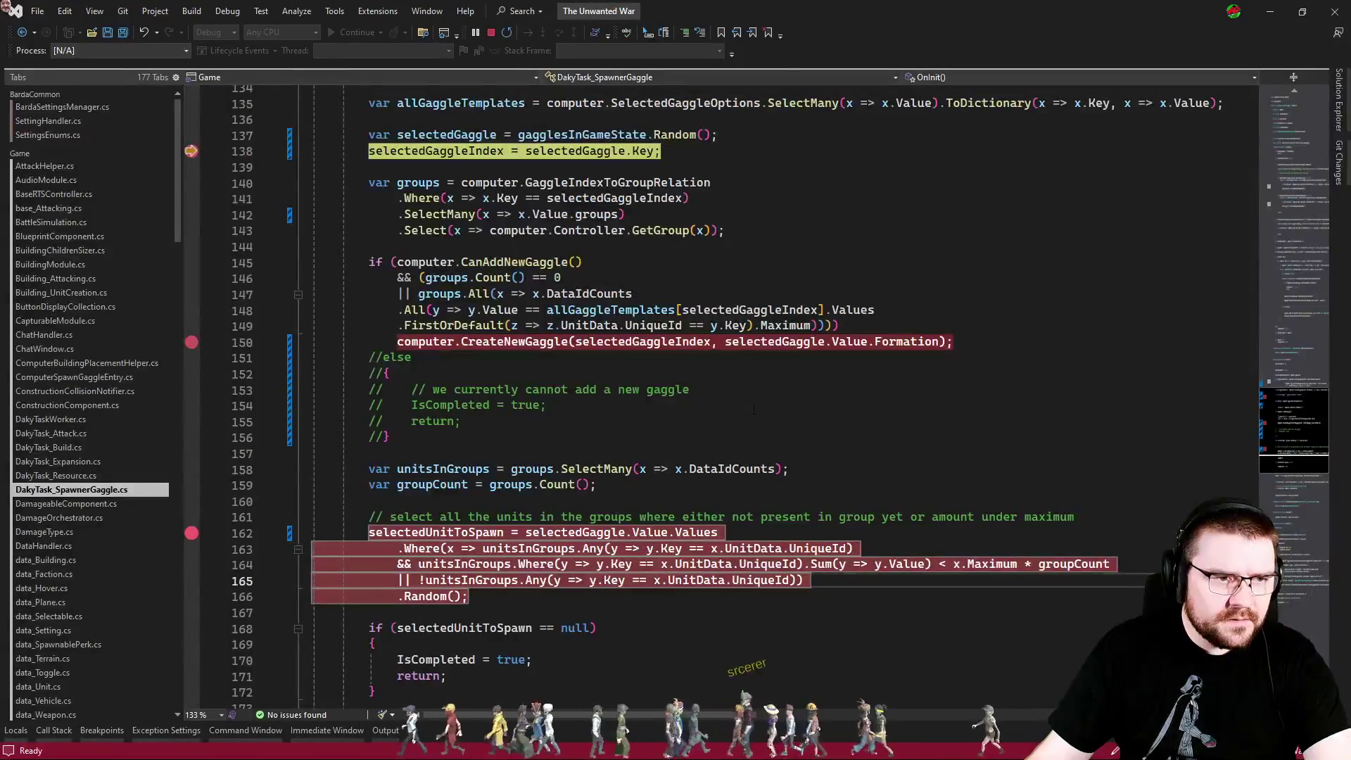
left_click(754, 410)
mouse_move(584, 152)
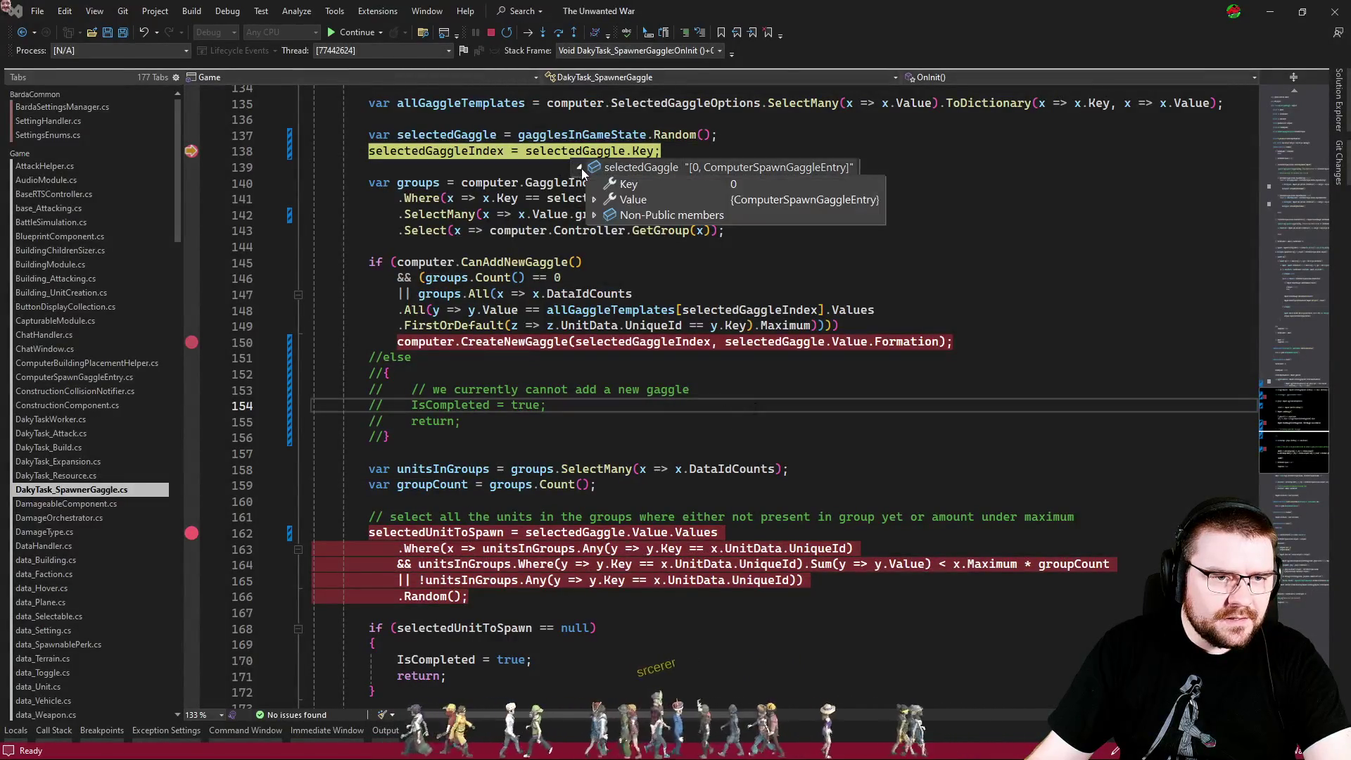
left_click(593, 200)
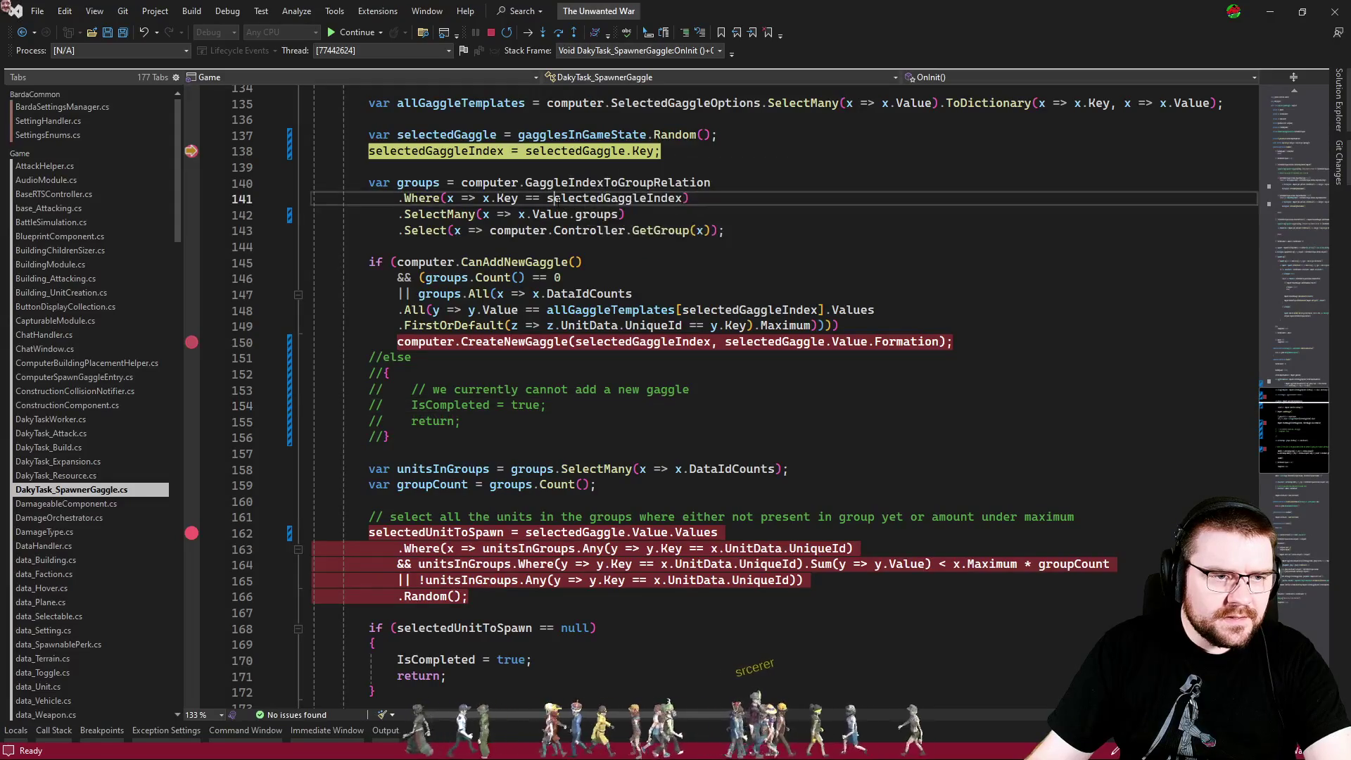
key("F5")
key("F5")
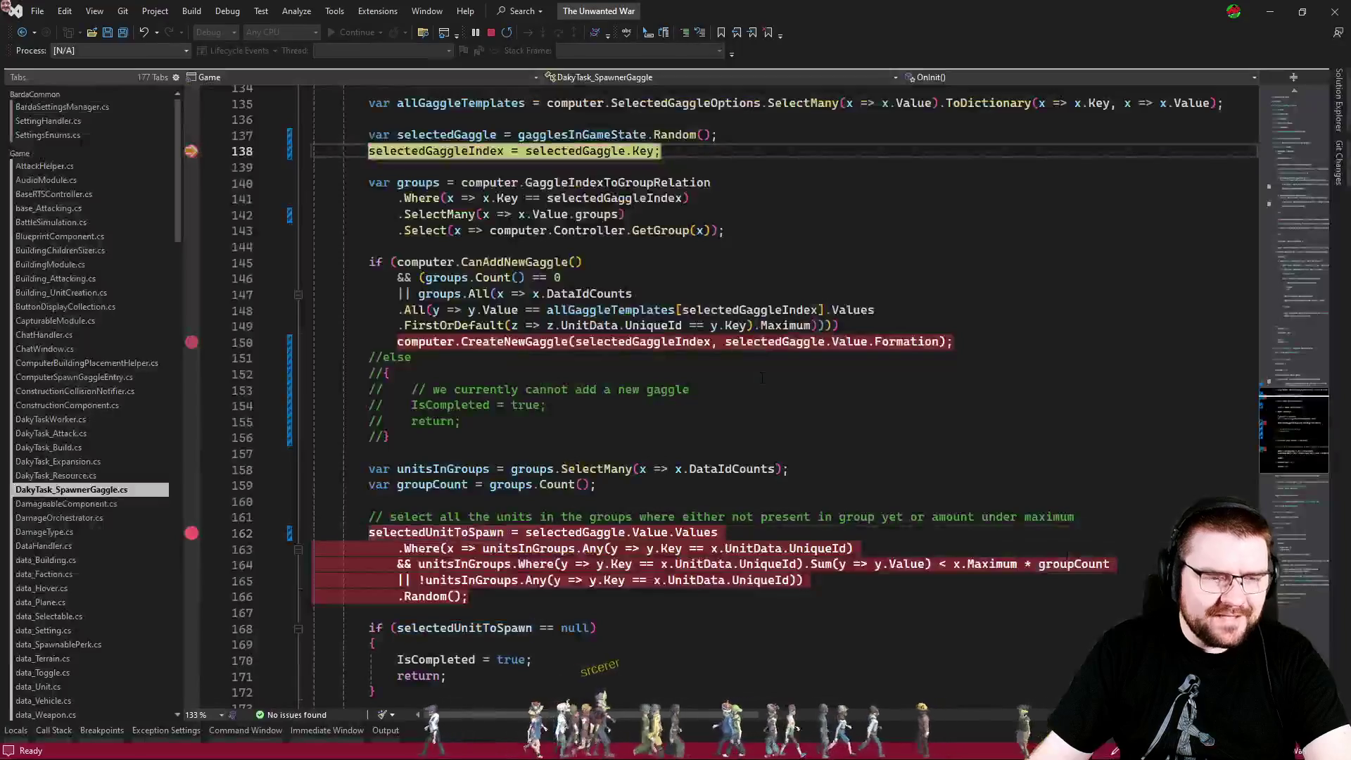
Continue to the line 150 gaggle creation breakpoint and inspect allGaggleTemplates in its data tip.
mouse_move(571, 156)
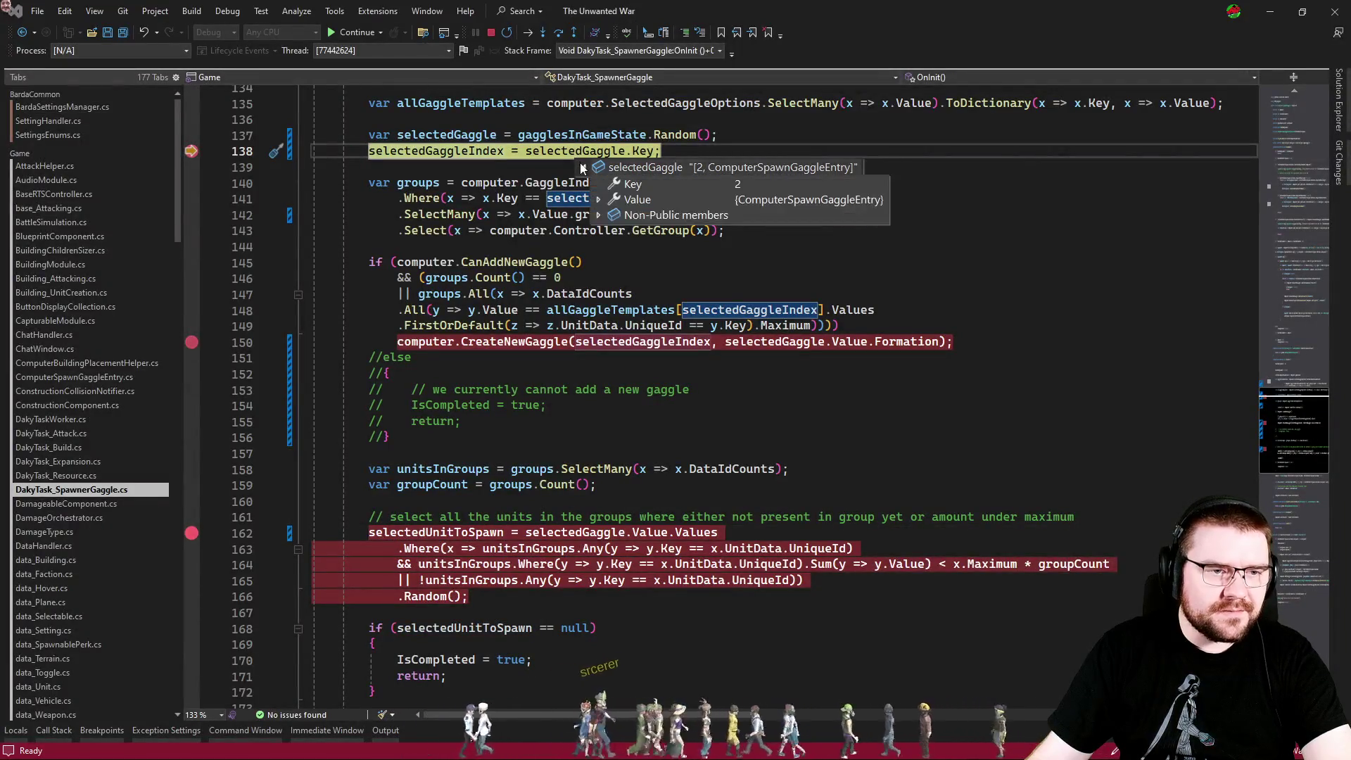
key("F5")
mouse_move(861, 344)
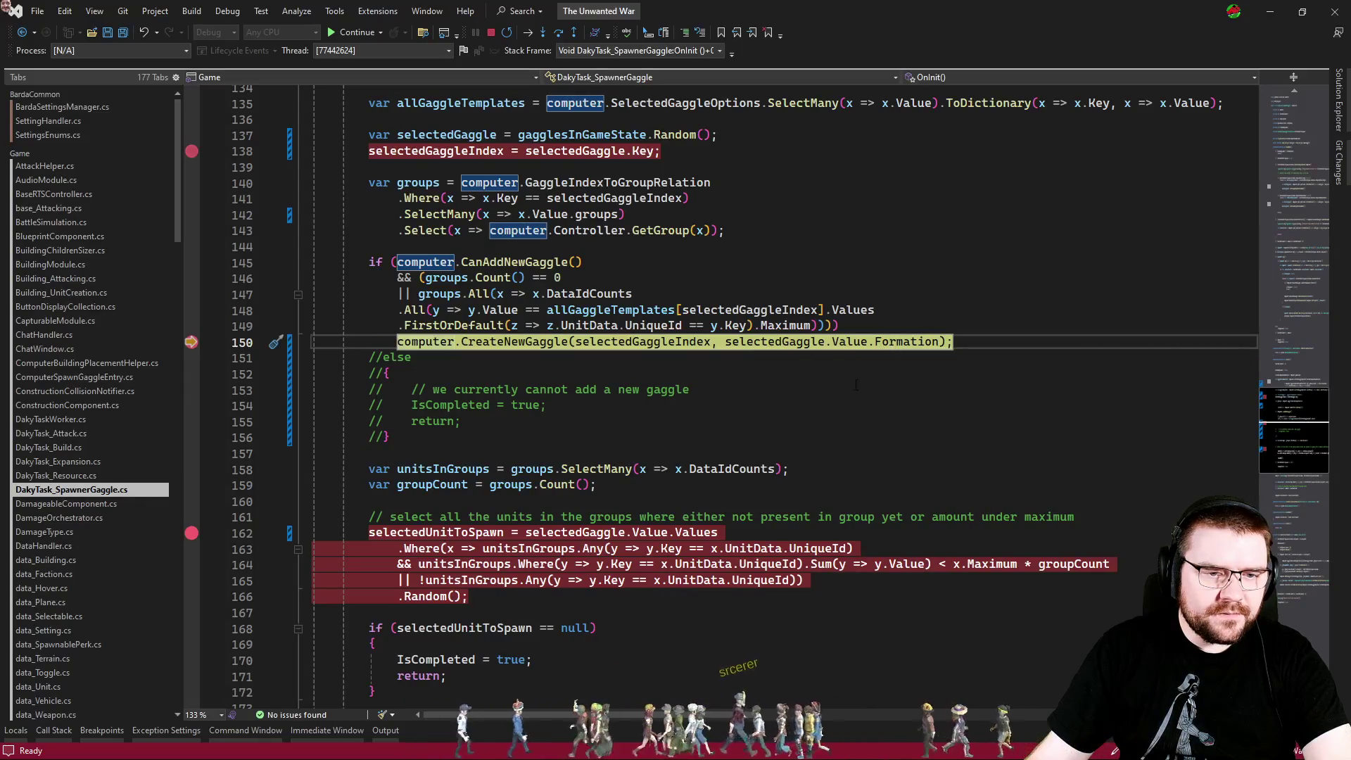
left_click(774, 389)
left_click(737, 375)
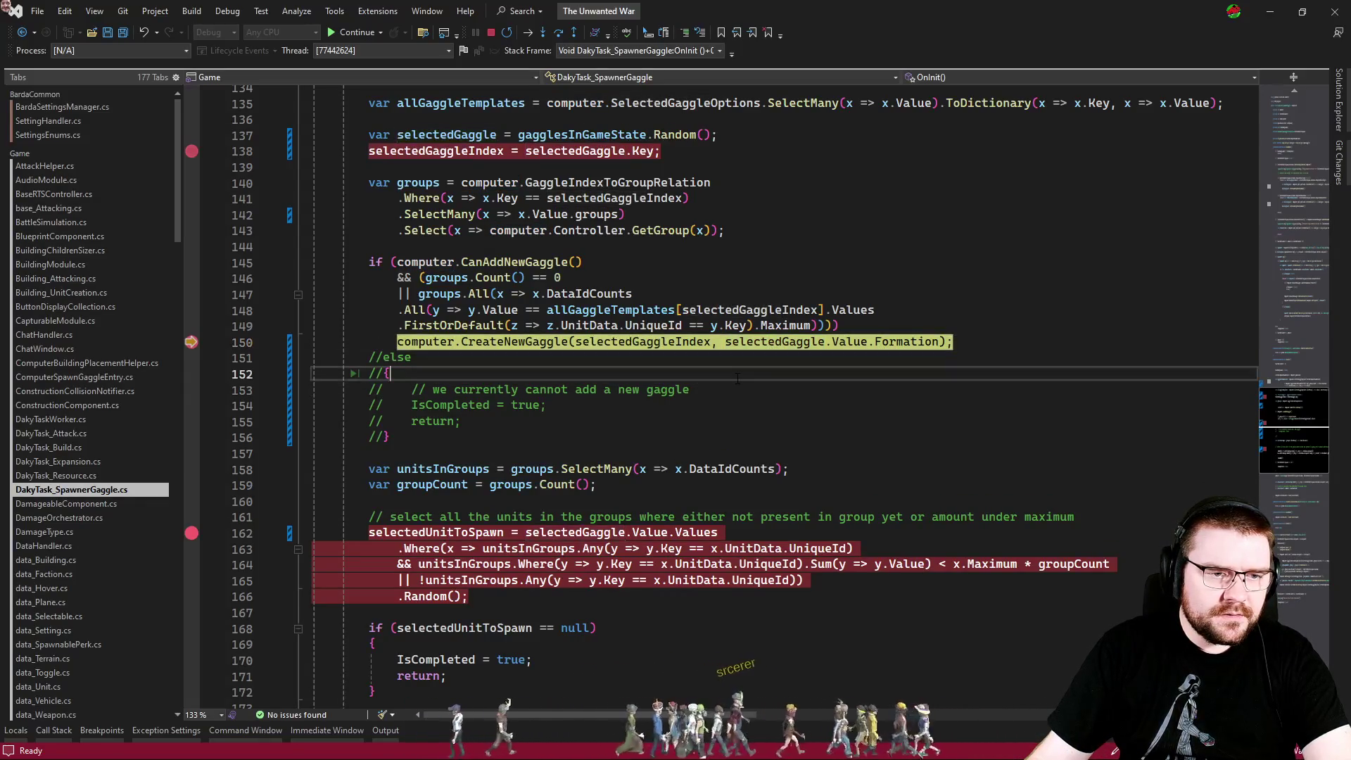
mouse_move(655, 310)
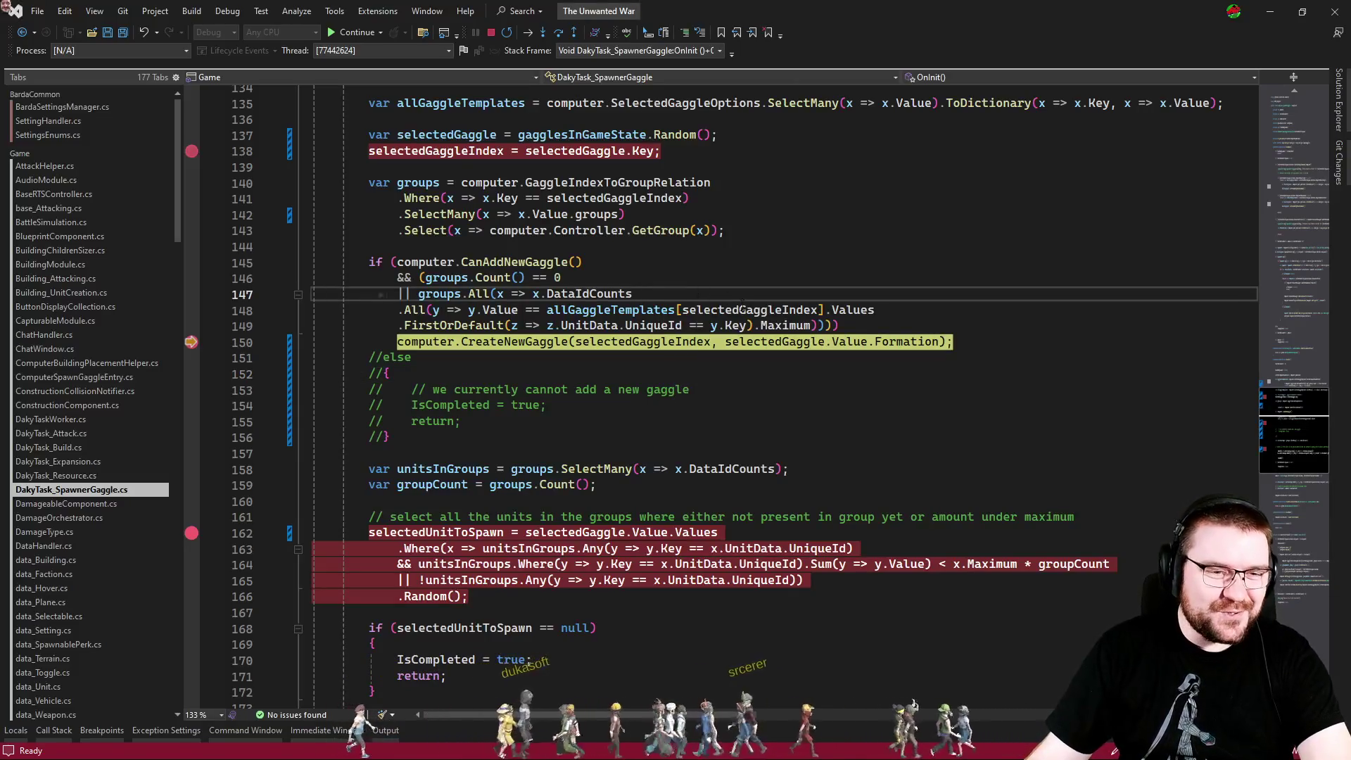
mouse_move(742, 310)
mouse_move(642, 310)
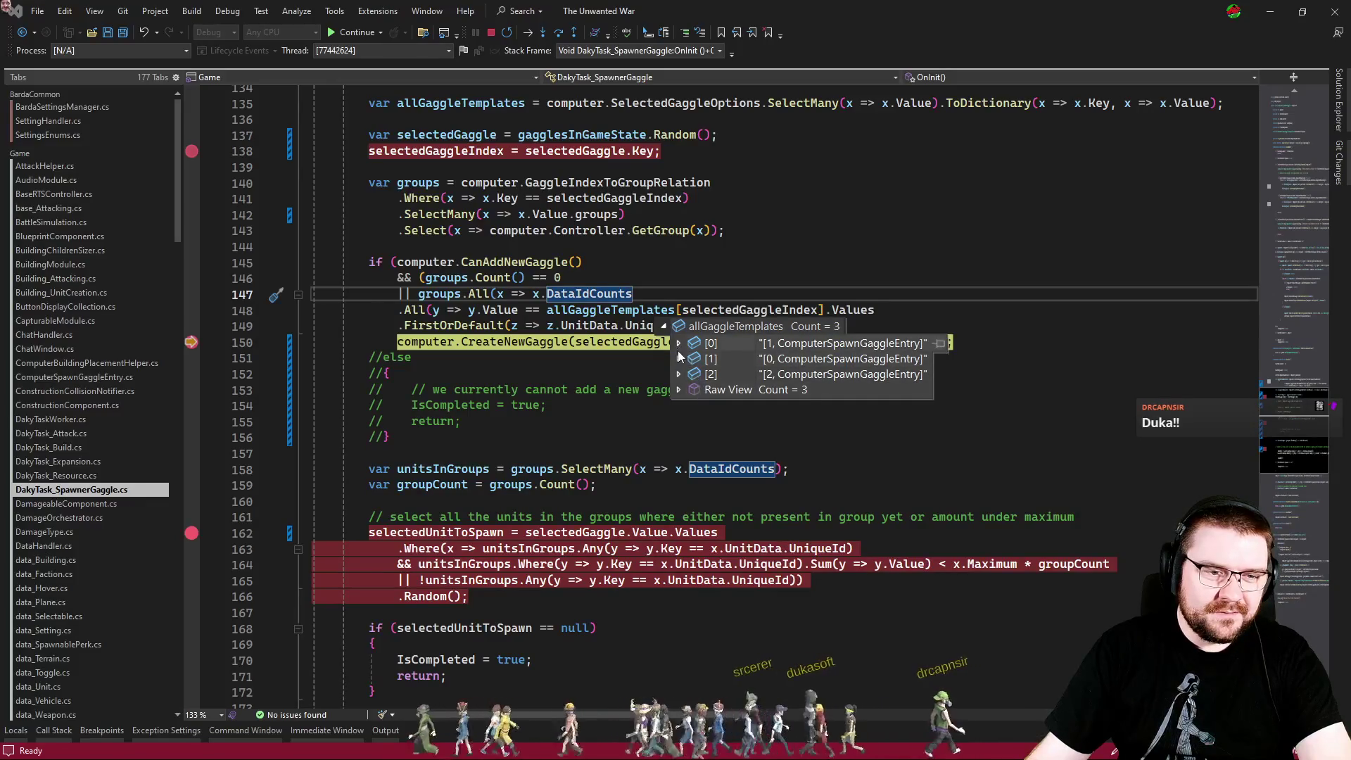
mouse_move(680, 360)
key("Up")
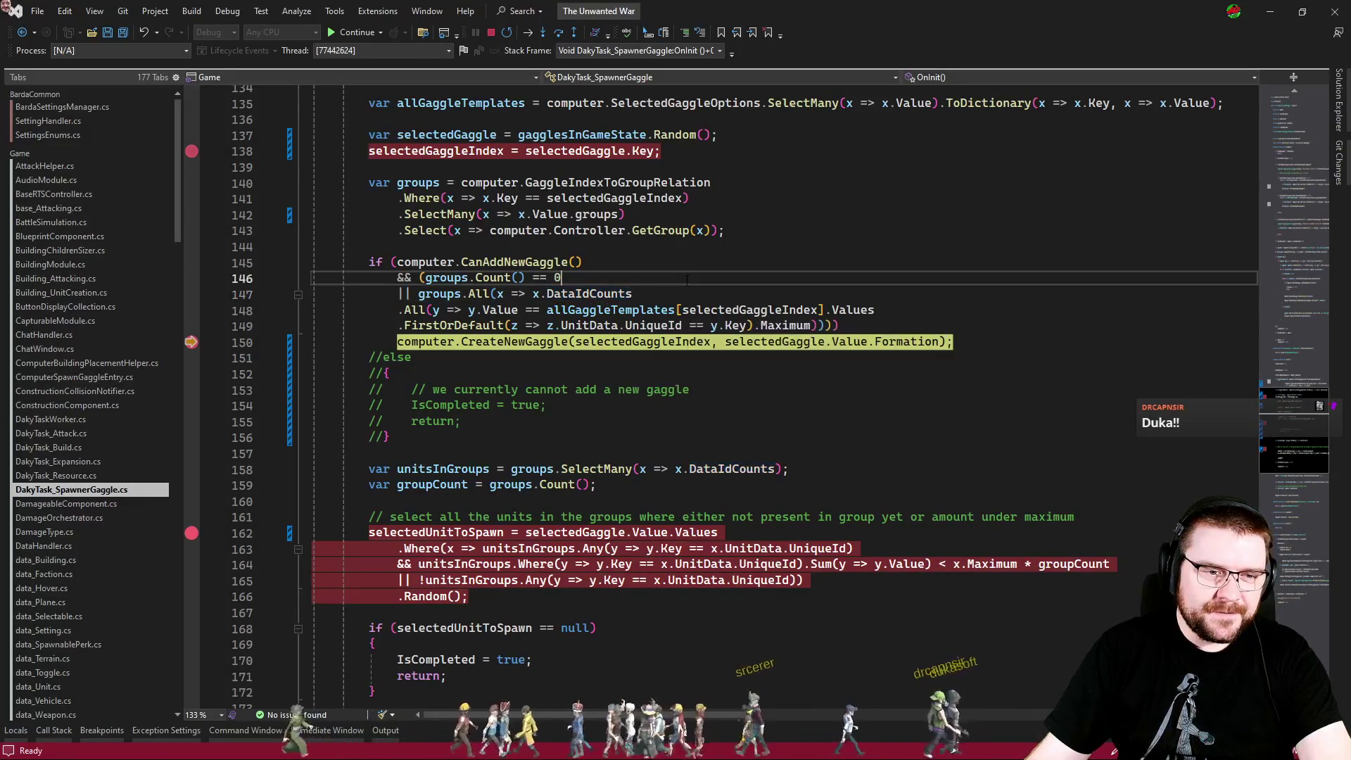
double_click(648, 310)
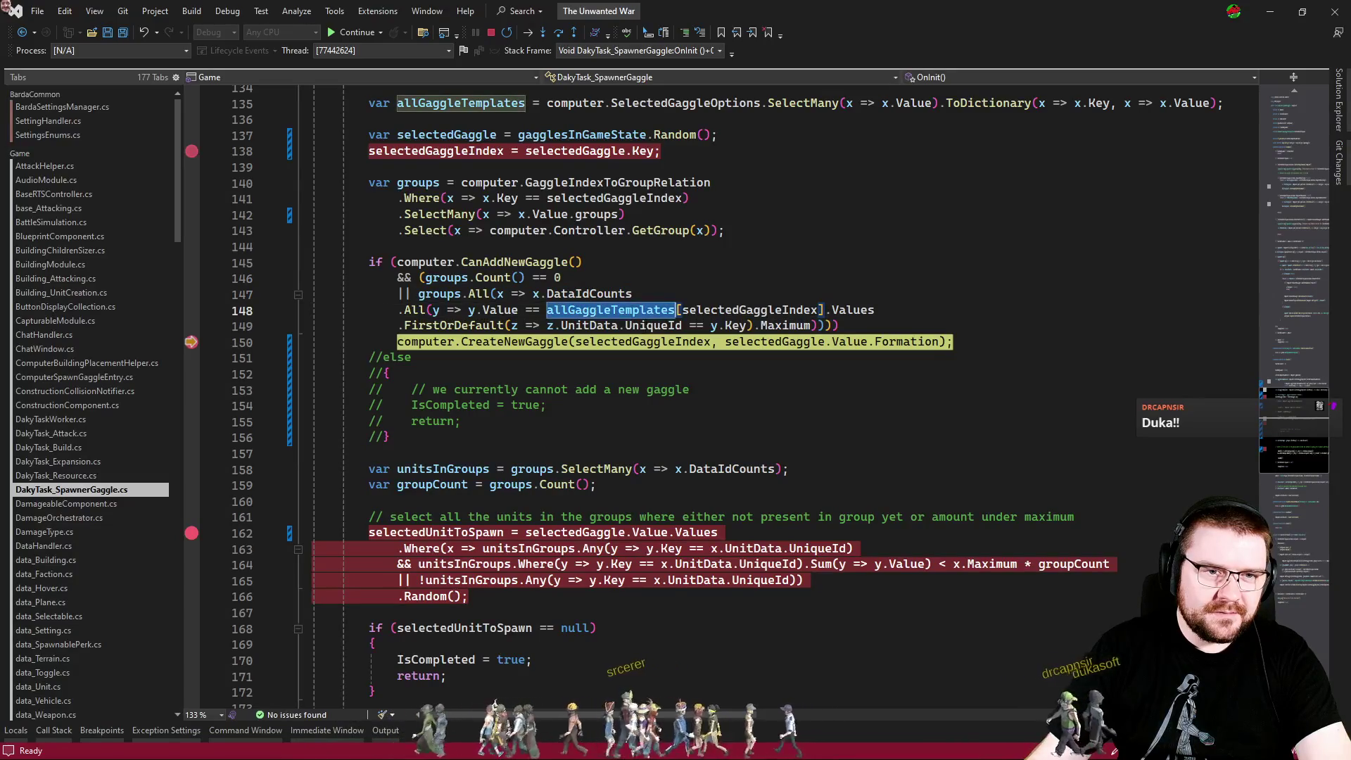
left_click(675, 291)
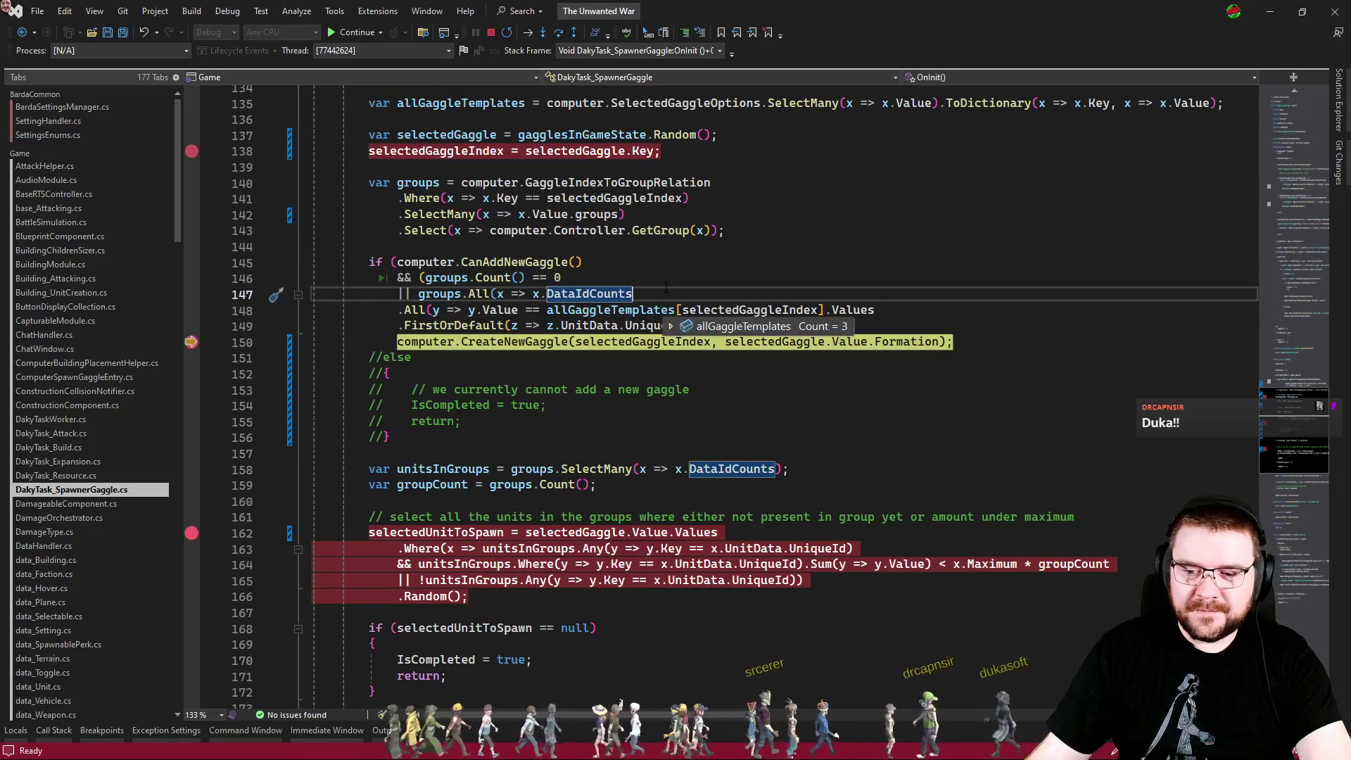
Run on to the line 138 breakpoint and confirm gagglesInGameState is empty.
key("F5")
key("F5")
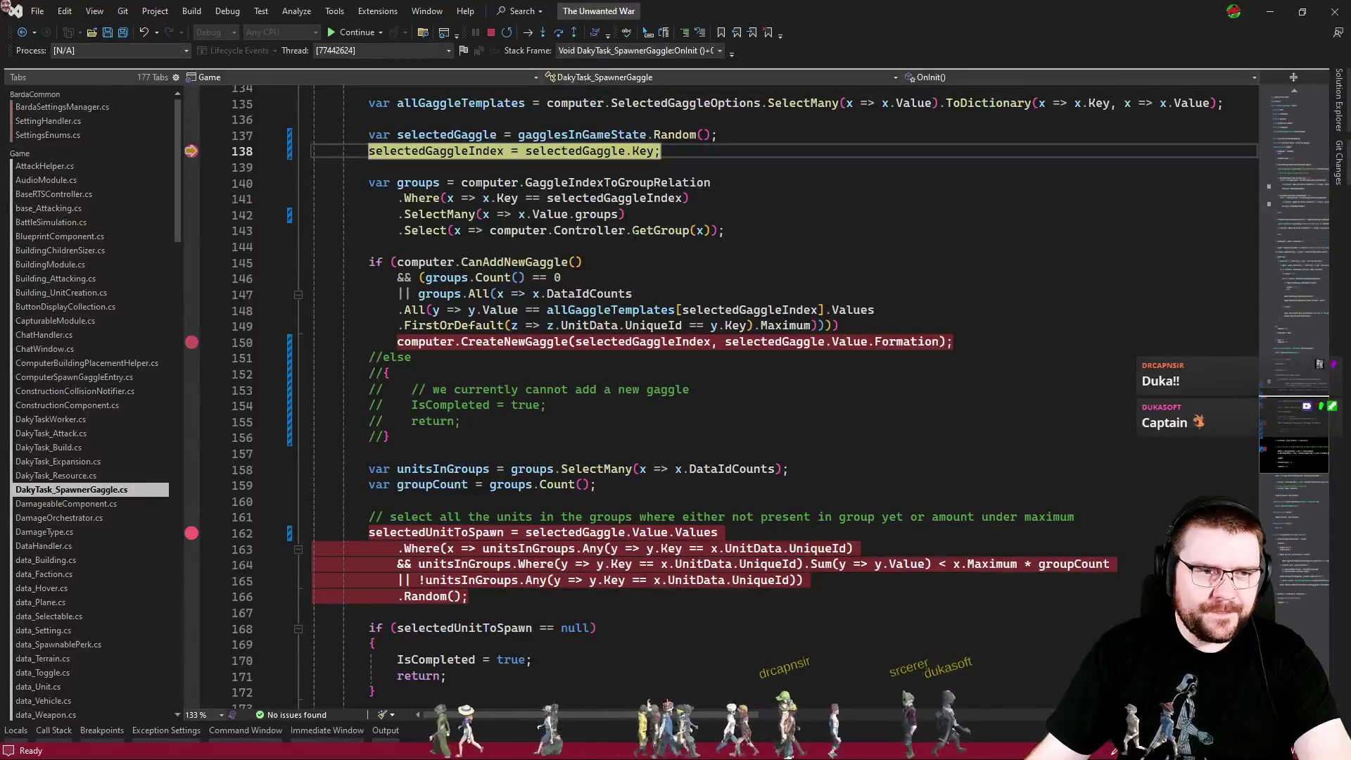
mouse_move(589, 149)
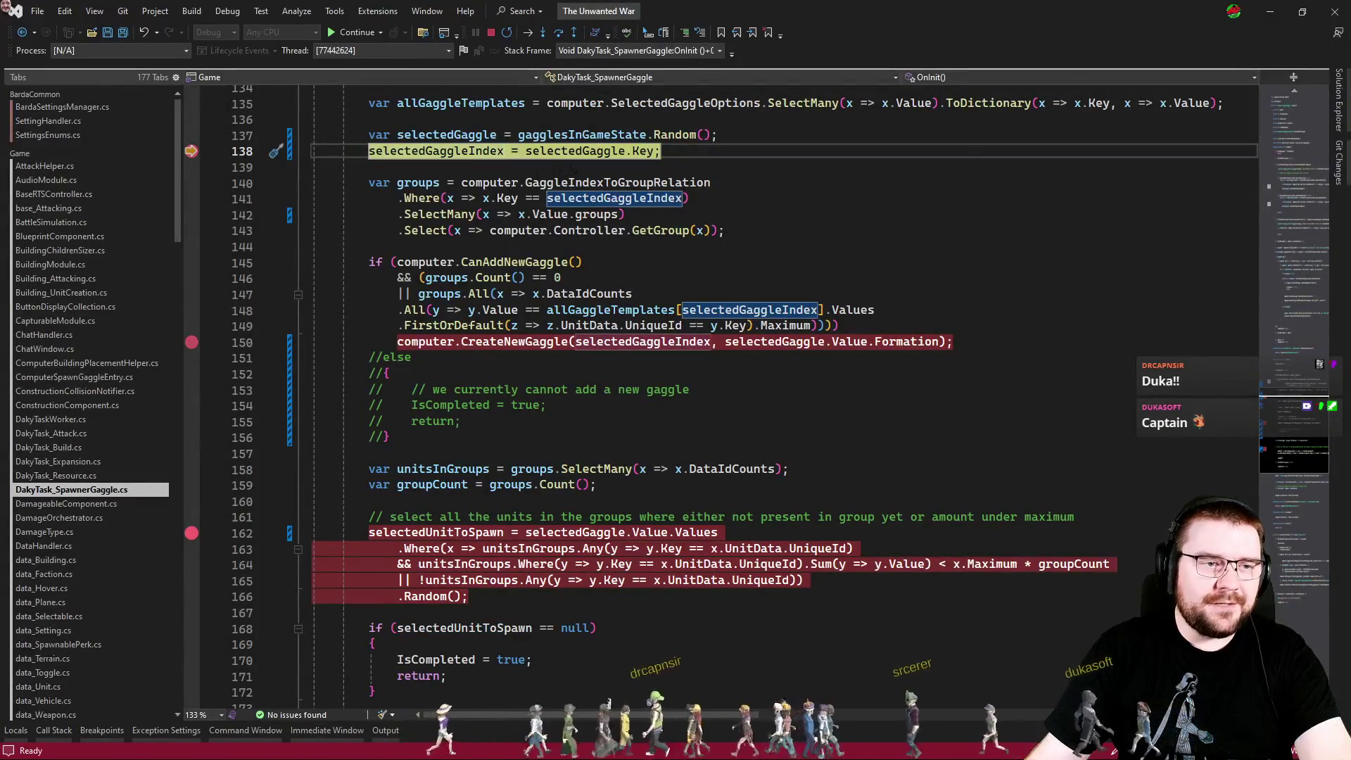
scroll(573, 171, "up", 3)
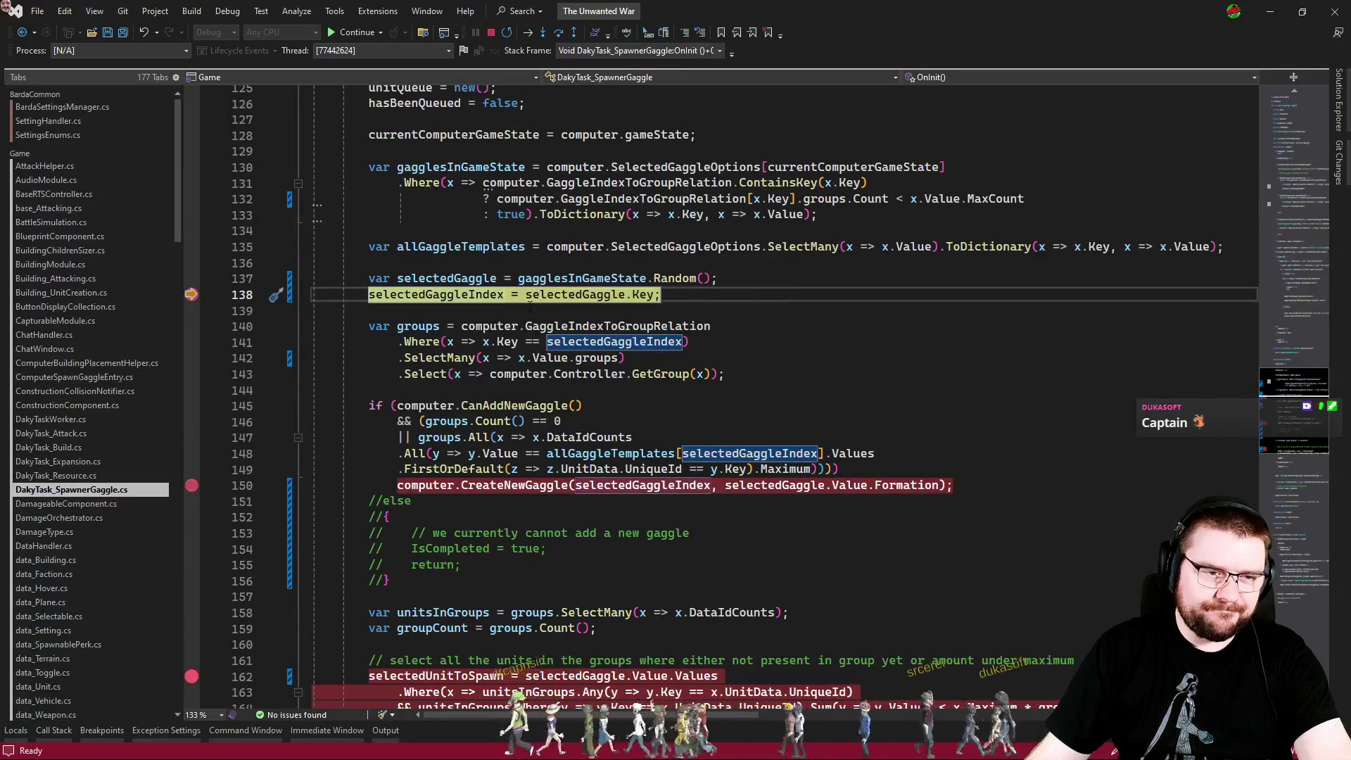
left_click(560, 278)
left_click(570, 261)
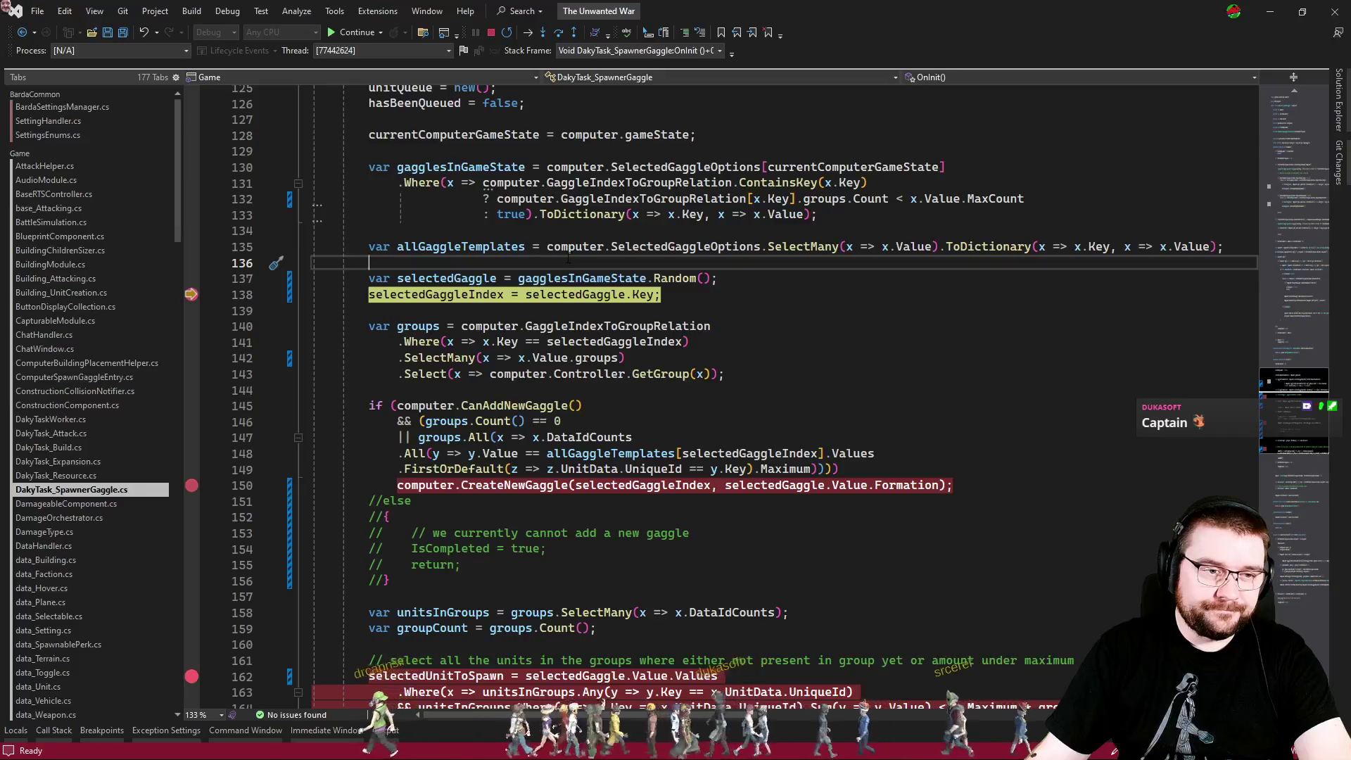
mouse_move(560, 275)
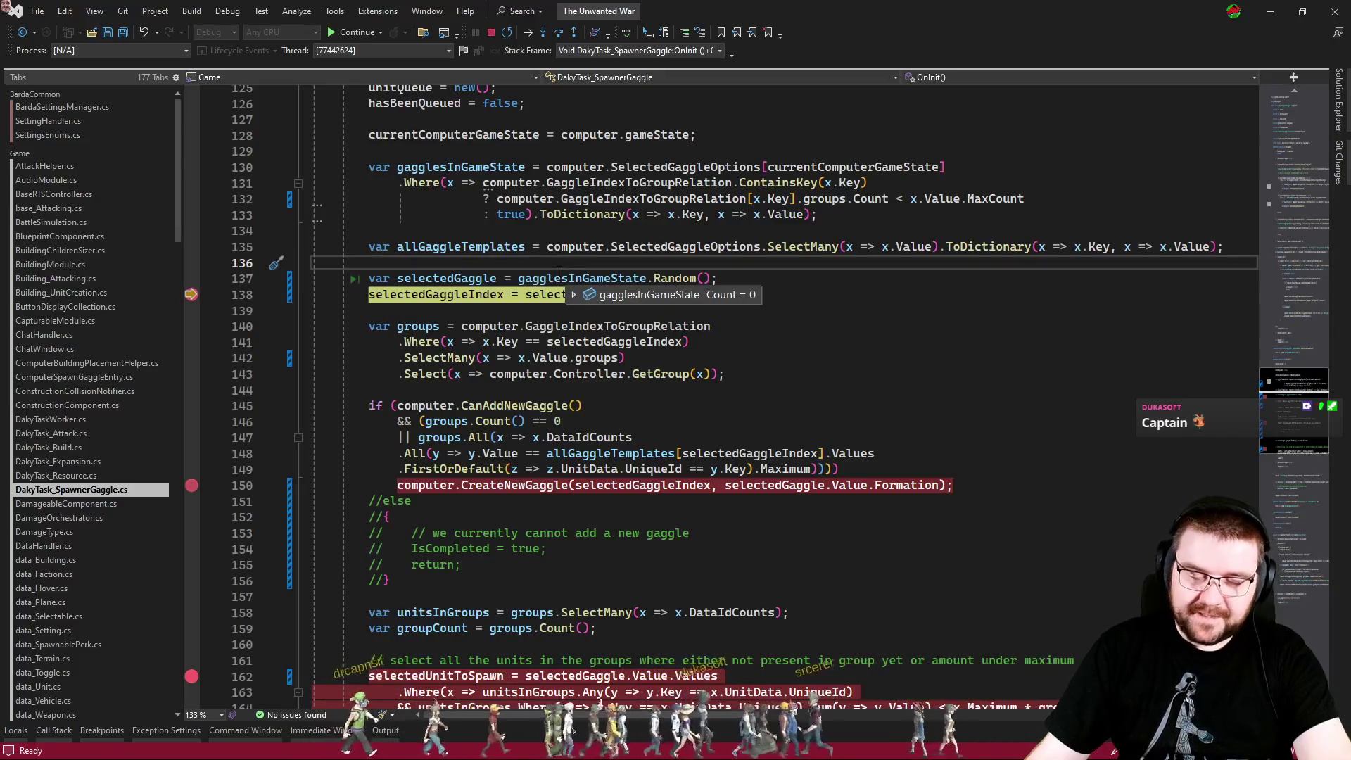
left_click(554, 311)
mouse_move(572, 328)
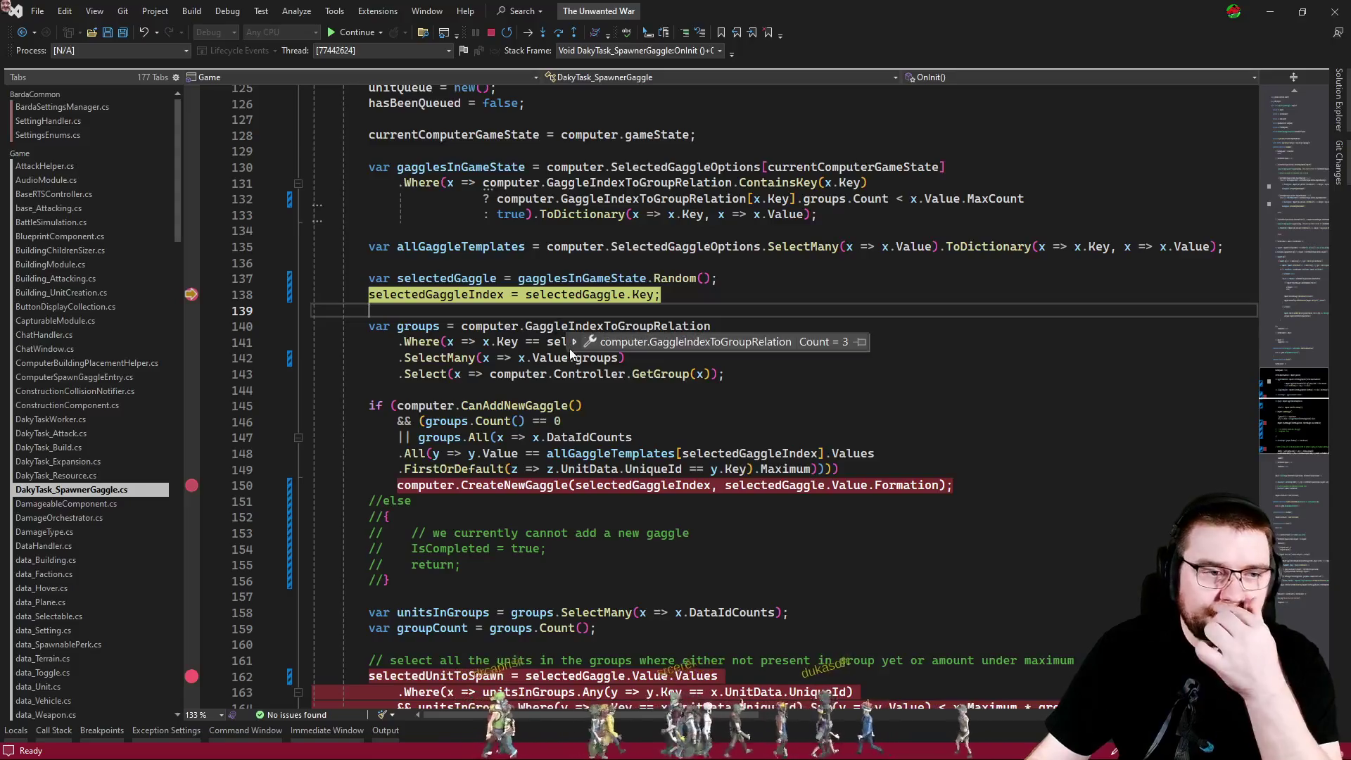
mouse_move(522, 299)
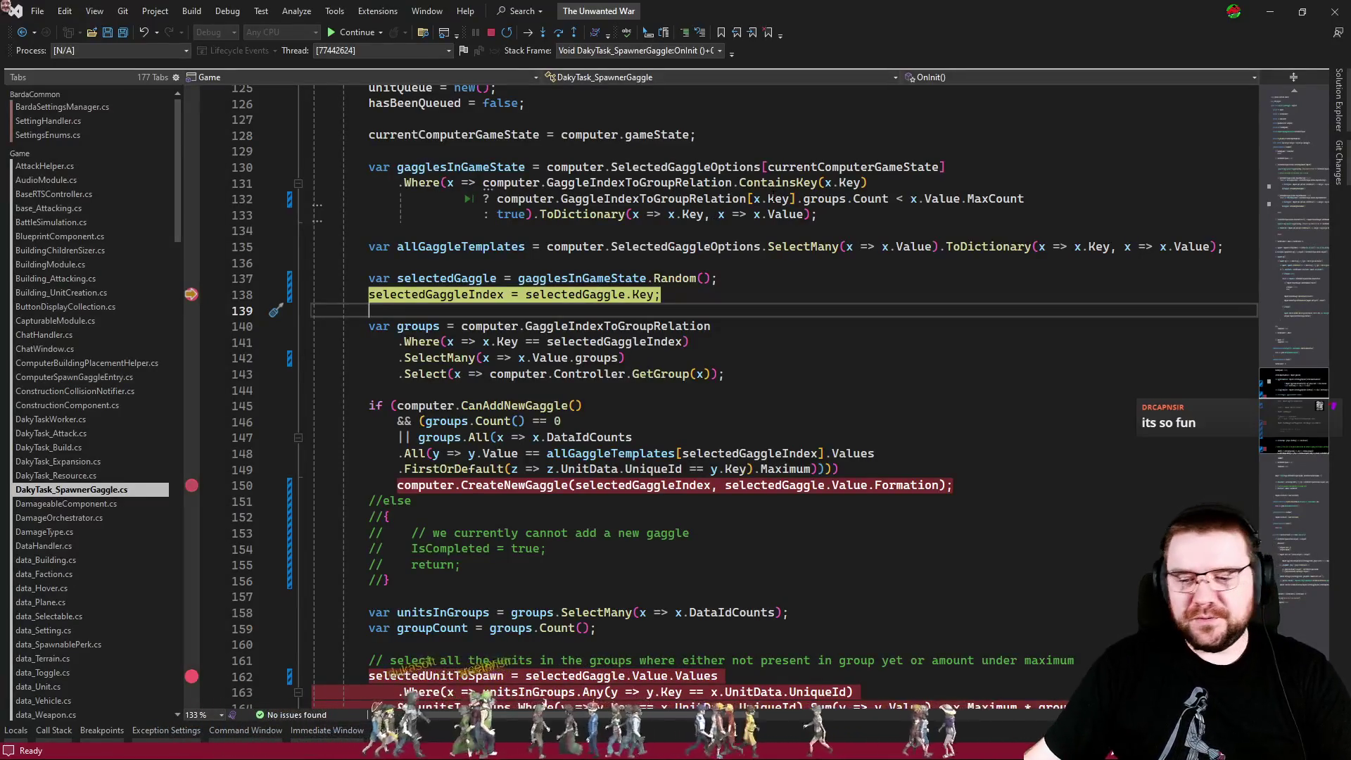
left_click(676, 262)
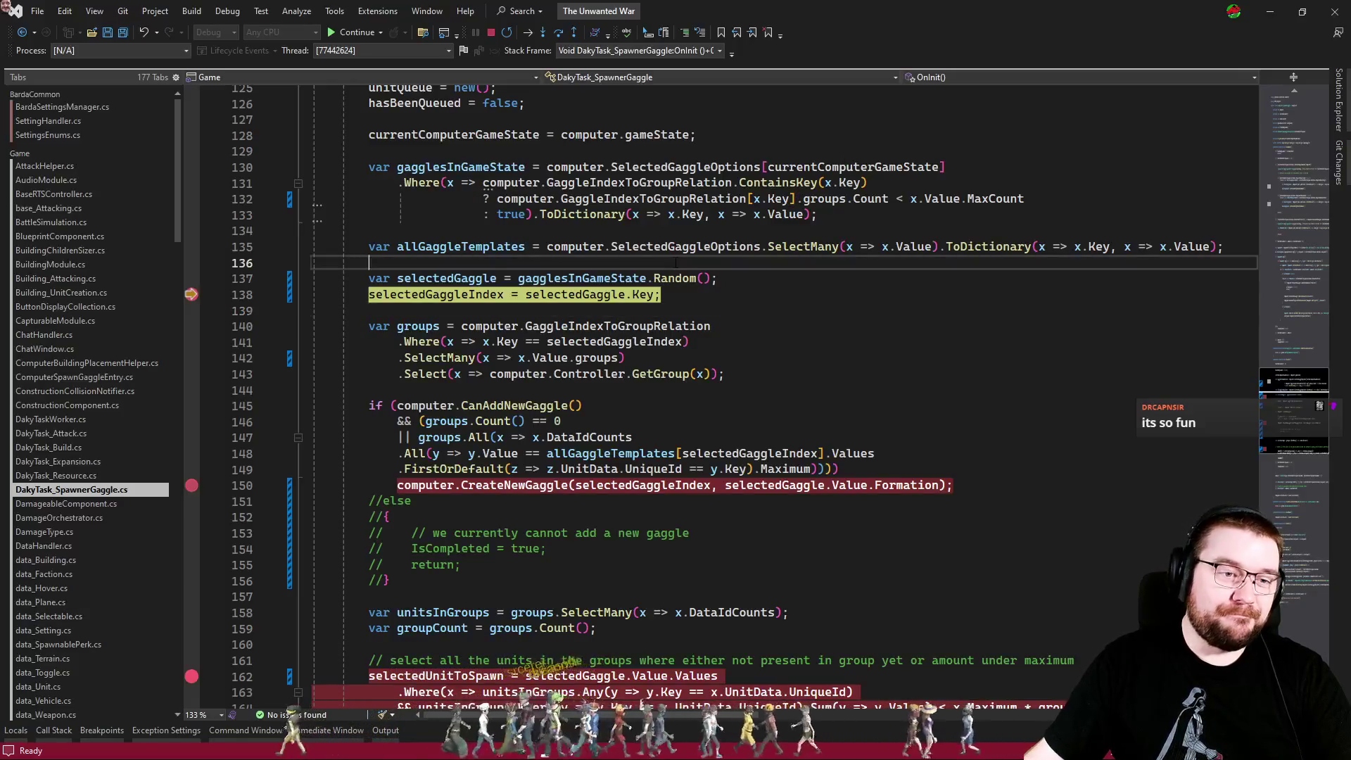
mouse_move(673, 248)
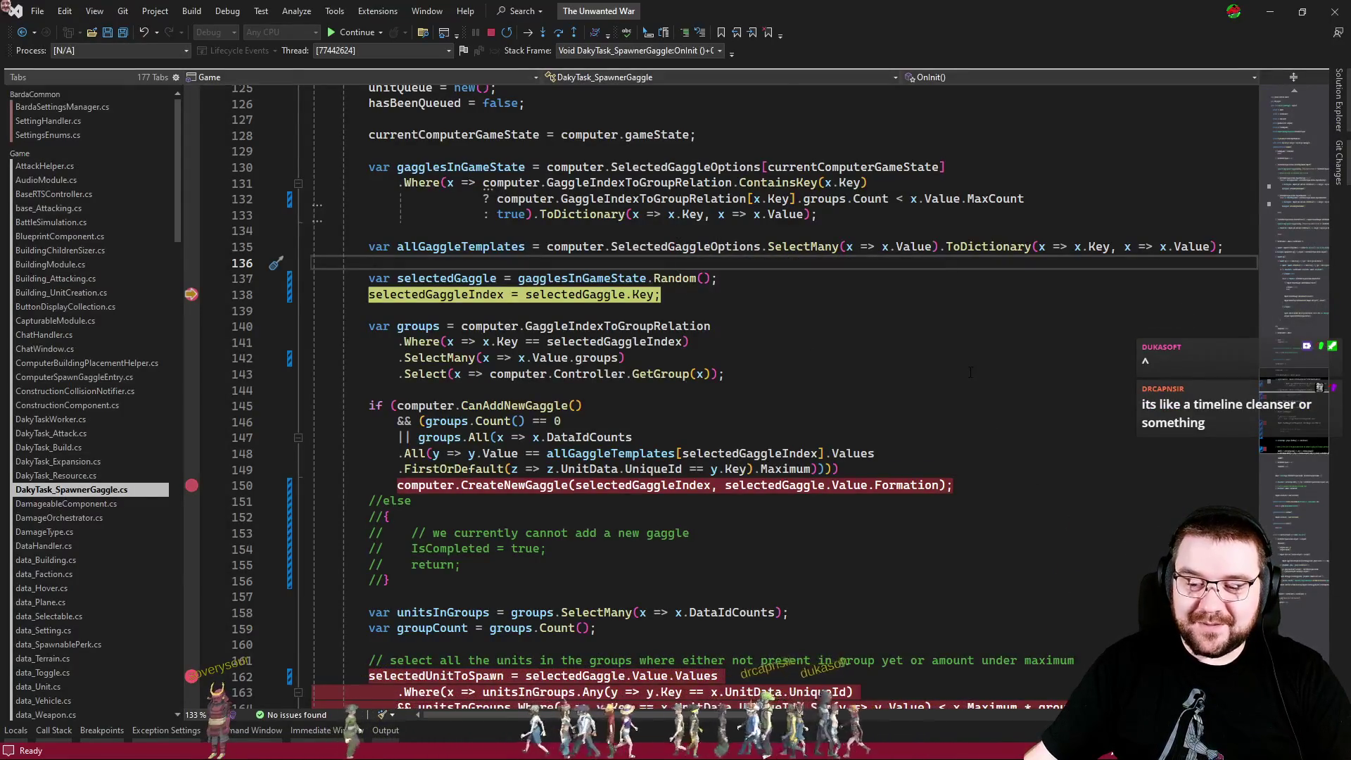
left_click(970, 344)
key("shift+Up")
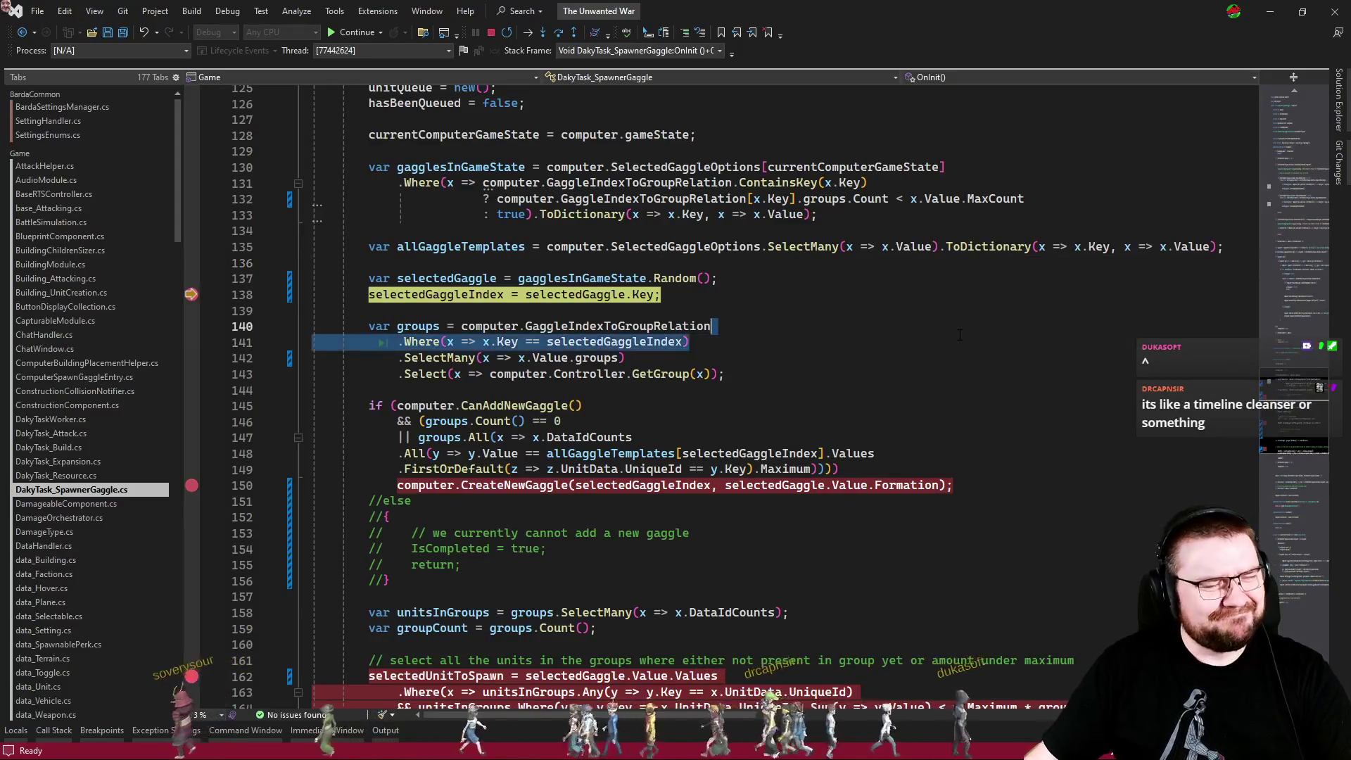
key("ctrl+shift+Left")
left_click(968, 357)
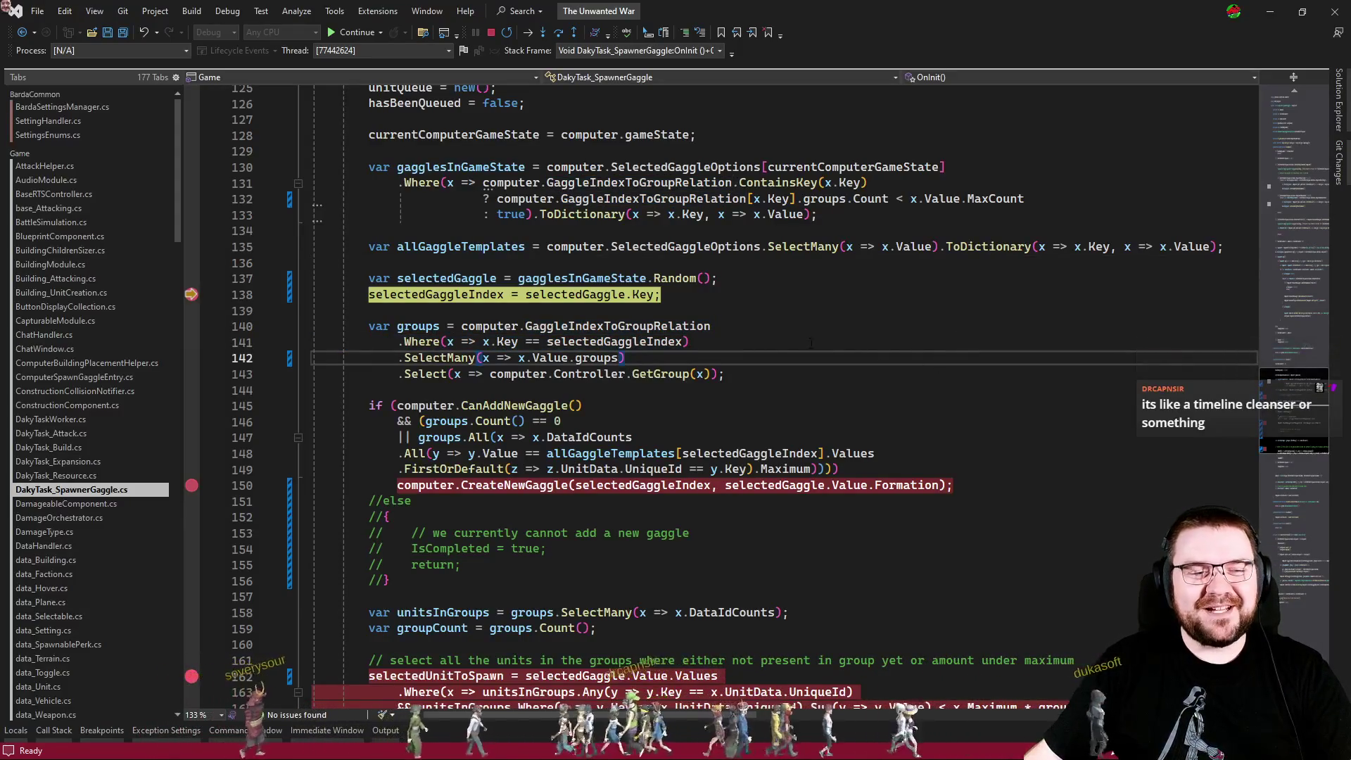
left_click(717, 306)
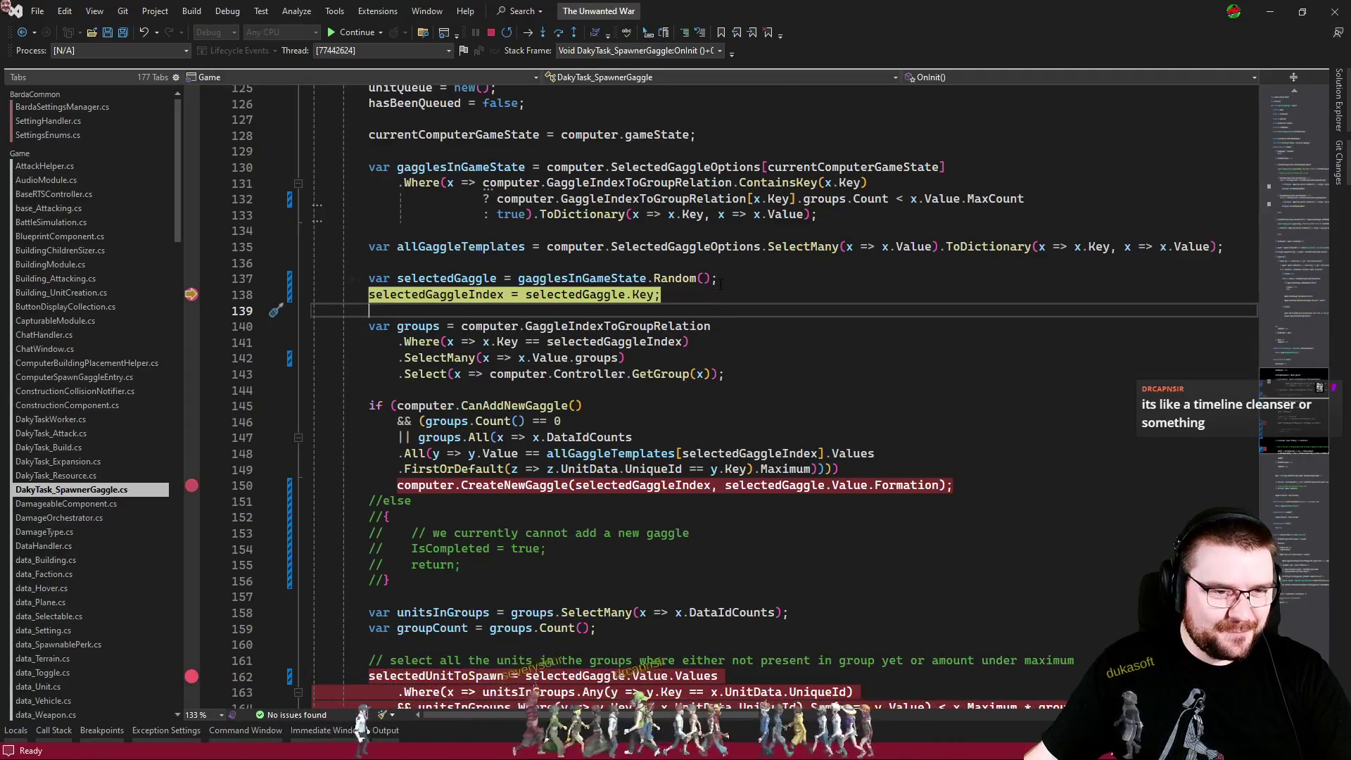
left_click(719, 280)
left_click(730, 264)
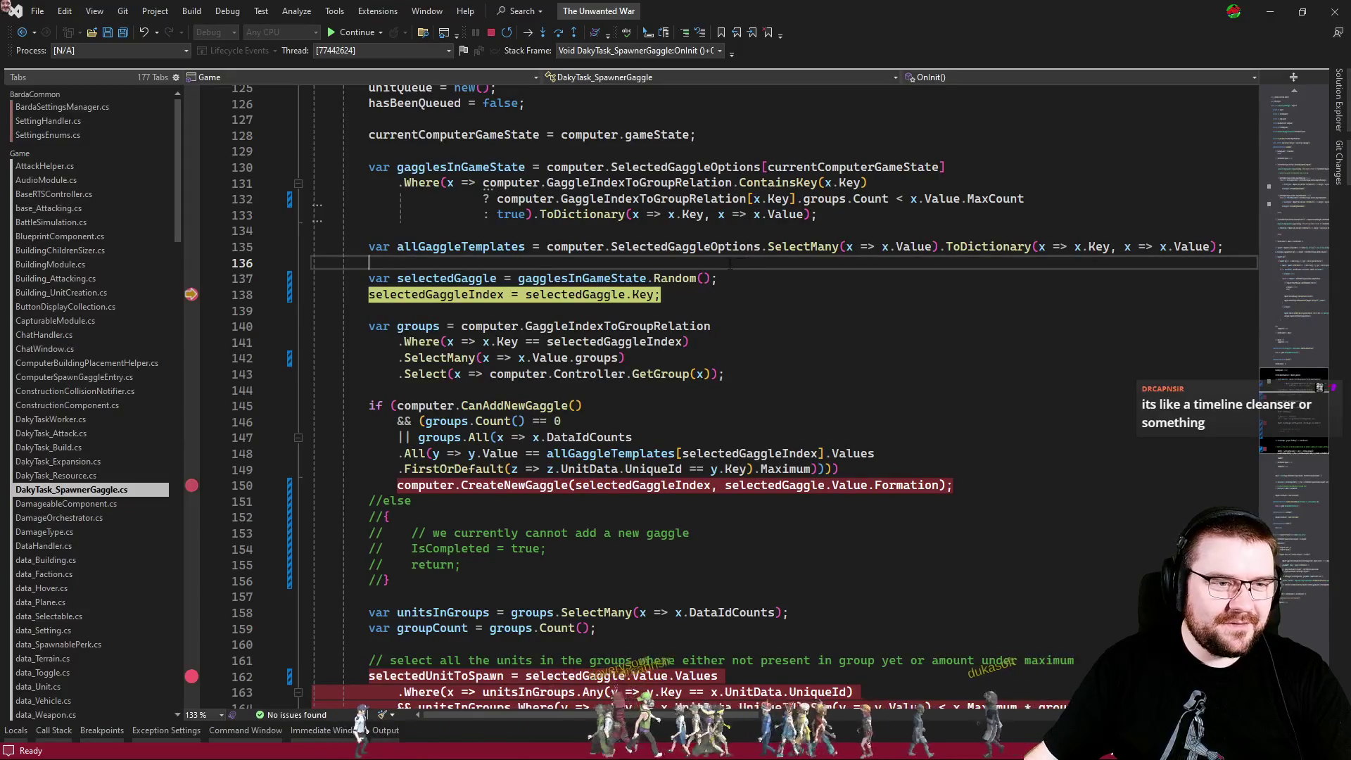
mouse_move(816, 214)
left_mouse_down()
mouse_move(373, 135)
mouse_move(816, 214)
mouse_move(243, 135)
mouse_move(243, 167)
left_mouse_up()
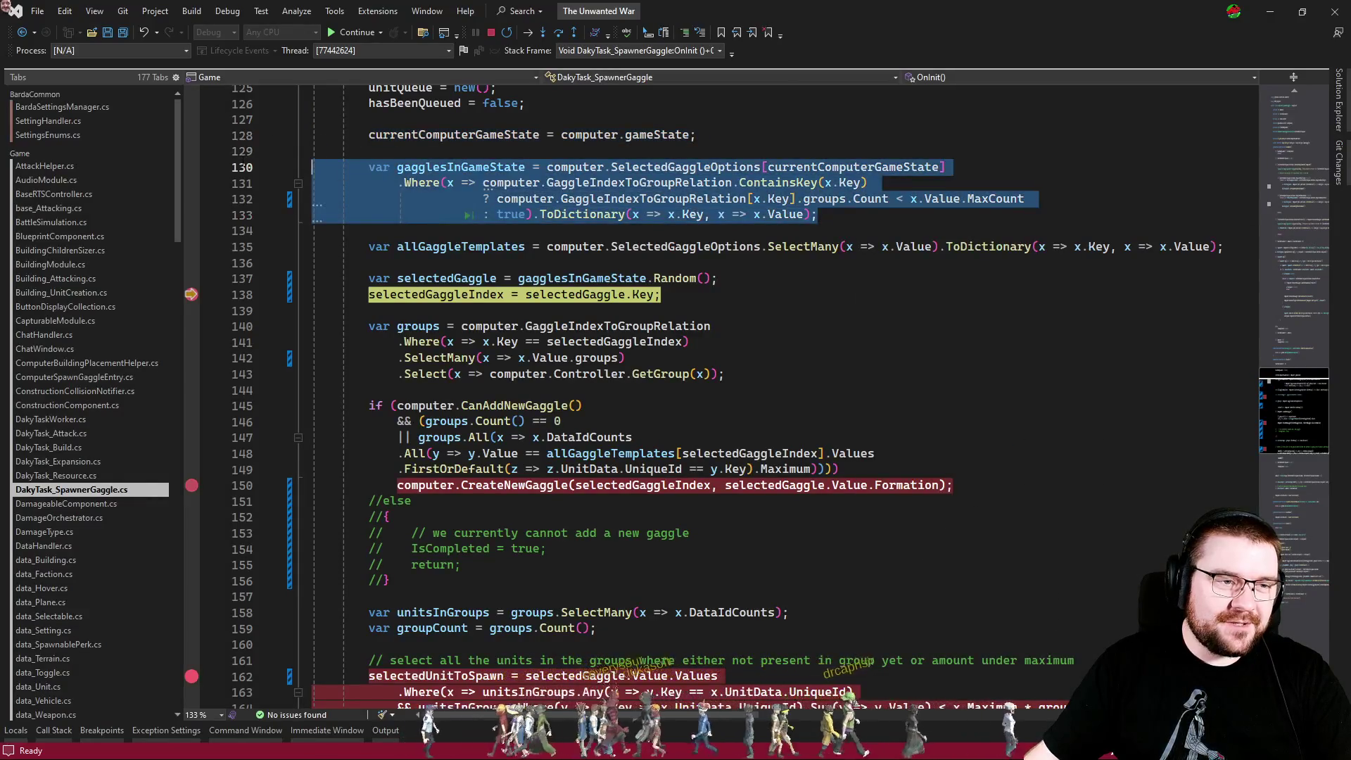
left_click(876, 221)
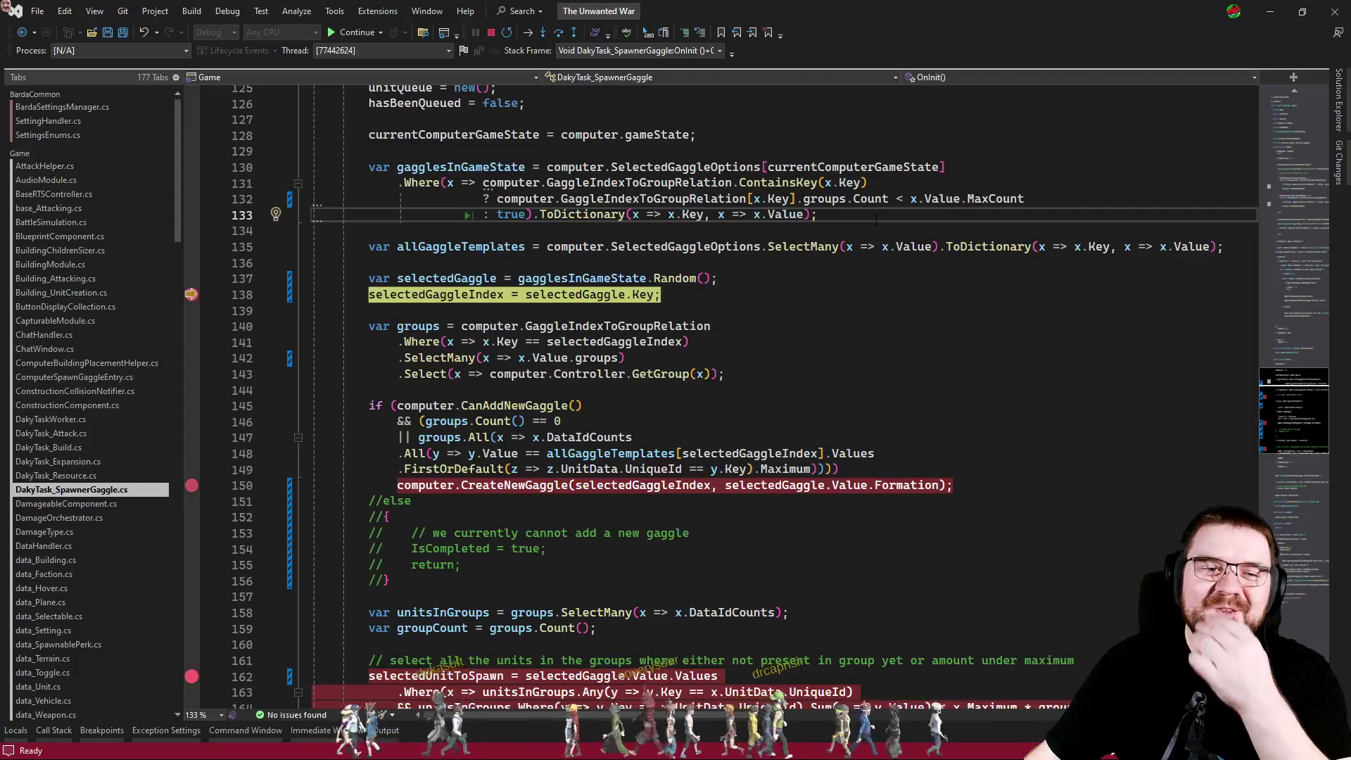
scroll(876, 220, "down", 4)
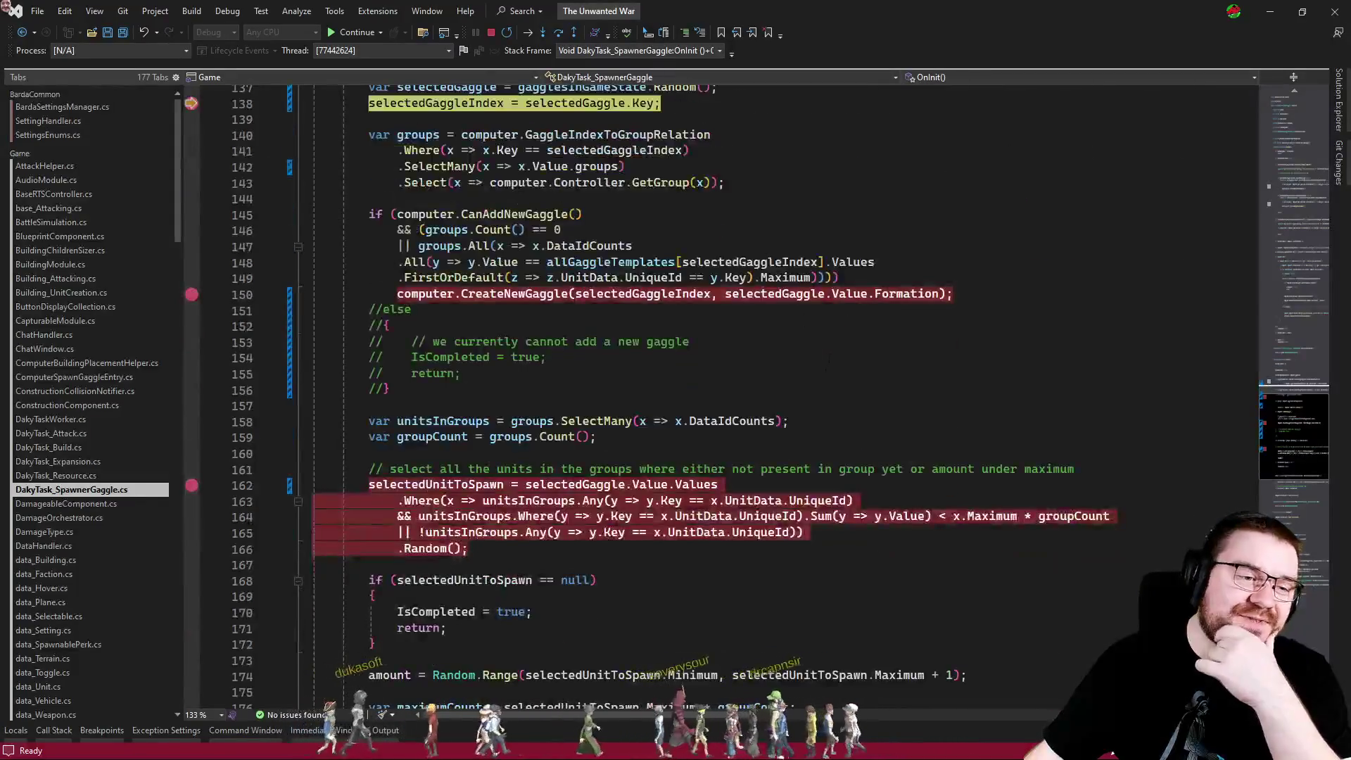
scroll(826, 369, "down", 4)
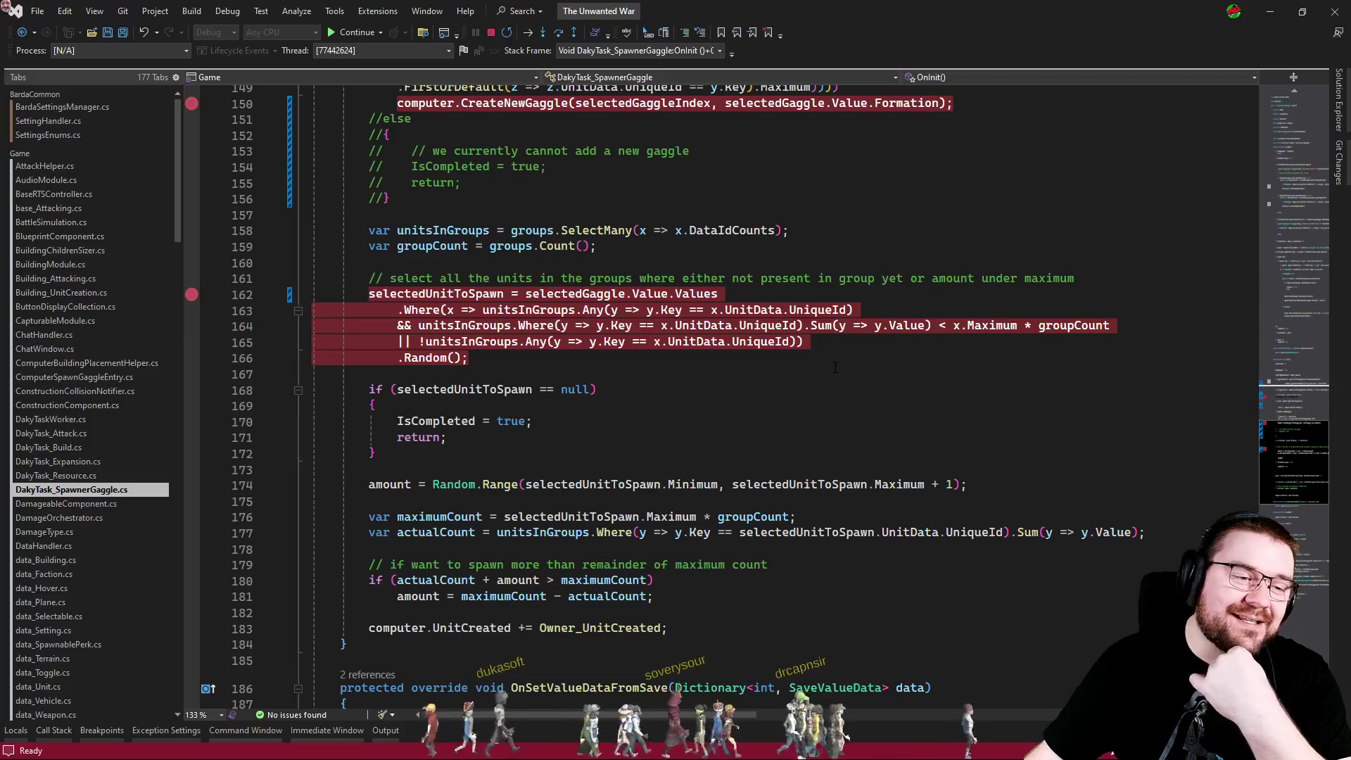
scroll(835, 367, "up", 7)
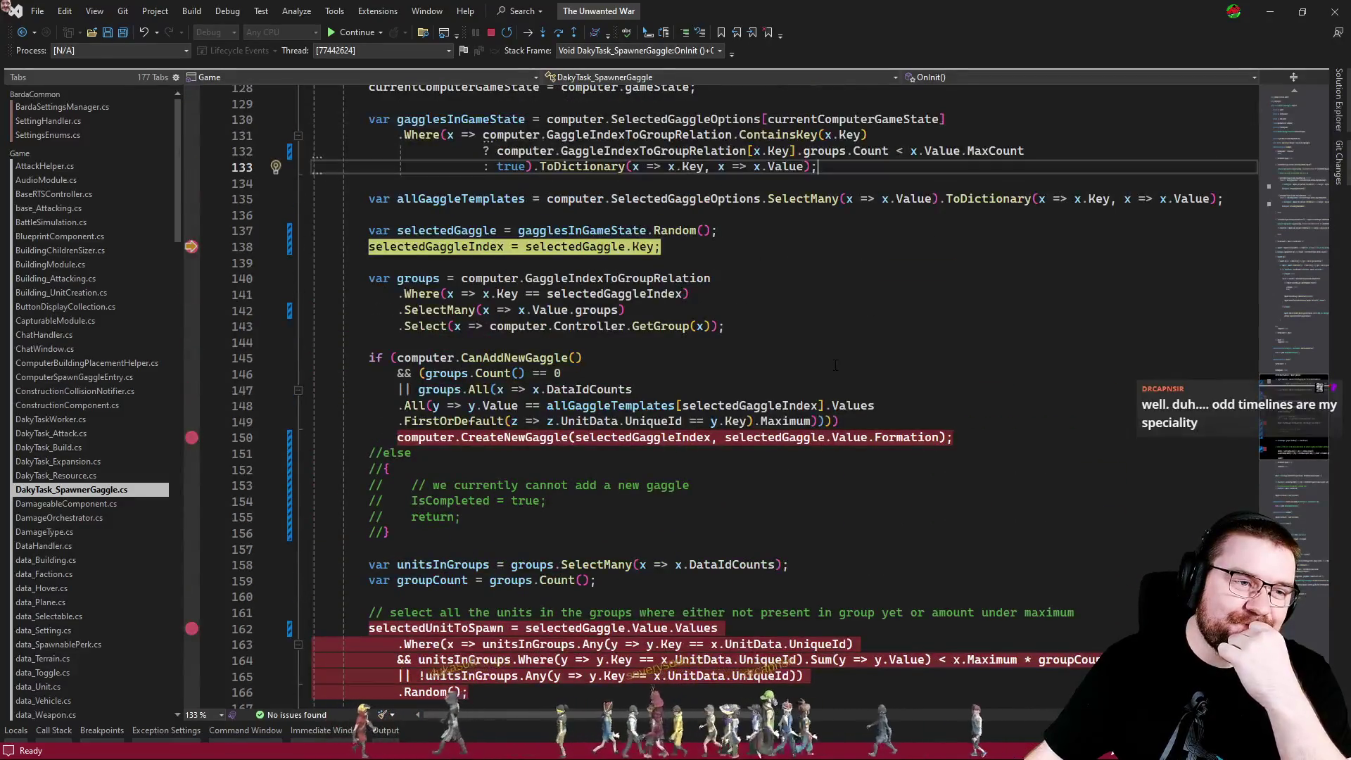
scroll(835, 364, "up", 1)
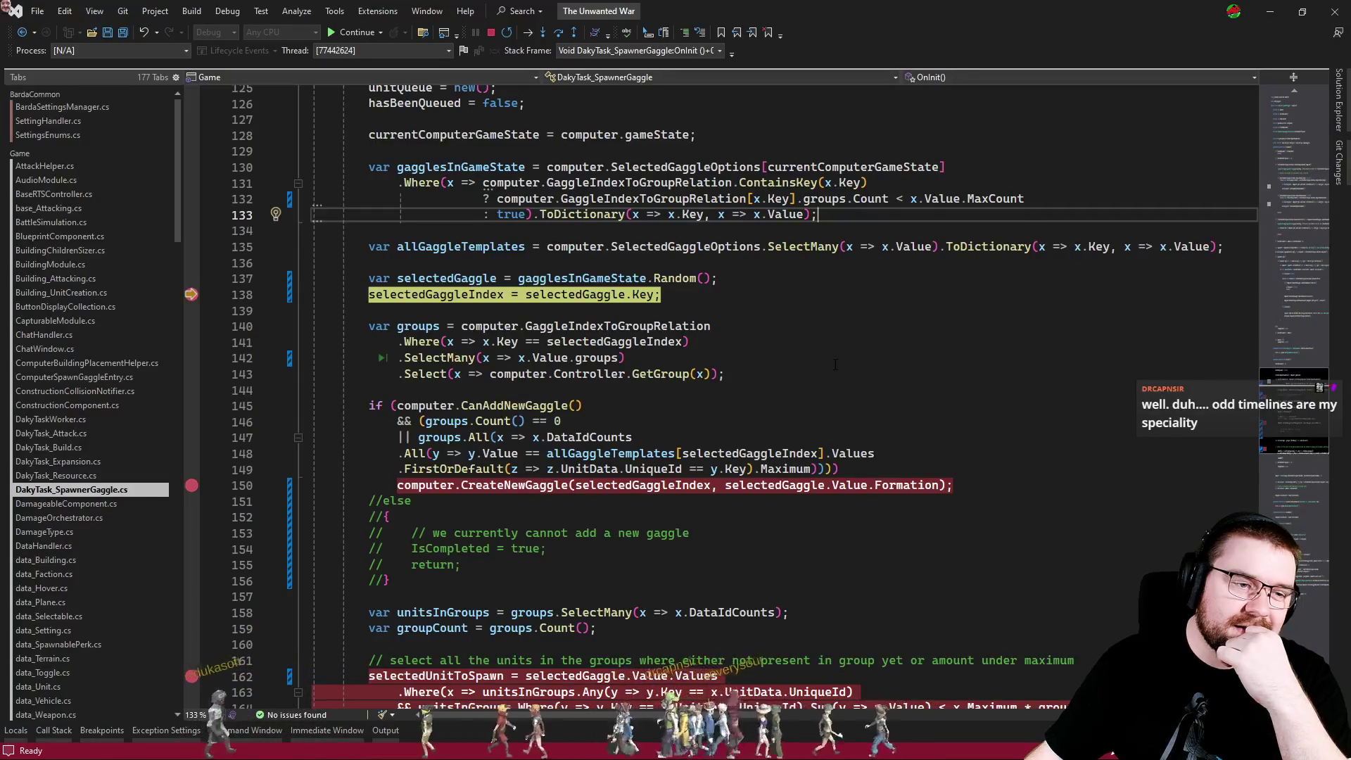
left_click(514, 406)
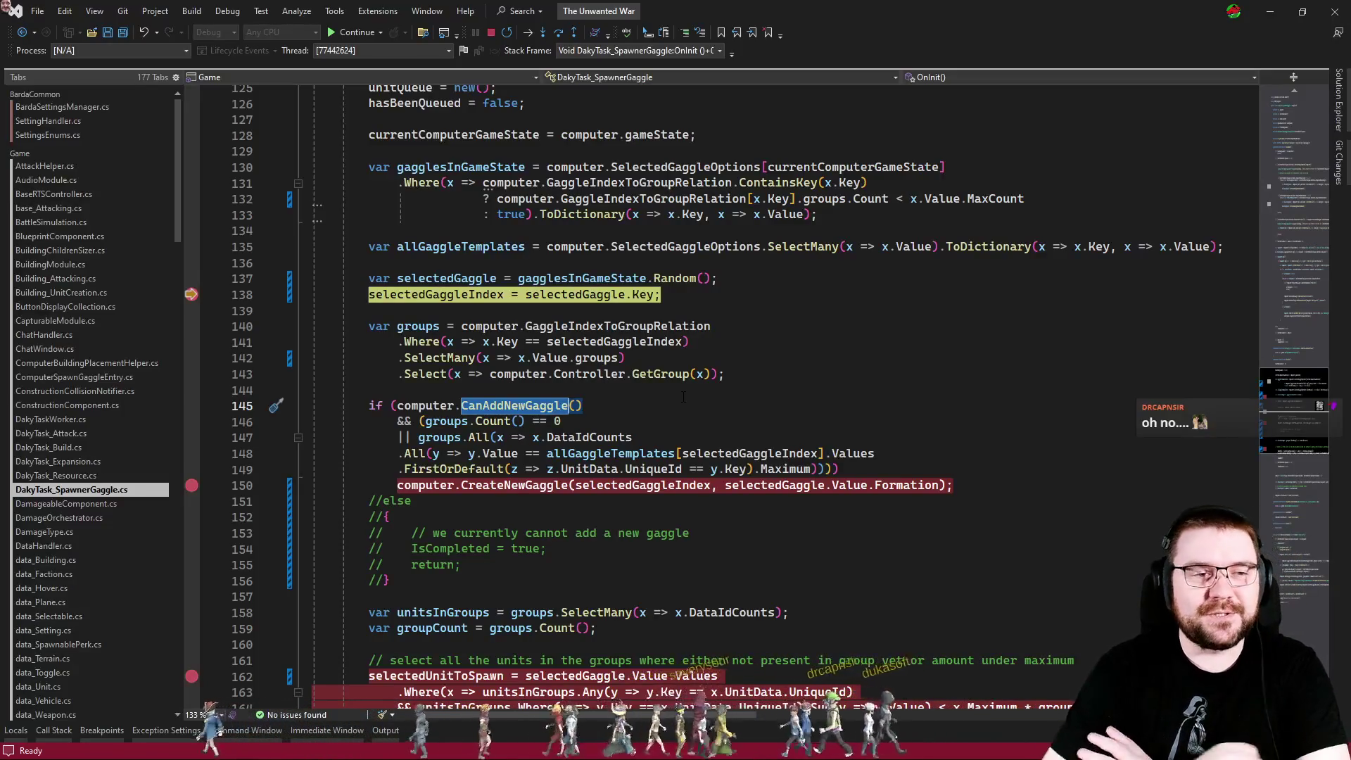
Stop debugging, exit Unity play mode, and remove the breakpoints on lines 138, 150 and 162.
left_click(491, 32)
key("alt+Tab")
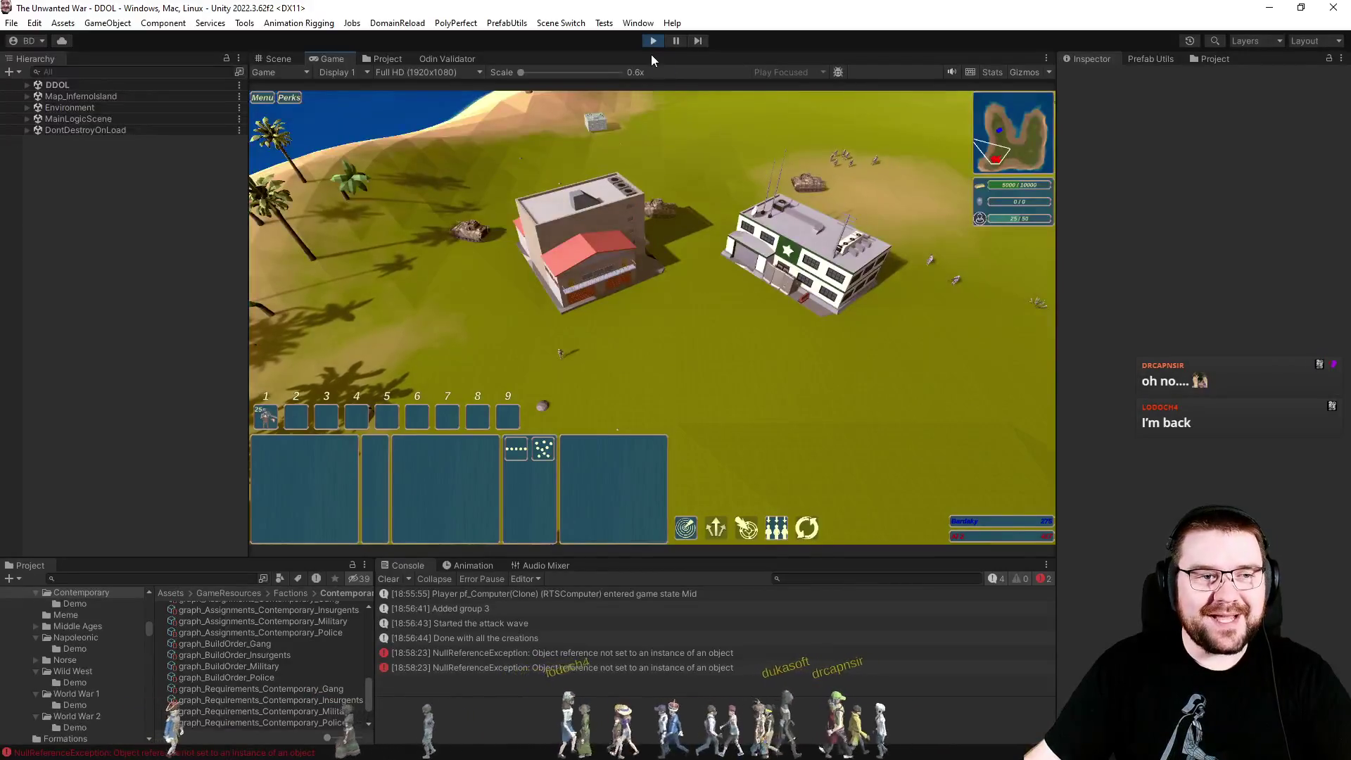
left_click(655, 40)
key("alt+Tab")
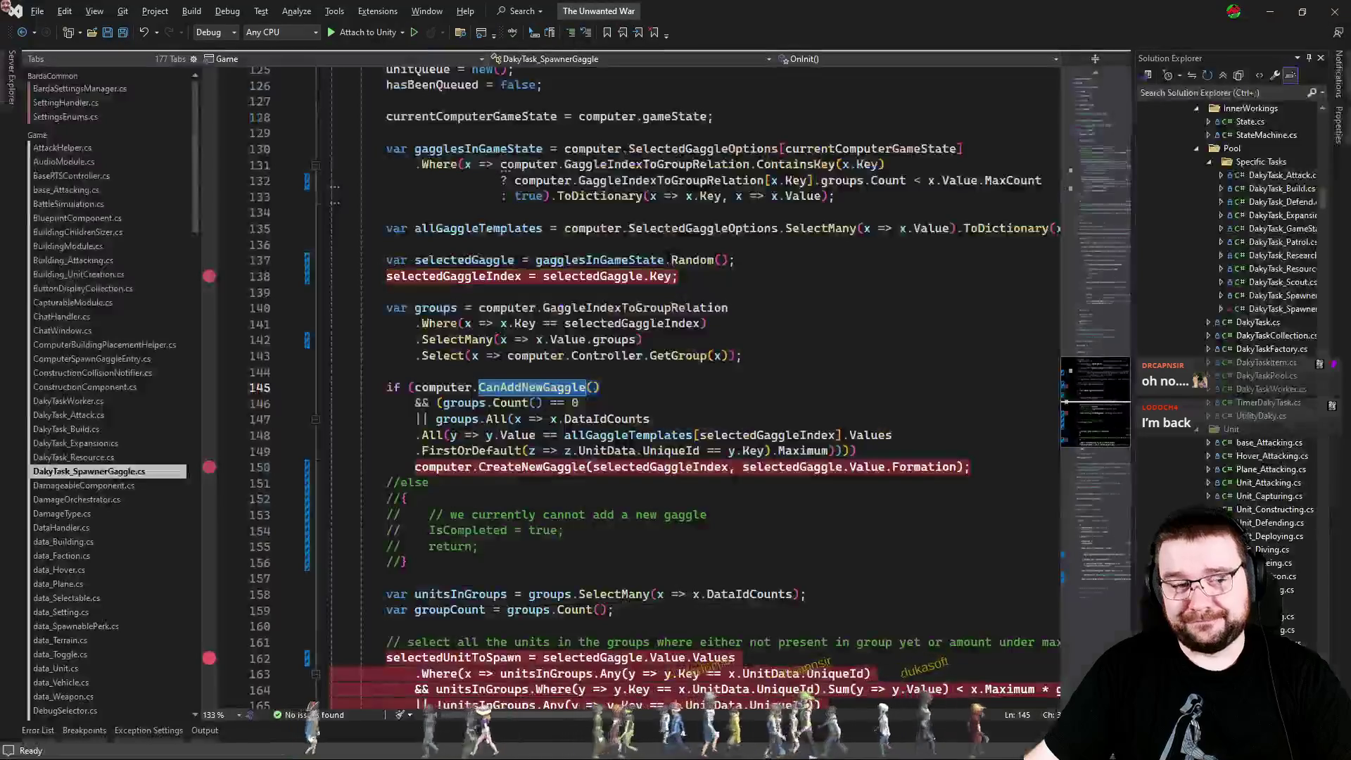
left_click(209, 276)
left_click(210, 467)
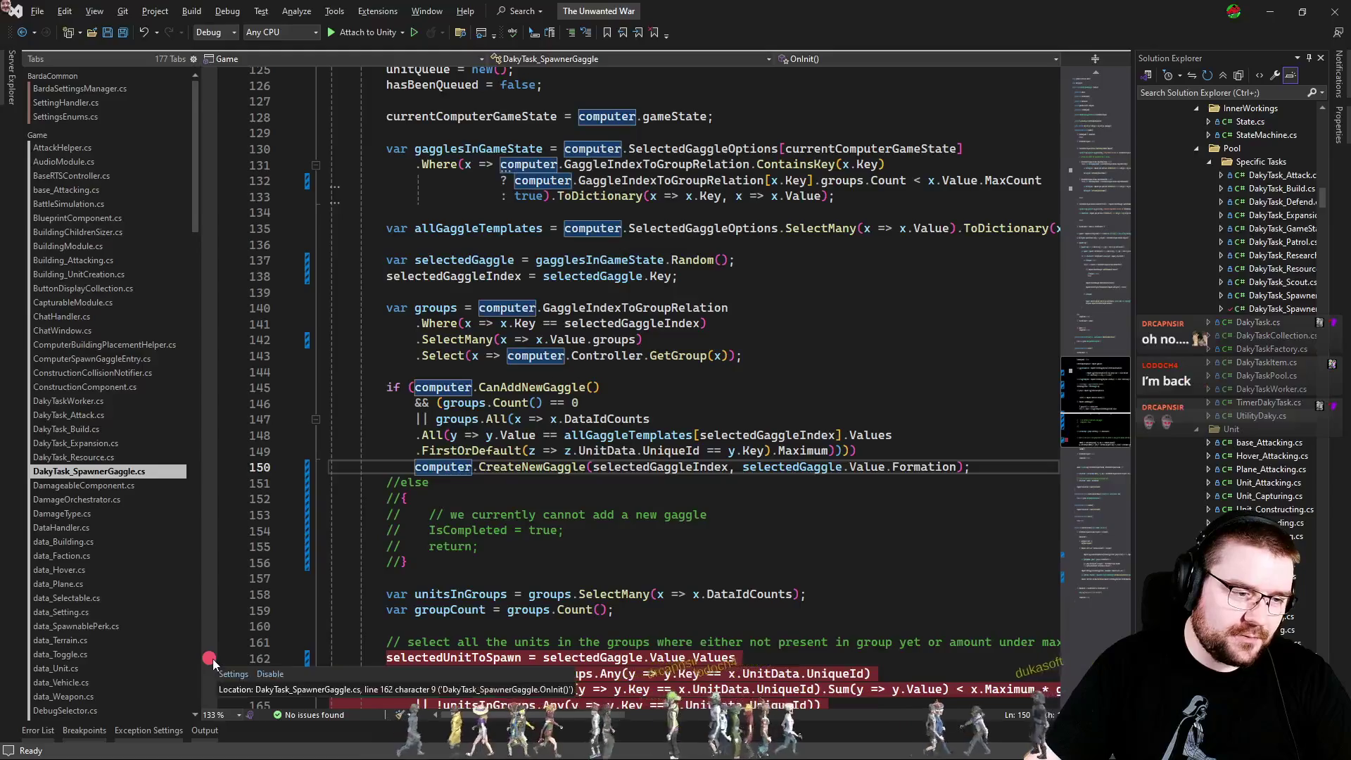
left_click(210, 658)
Delete the commented-out else block after CreateNewGaggle and review the surrounding CanAddNewGaggle code.
mouse_move(799, 567)
left_mouse_down()
mouse_move(795, 552)
mouse_move(1013, 467)
left_mouse_up()
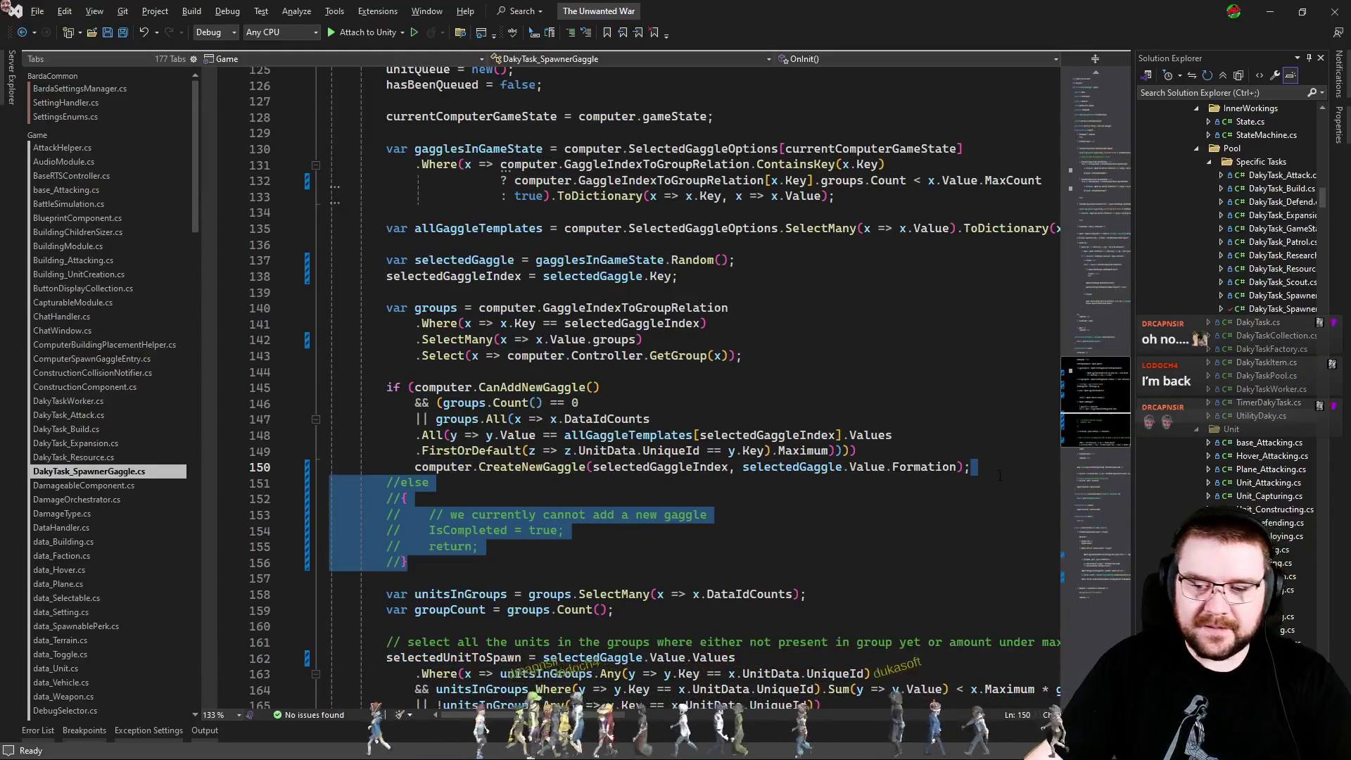
key("Delete")
left_click(870, 435)
scroll(871, 435, "down", 3)
left_click(797, 373)
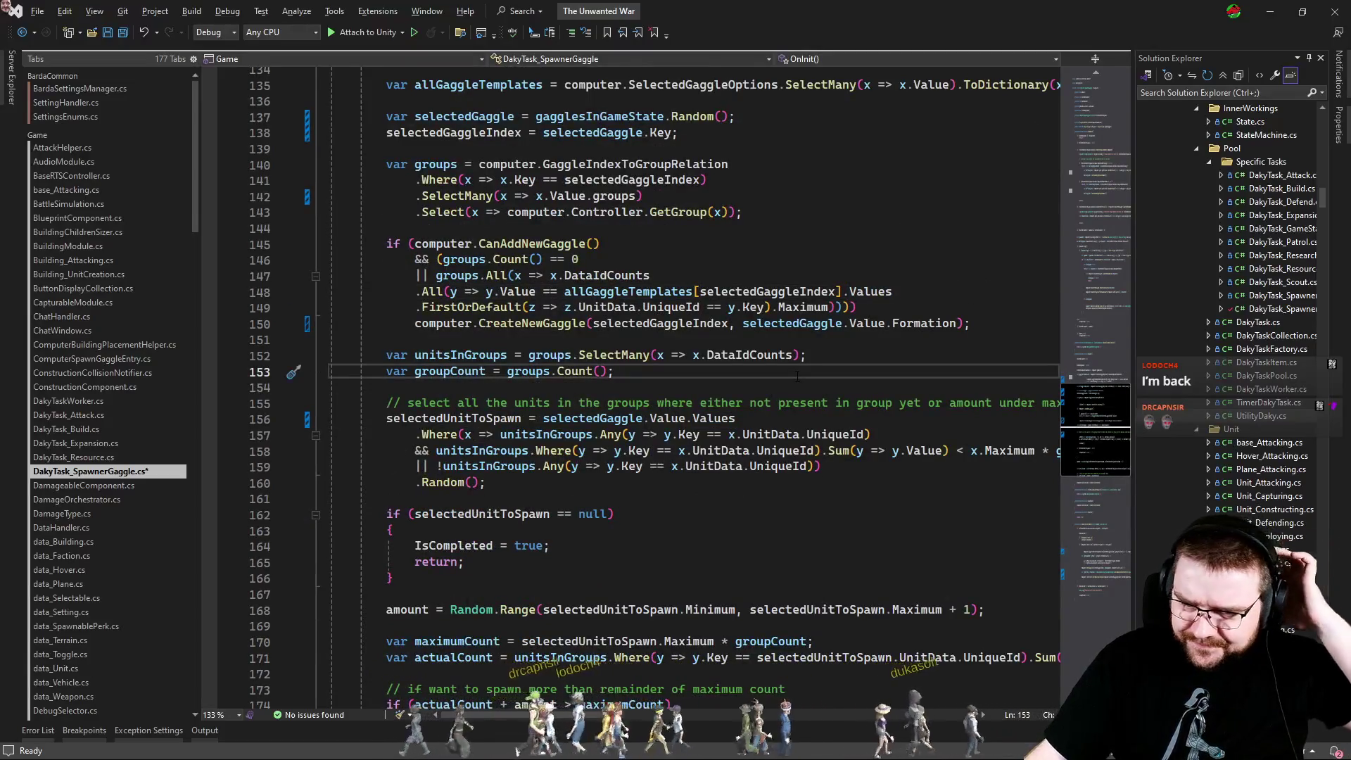
left_click(751, 261)
scroll(745, 335, "up", 3)
left_click(758, 363)
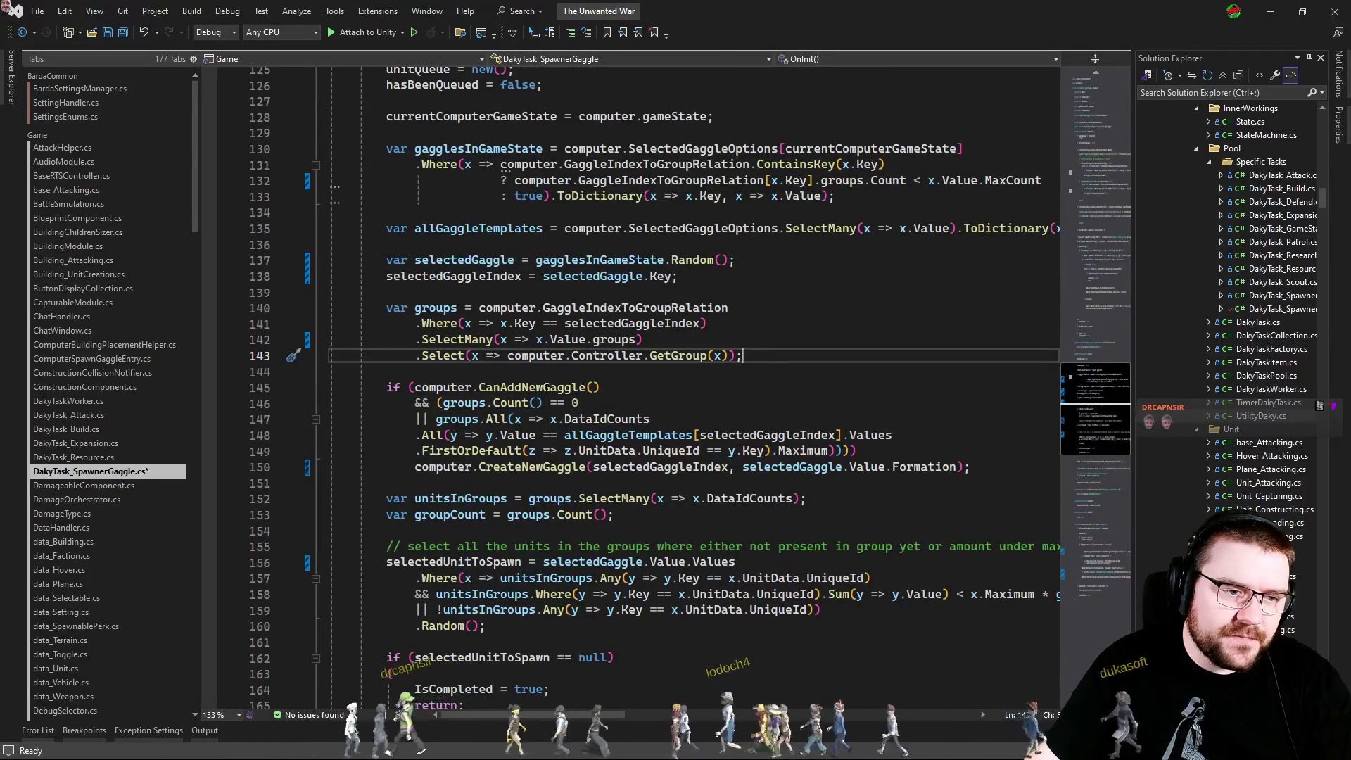
key("Down")
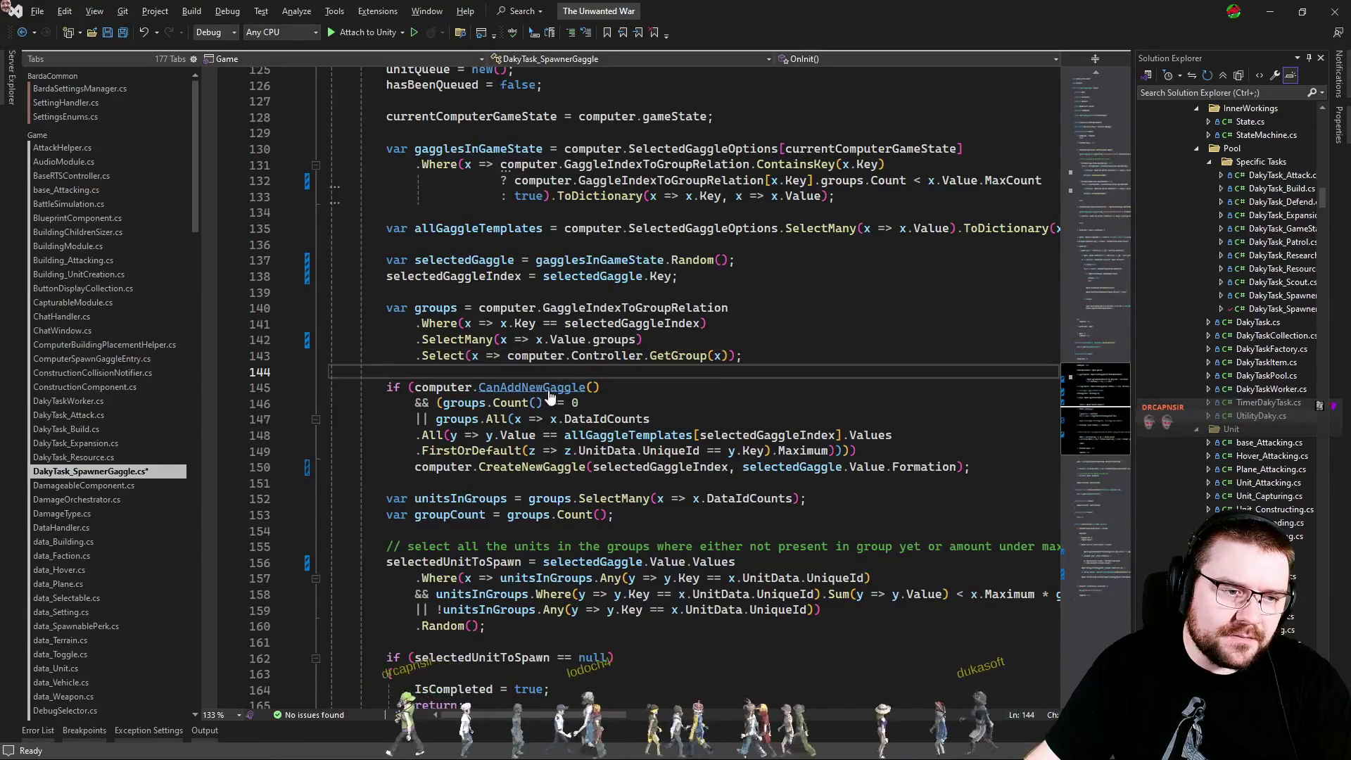
double_click(552, 387)
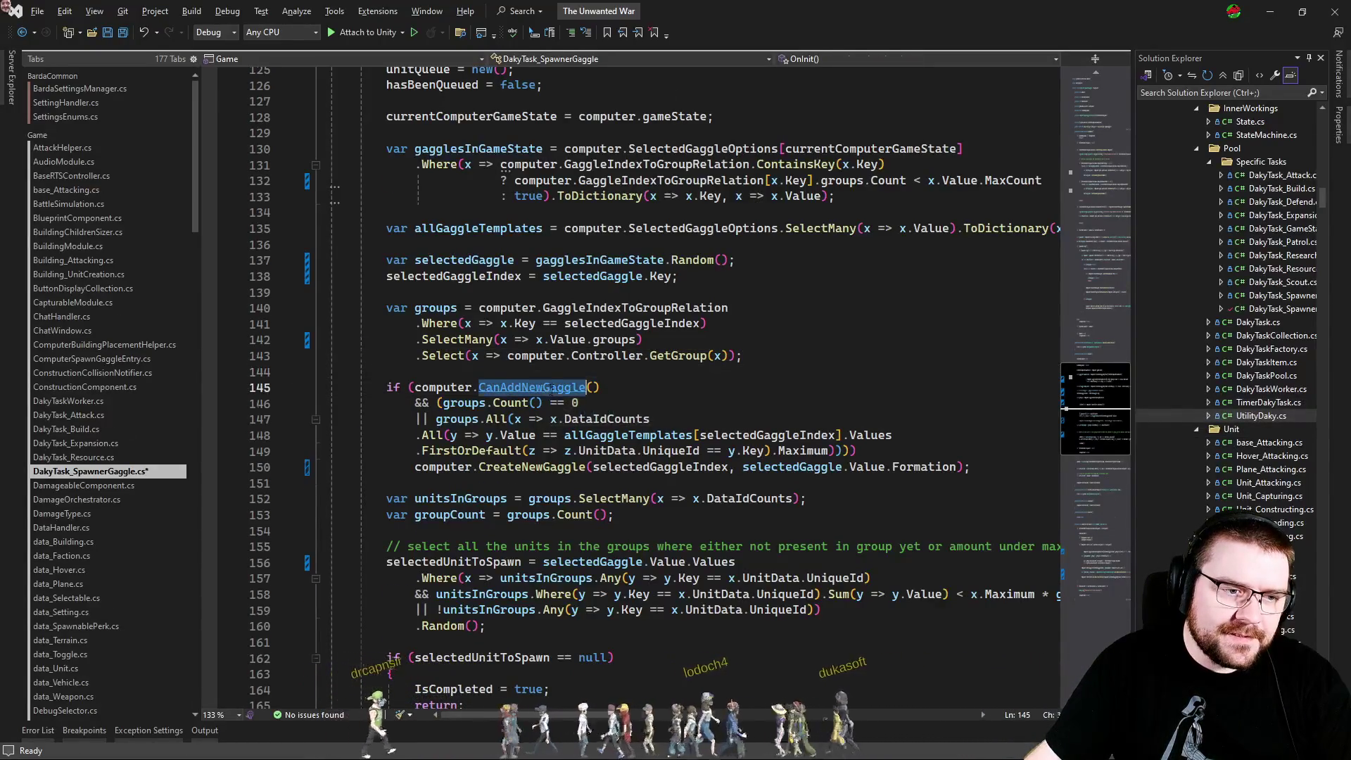
left_click(552, 387, "ctrl")
left_click_drag(430, 419, 755, 420)
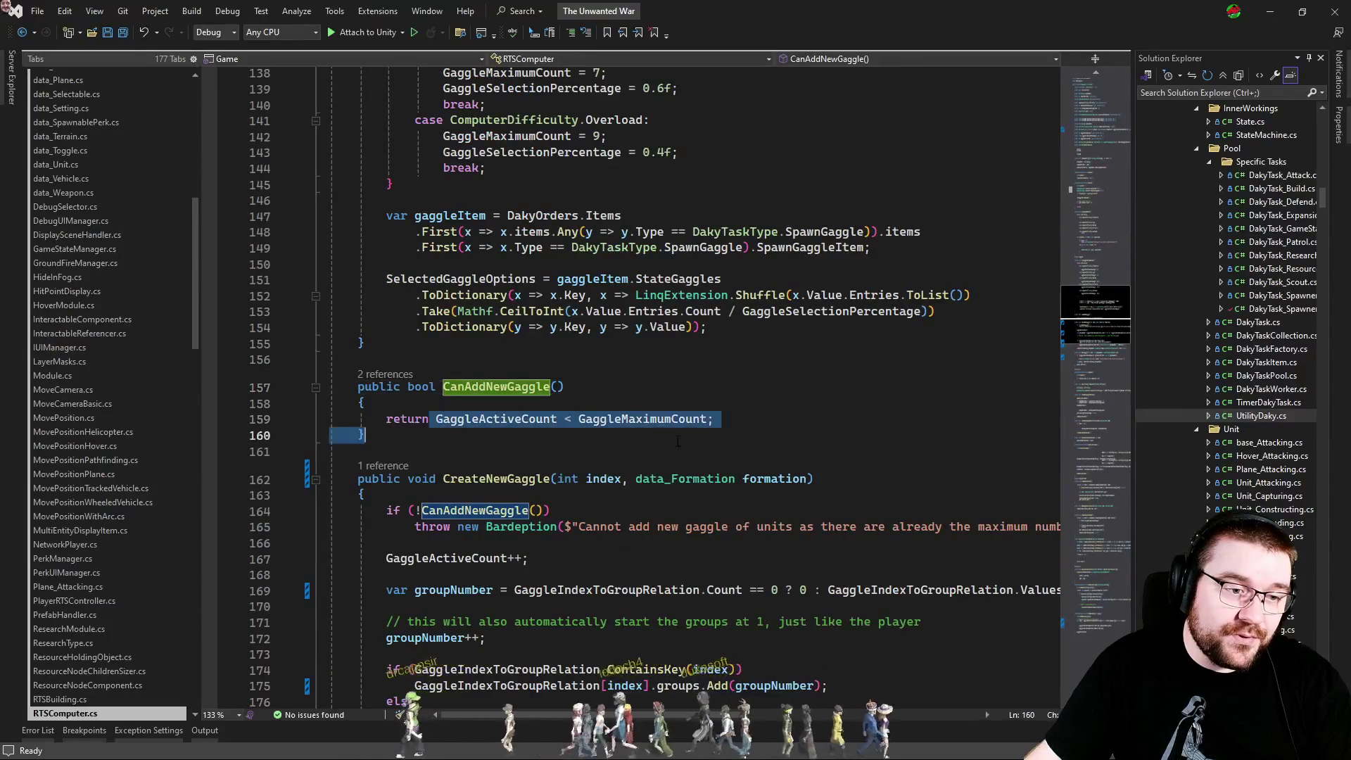
left_click(750, 419)
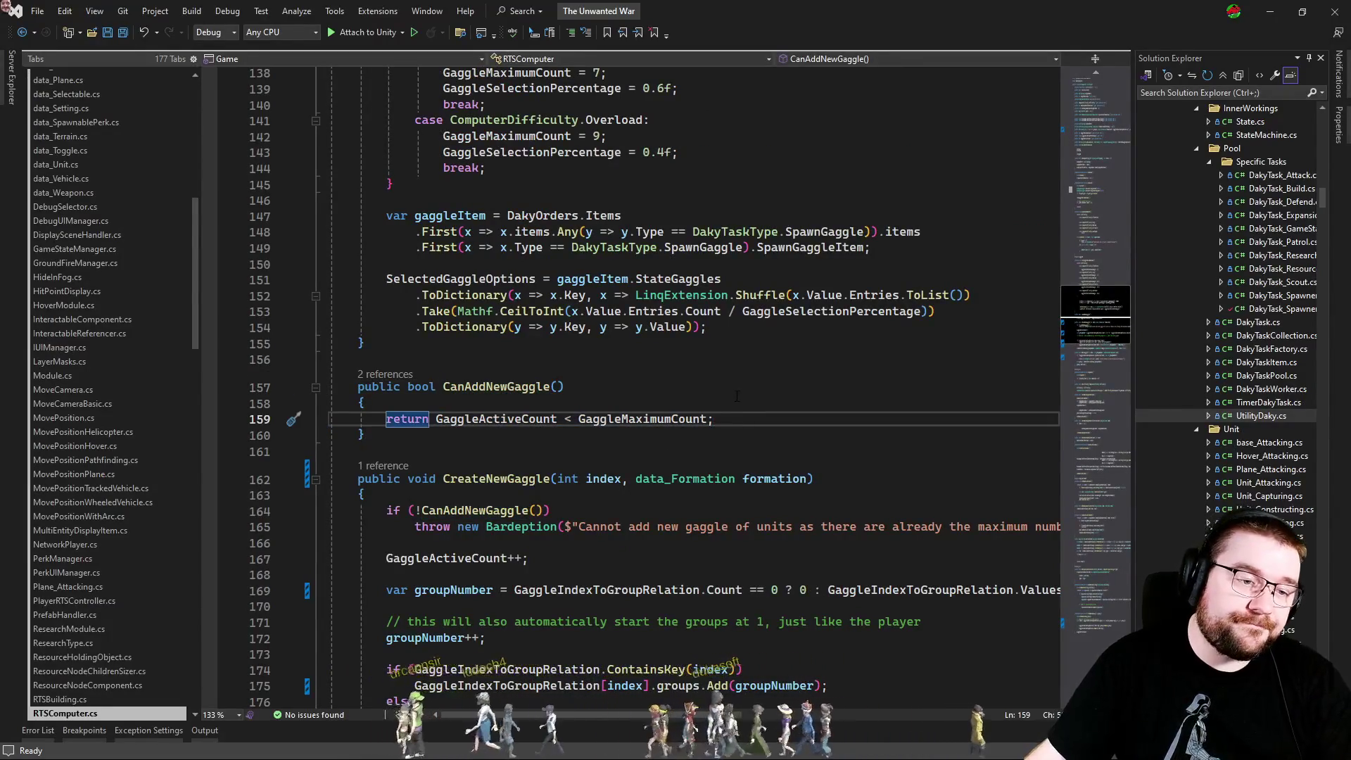
key("ctrl+minus")
left_click(622, 387)
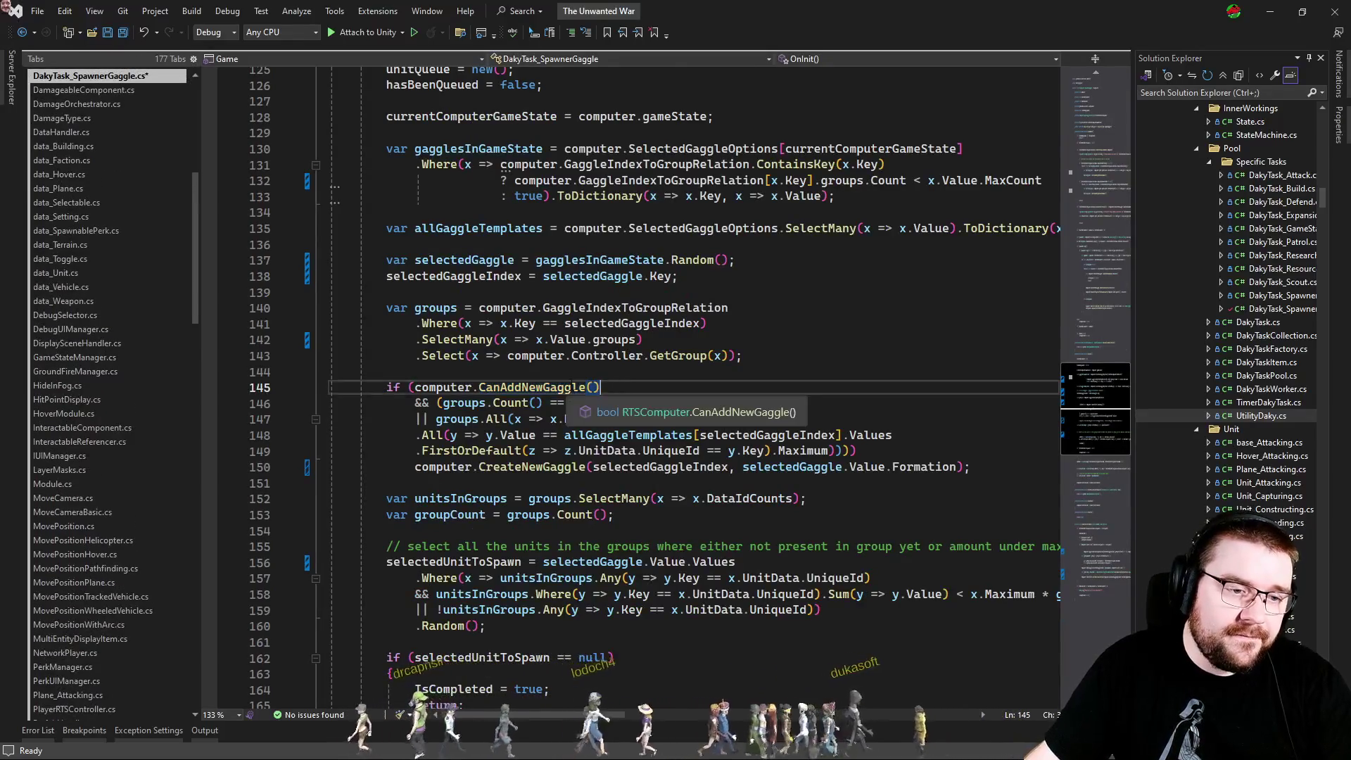
scroll(712, 372, "down", 1)
left_click(712, 371)
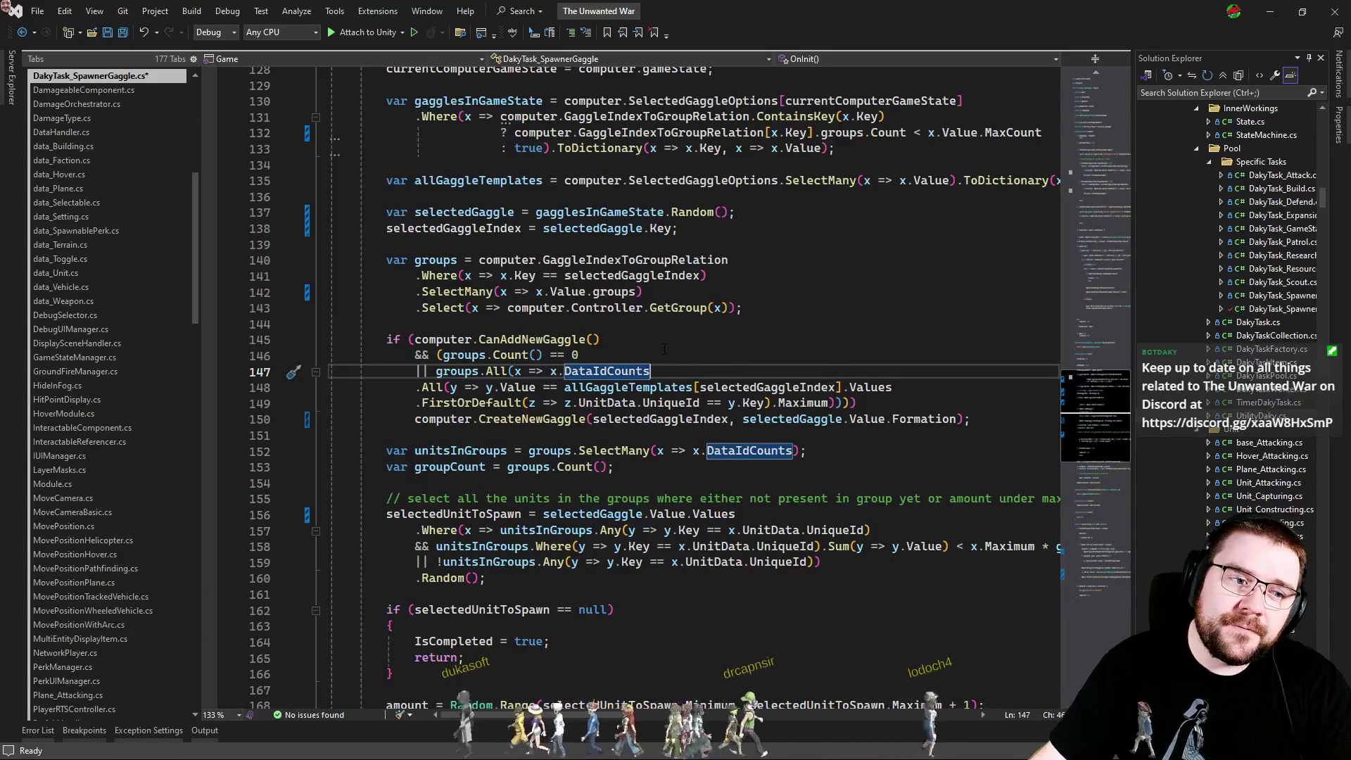
Move the if condition's closing parenthesis onto its own line 150.
key("Up")
key("Up")
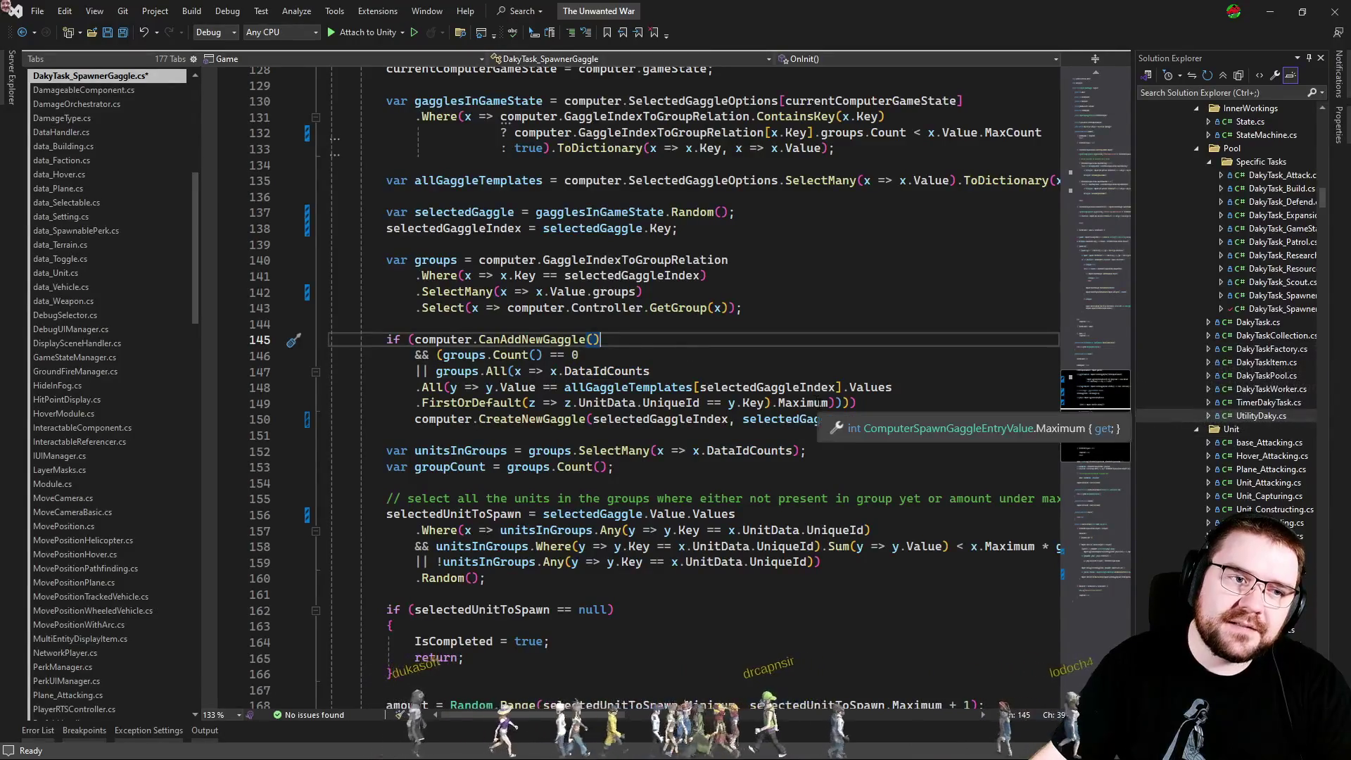
scroll(744, 378, "up", 1)
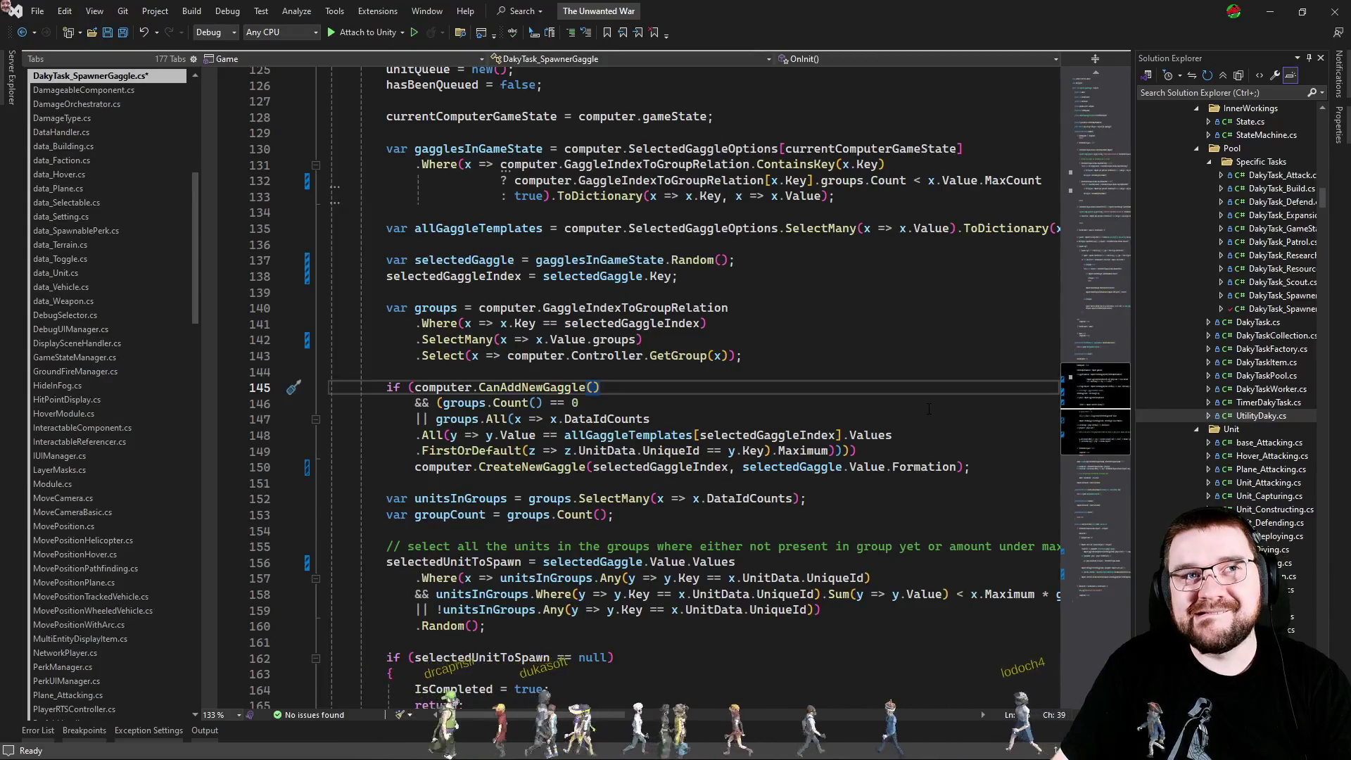
key("Return")
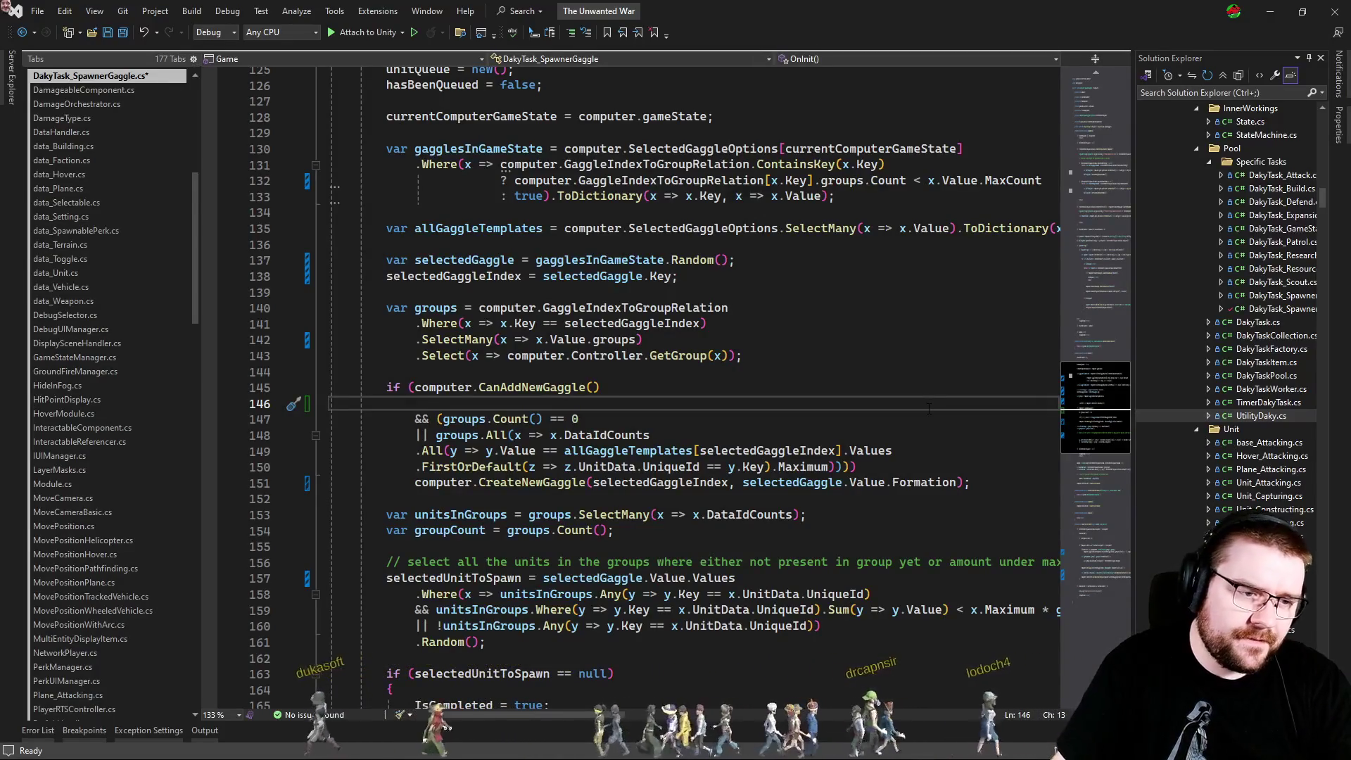
key("Delete")
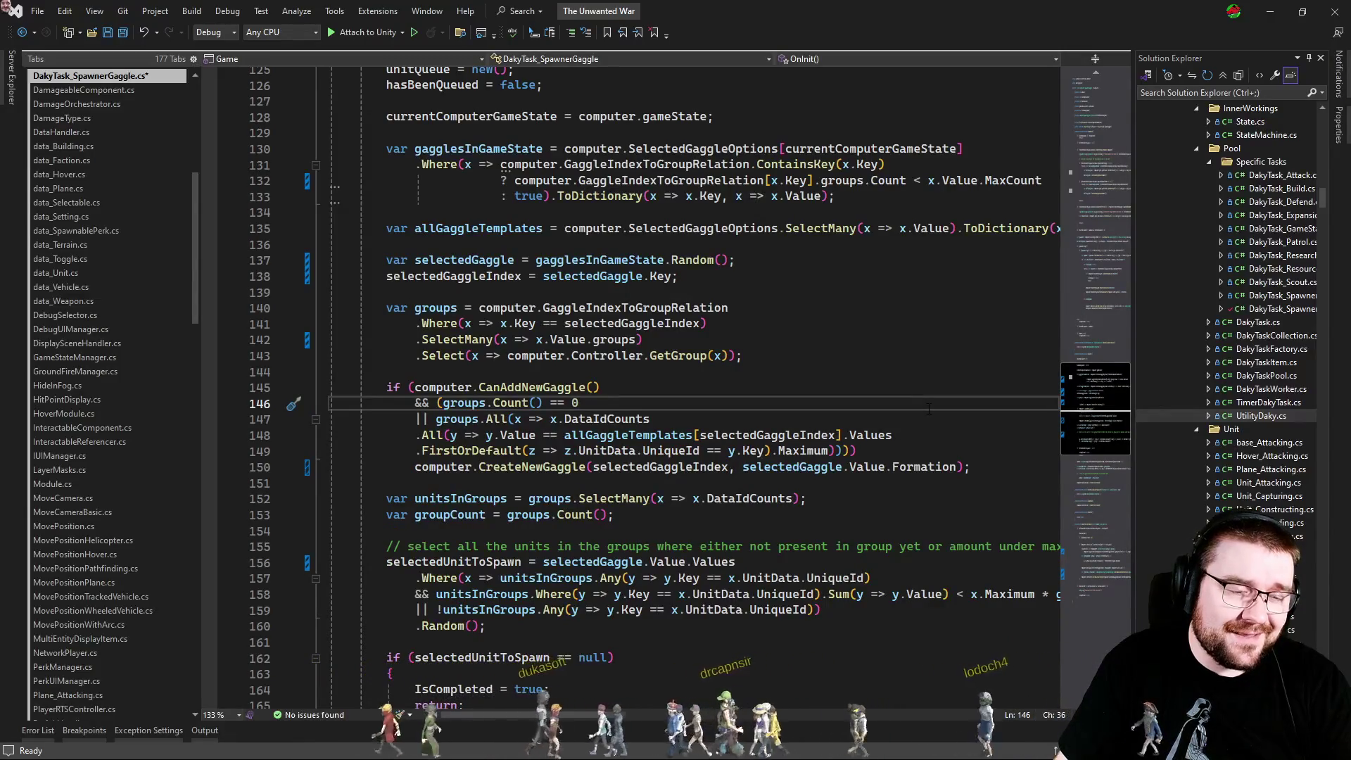
key("Down")
key("Down")
key("Down")
key("Down")
key("Up")
key("End")
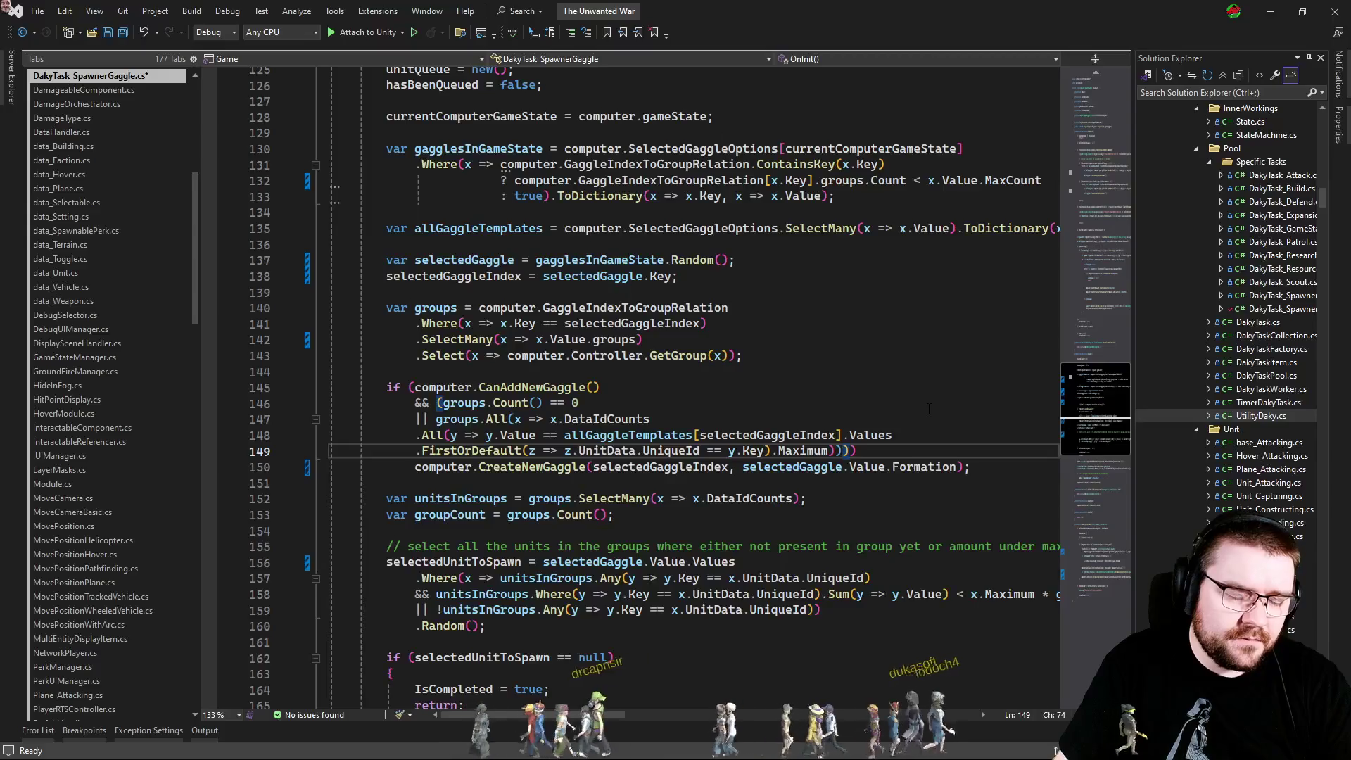
key("Return")
type("&& )")
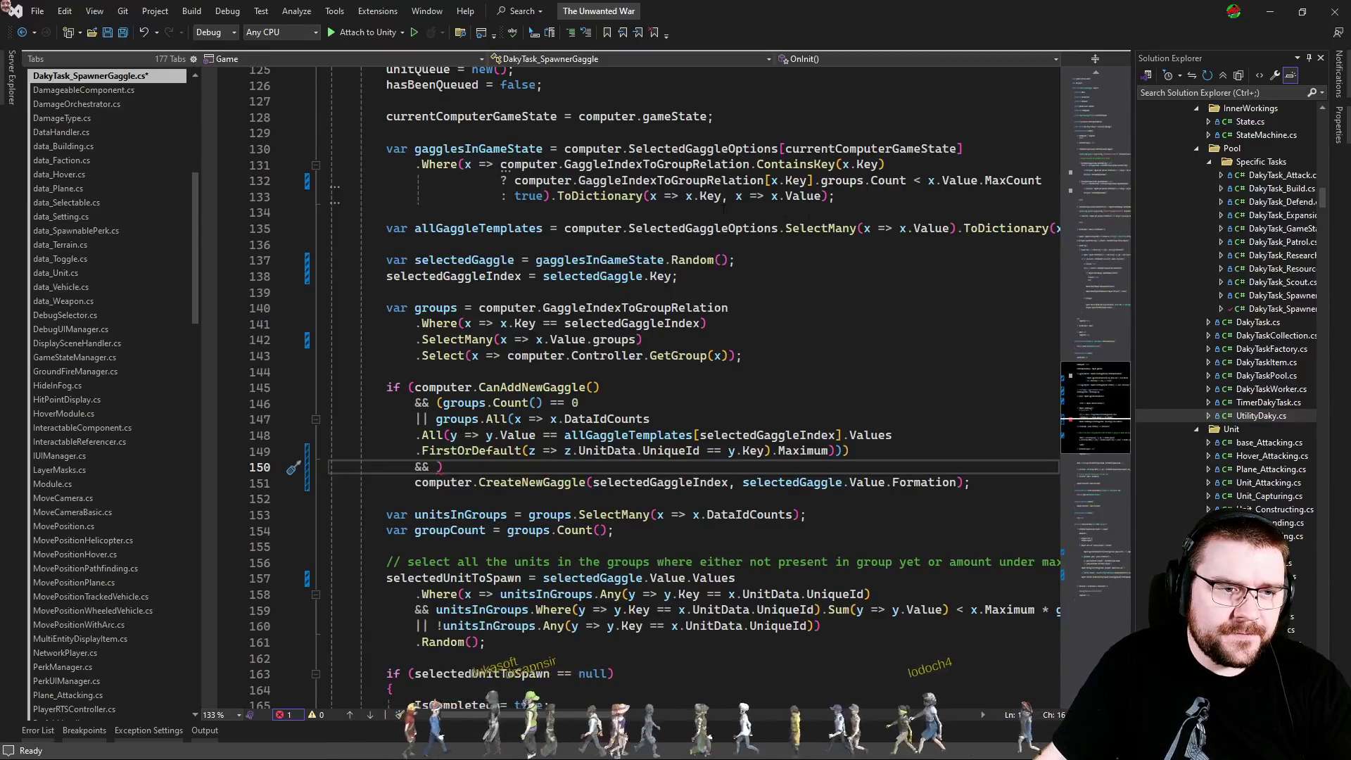
Copy the max-count check into the if condition, using selectedGaggleIndex for ContainsKey and the relation index.
left_click_drag(543, 195, 501, 164)
key("ctrl+c")
left_click(436, 467)
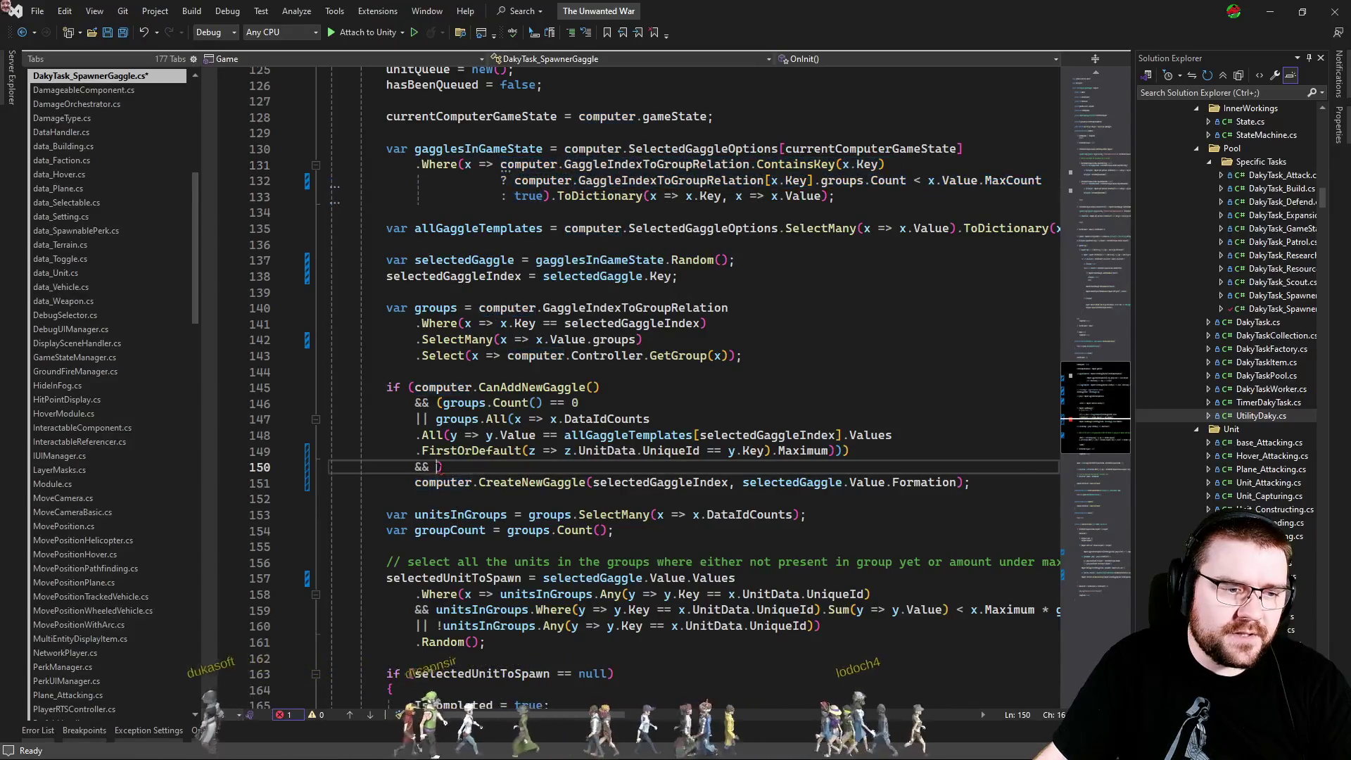
key("ctrl+v")
left_click(461, 276)
mouse_move(779, 467)
left_mouse_down()
mouse_move(814, 467)
mouse_move(810, 482)
left_mouse_up()
key("ctrl+v")
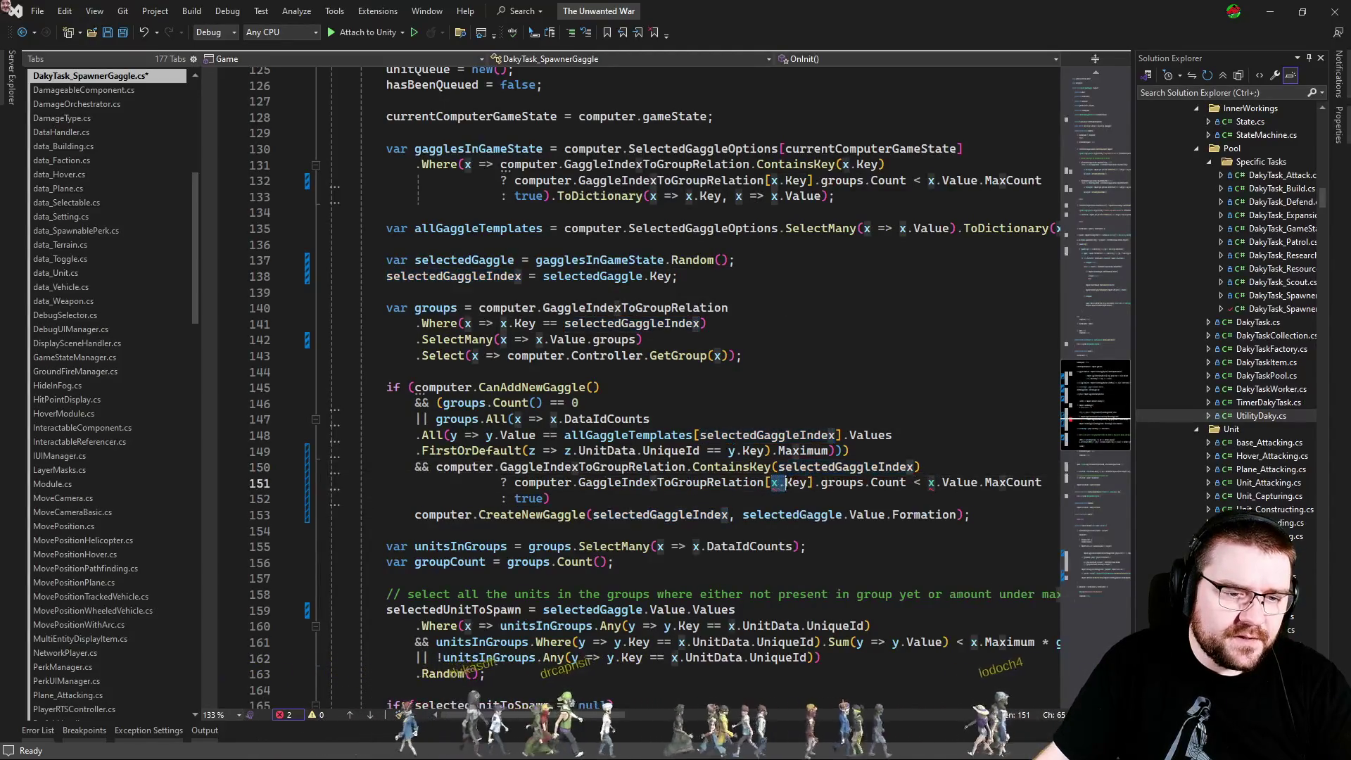
key("ctrl+v")
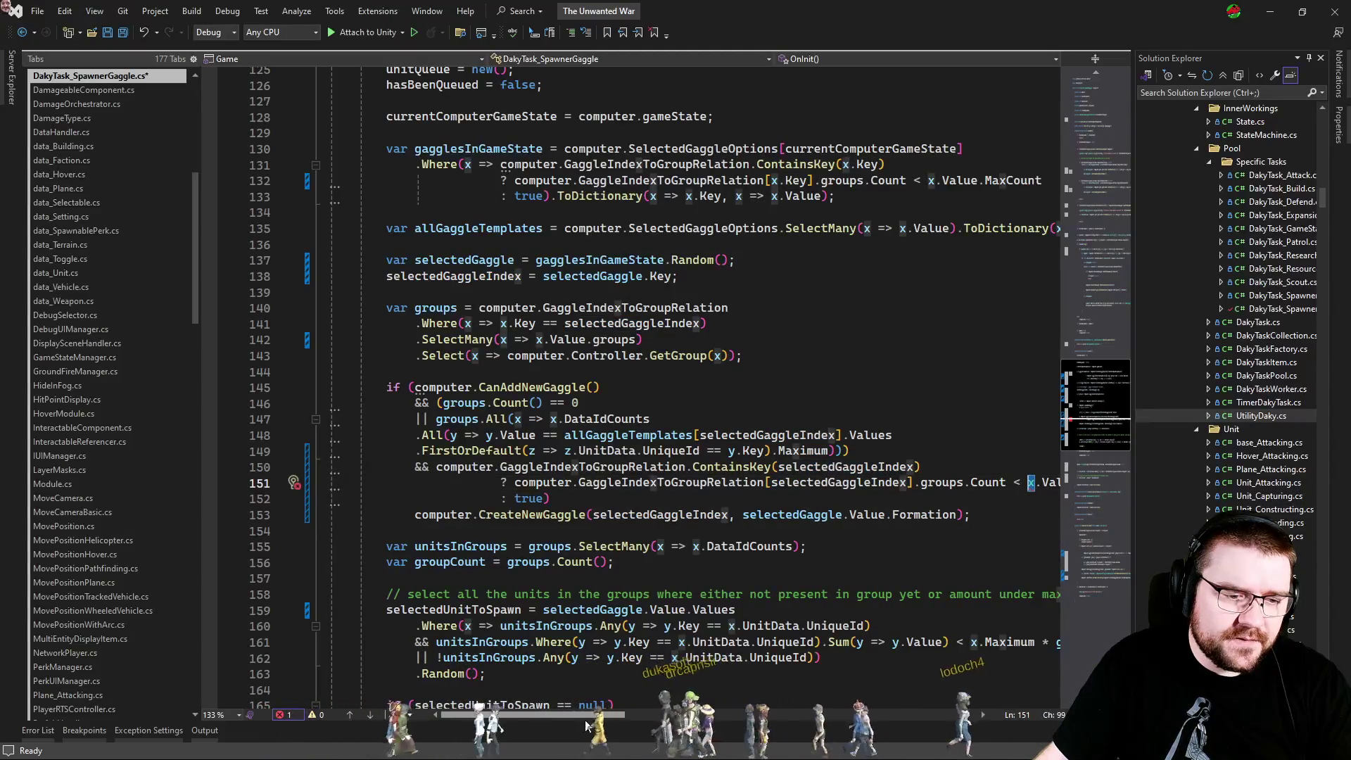
Replace x with selectedGaggle in the MaxCount comparison on line 151.
key("shift+Left")
scroll(422, 275, "left", 3)
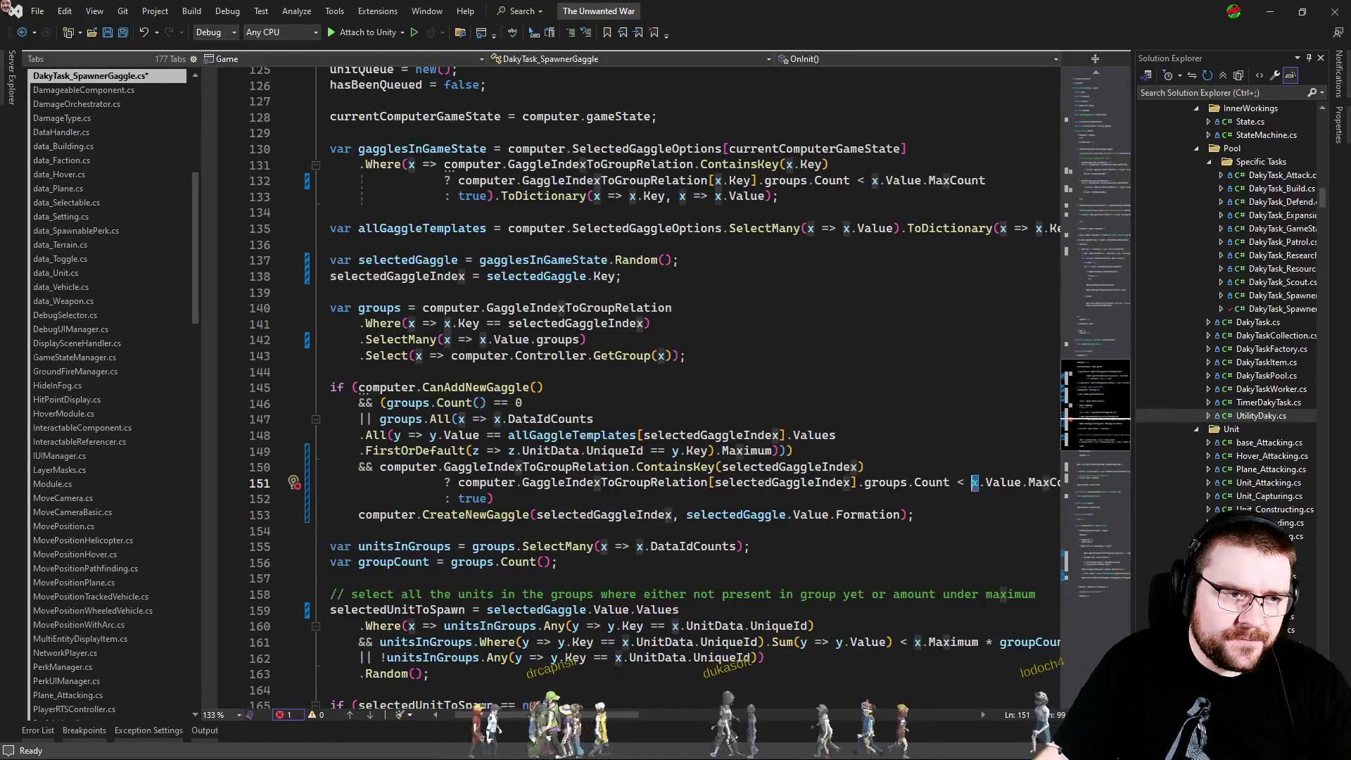
key("Right")
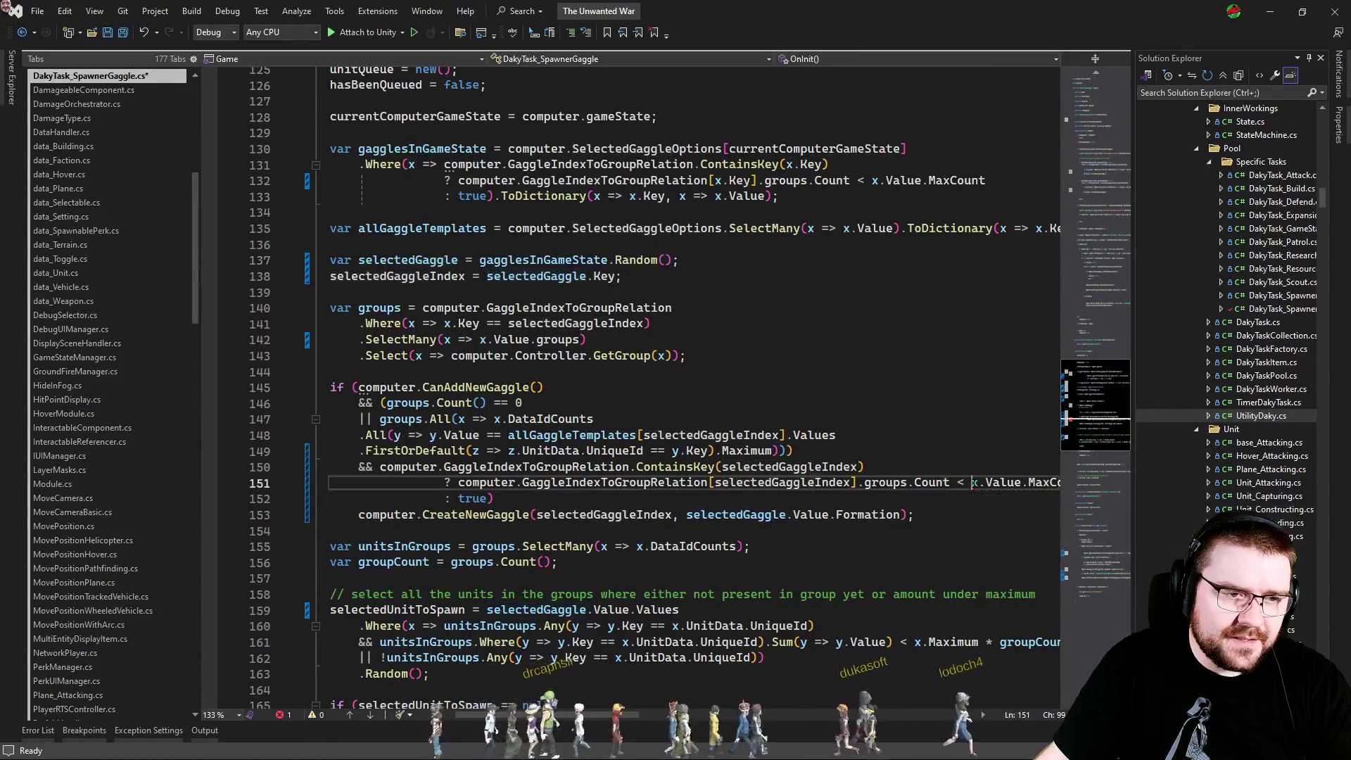
key("BackSpace")
type("selectedGaggle")
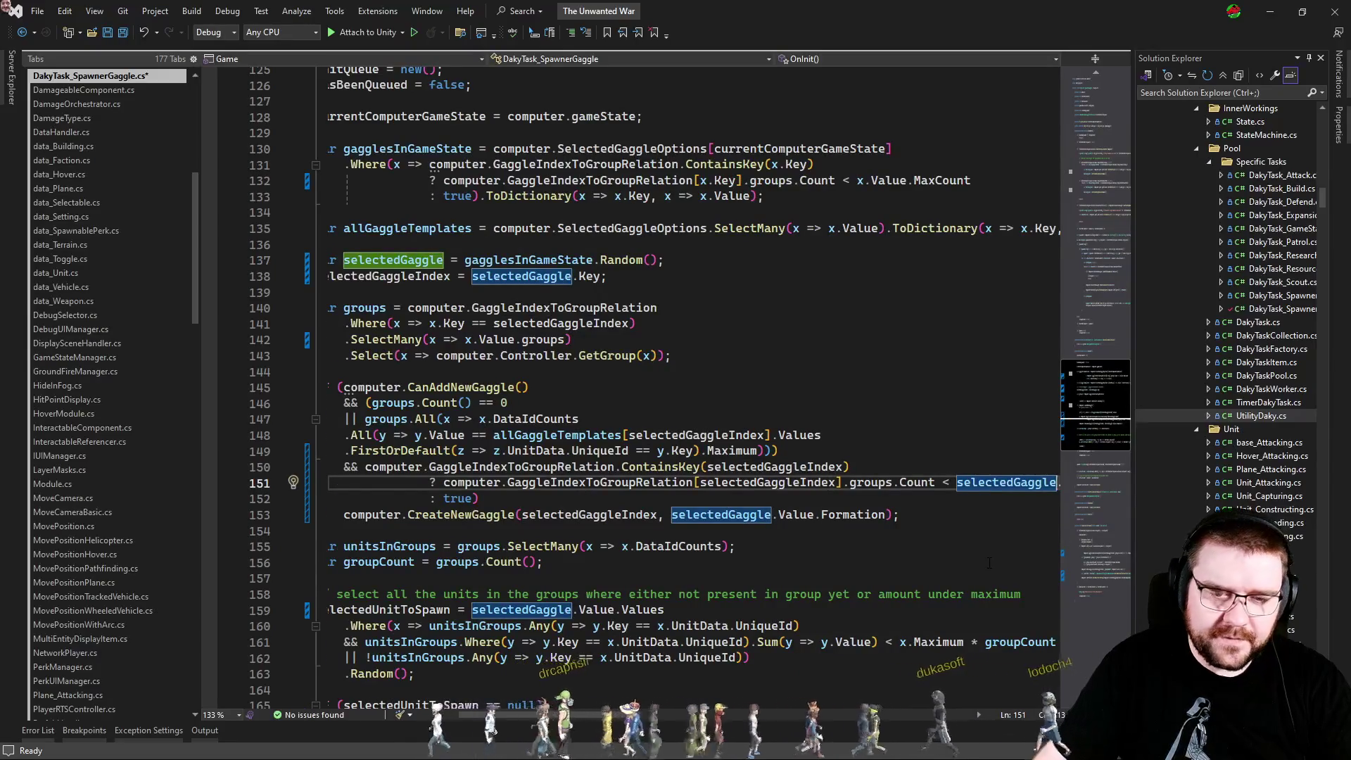
key("End")
key("Home")
key("Home")
key("Home")
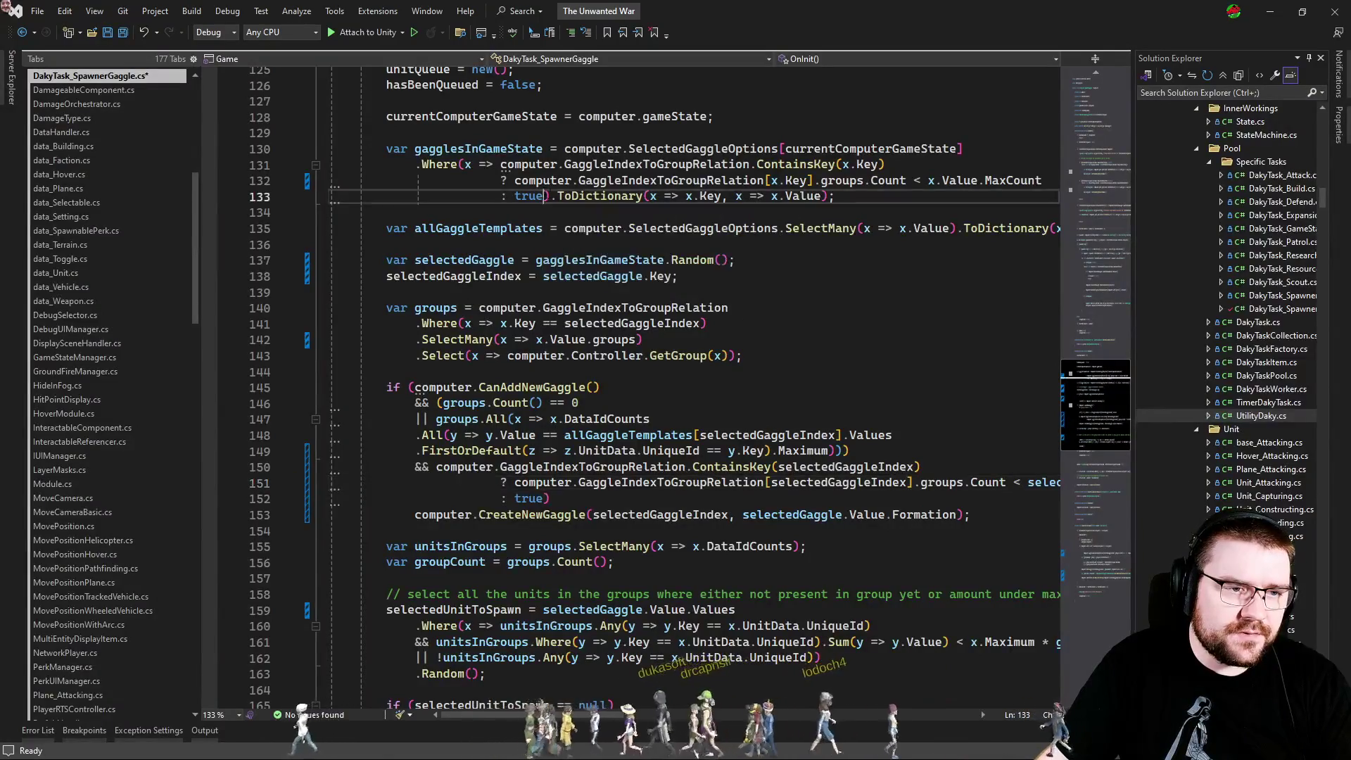
Delete the Where clause on lines 131–133 and the blank line, then save the script.
left_click_drag(542, 195, 964, 148)
key("Delete")
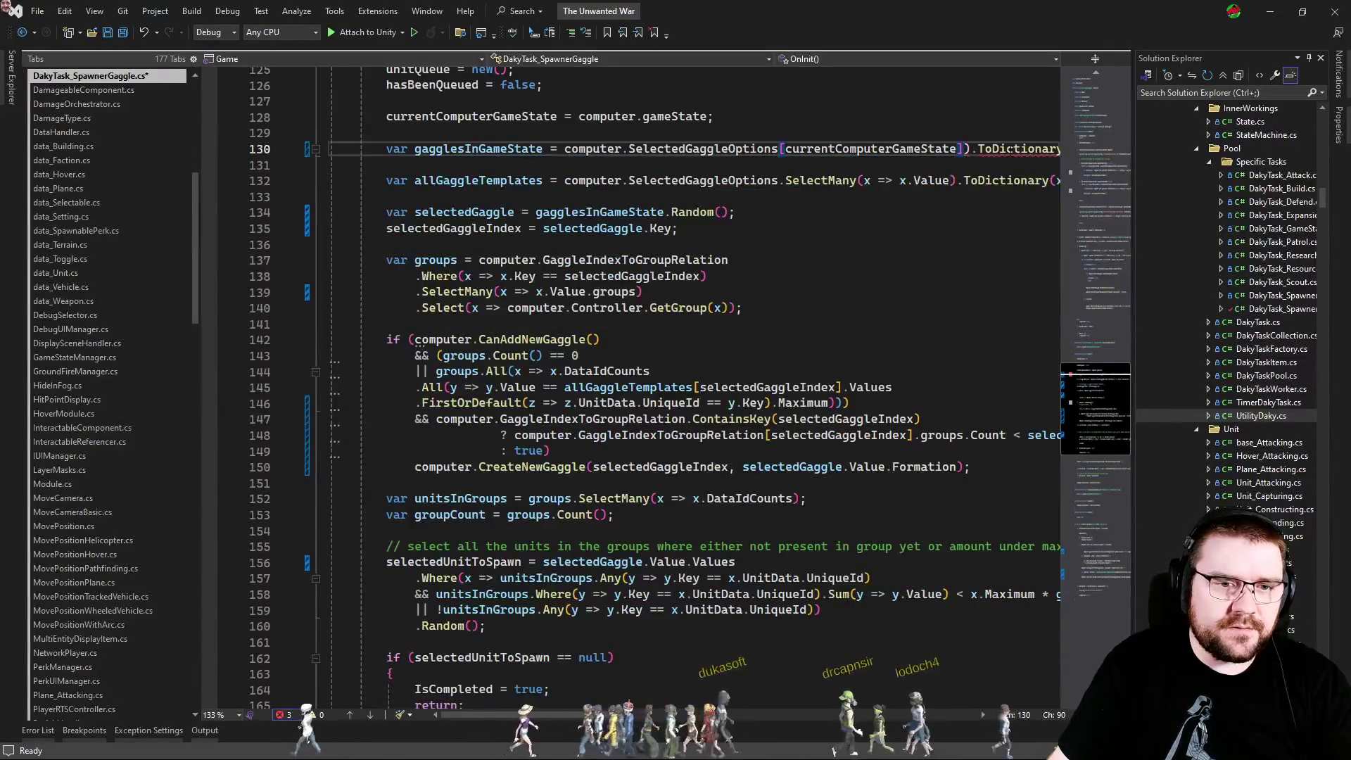
key("Delete")
key("End")
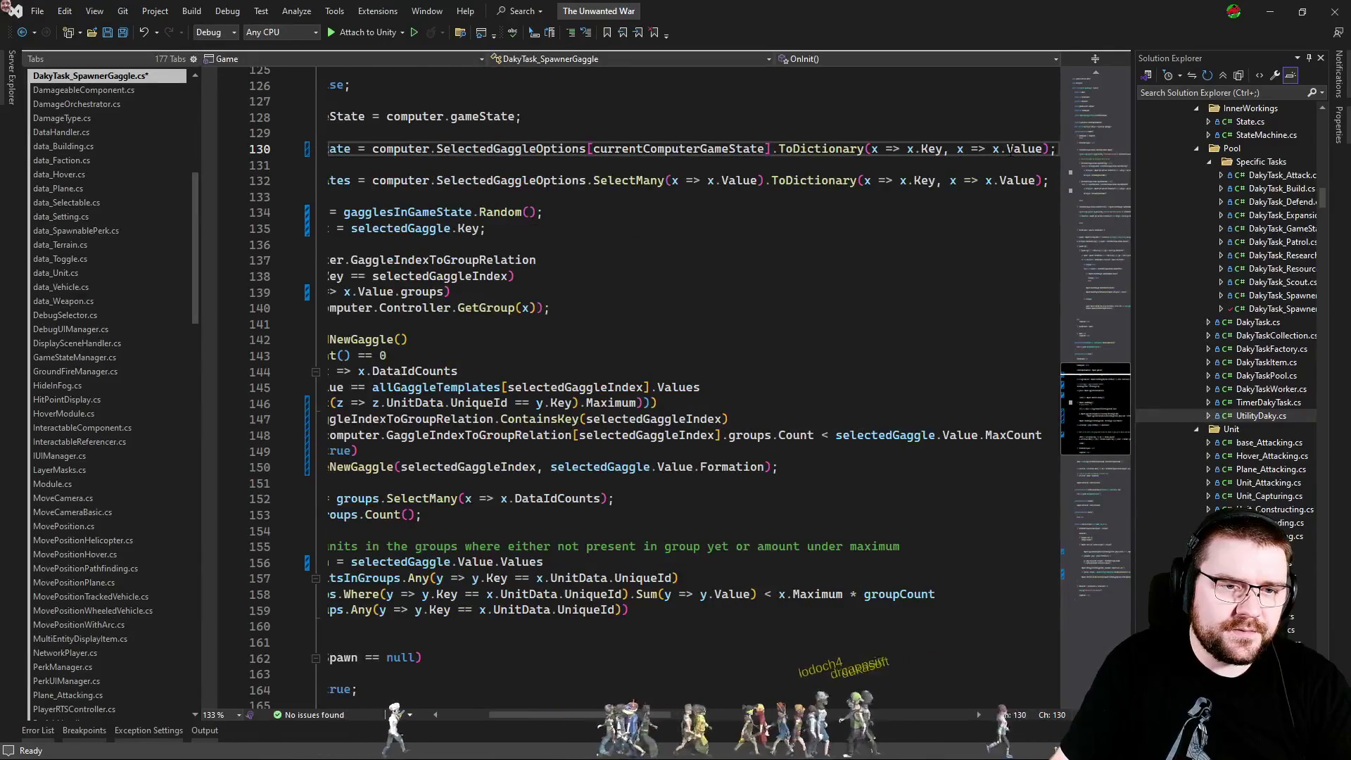
key("Home")
key("Down")
key("Delete")
key("Up")
key("ctrl+s")
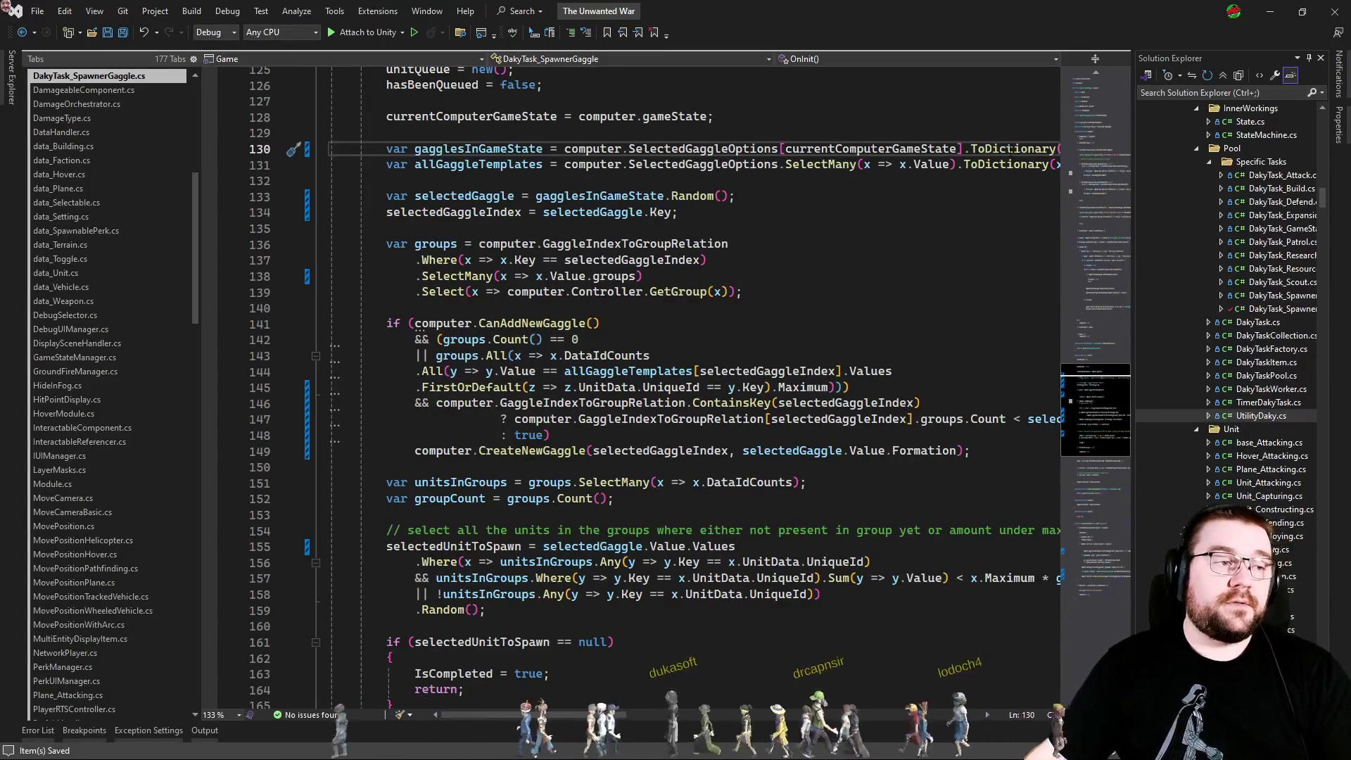
Review where selectedGaggleIndex and DataIdCounts are used in the gaggle-creation condition.
left_click(767, 308)
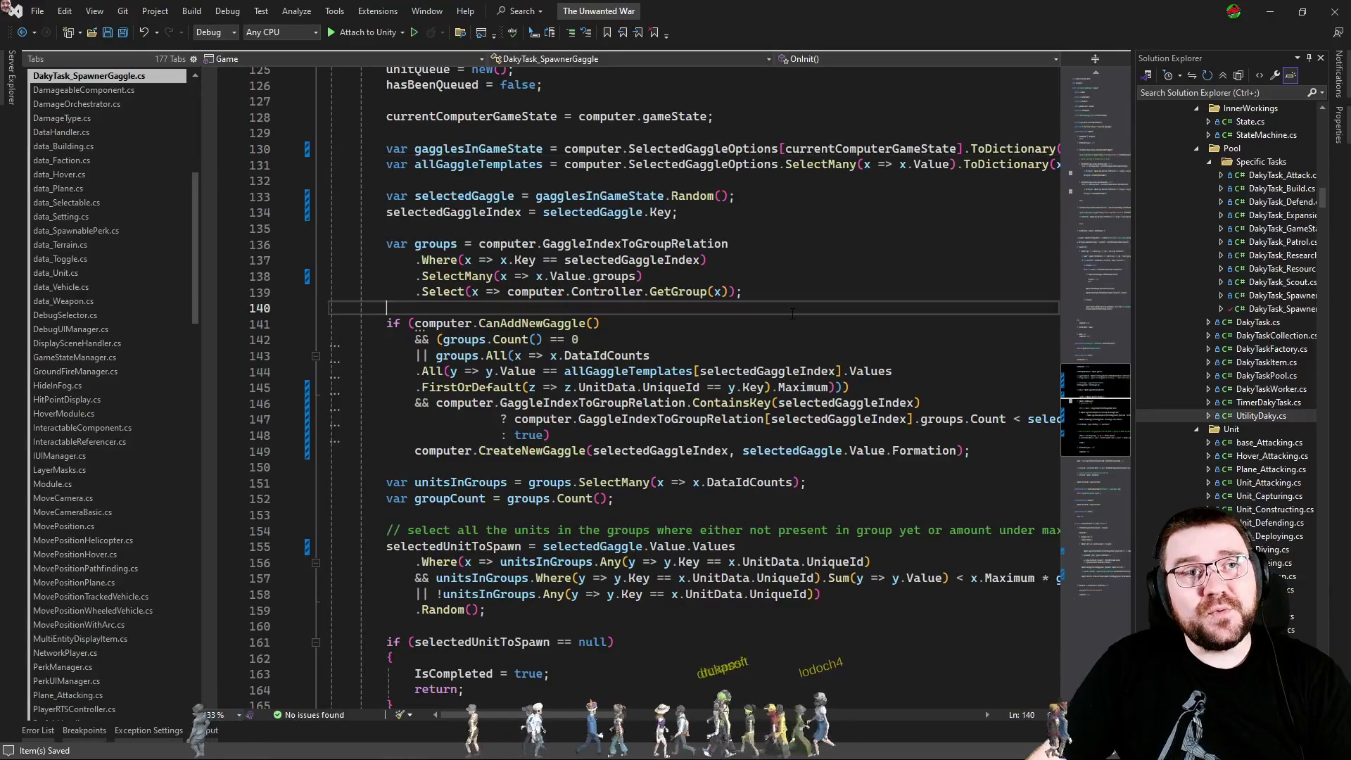
left_click(596, 436, "shift")
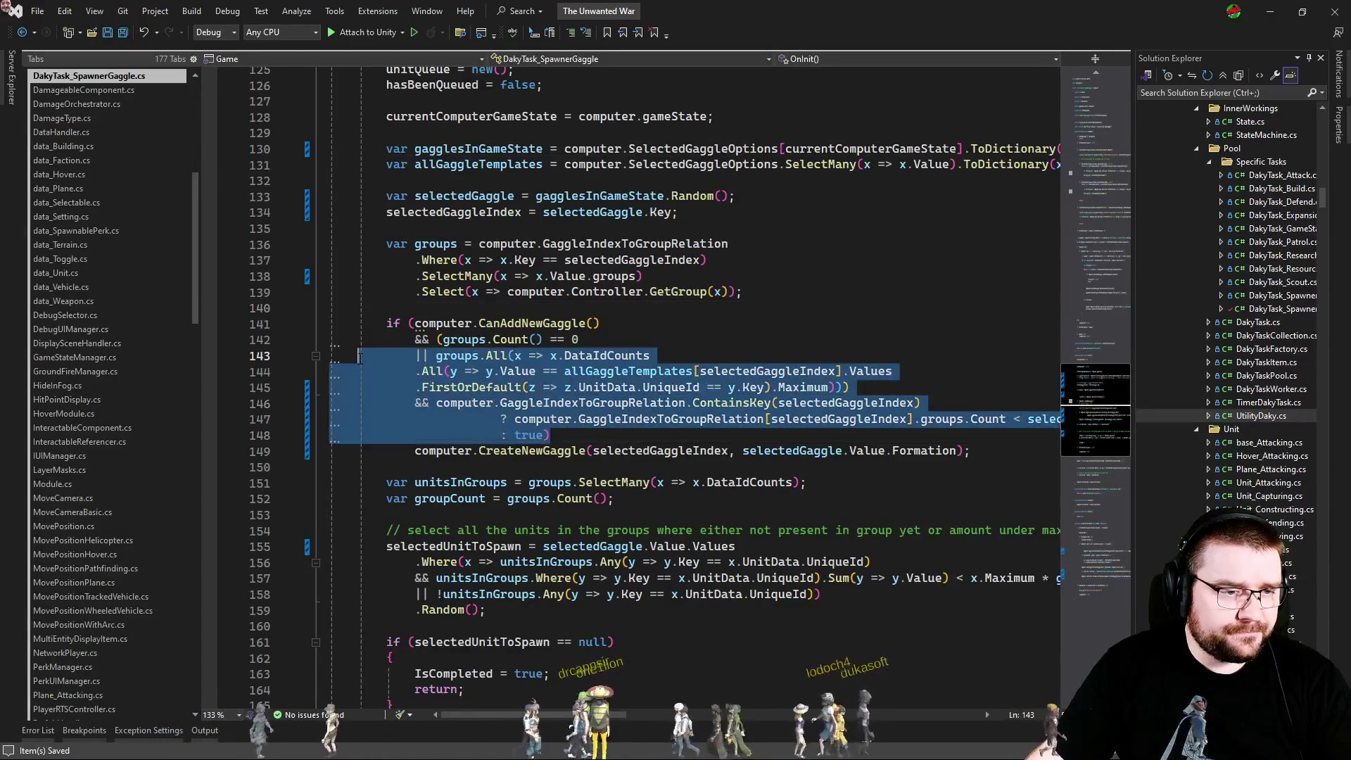
left_click(615, 452)
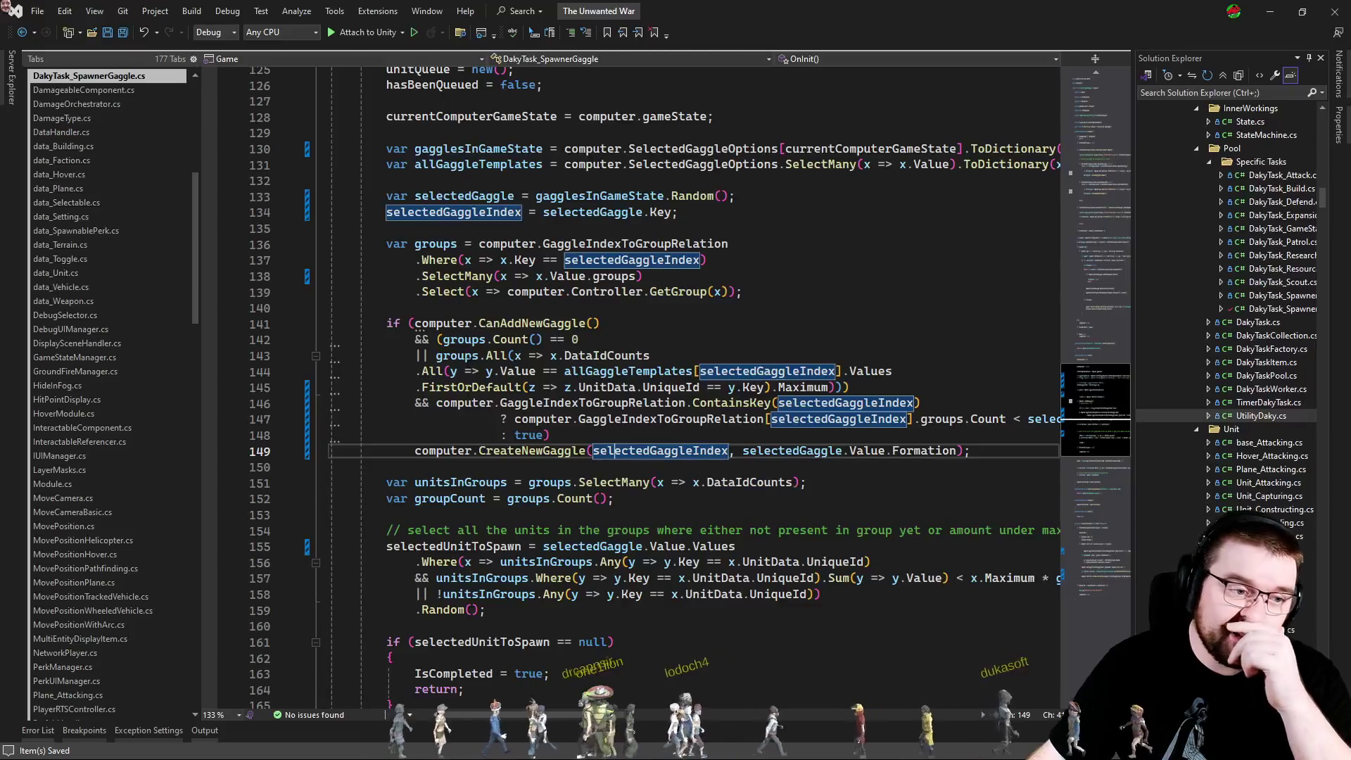
left_click(437, 339)
key("shift+Up")
key("shift+End")
left_click(649, 355)
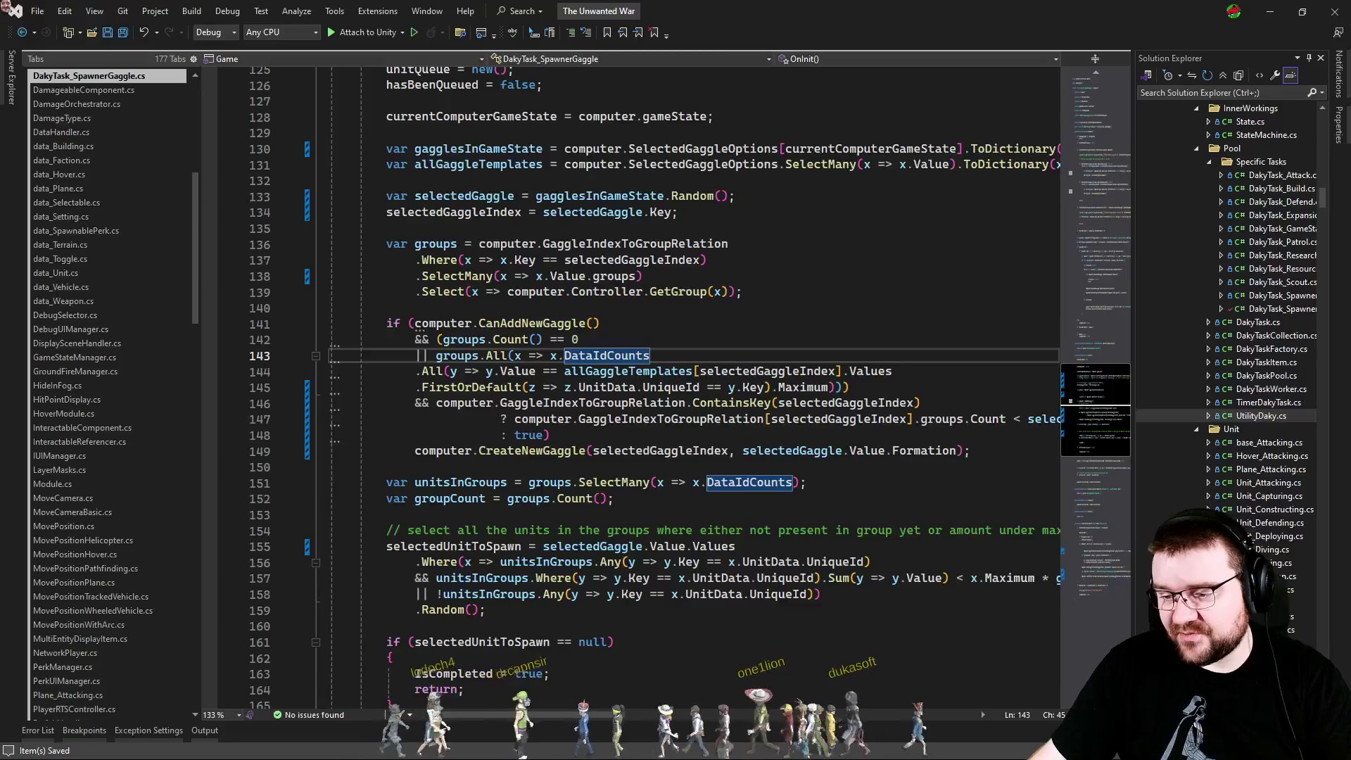
key("alt+Tab")
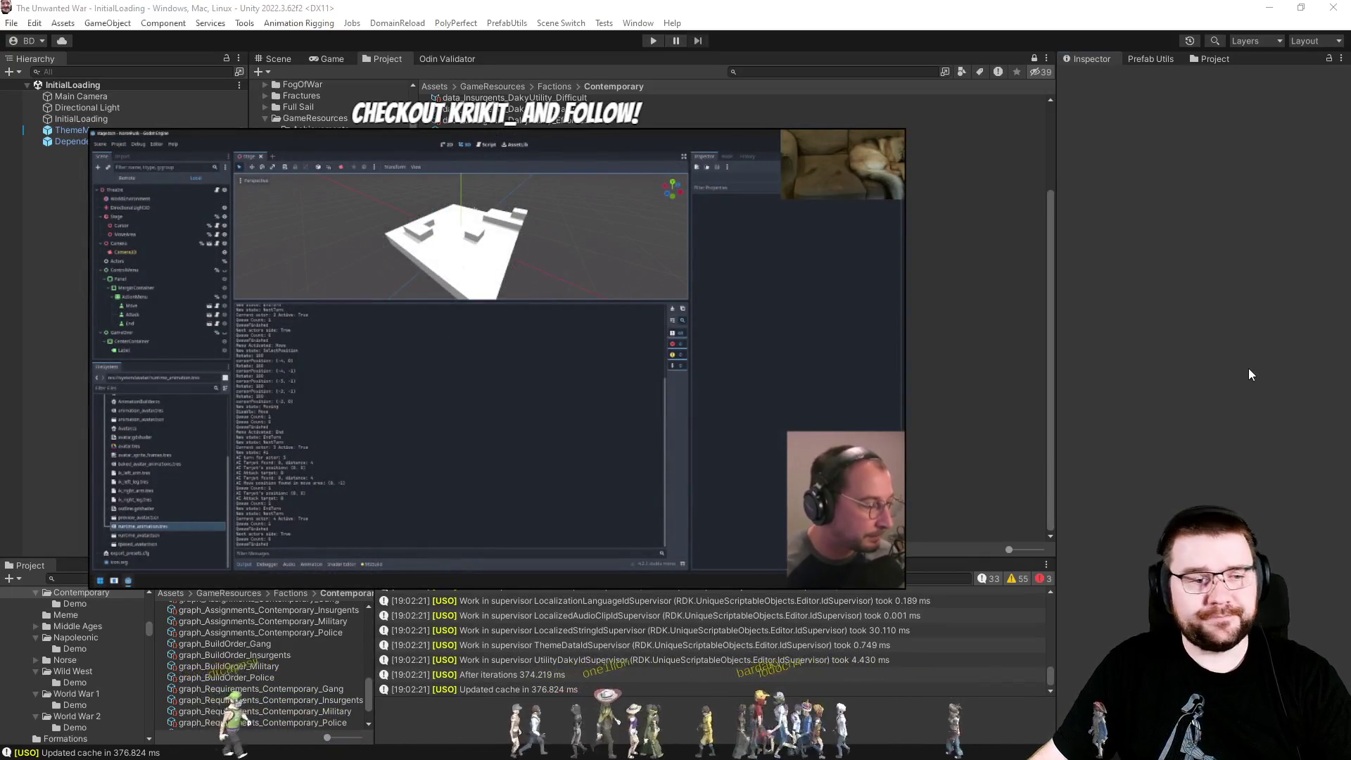
Enter Play mode in Unity and wait for The Unwanted War main menu.
left_click(653, 42)
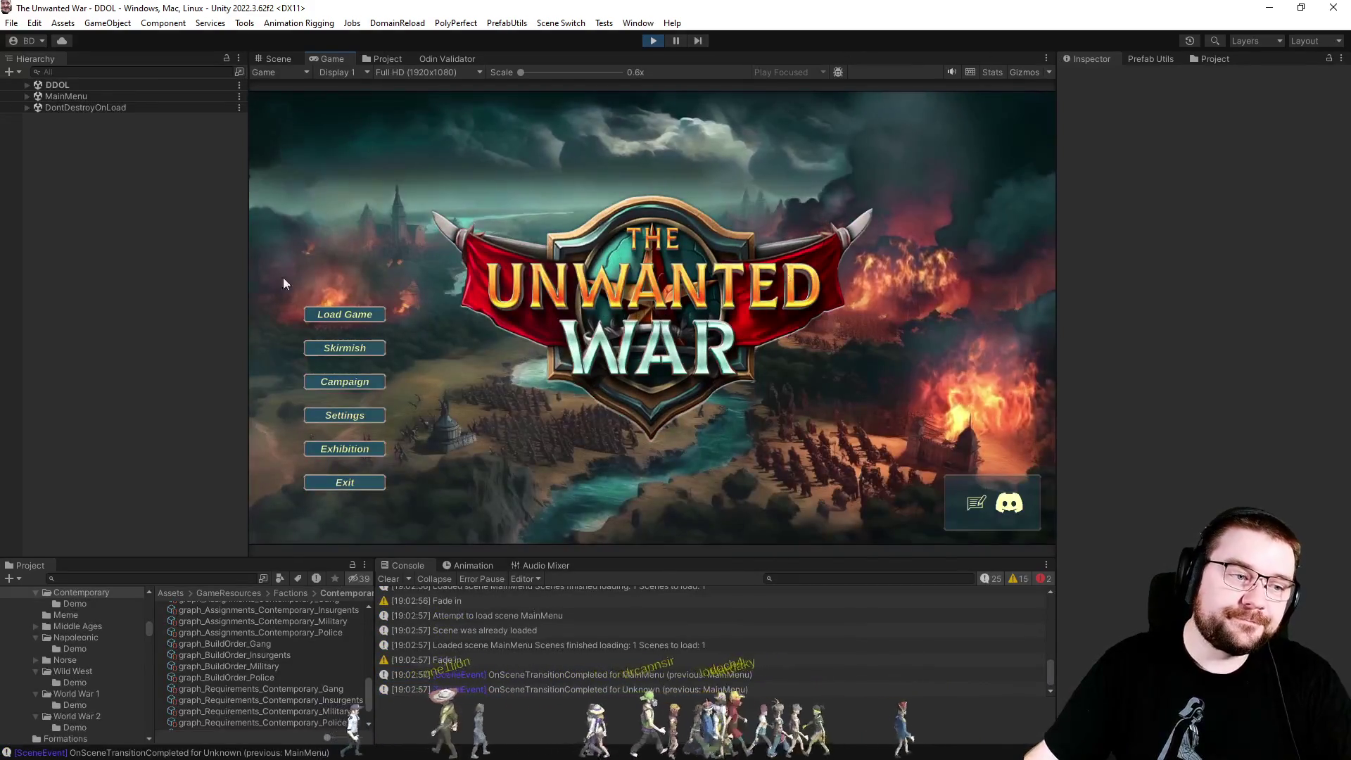
Start a skirmish with a PC - Effortless opponent in slot 2, Map Explored Full and weather off.
left_click(355, 349)
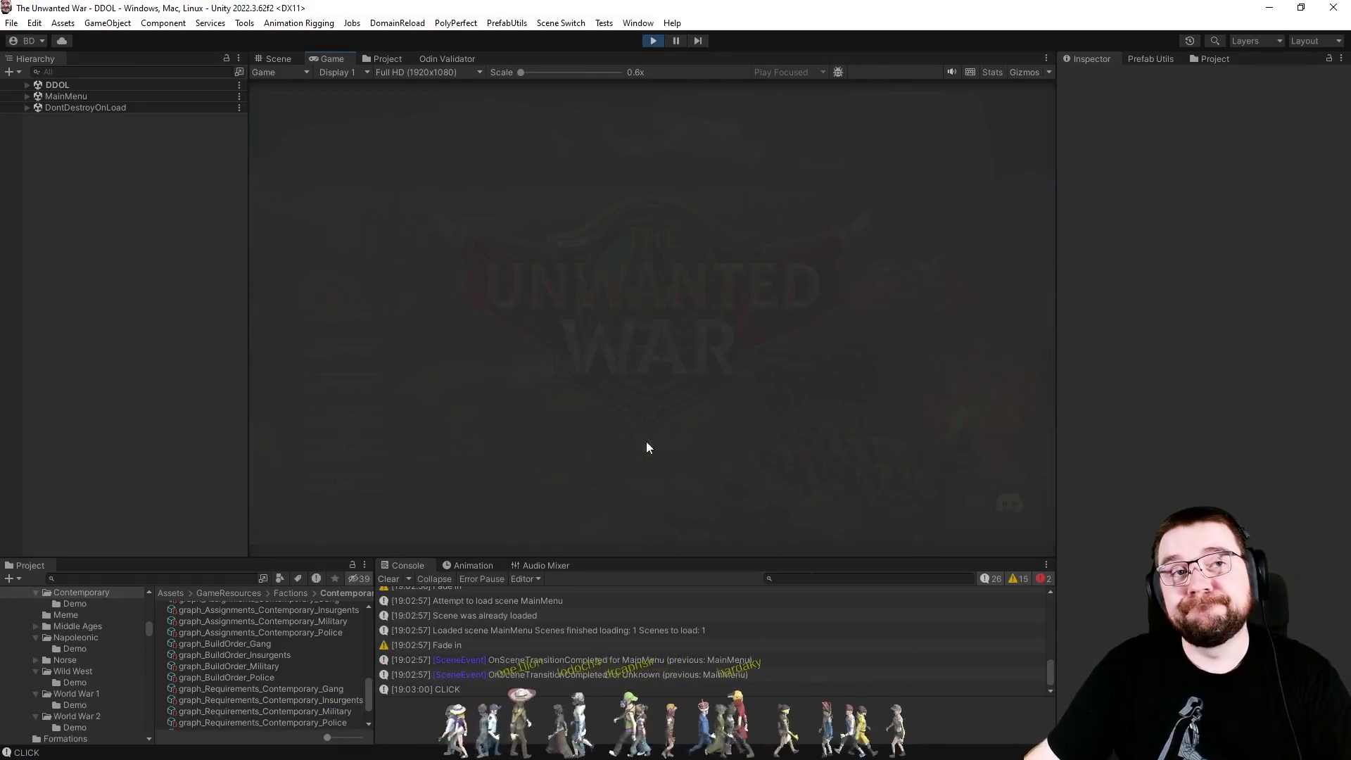
left_click(643, 183)
left_click(598, 236)
left_click(656, 436)
left_click(651, 490)
left_click(637, 514)
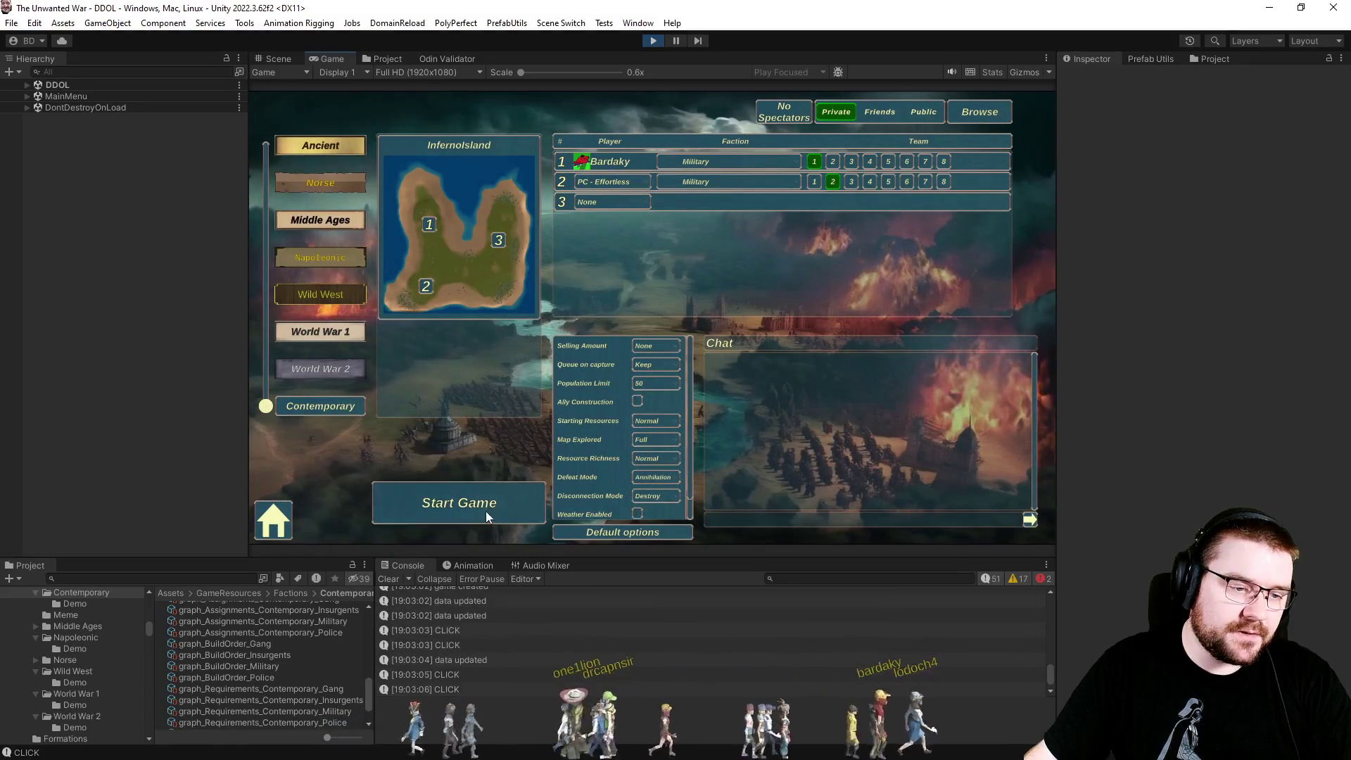
left_click(486, 512)
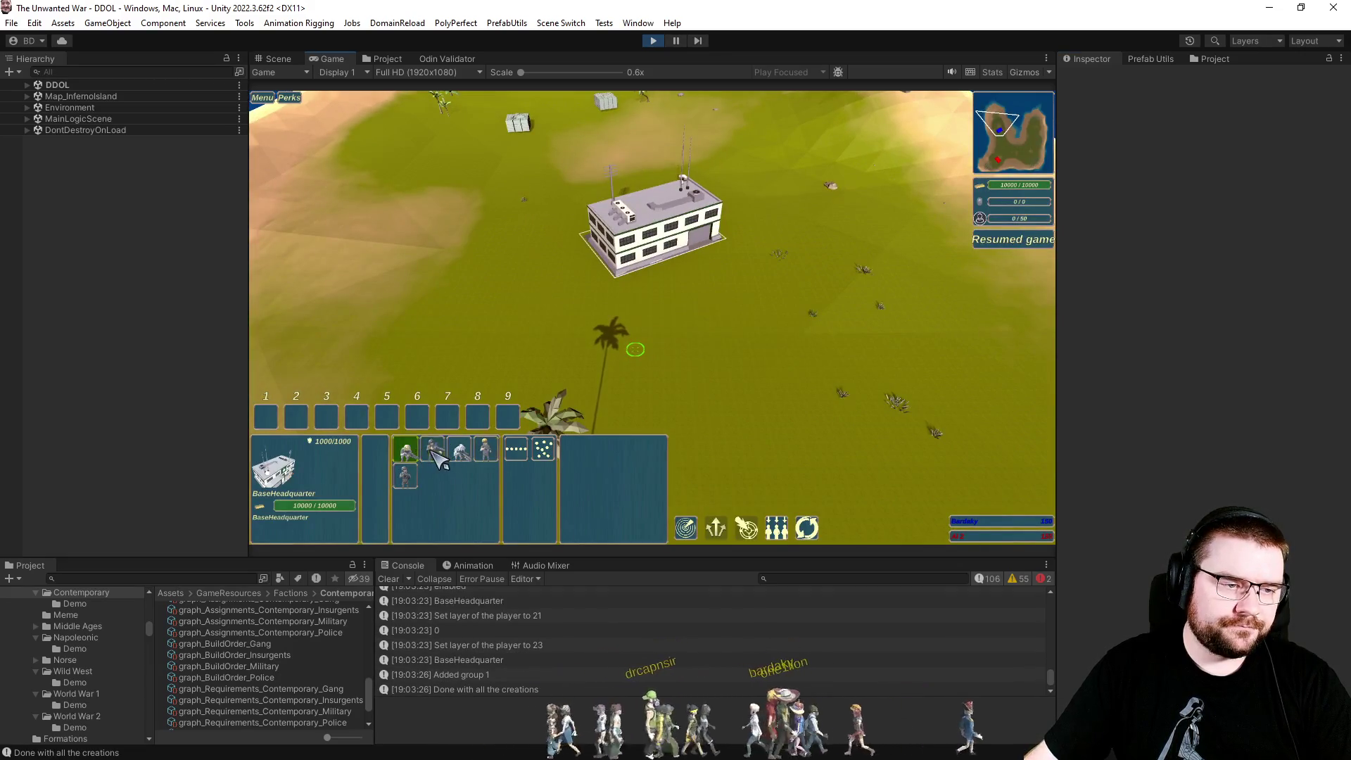
Train three soldiers at the headquarters, box-select them and order them to move out.
left_click(437, 454)
left_click(438, 454)
left_click(437, 454)
left_click(438, 454)
left_click(438, 454)
left_click(437, 454)
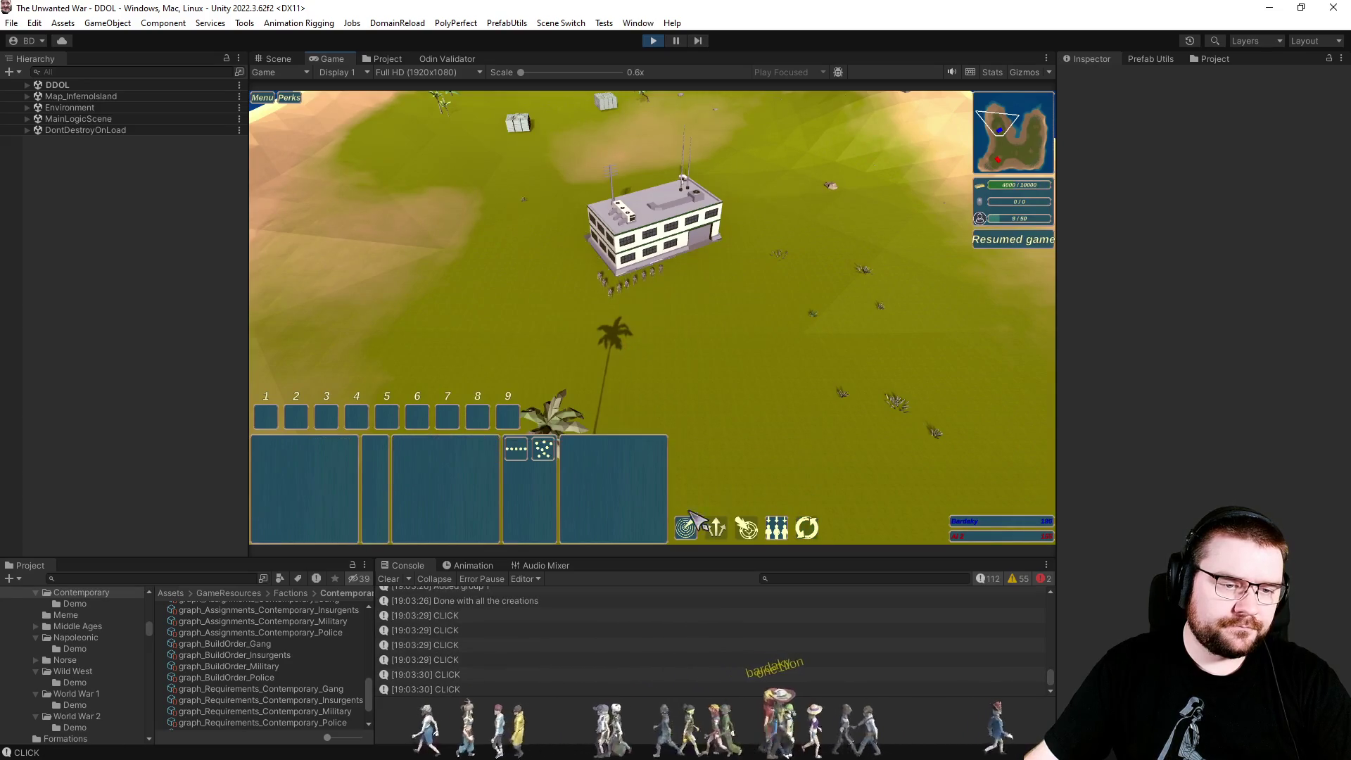
left_click(908, 276)
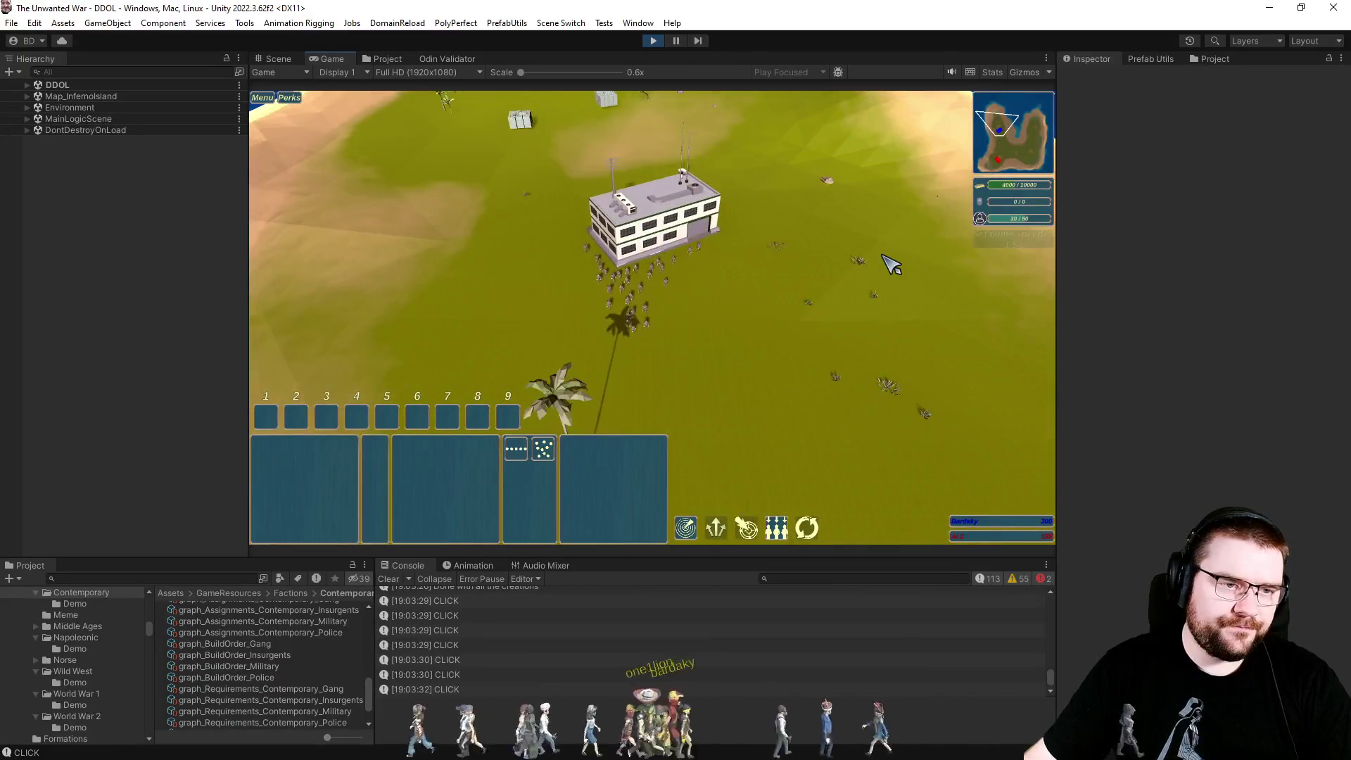
left_click_drag(540, 199, 766, 356)
right_click(645, 335)
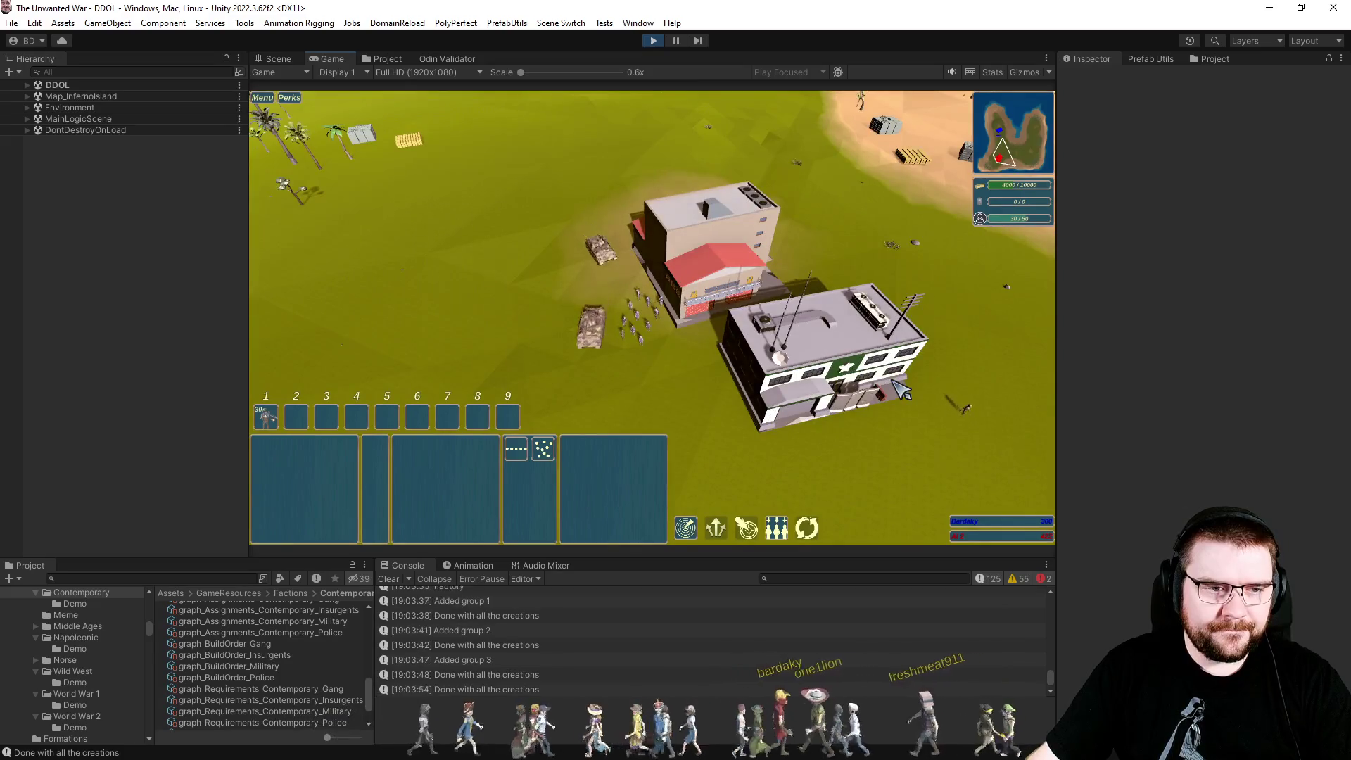
scroll(900, 389, "down", 2)
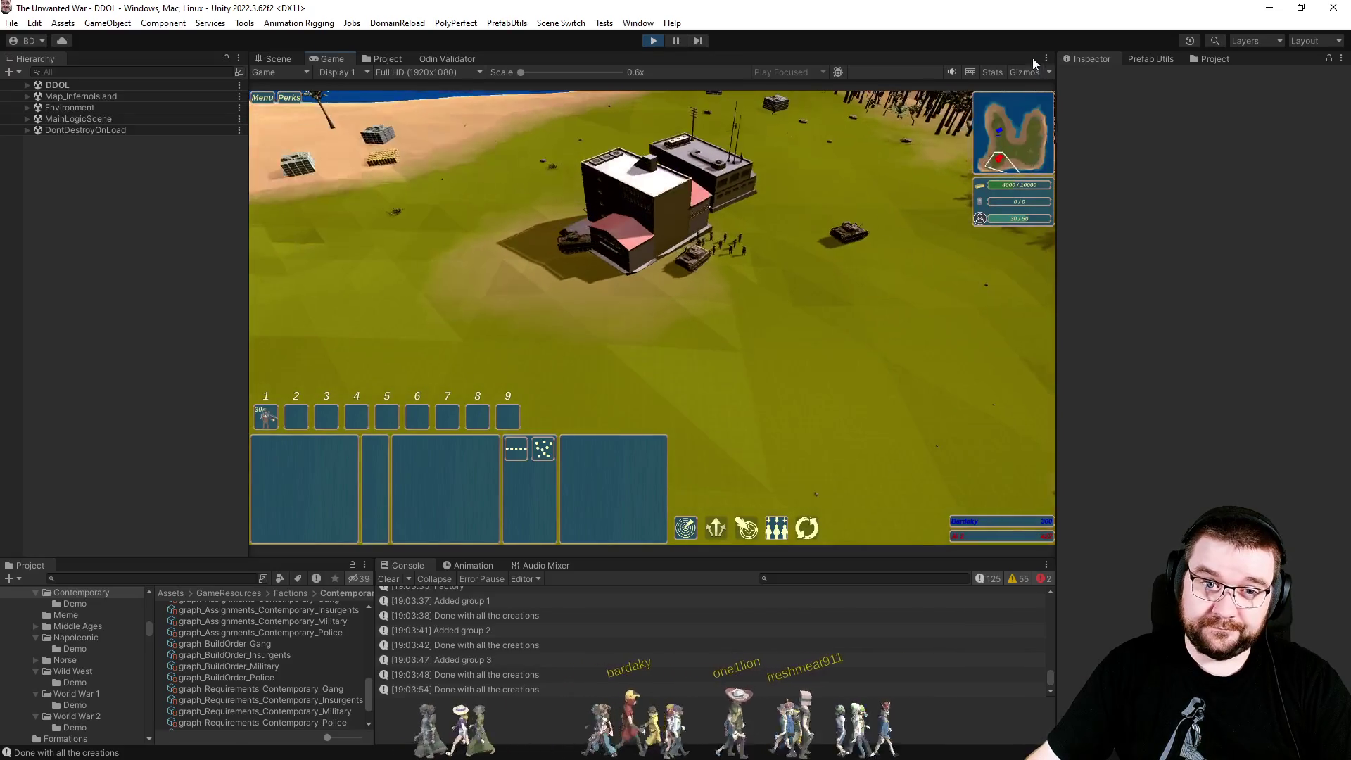
left_click(1024, 72)
left_click(1023, 72)
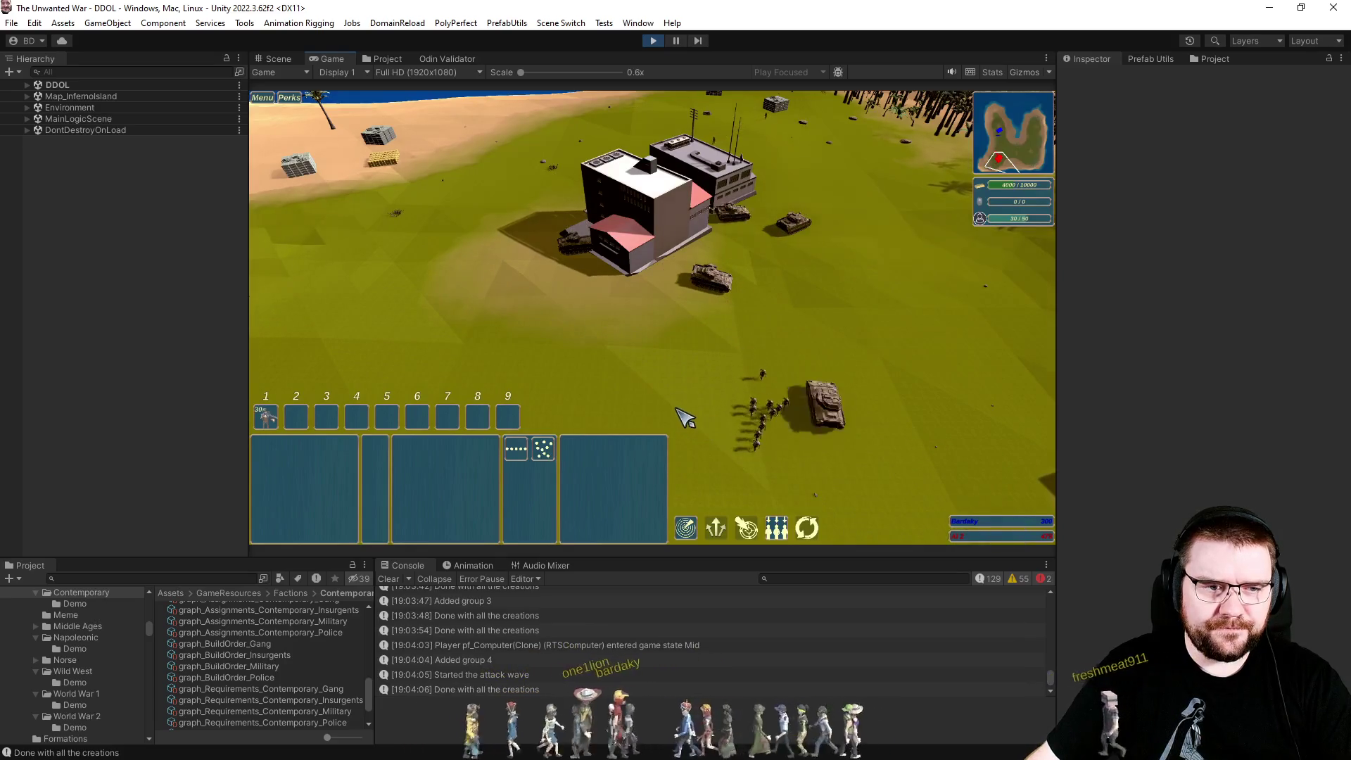
Pan the camera between the beach and the base, selecting the line of soldiers.
key("s")
key("w")
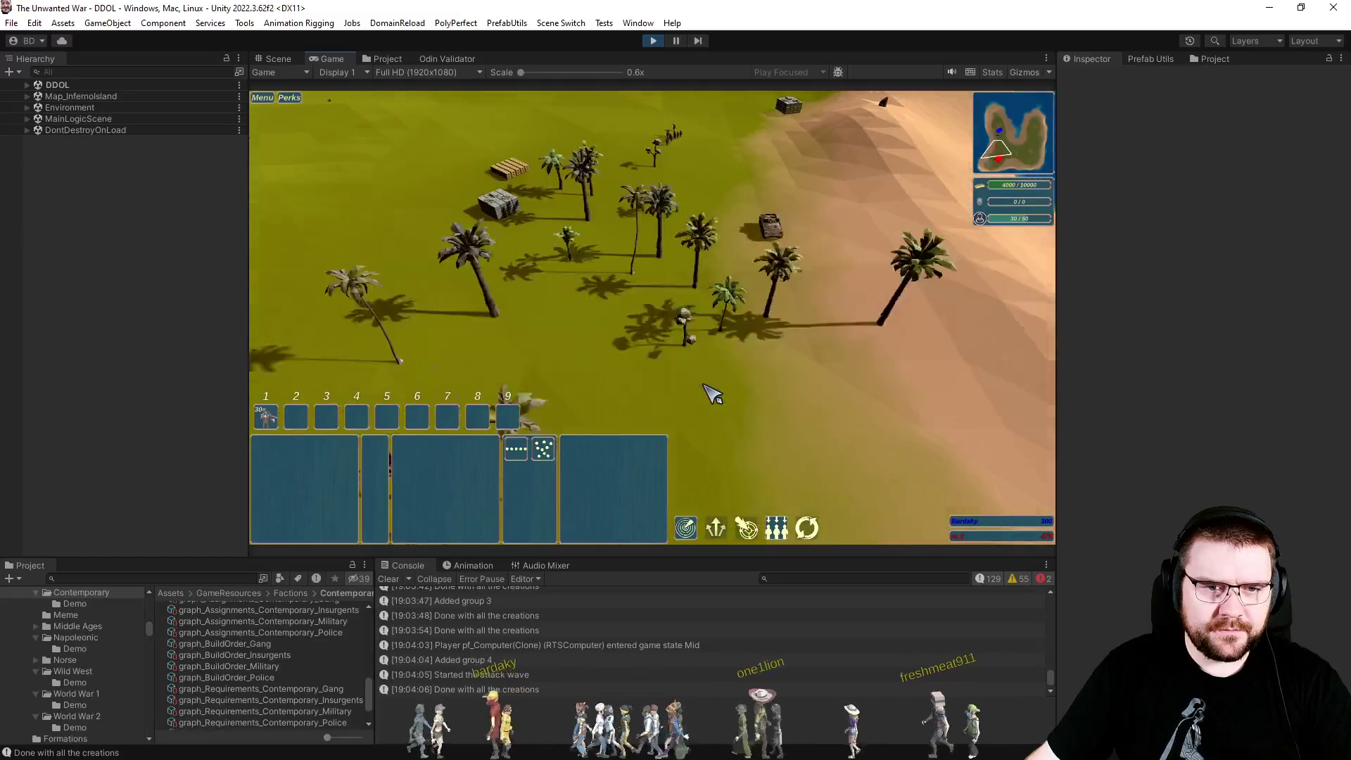
left_click(680, 377)
double_click(680, 376)
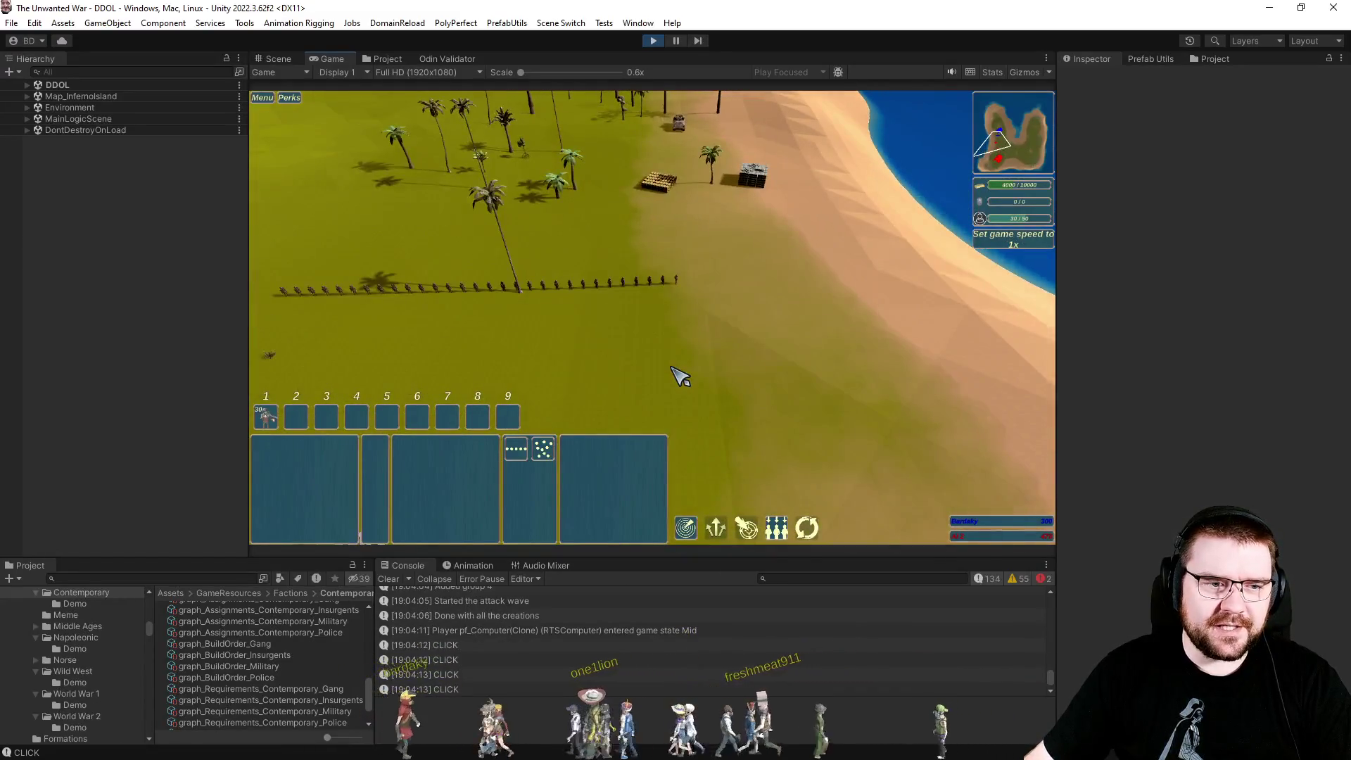
key("w")
mouse_move(557, 276)
left_mouse_down()
mouse_move(830, 380)
mouse_move(814, 382)
left_mouse_up()
key("w")
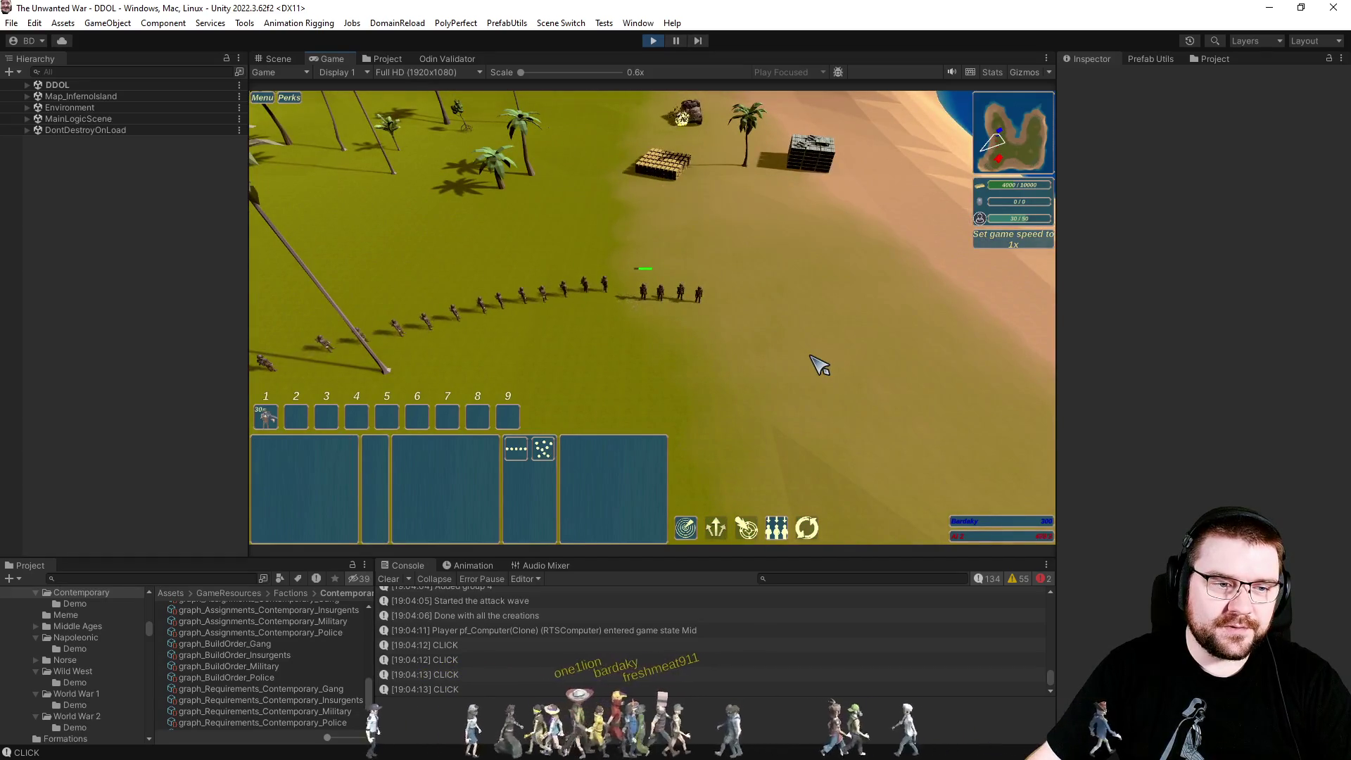
key("w")
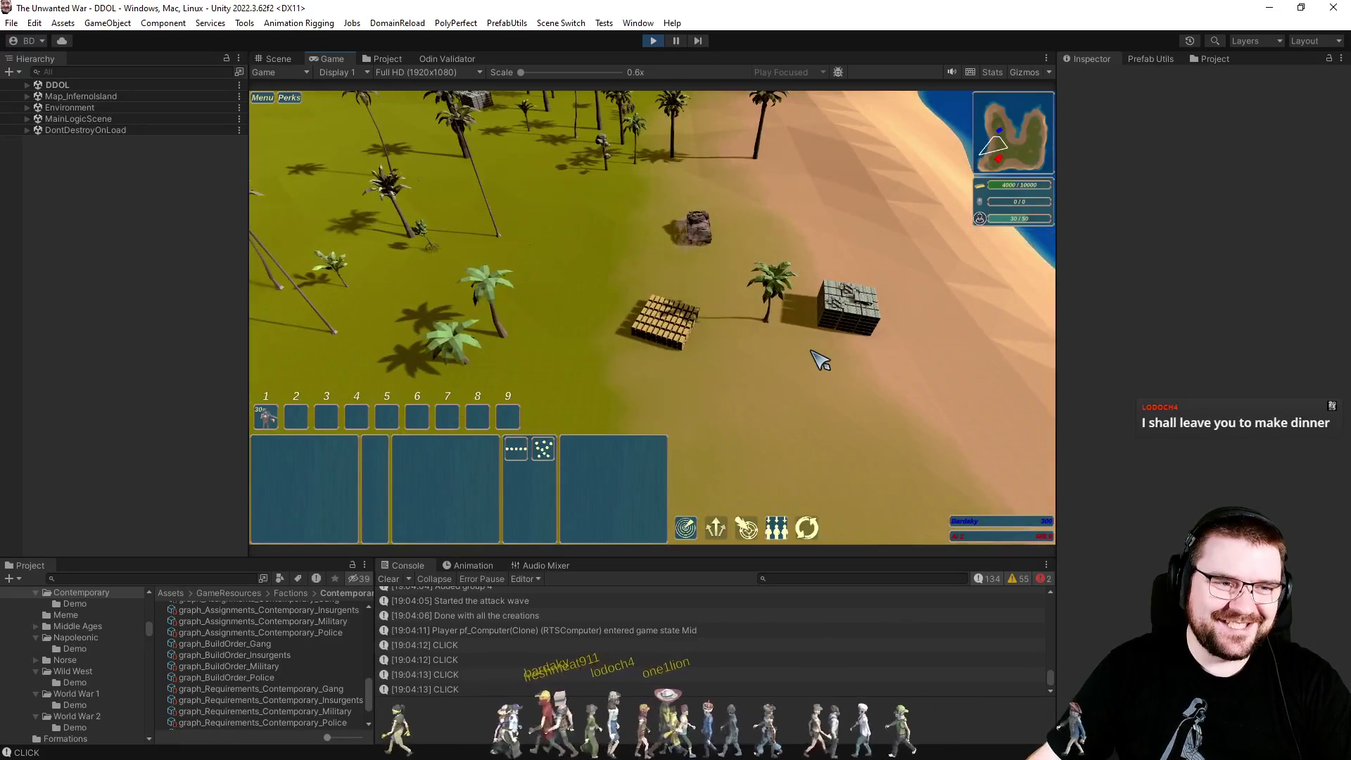
key("w")
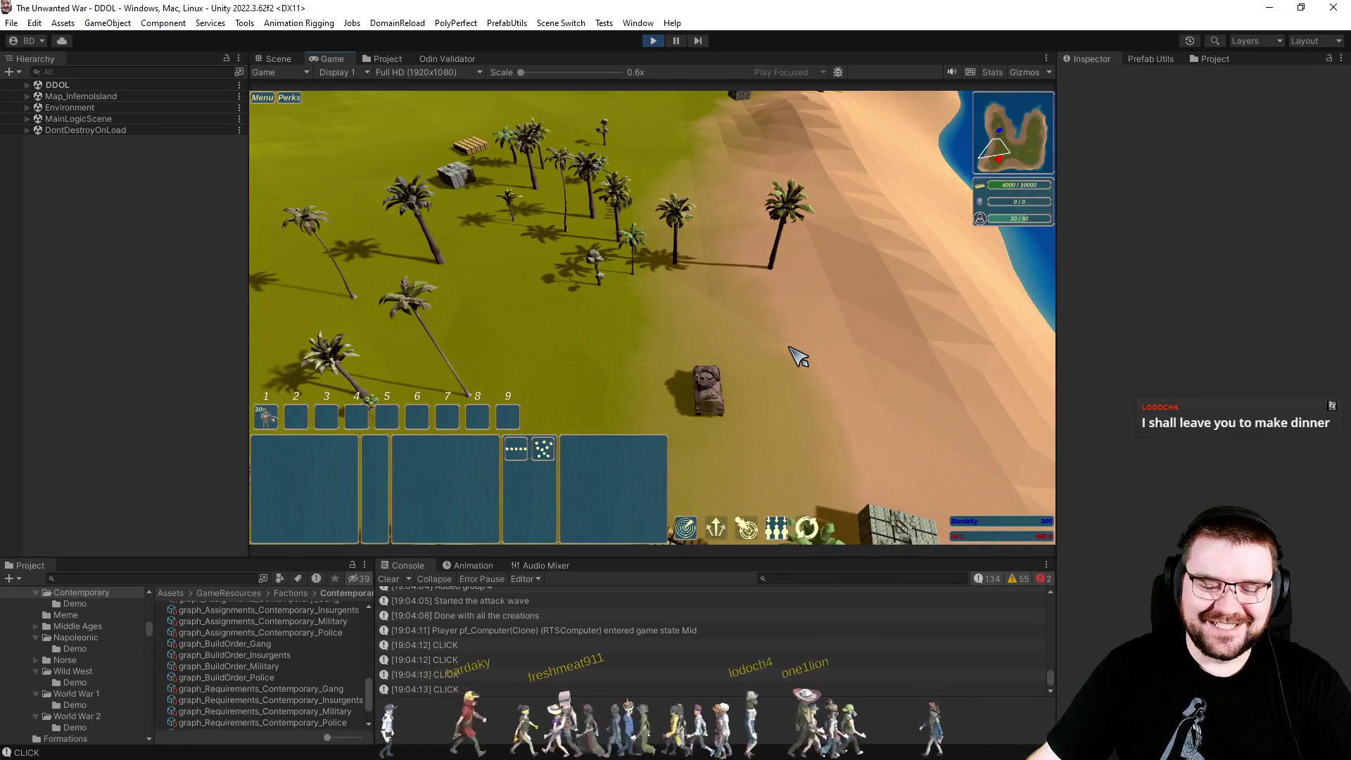
key("s")
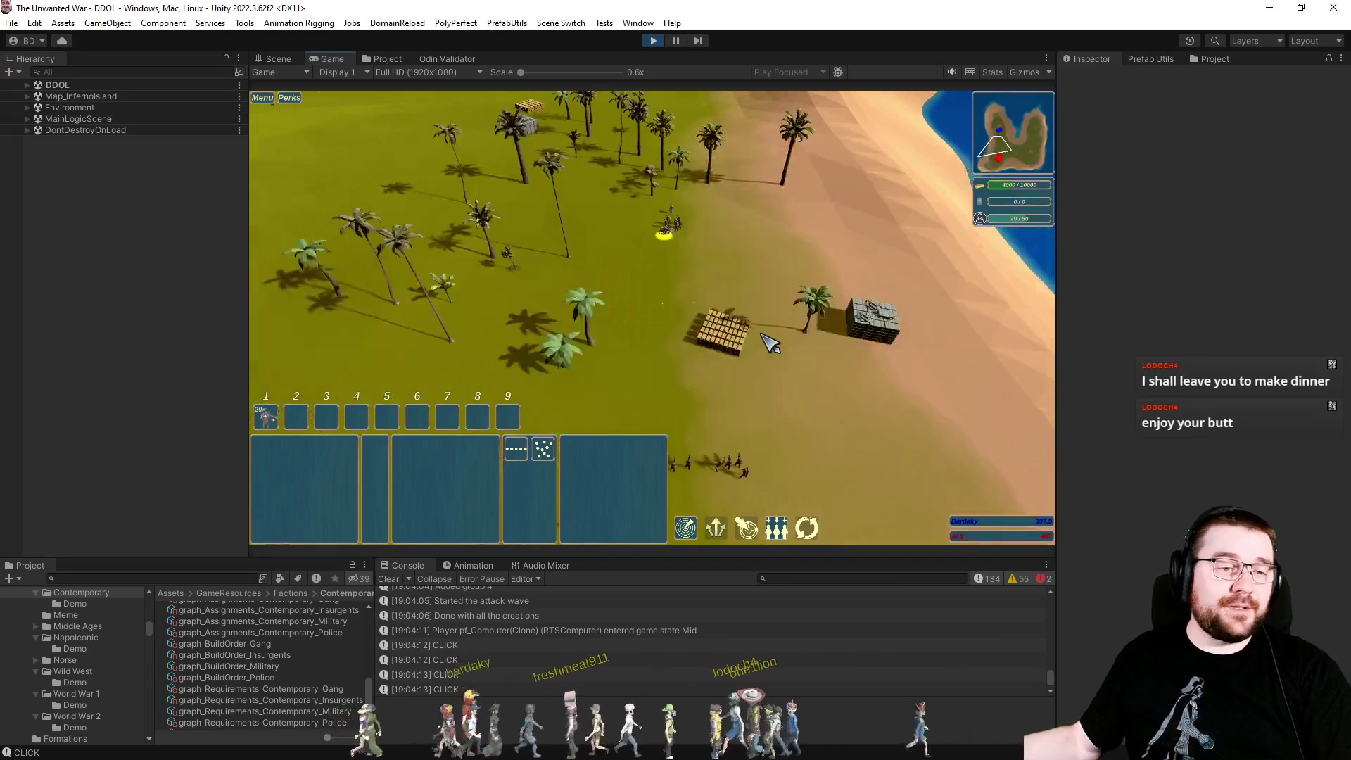
key("s")
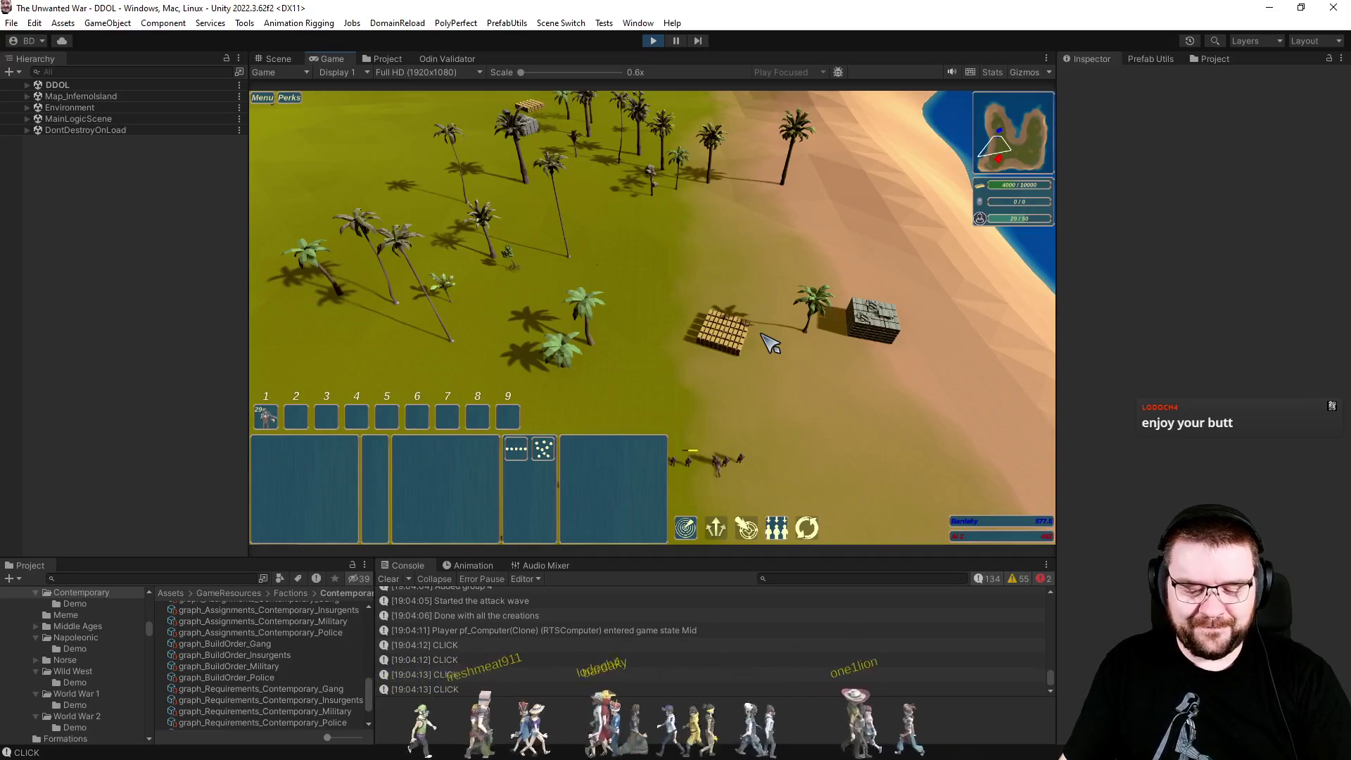
key("s")
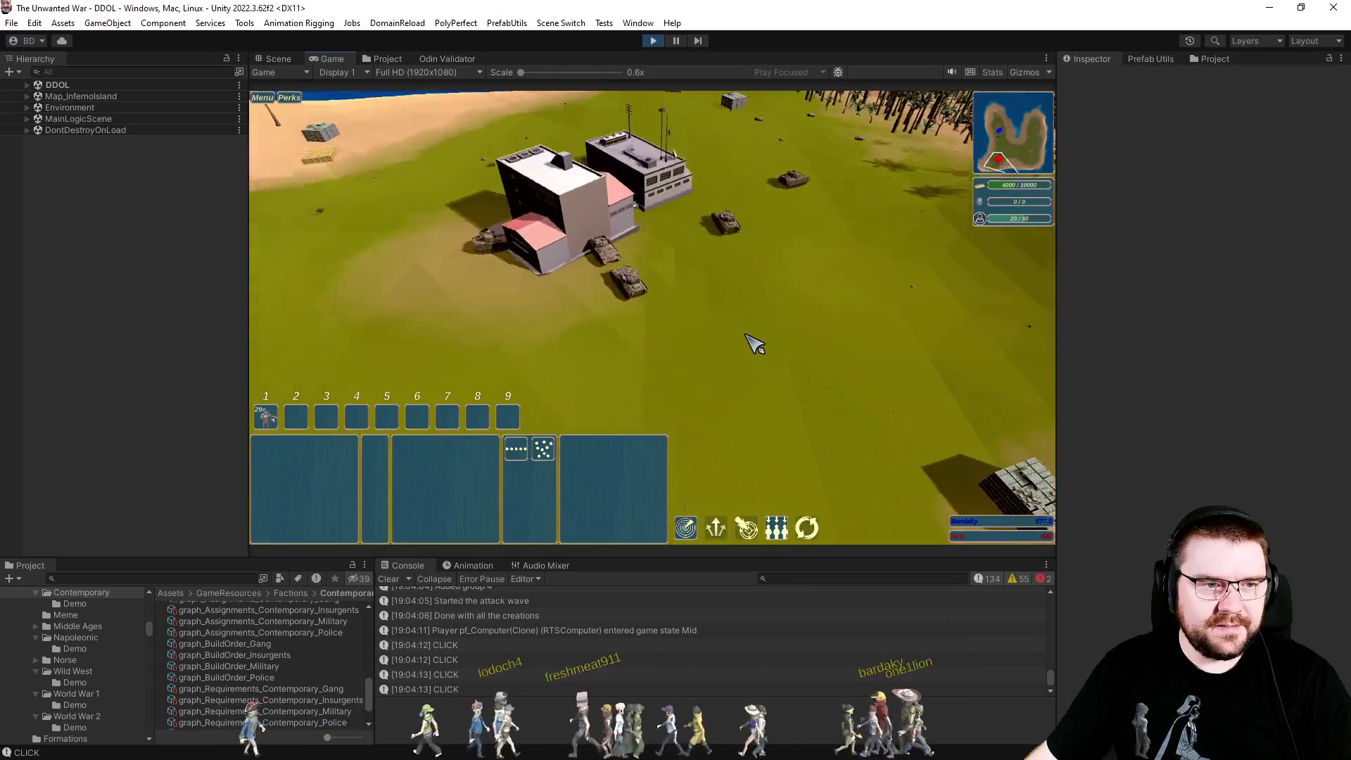
scroll(746, 341, "up", 3)
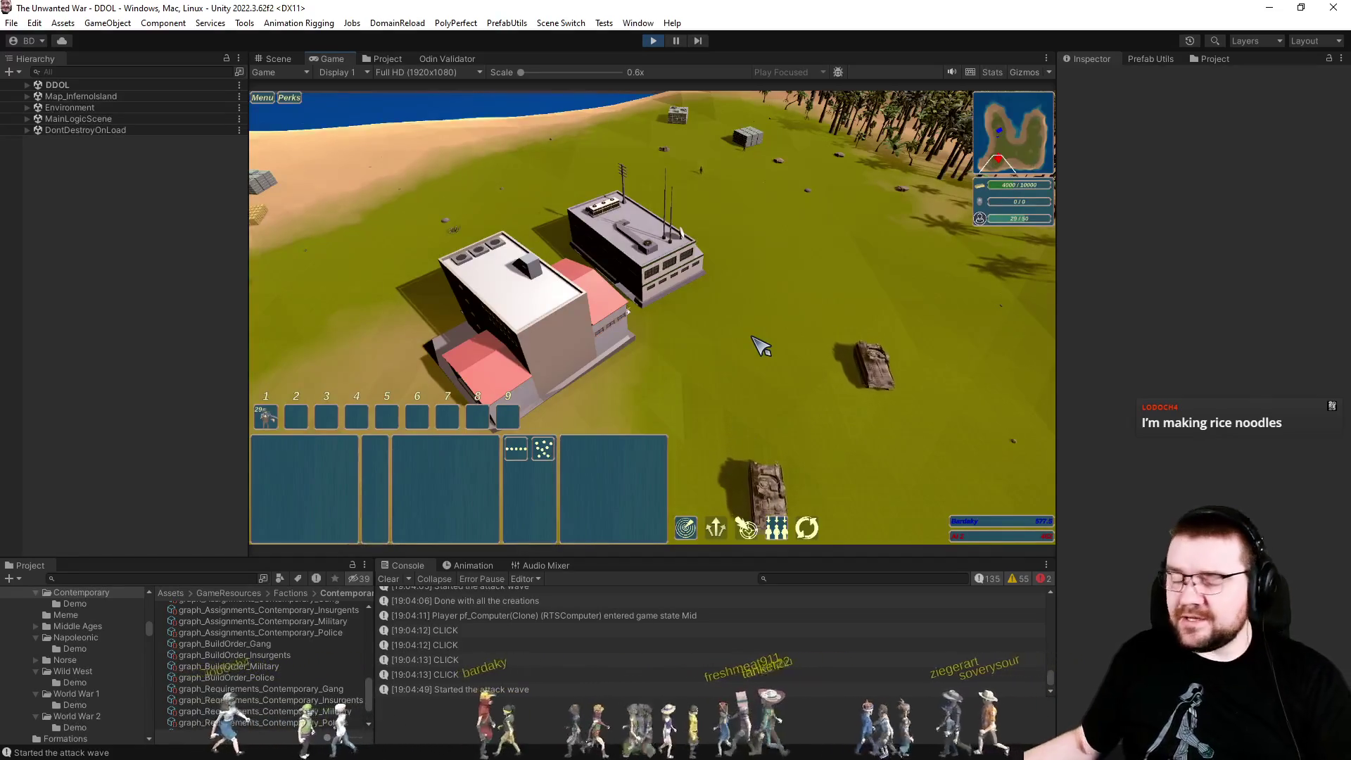
key("s")
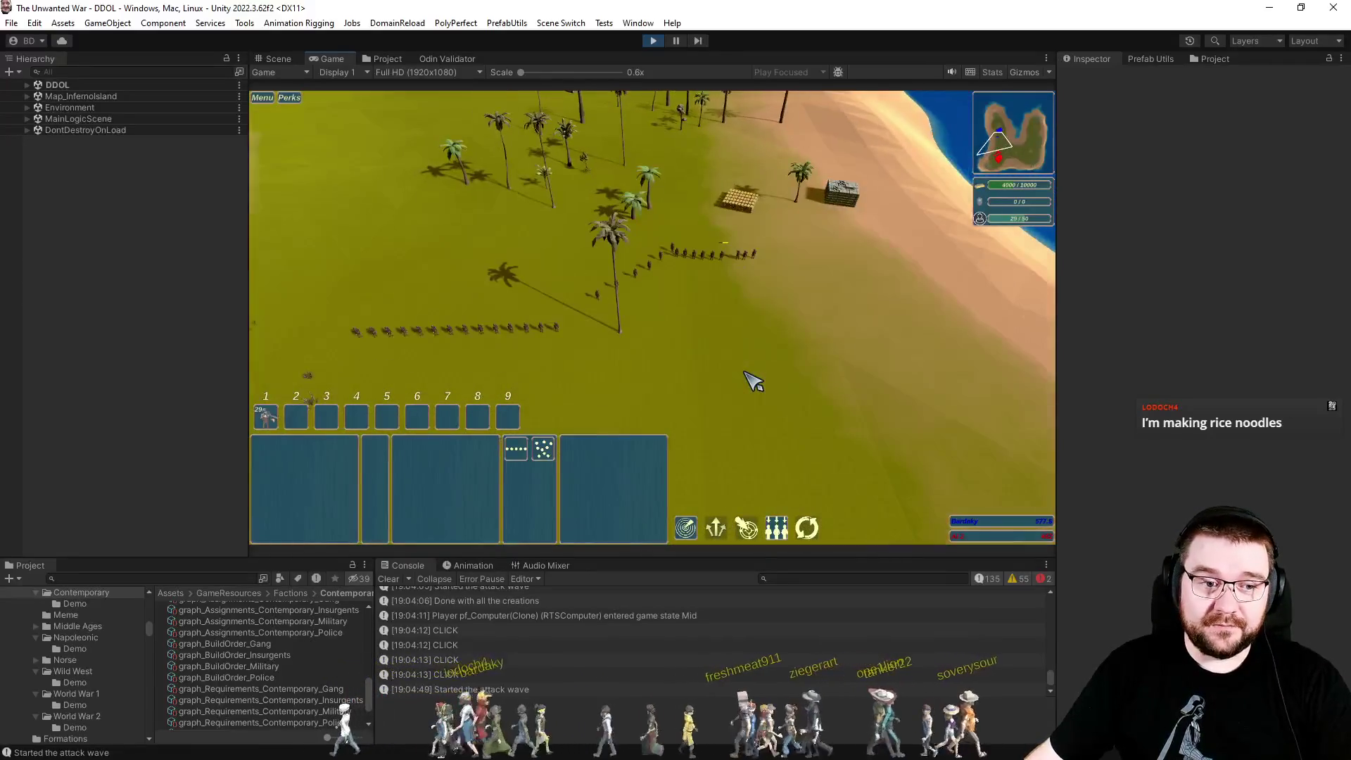
key("w")
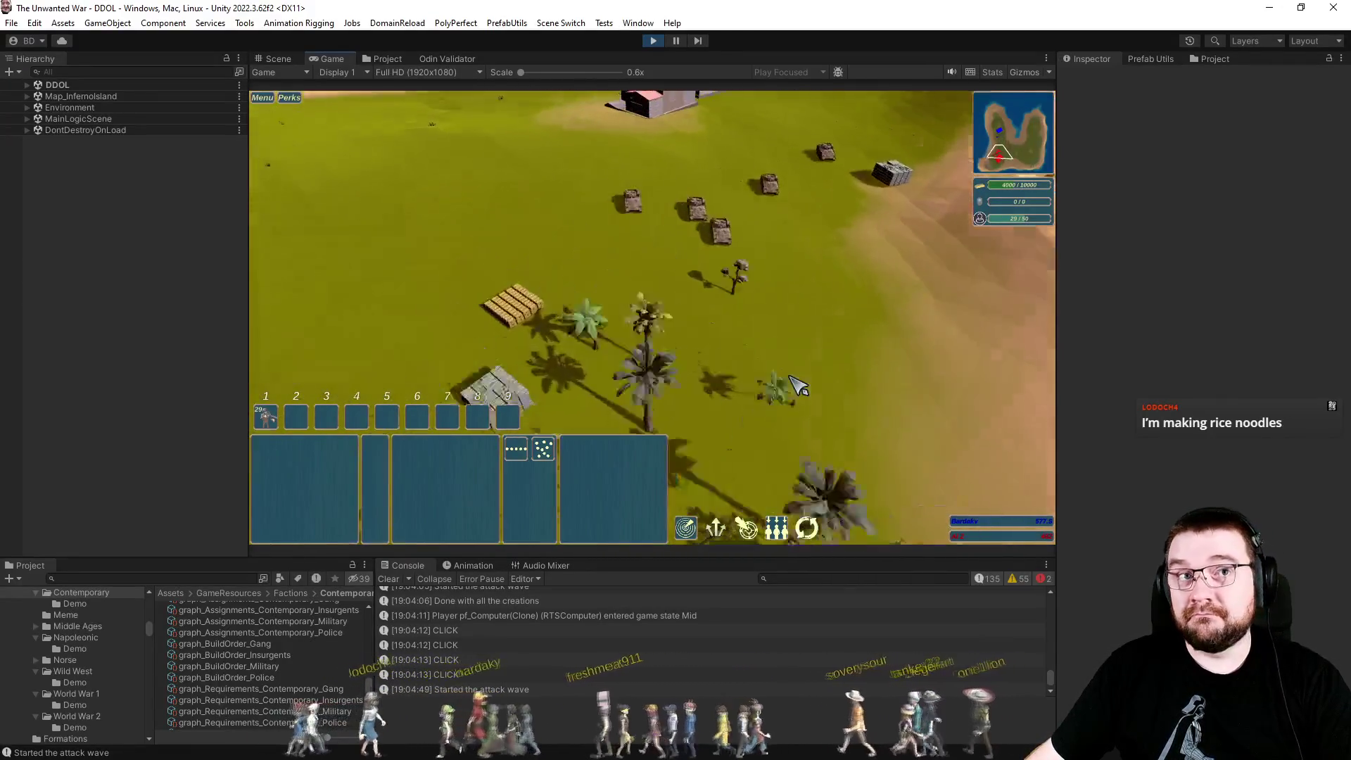
key("w")
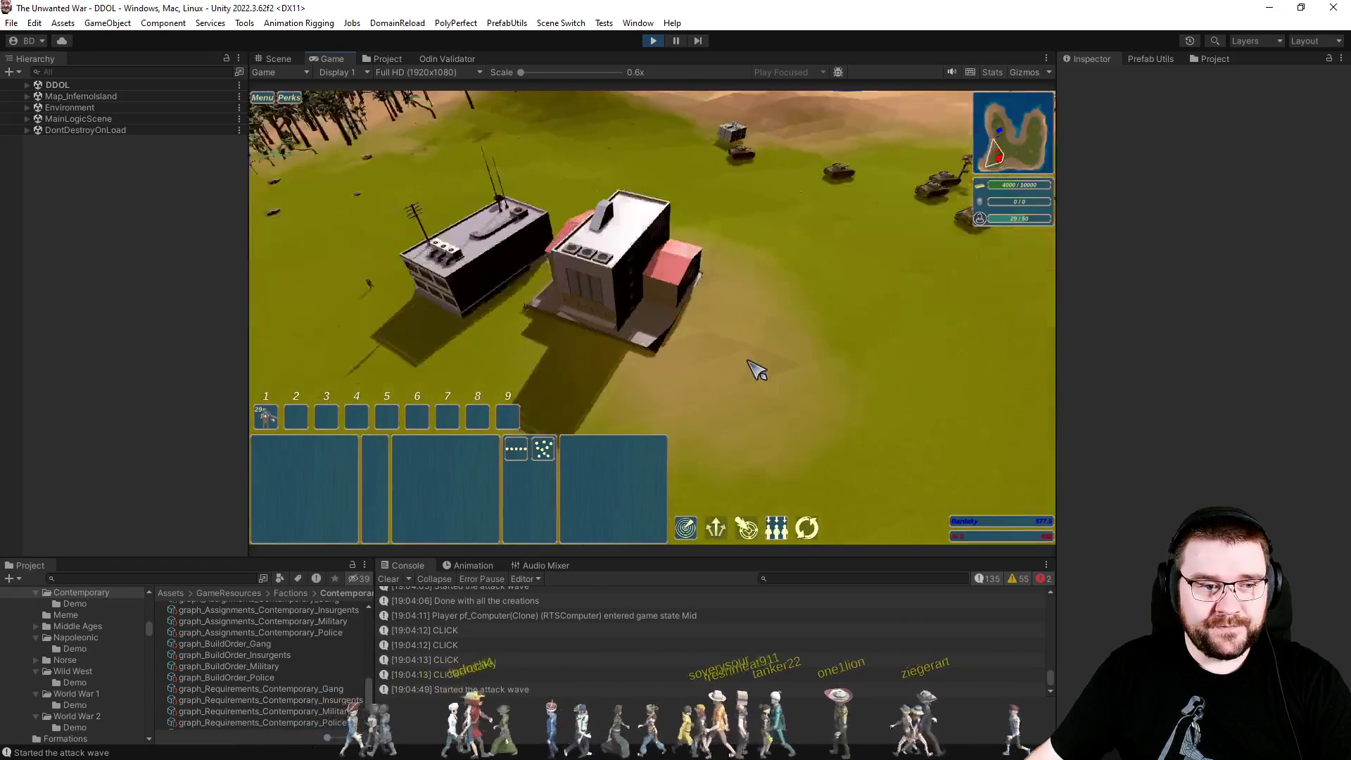
scroll(751, 362, "down", 5)
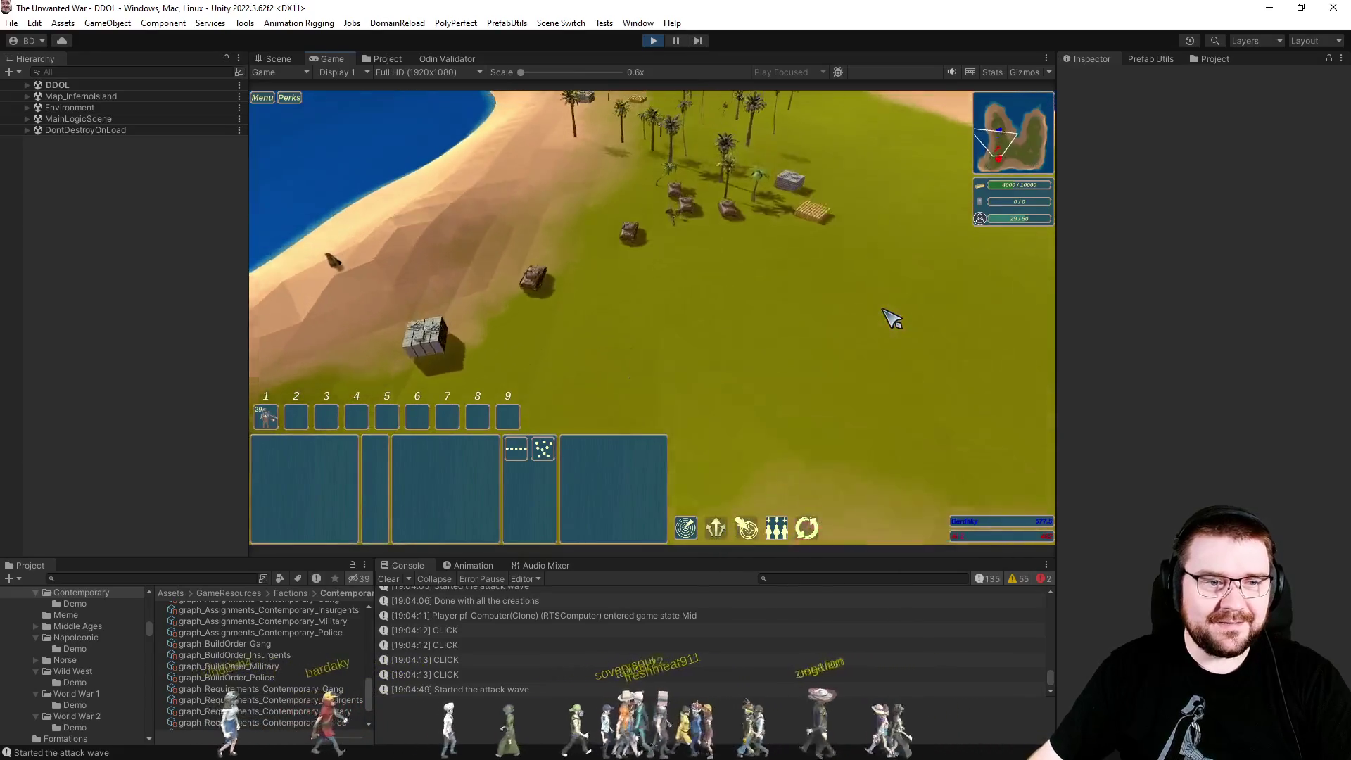
Raise the game speed to 1.5x, then 2x, then return it to 1x.
key("plus")
scroll(891, 318, "up", 3)
key("plus")
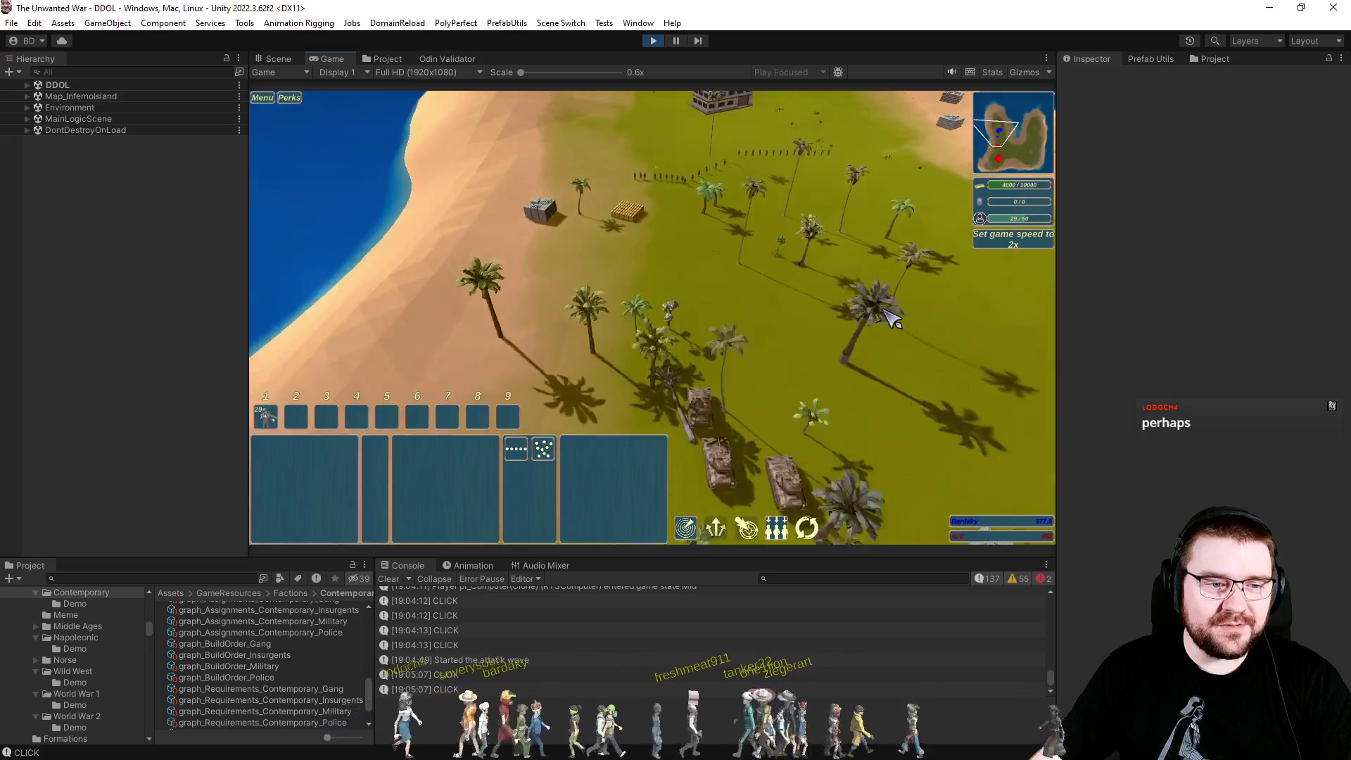
key("plus")
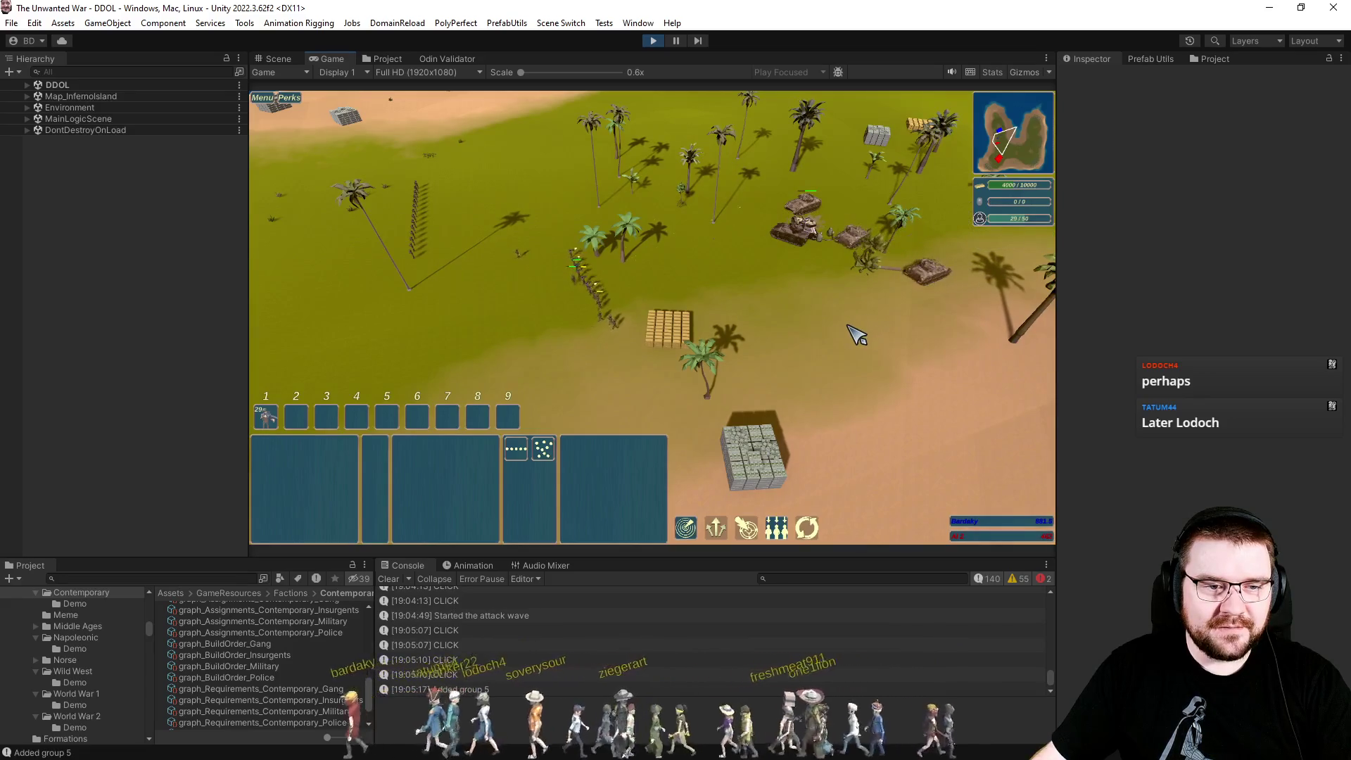
Box-select the 16-soldier squad, then clear the selection and pan toward the base buildings.
left_click_drag(690, 411, 678, 402)
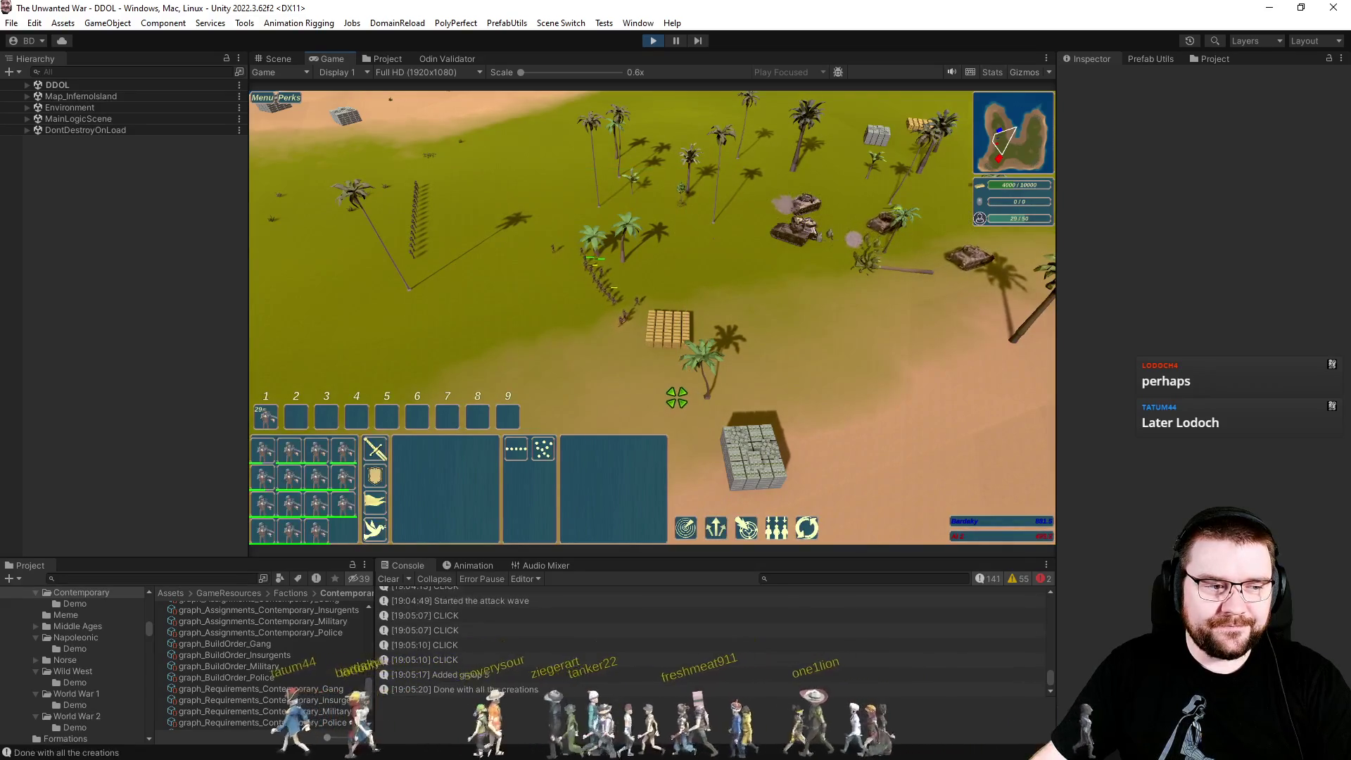
key("d")
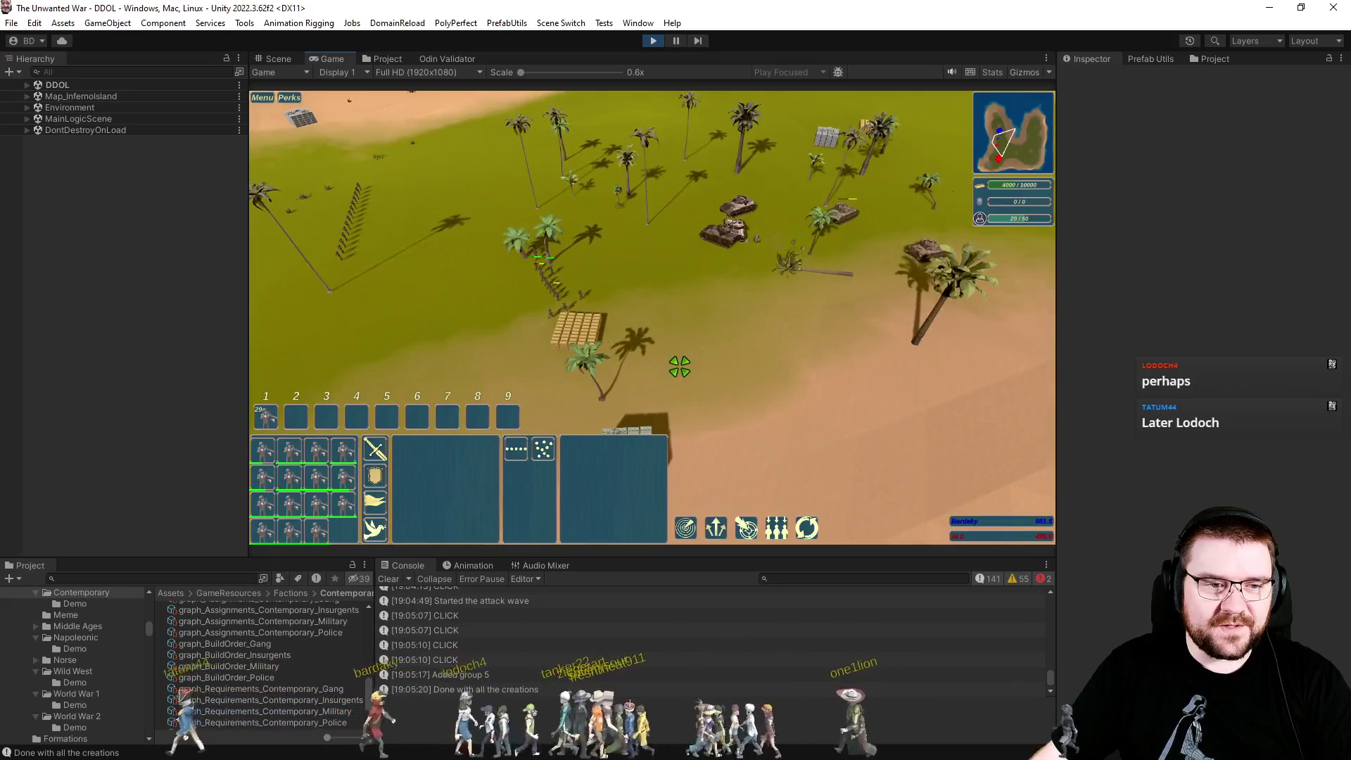
key("d")
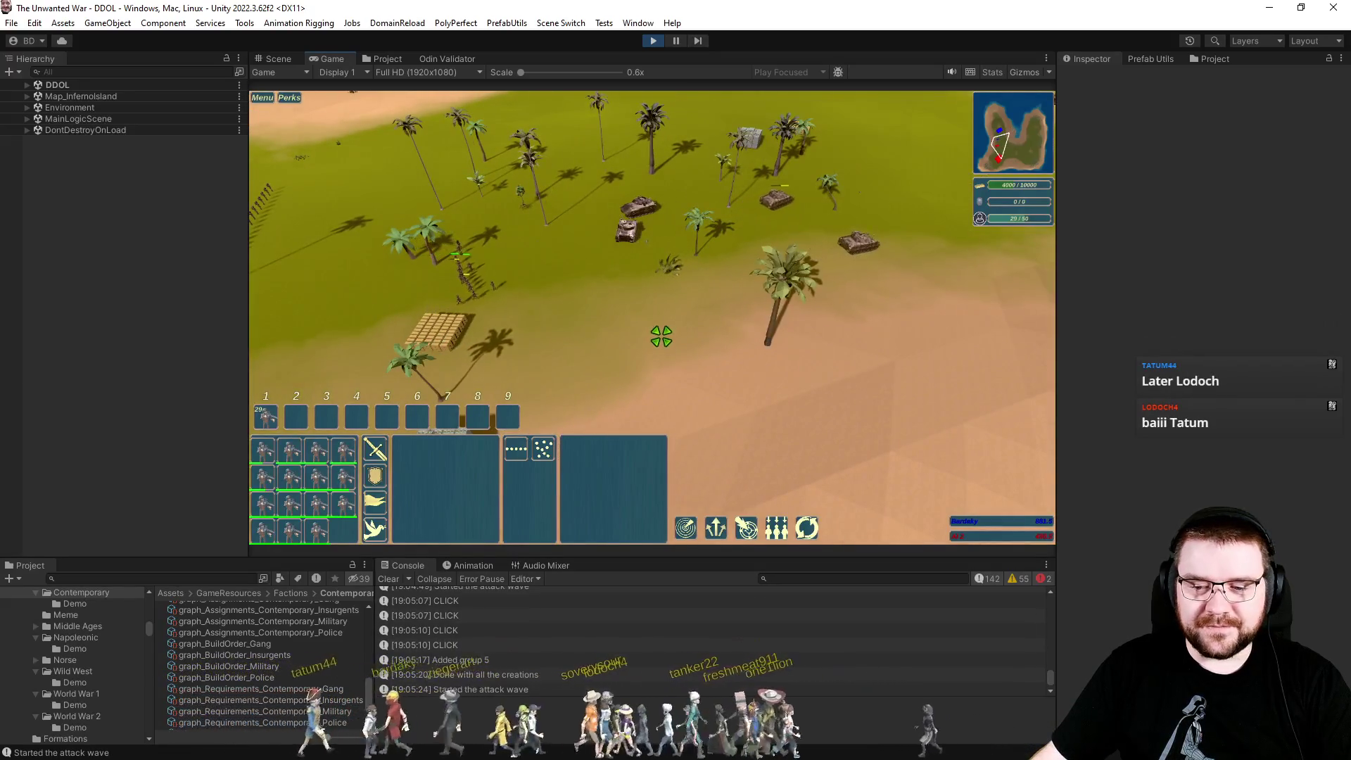
left_click(702, 338)
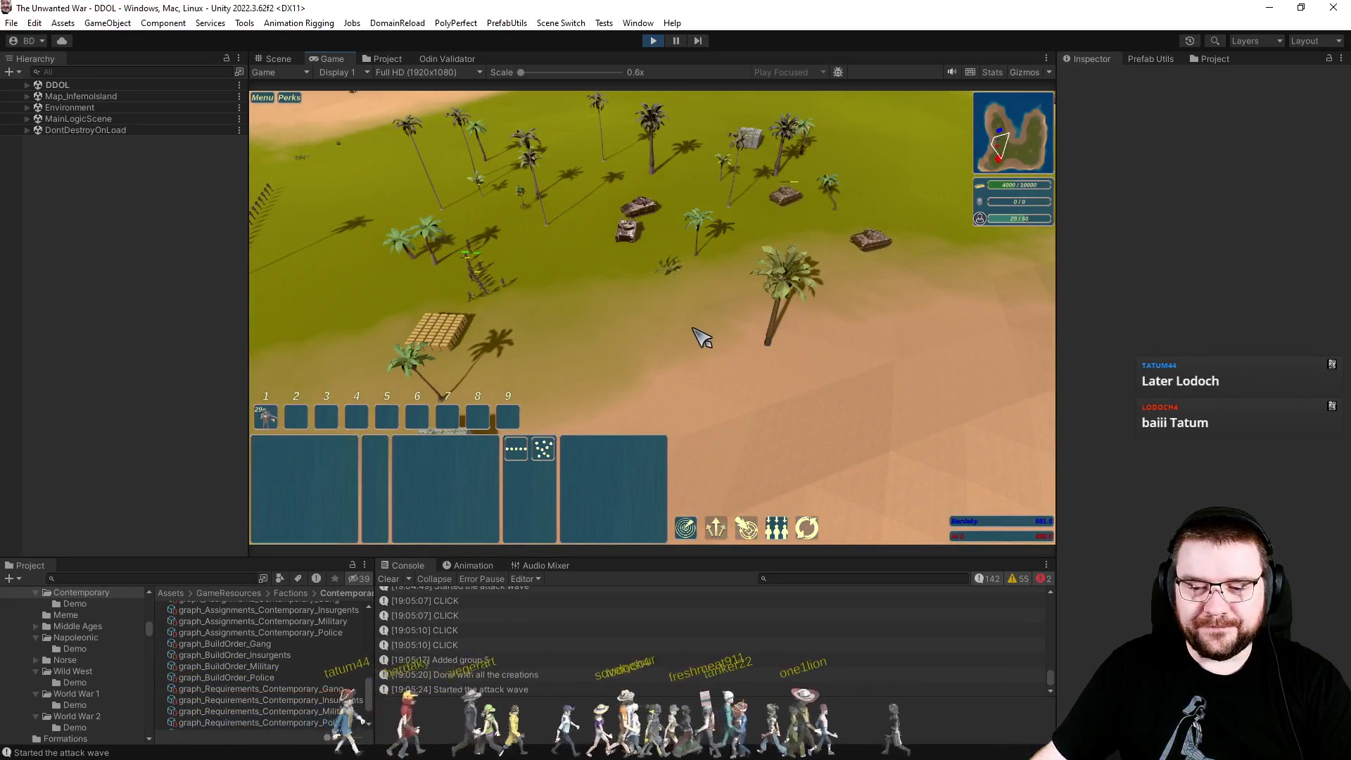
key("w")
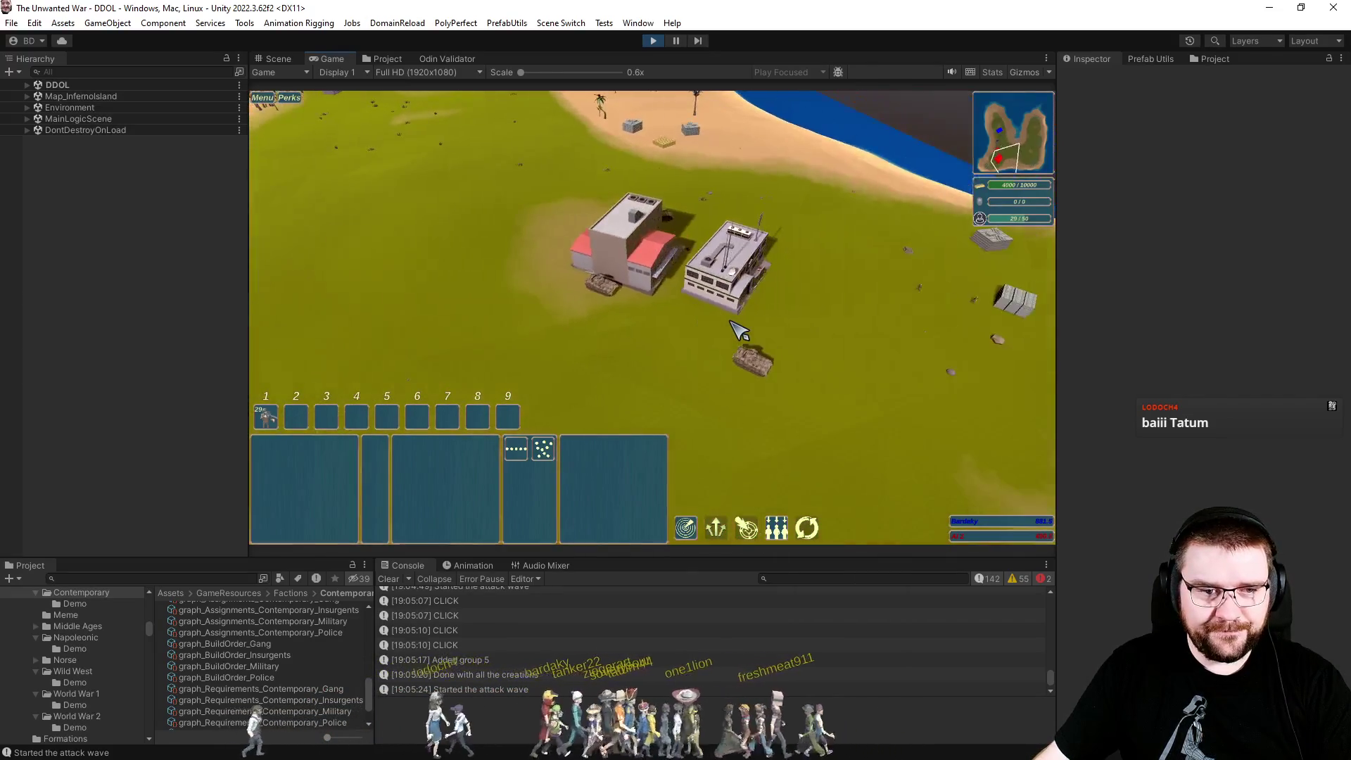
scroll(1018, 348, "down", 3)
Pan over the western palm beach and the tanks, then raise the game speed to 3x.
key("a")
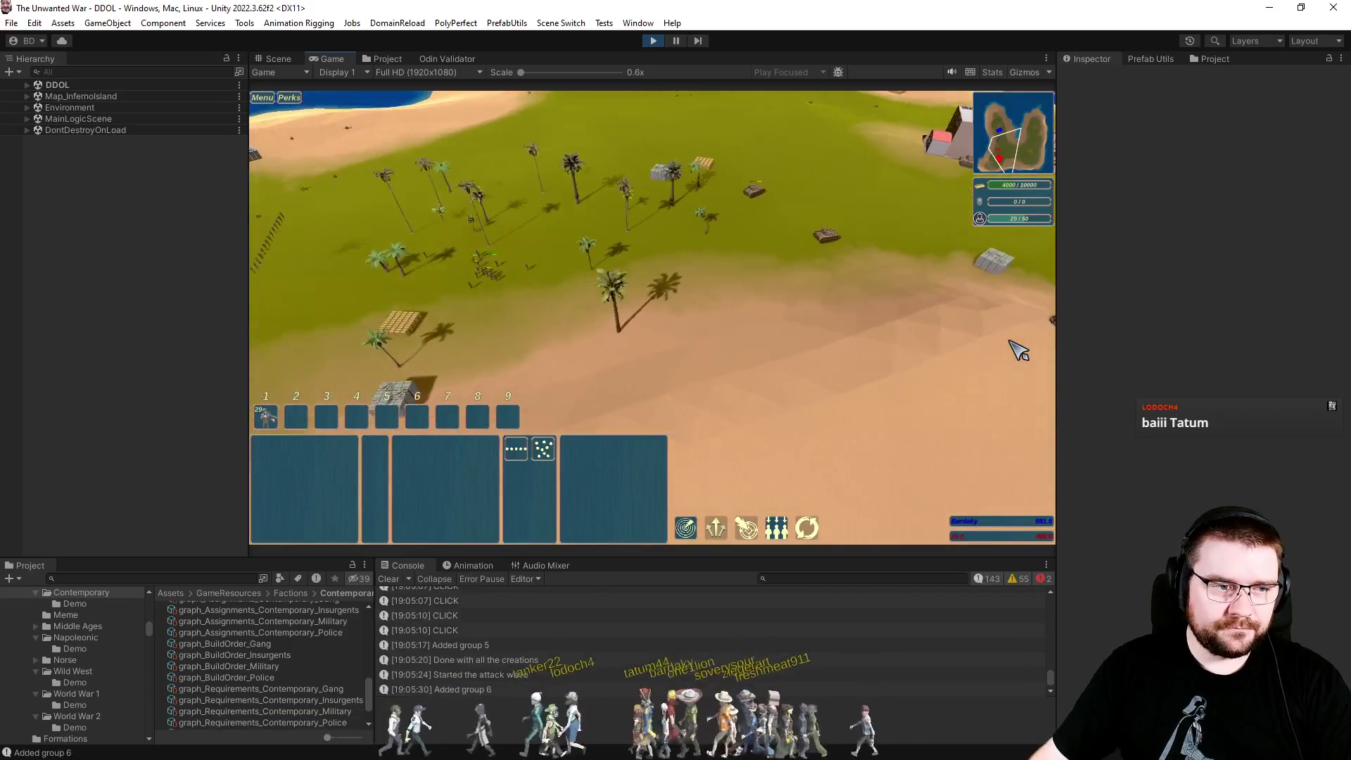
key("a")
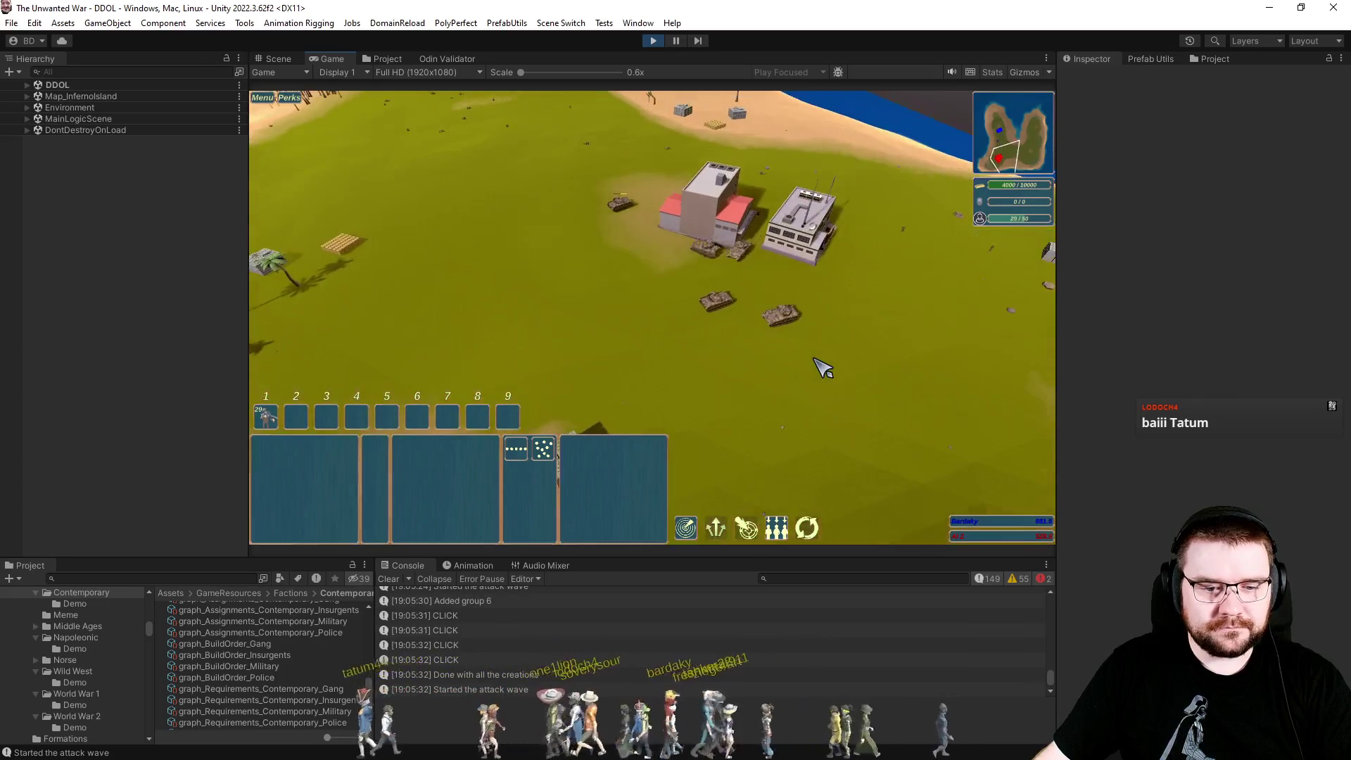
key("a")
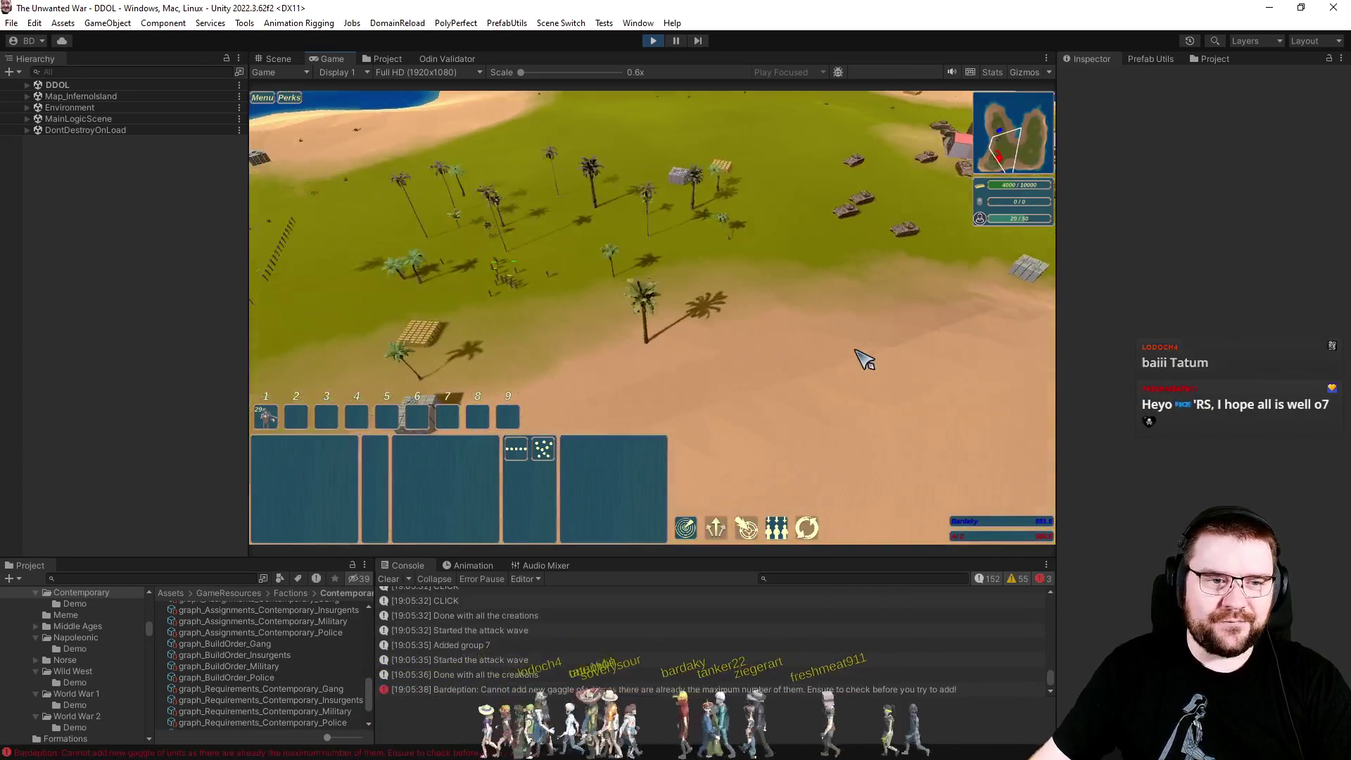
key("plus")
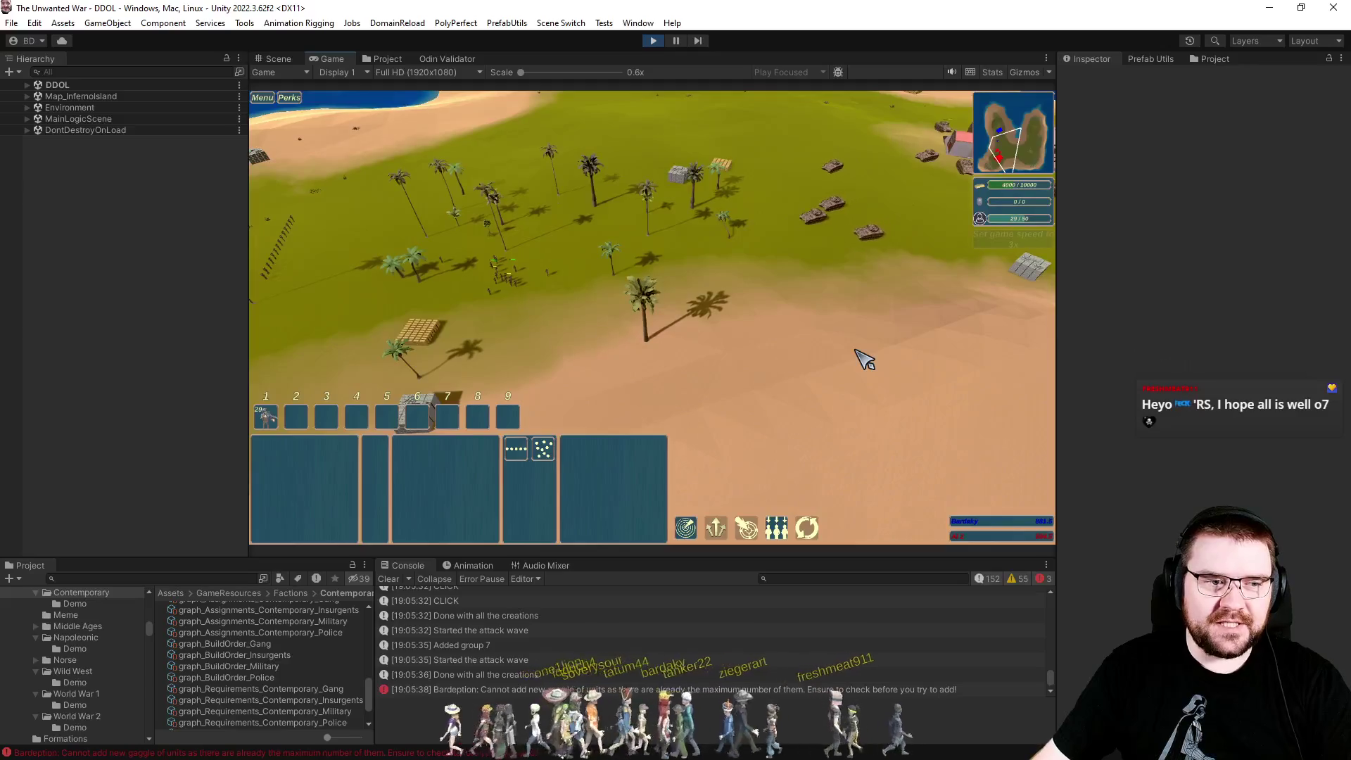
scroll(864, 359, "up", 2)
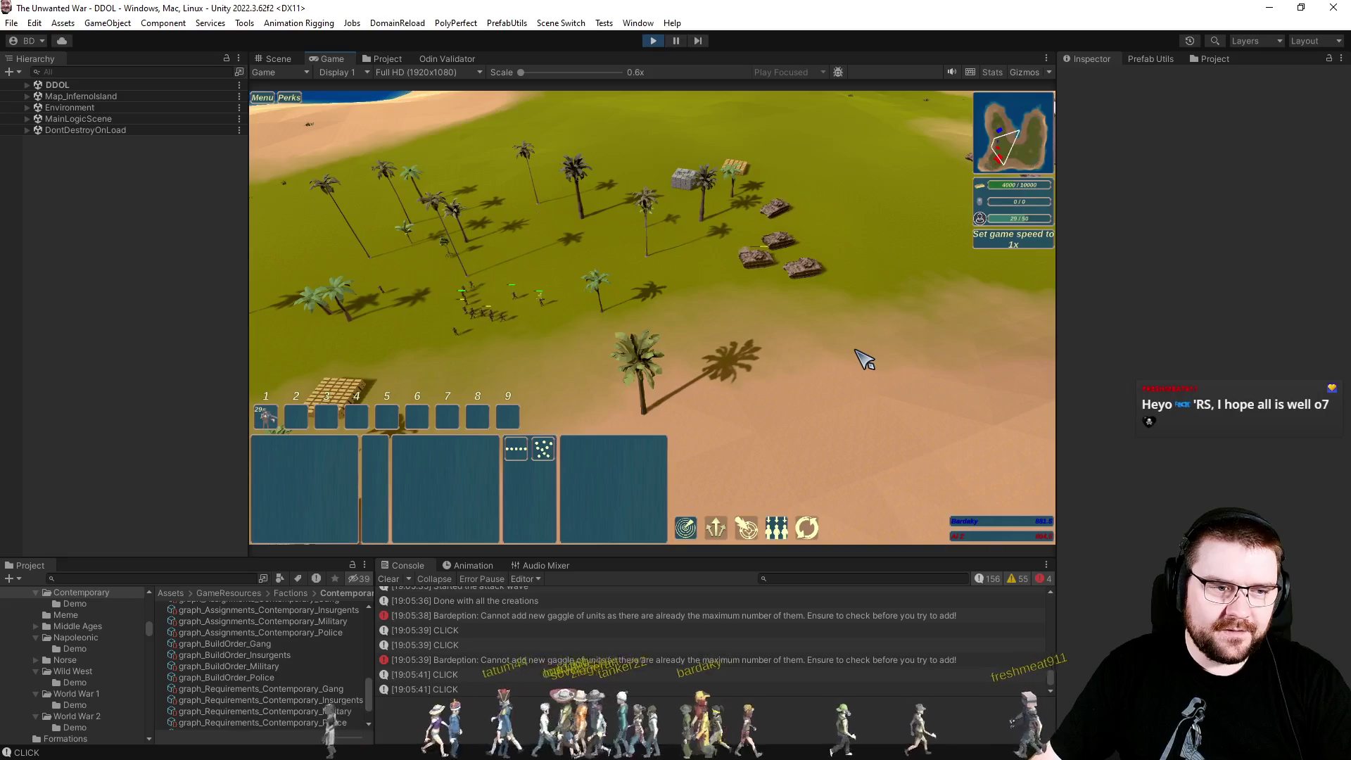
Pan across the palms and tanks to centre the base buildings in view.
key("w")
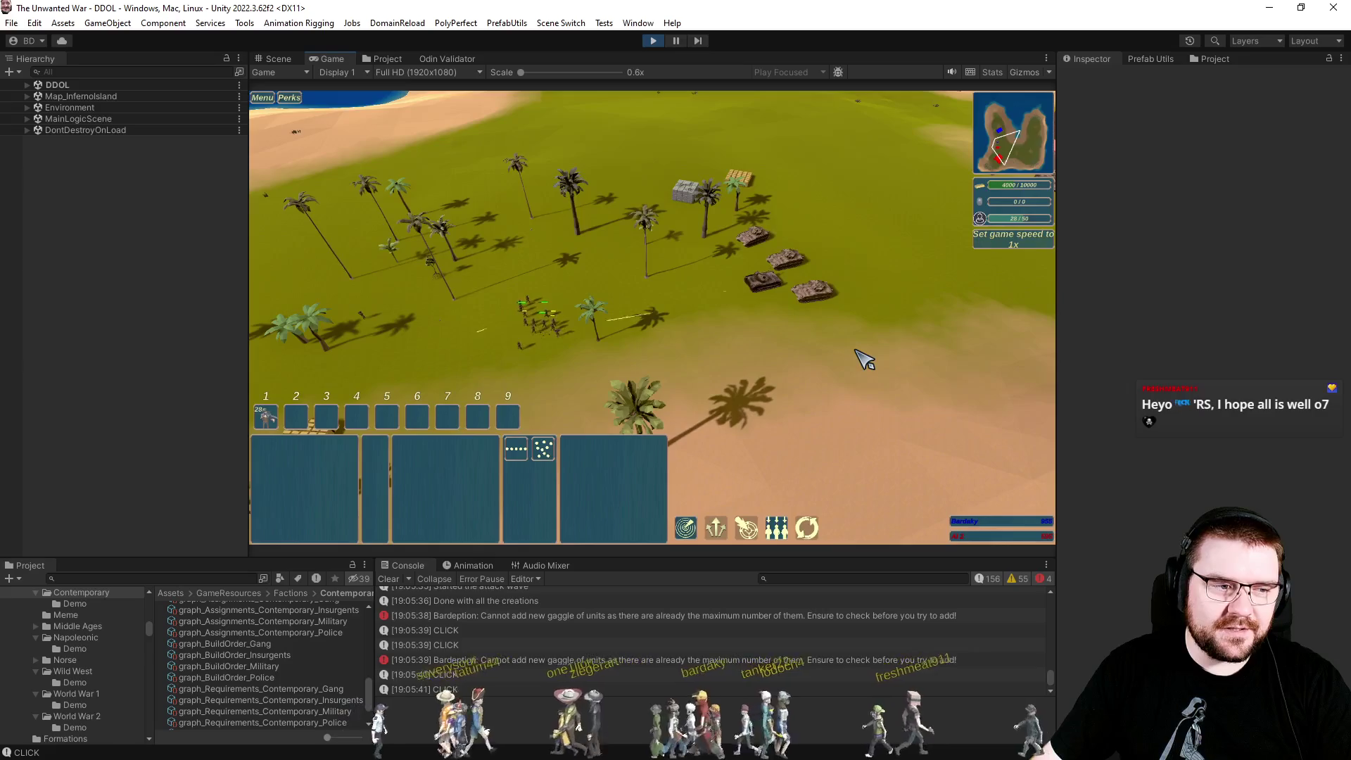
key("a")
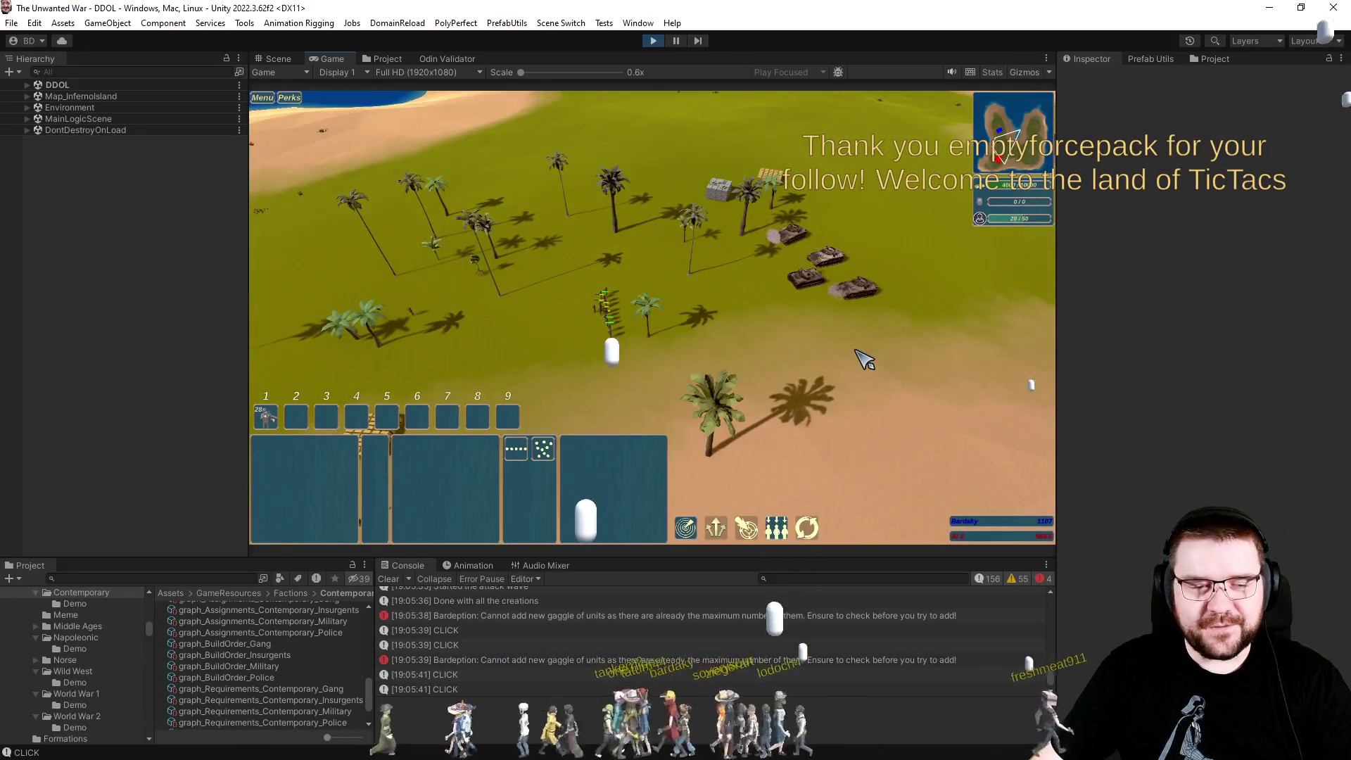
key("d")
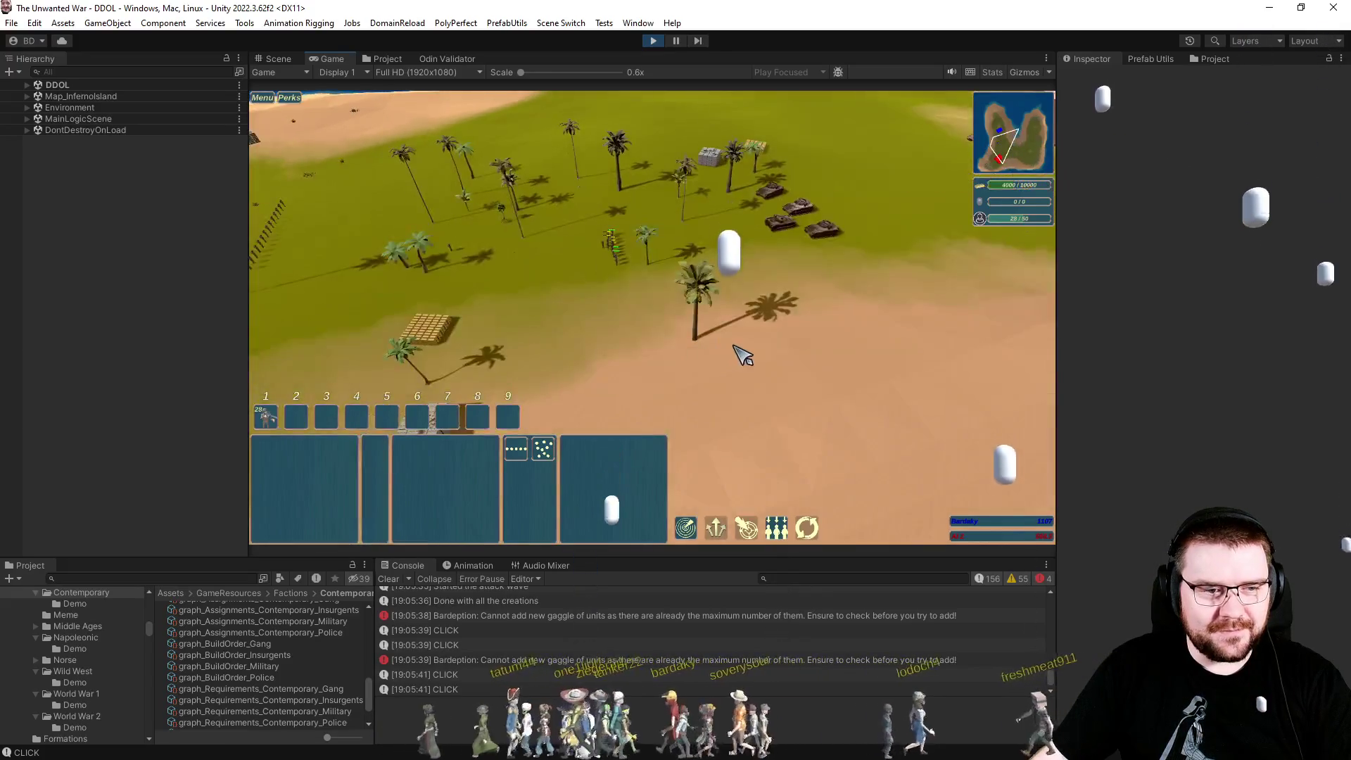
key("w")
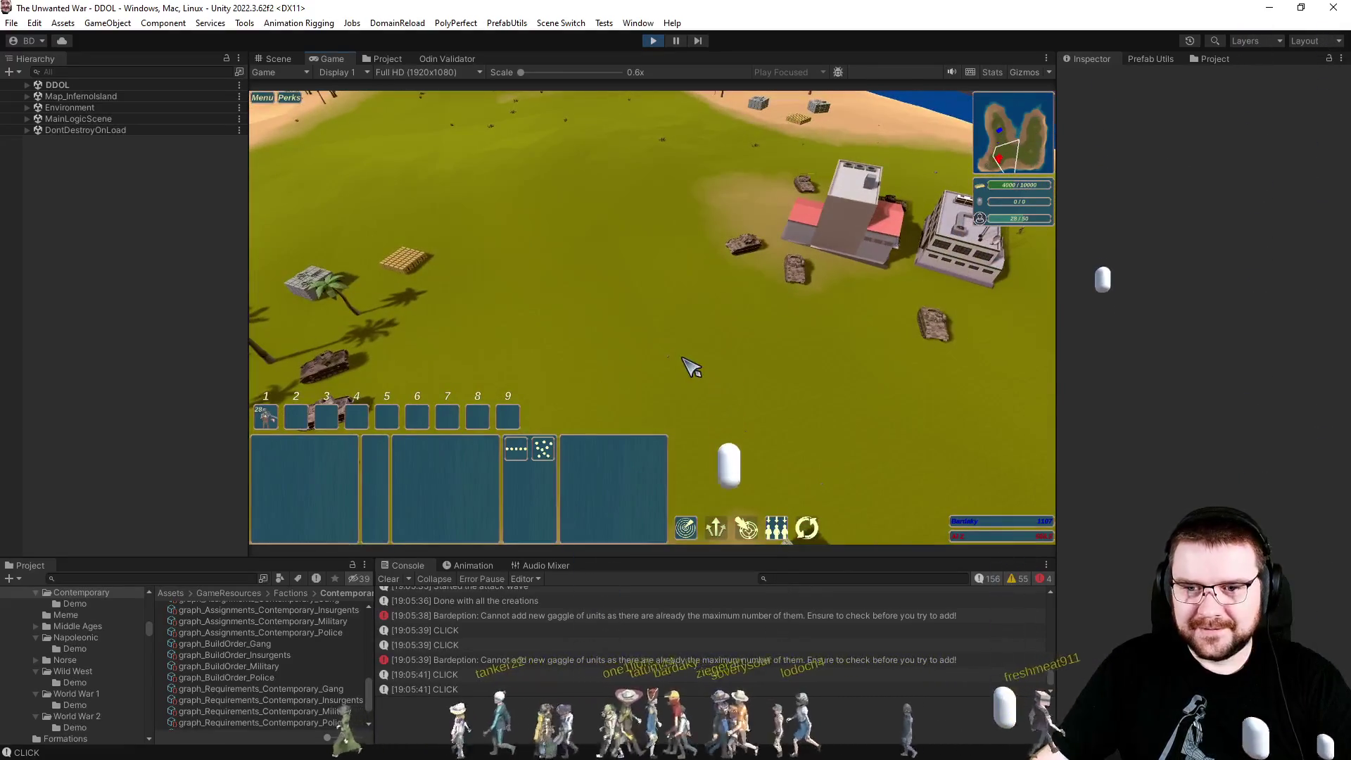
key("d")
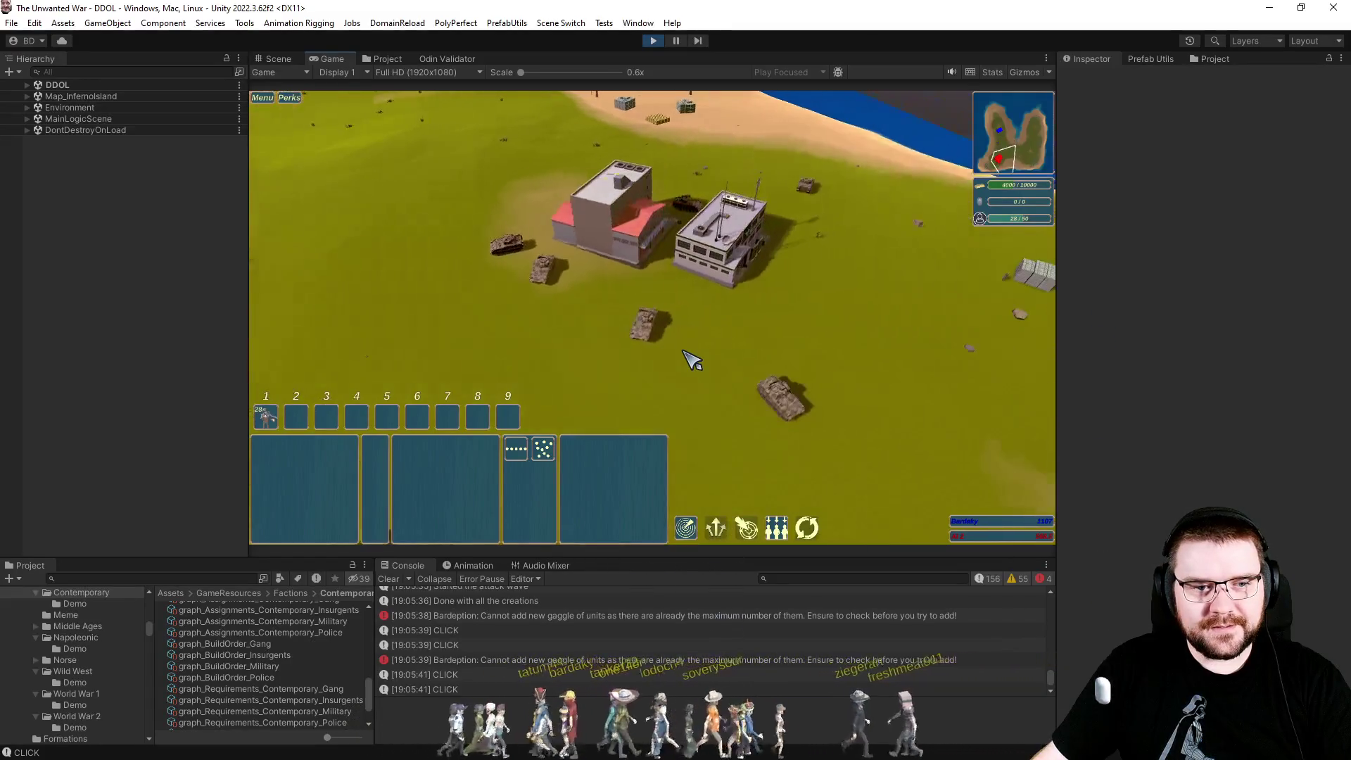
key("a")
key("s")
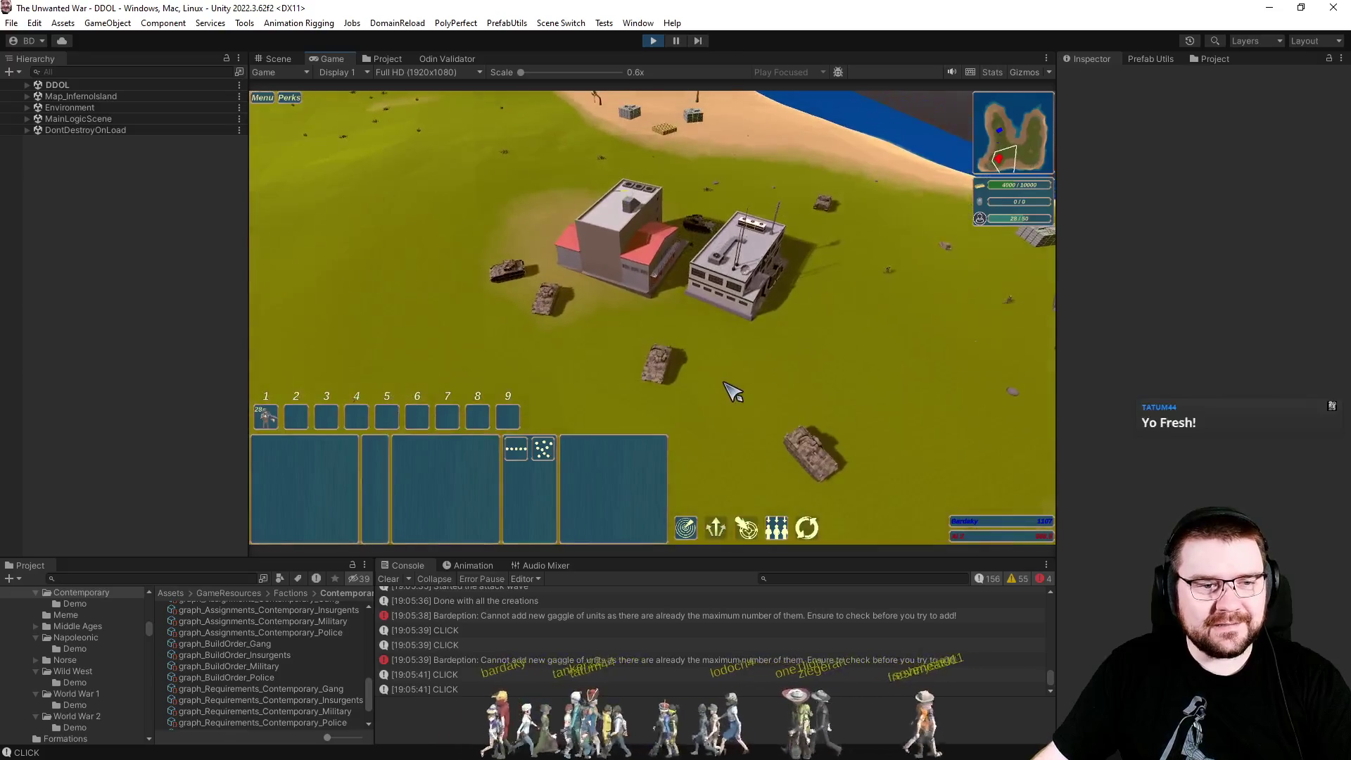
Orbit in behind the nearest tank for a close look, pause the game, then resume it.
key("e")
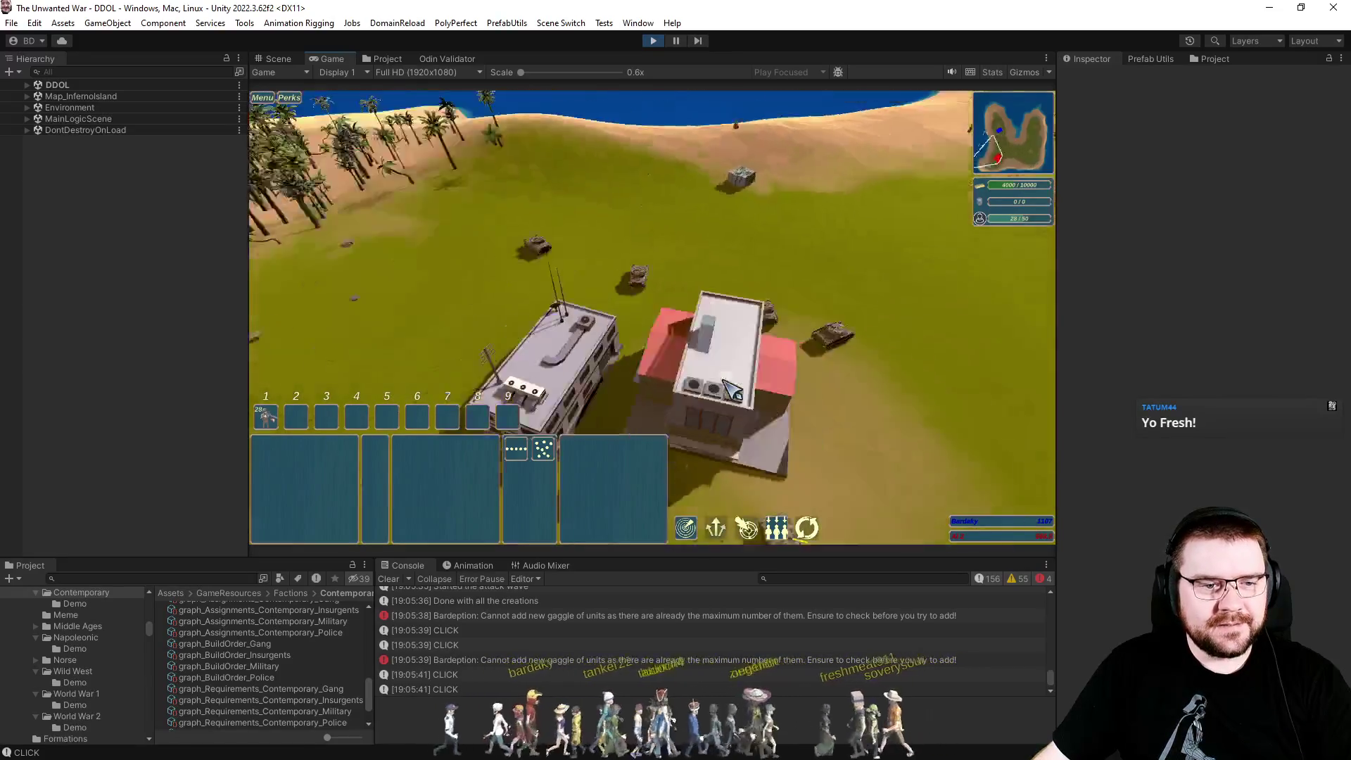
scroll(732, 389, "down", 3)
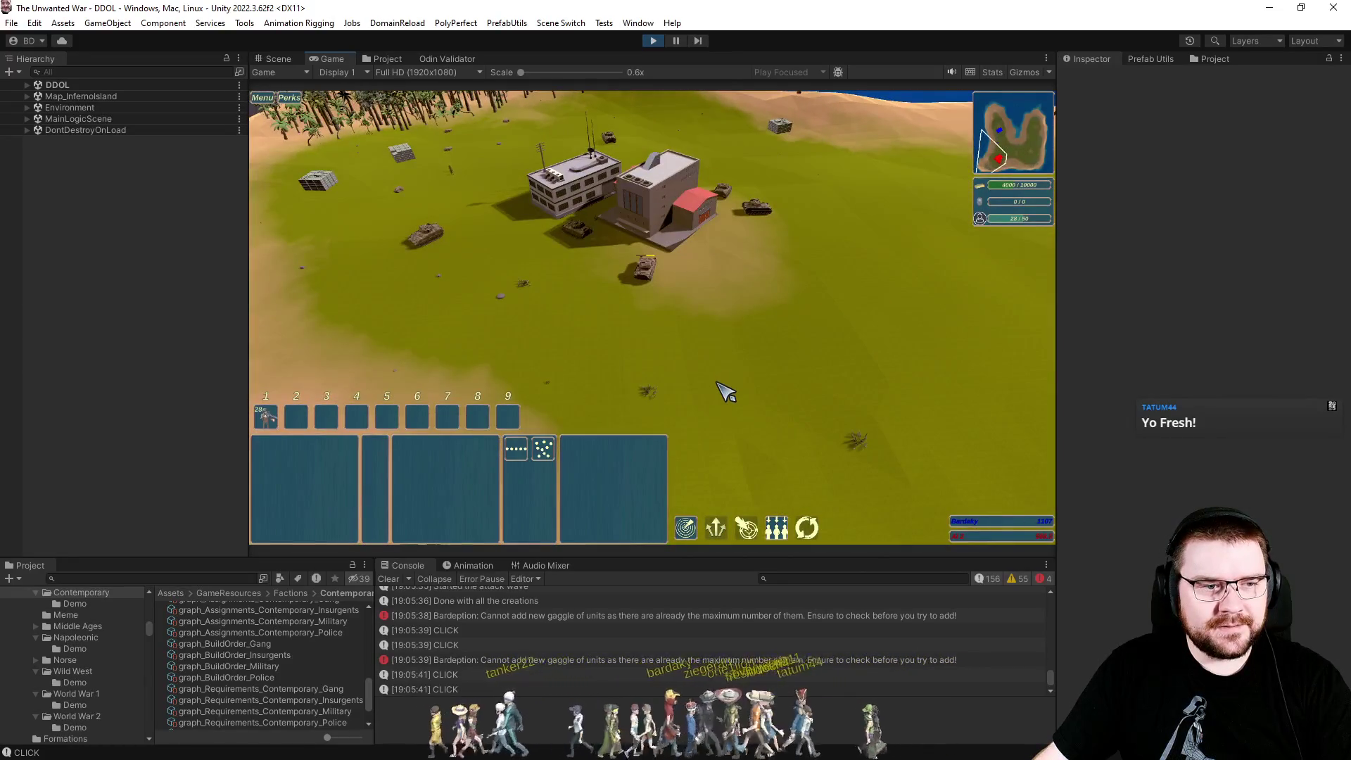
scroll(726, 392, "up", 5)
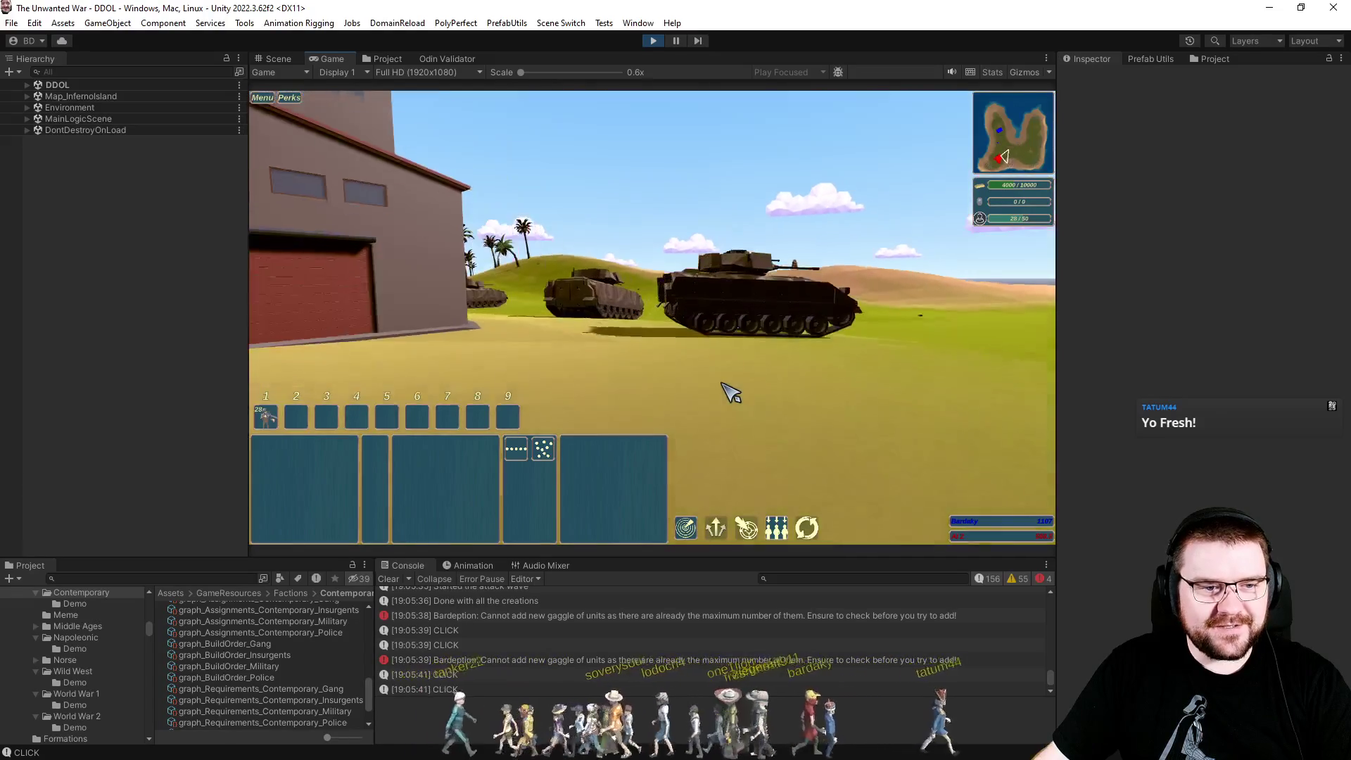
key("e")
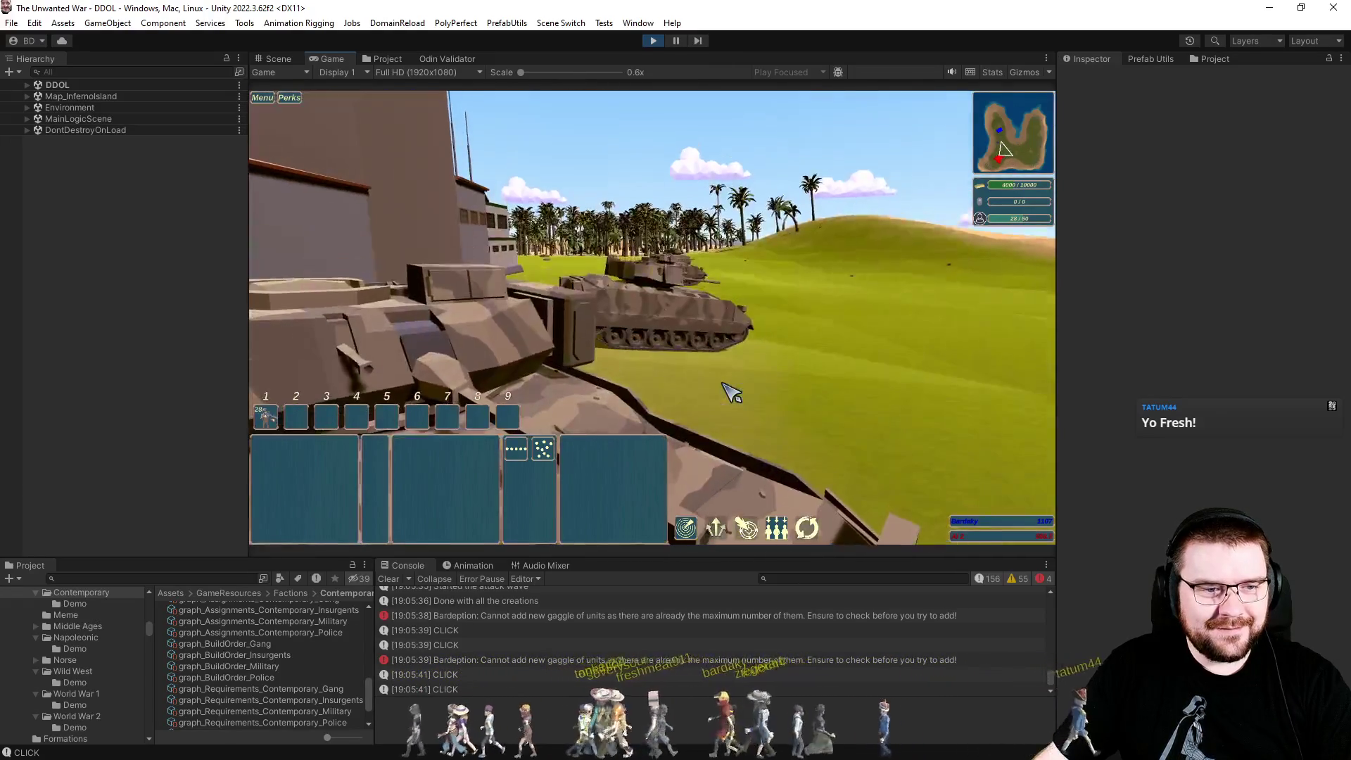
key("e")
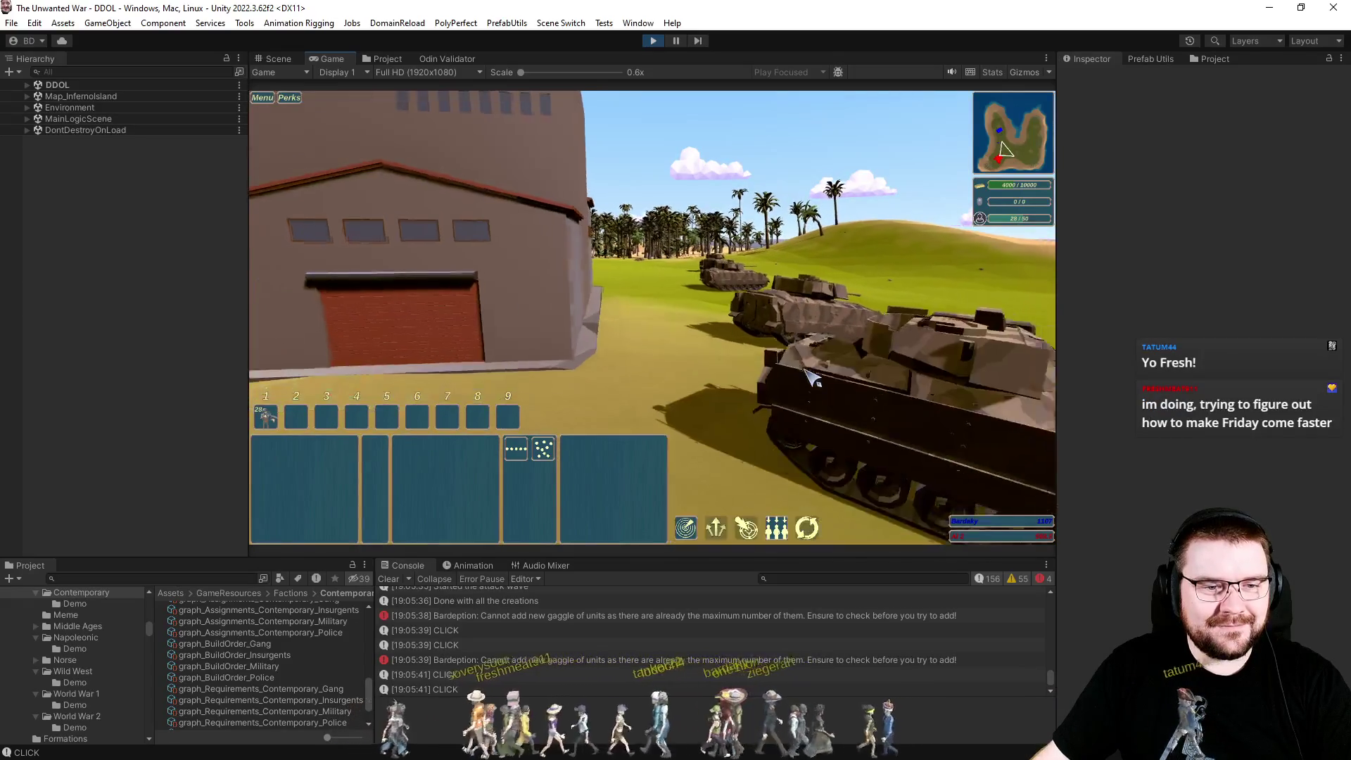
key("e")
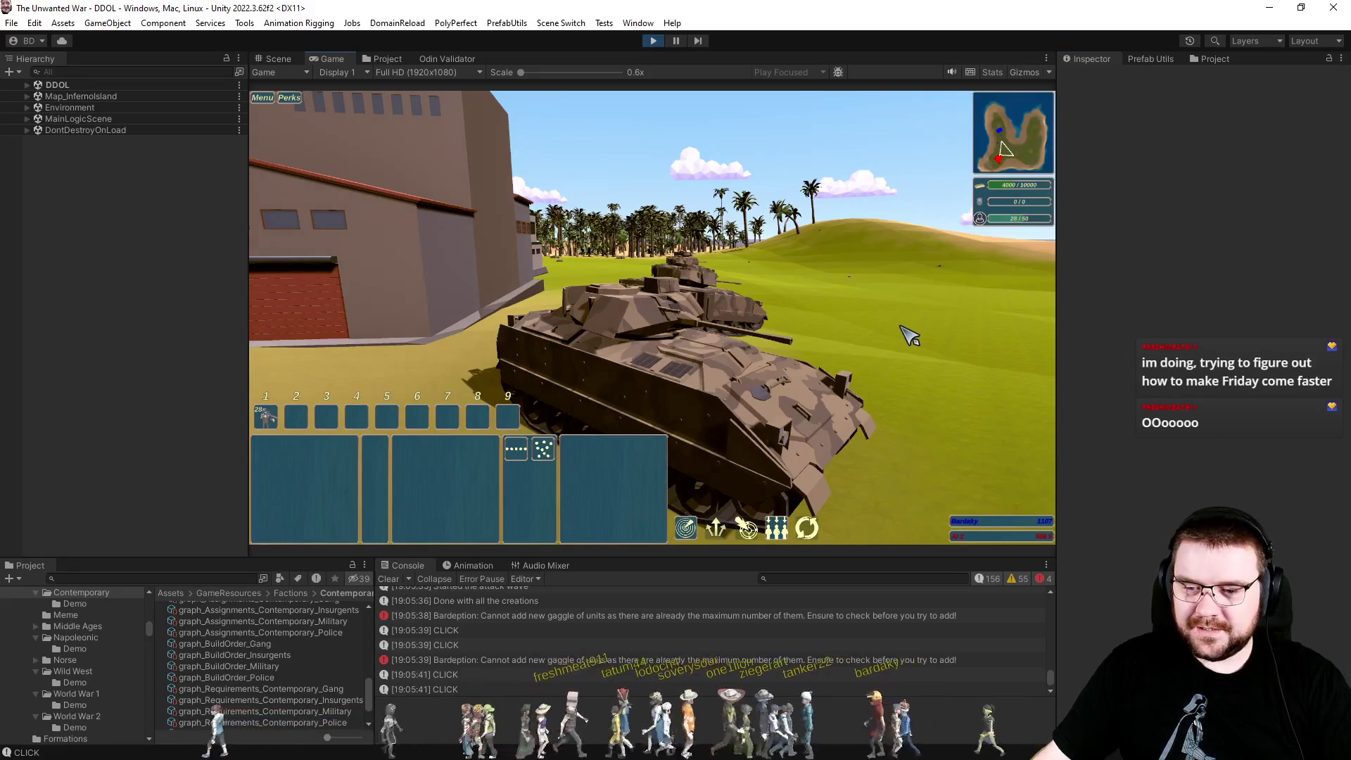
key("p")
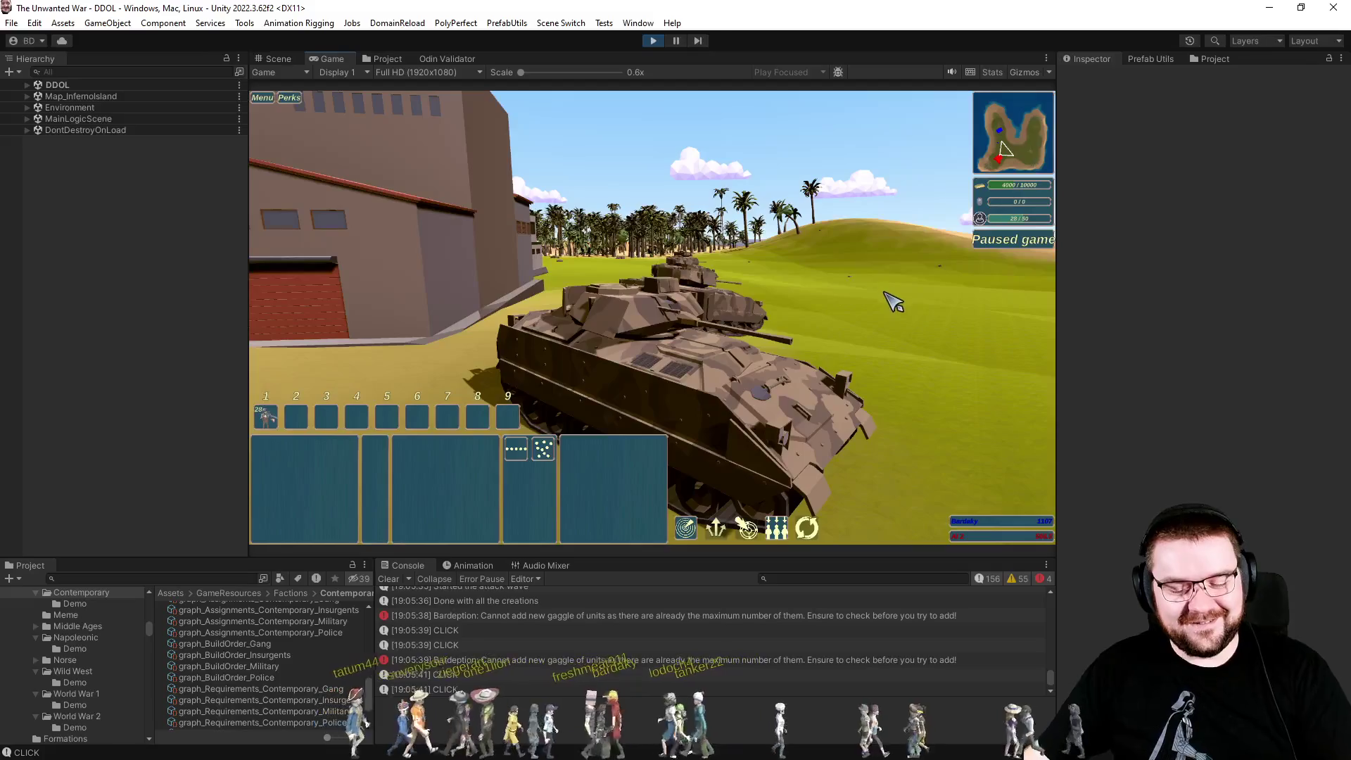
scroll(902, 298, "down", 5)
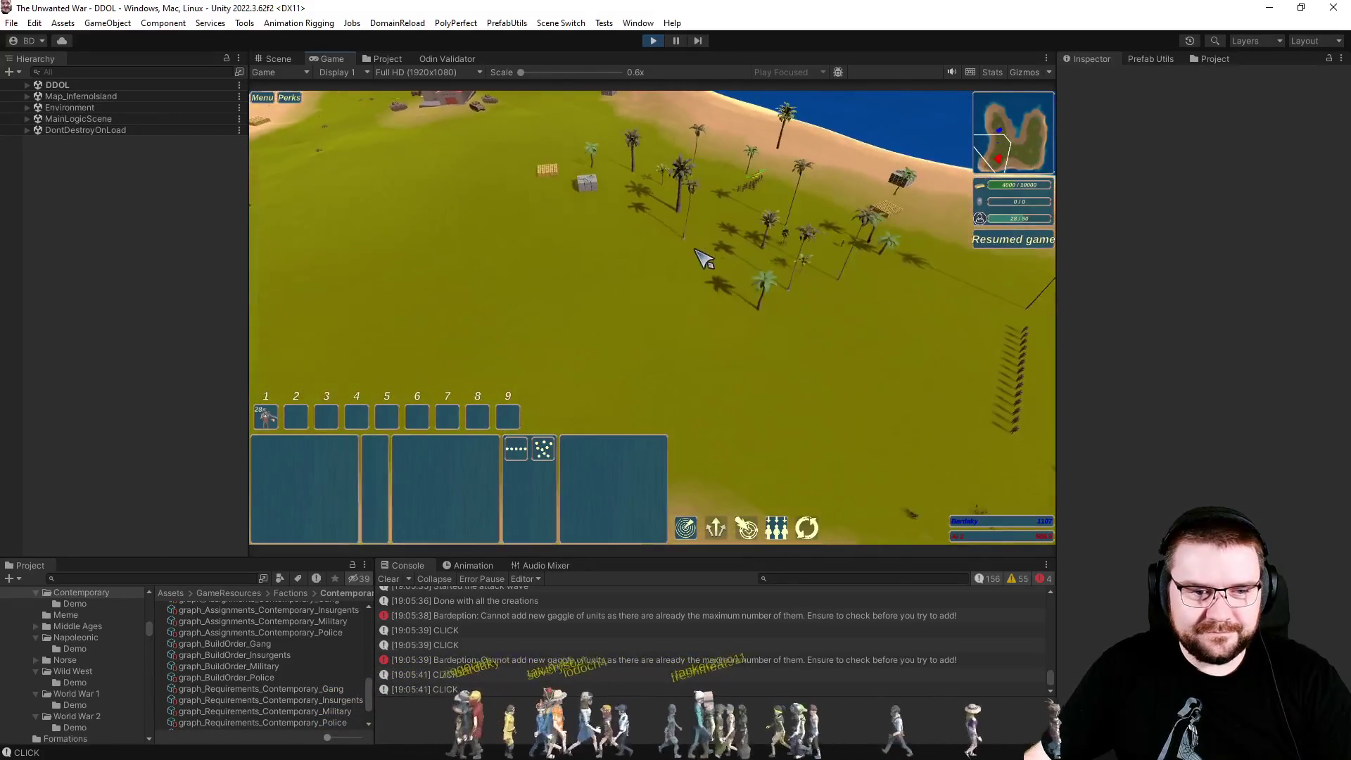
Select unit group 1 and pan around the base, shifting game speed between 1.5x and 4x.
key("1")
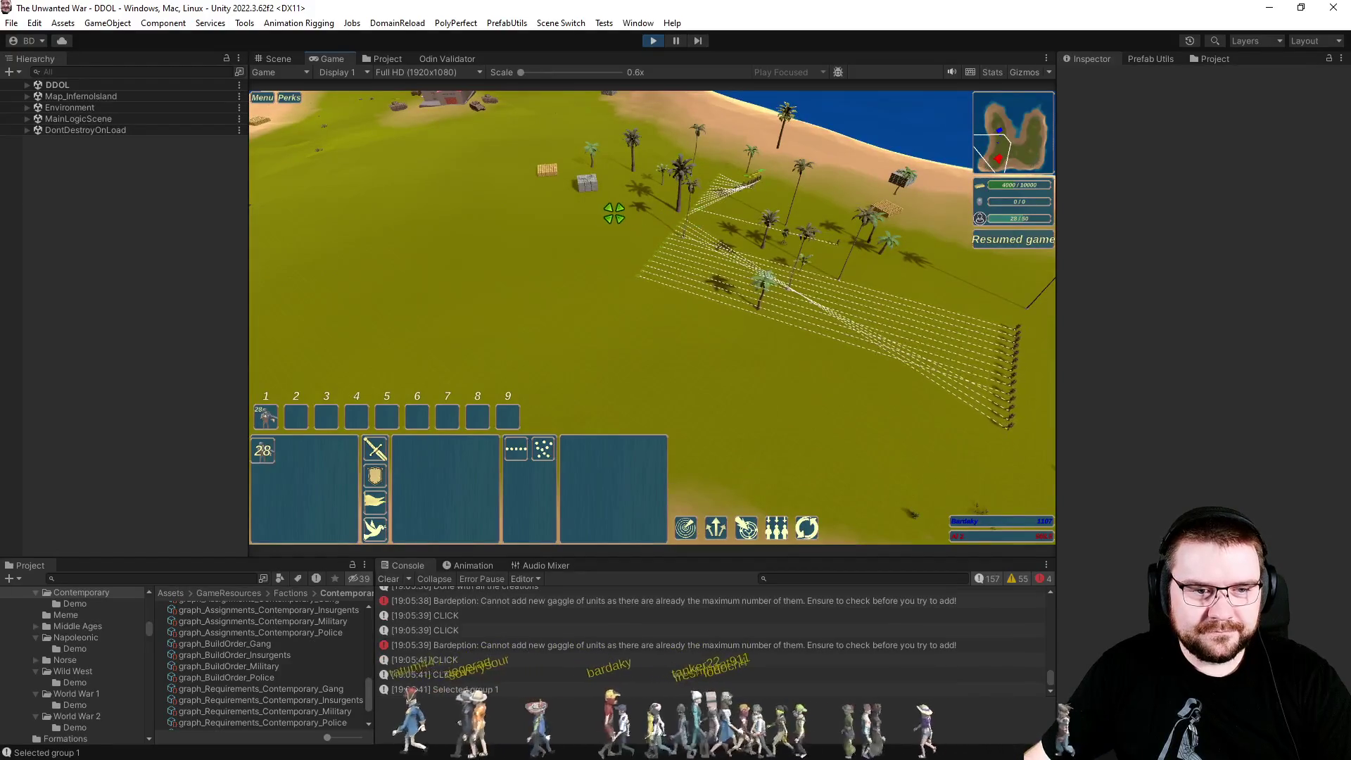
key("w")
key("plus")
key("plus")
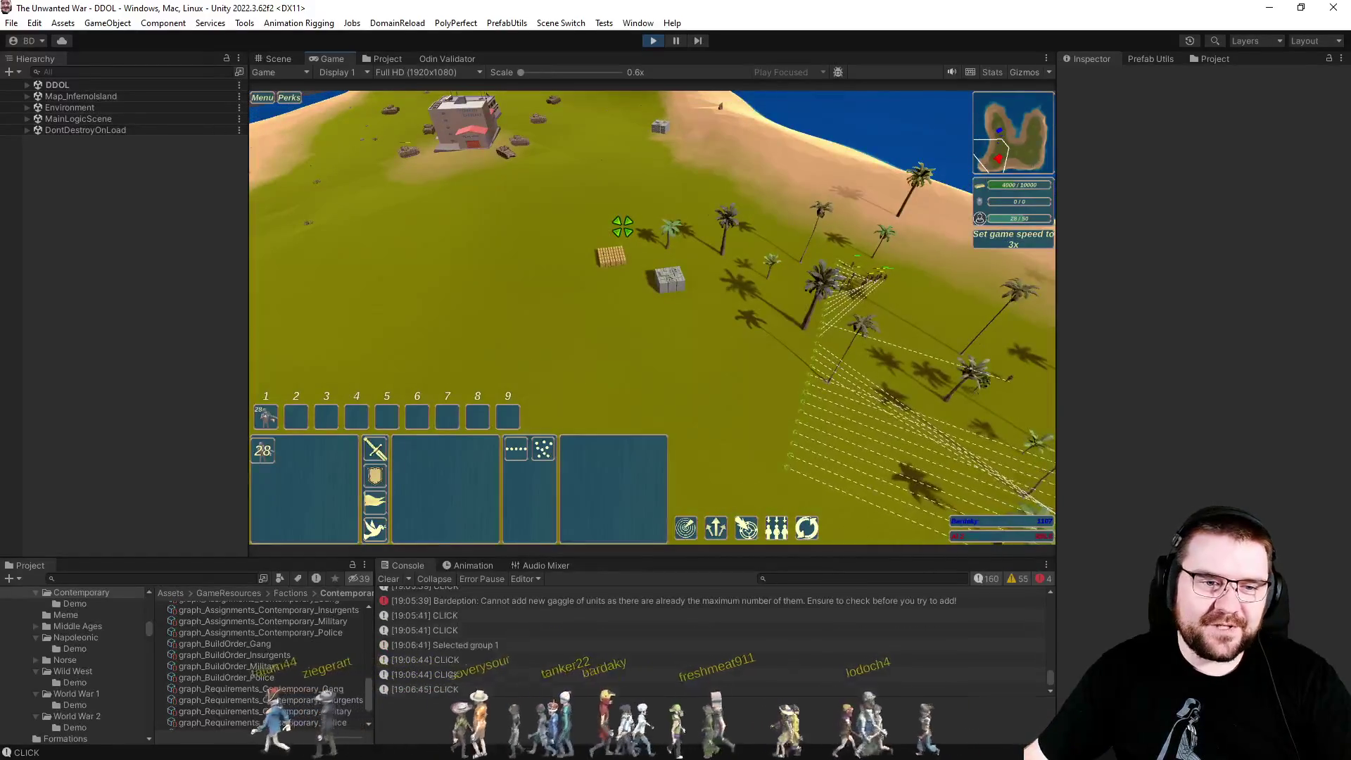
key("a")
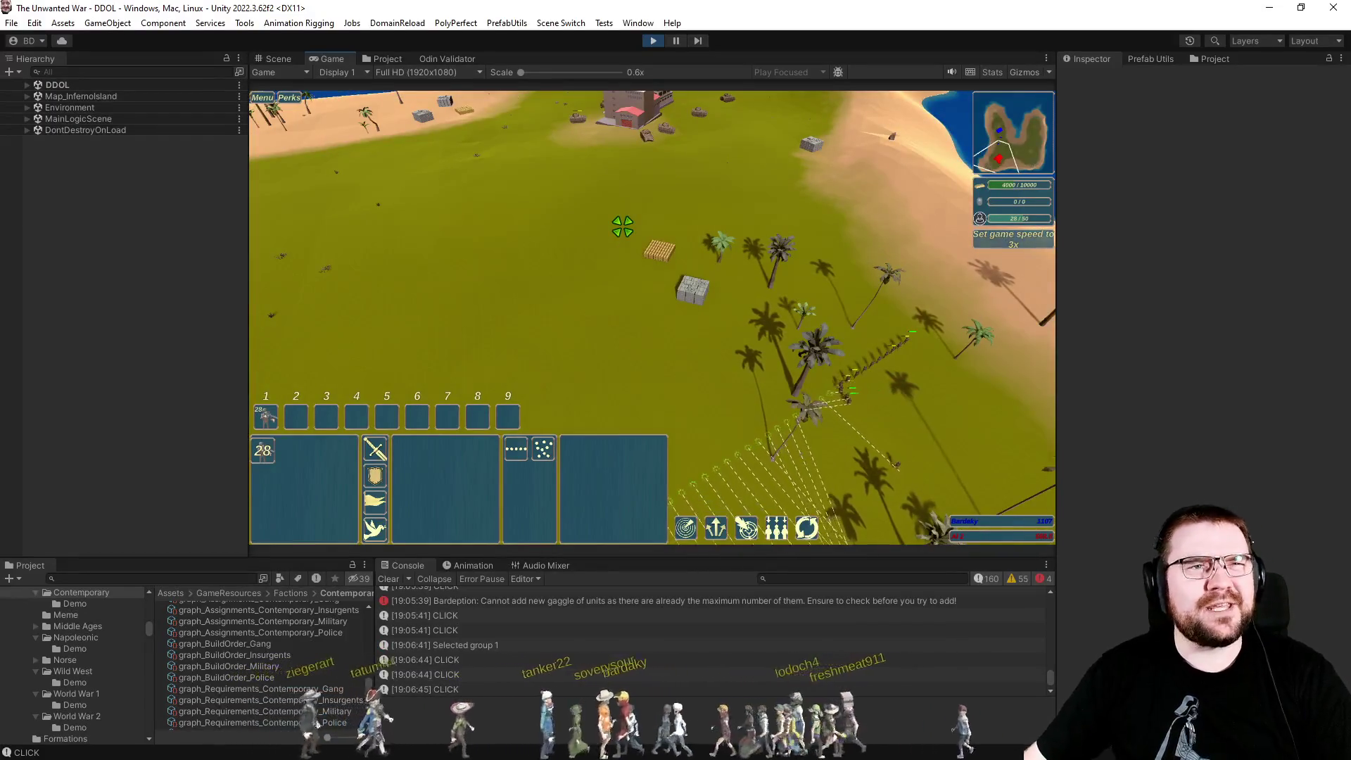
key("s")
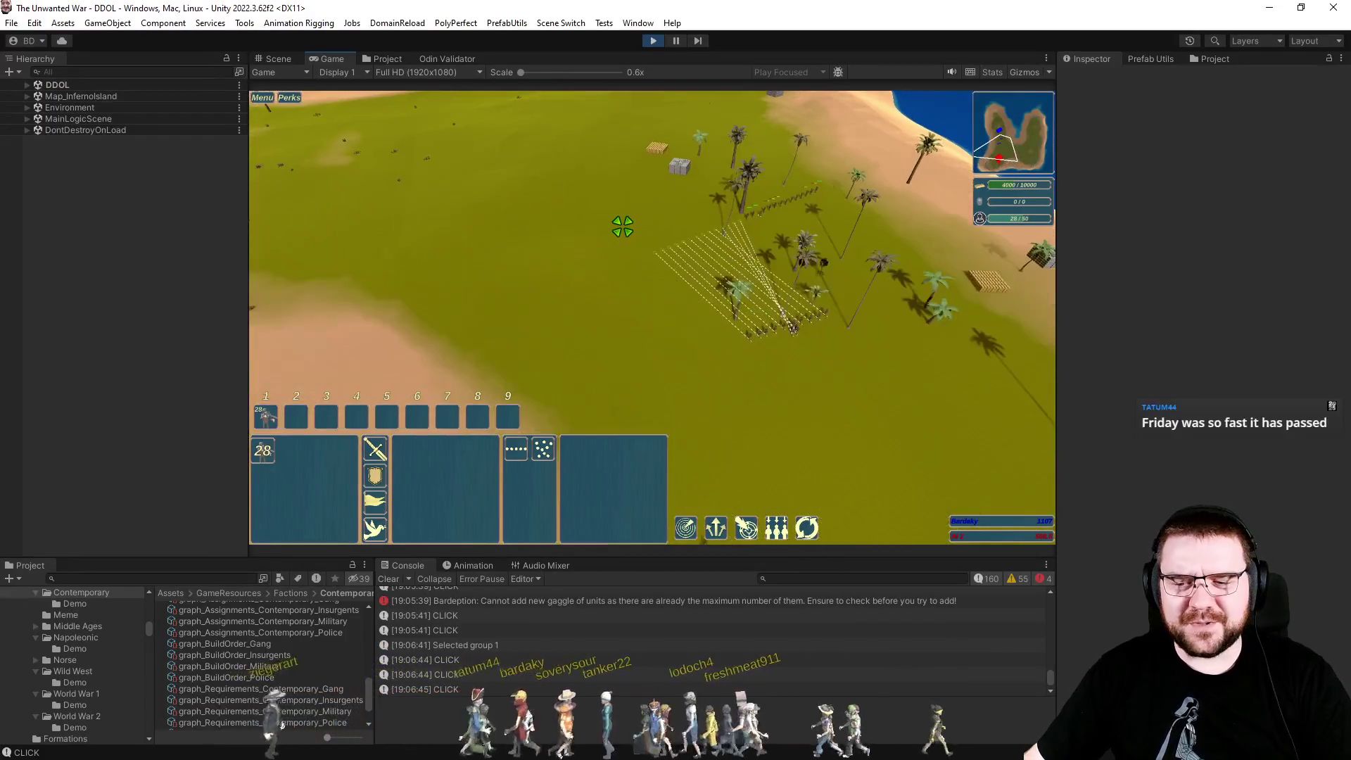
key("w")
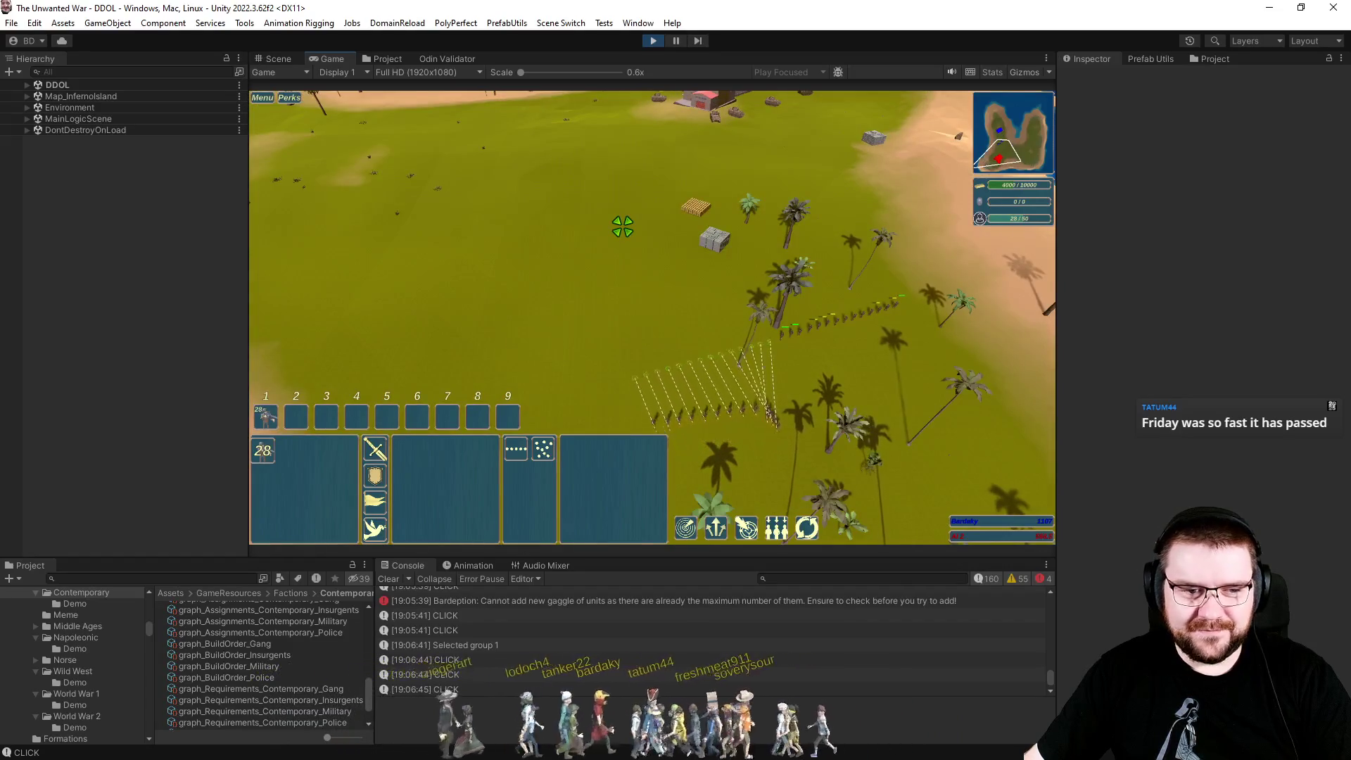
key("minus")
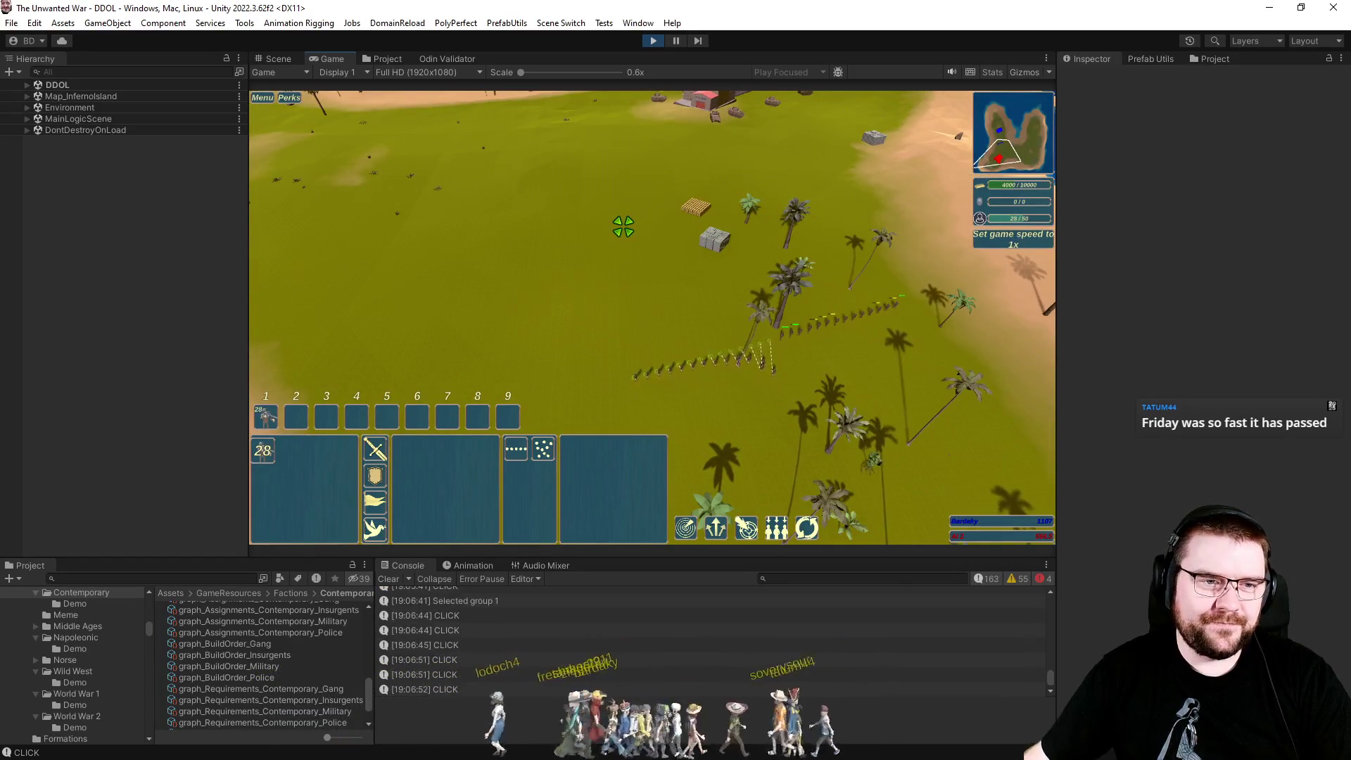
key("w")
key("d")
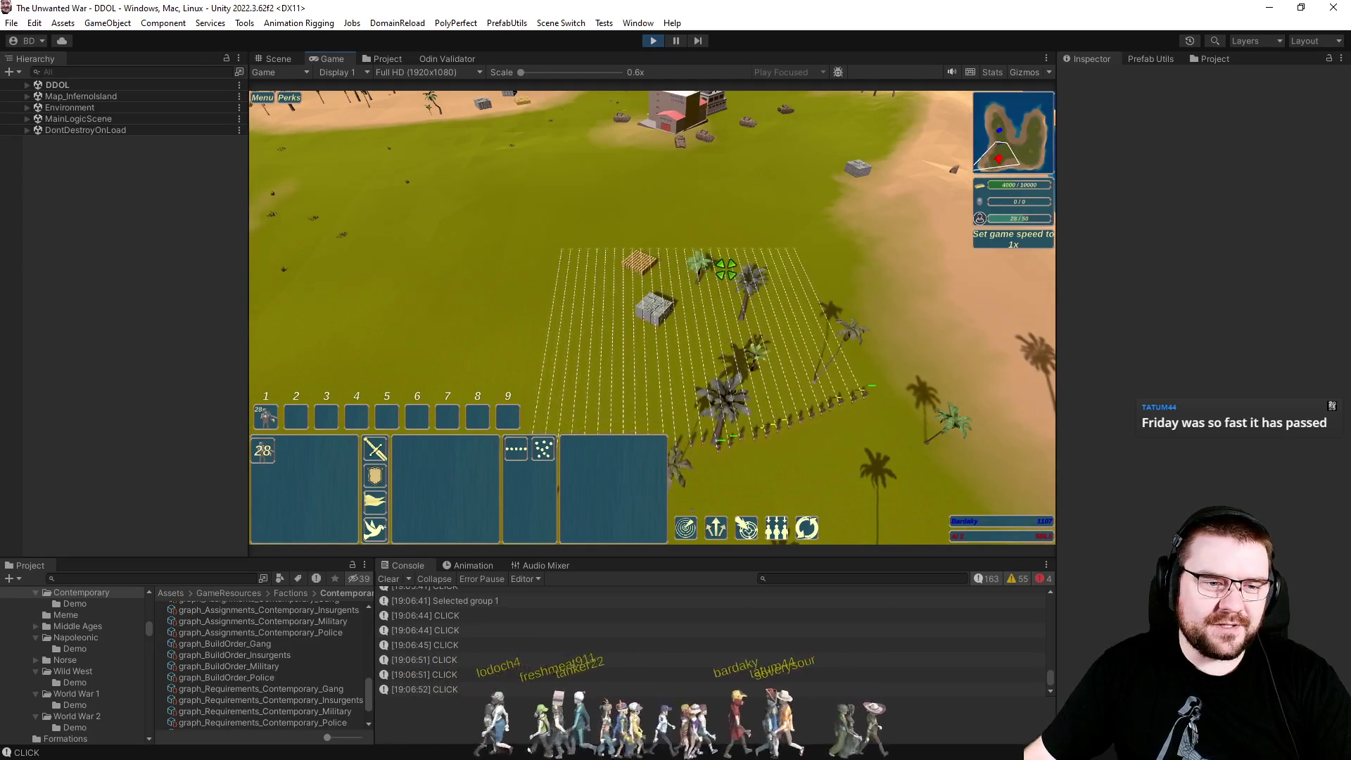
key("plus")
scroll(726, 268, "up", 3)
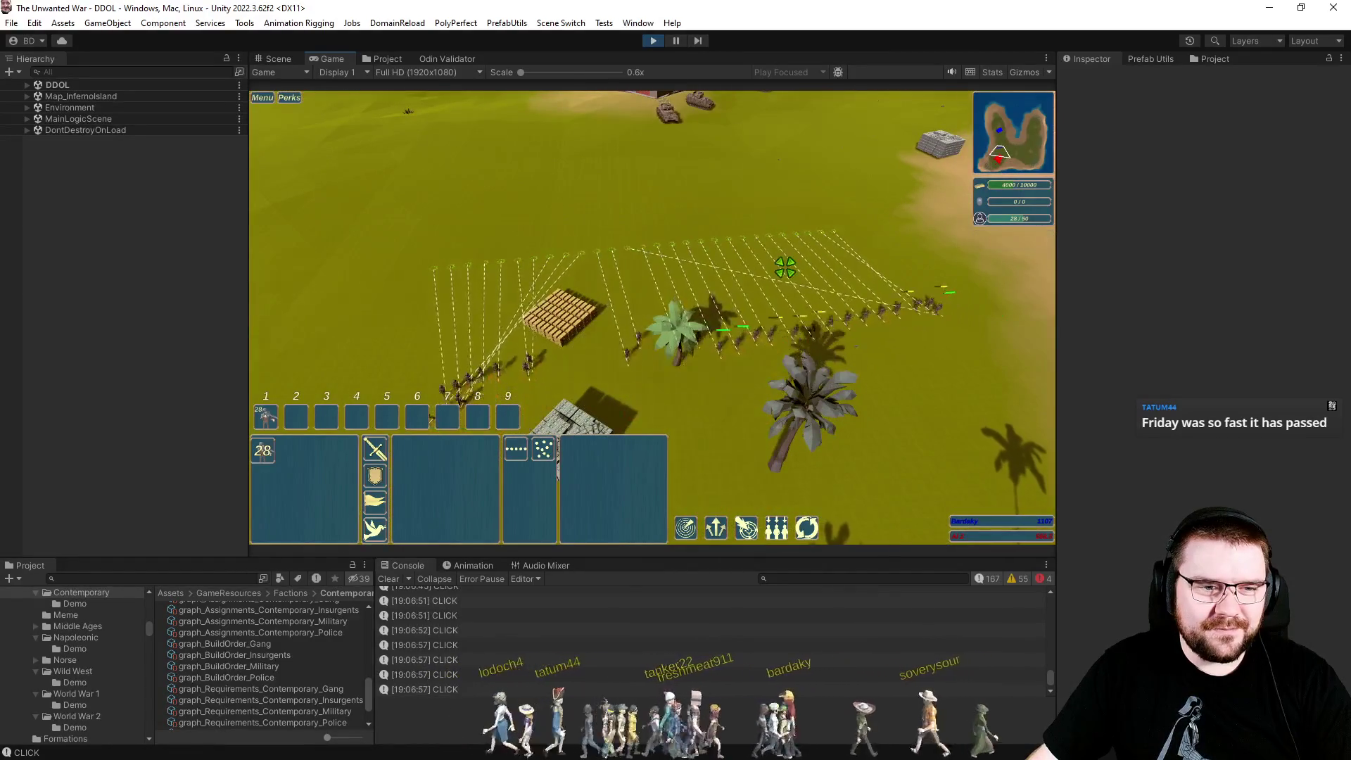
Place the infantry in the line formation and send them toward the enemy tanks at 1.5x speed.
left_click(816, 299)
key("minus")
key("minus")
key("minus")
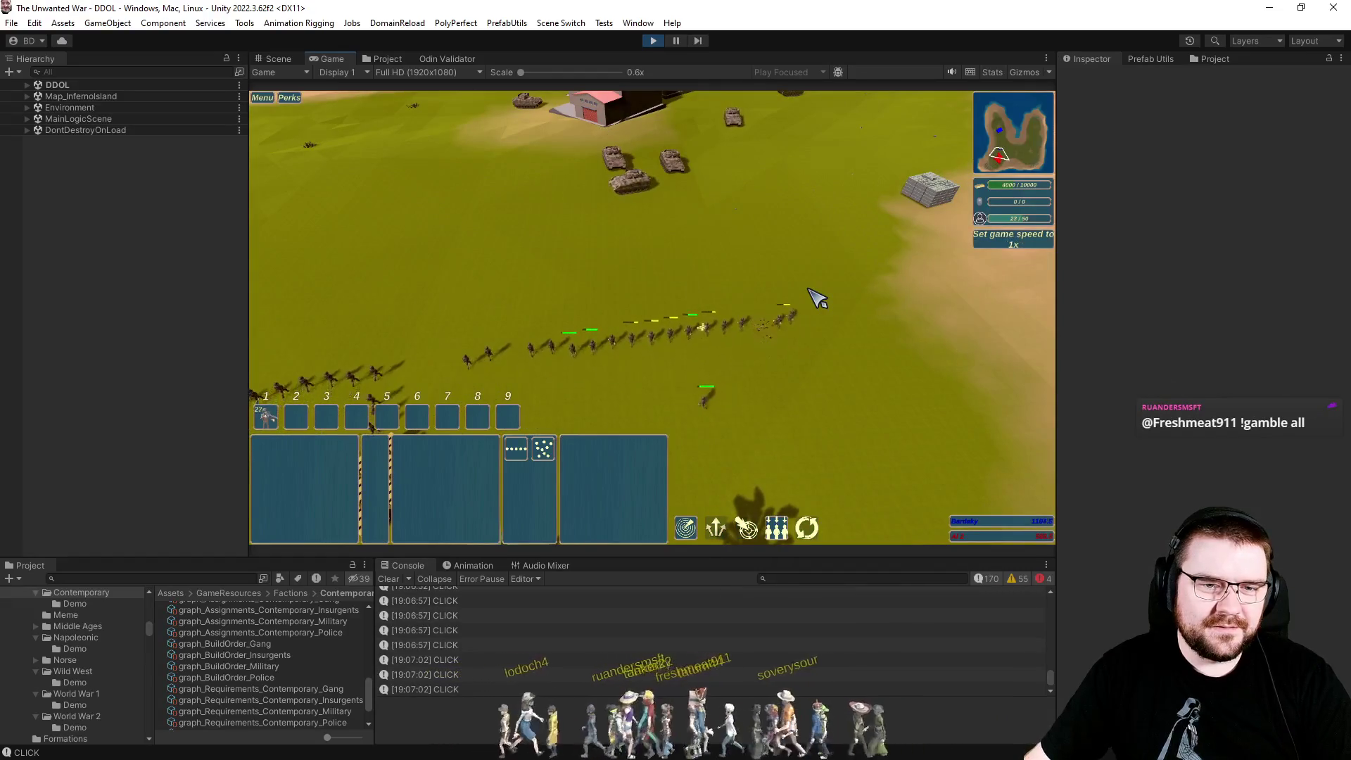
left_click(816, 292)
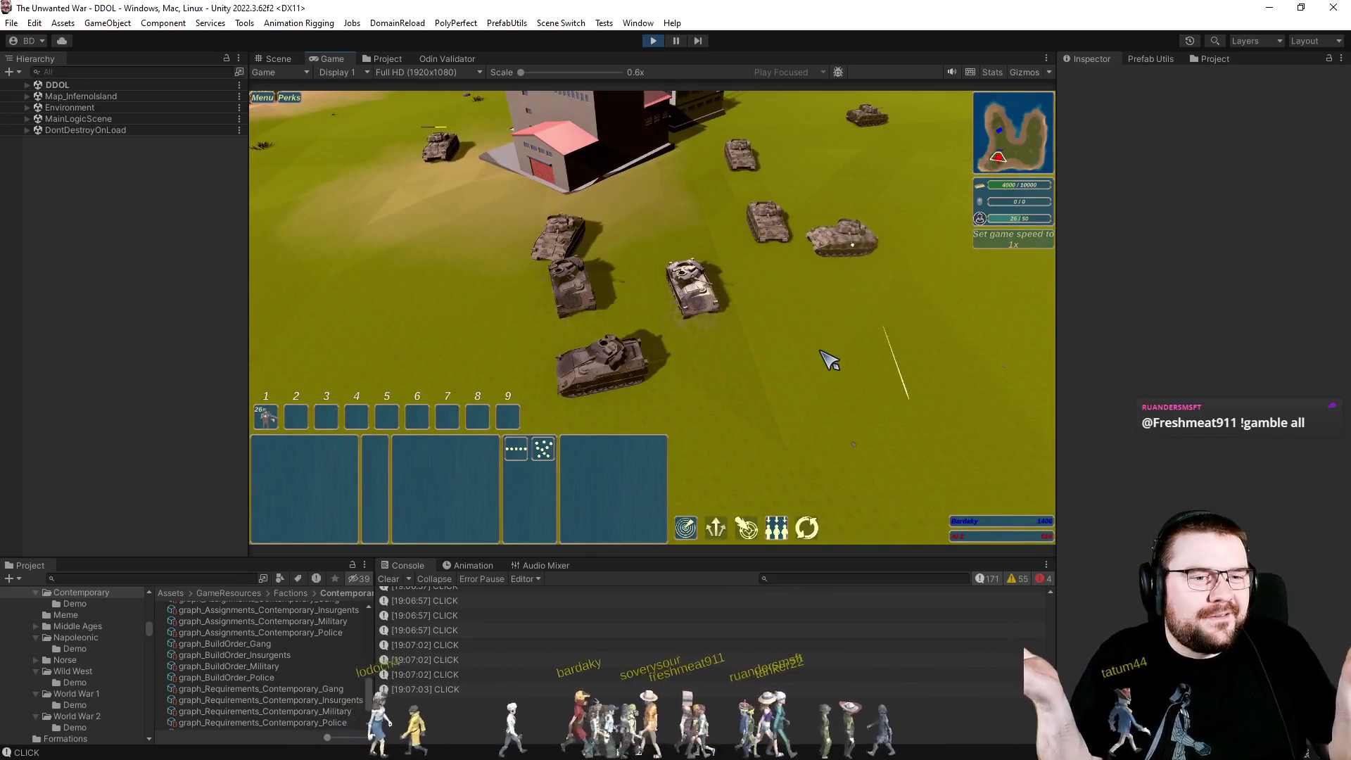
scroll(802, 322, "down", 3)
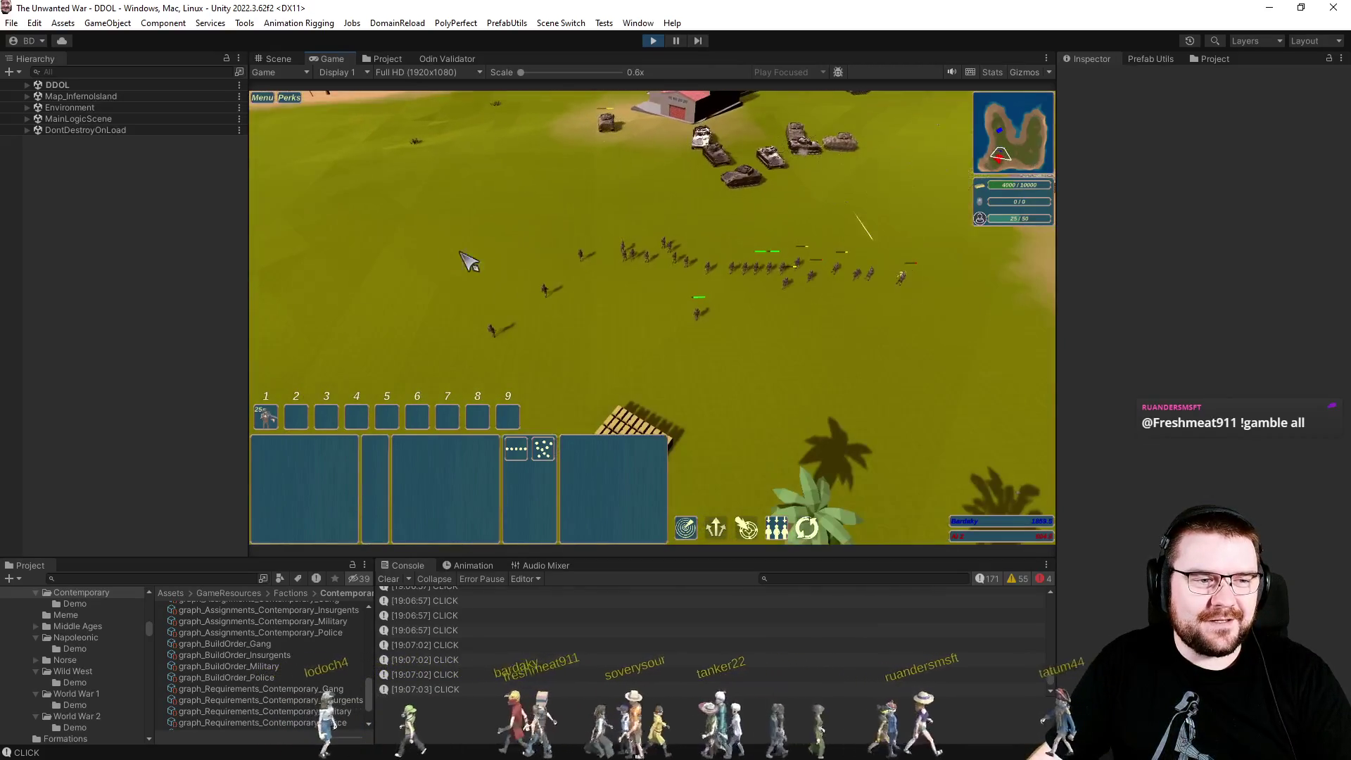
key("w")
key("s")
key("s")
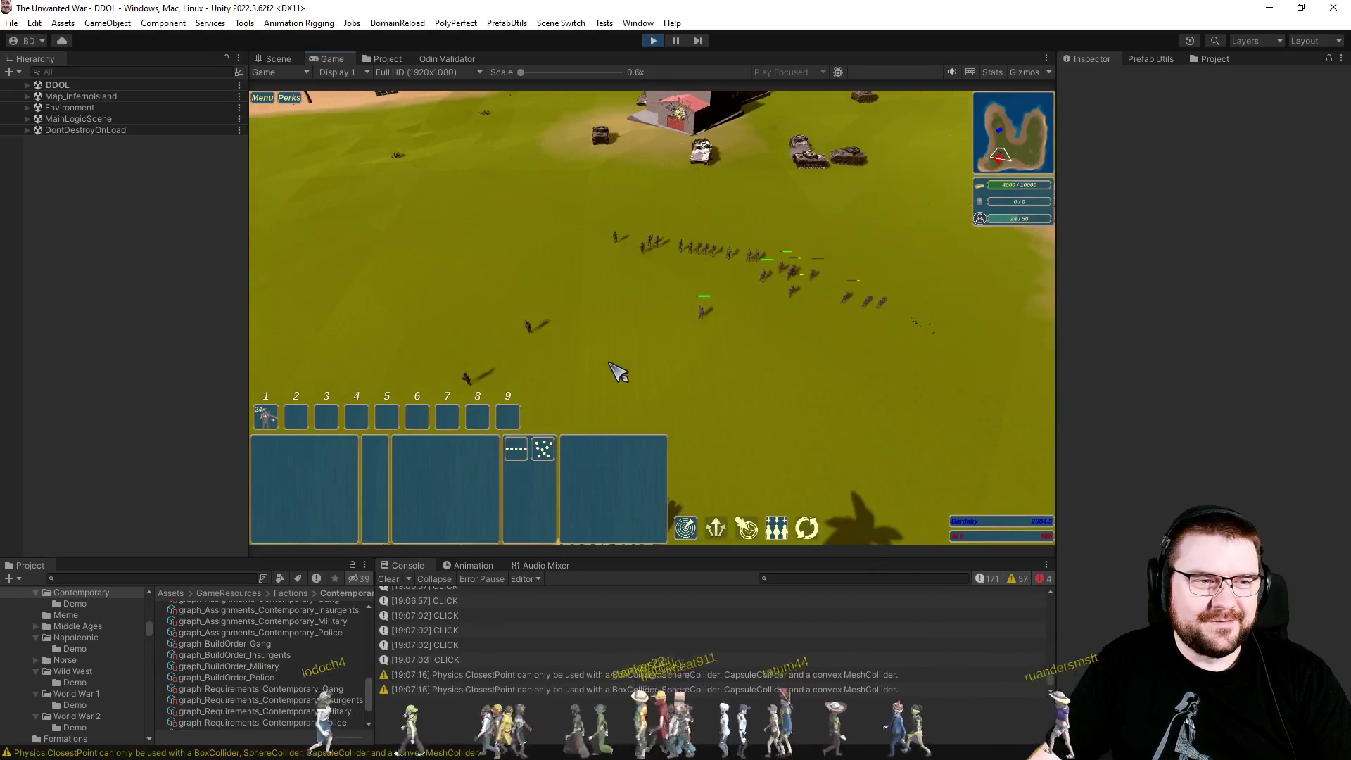
Select infantry group 1 and form it into a curved line.
scroll(642, 350, "up", 3)
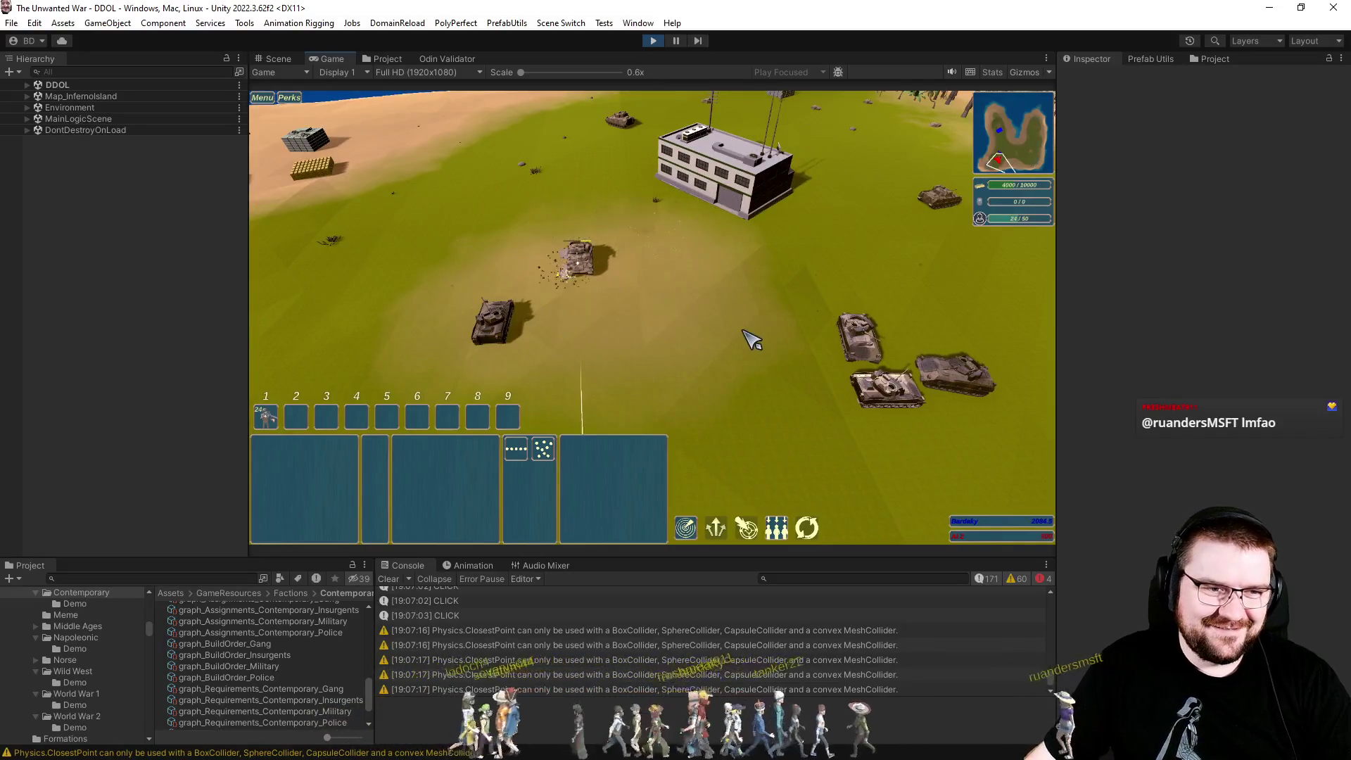
scroll(753, 339, "down", 3)
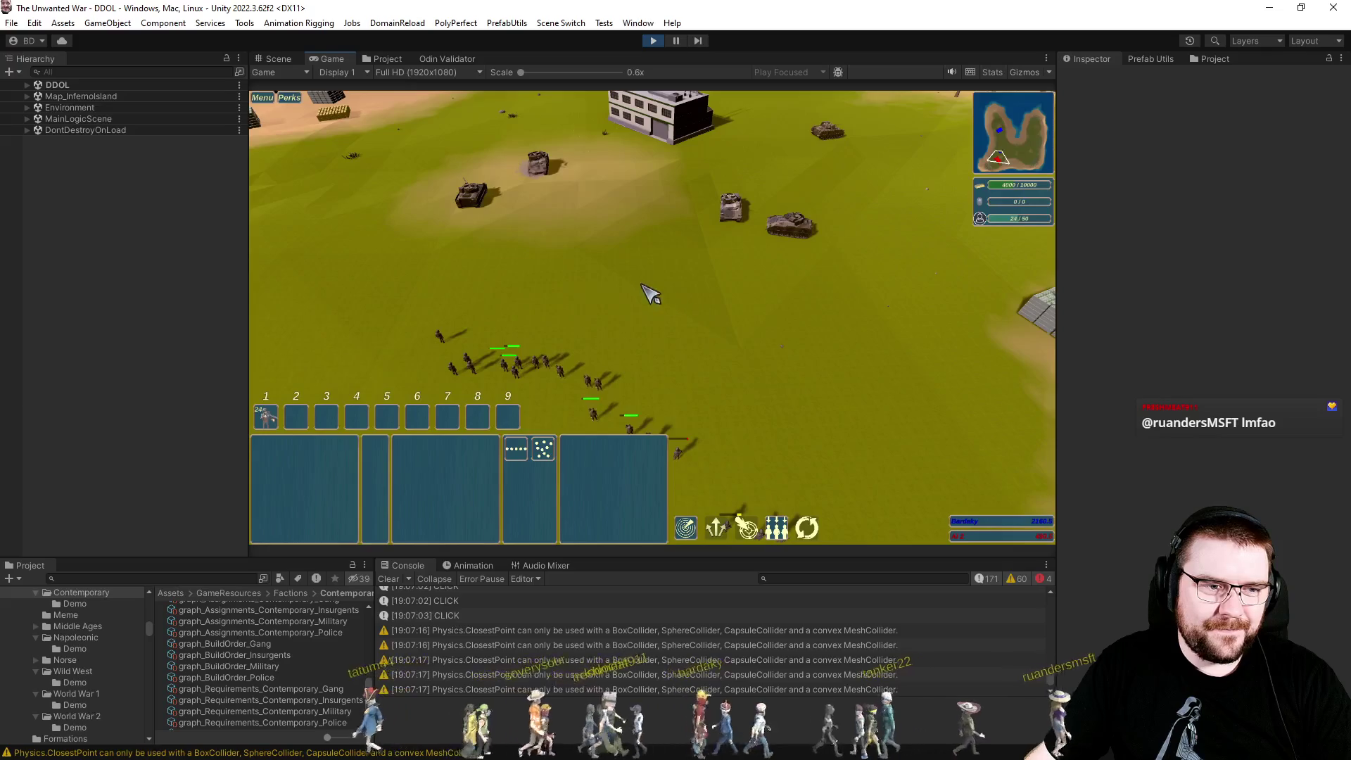
key("1")
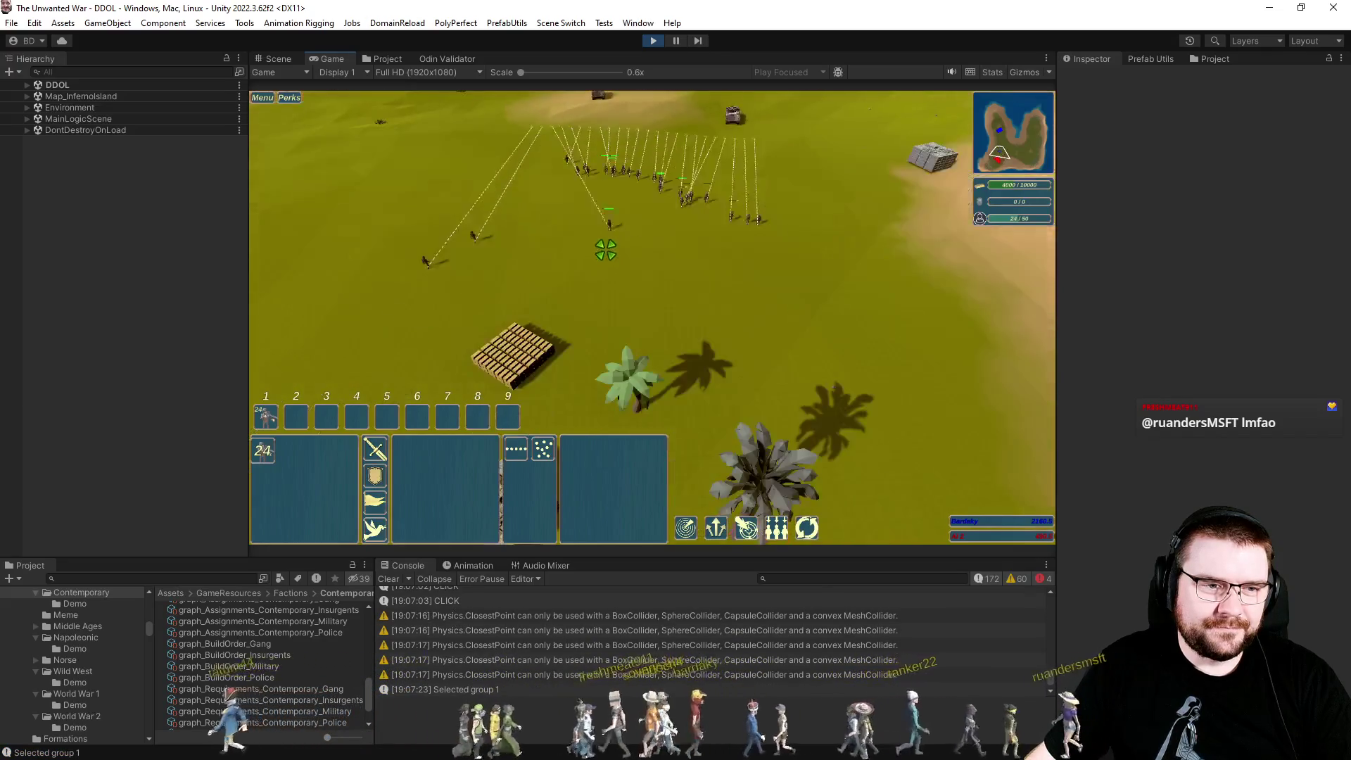
left_click(606, 248)
scroll(717, 343, "up", 3)
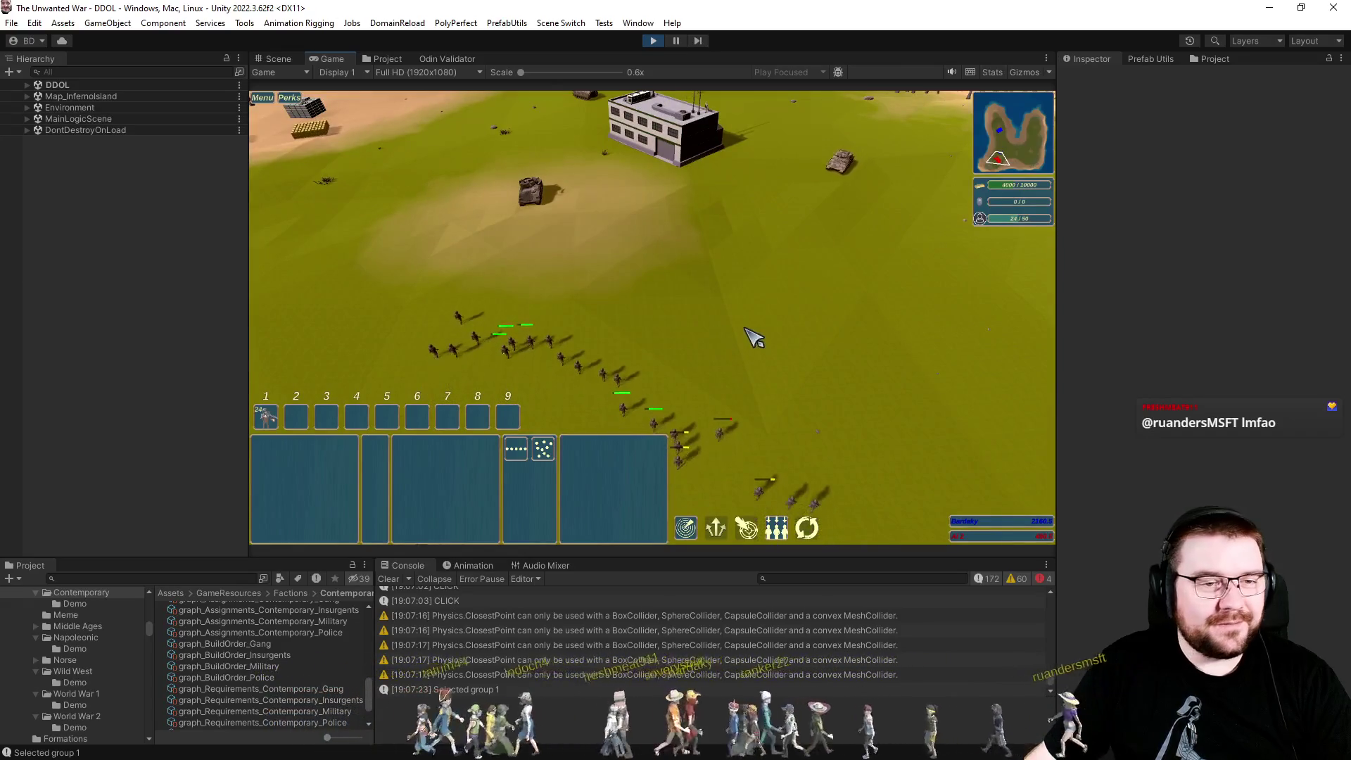
scroll(738, 341, "down", 3)
scroll(844, 415, "up", 1)
left_click(866, 389)
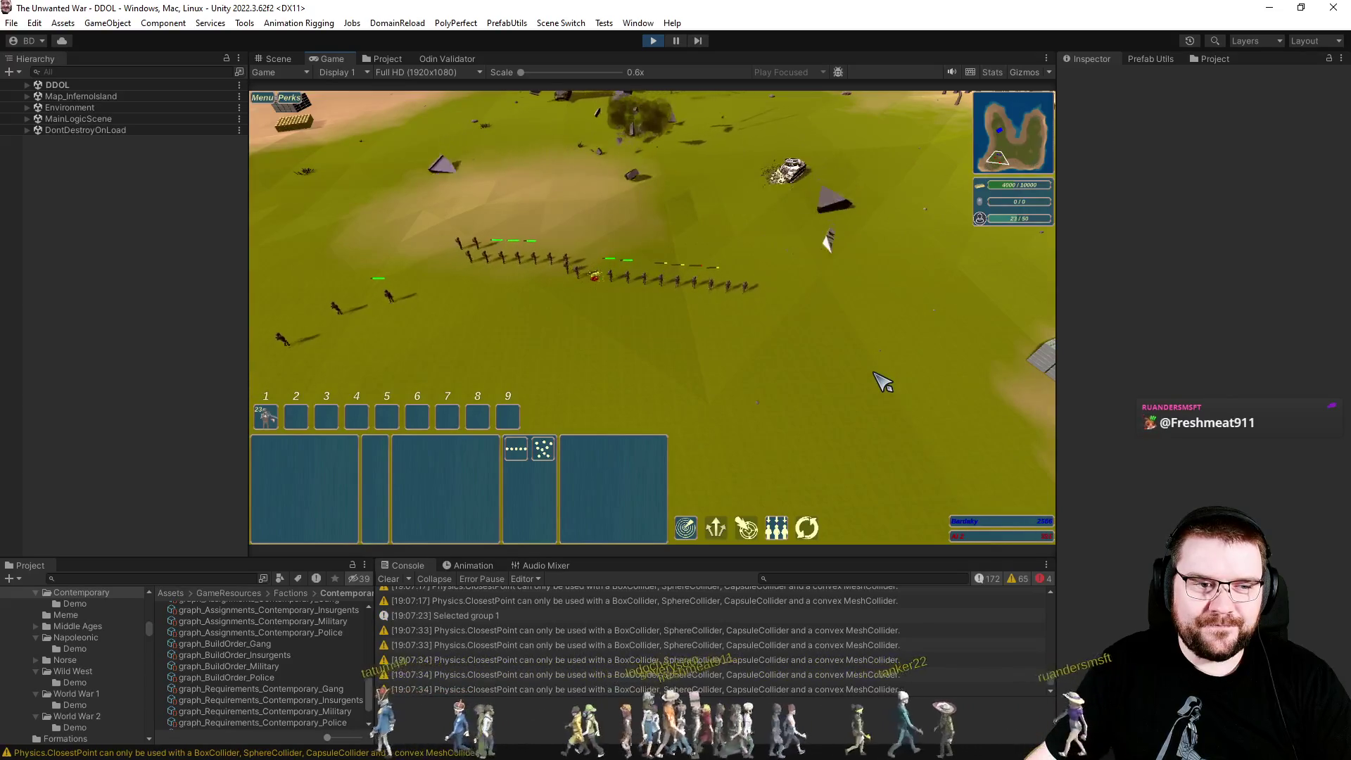
Pan over the marching units, then exit Play mode with Ctrl+P.
key("w")
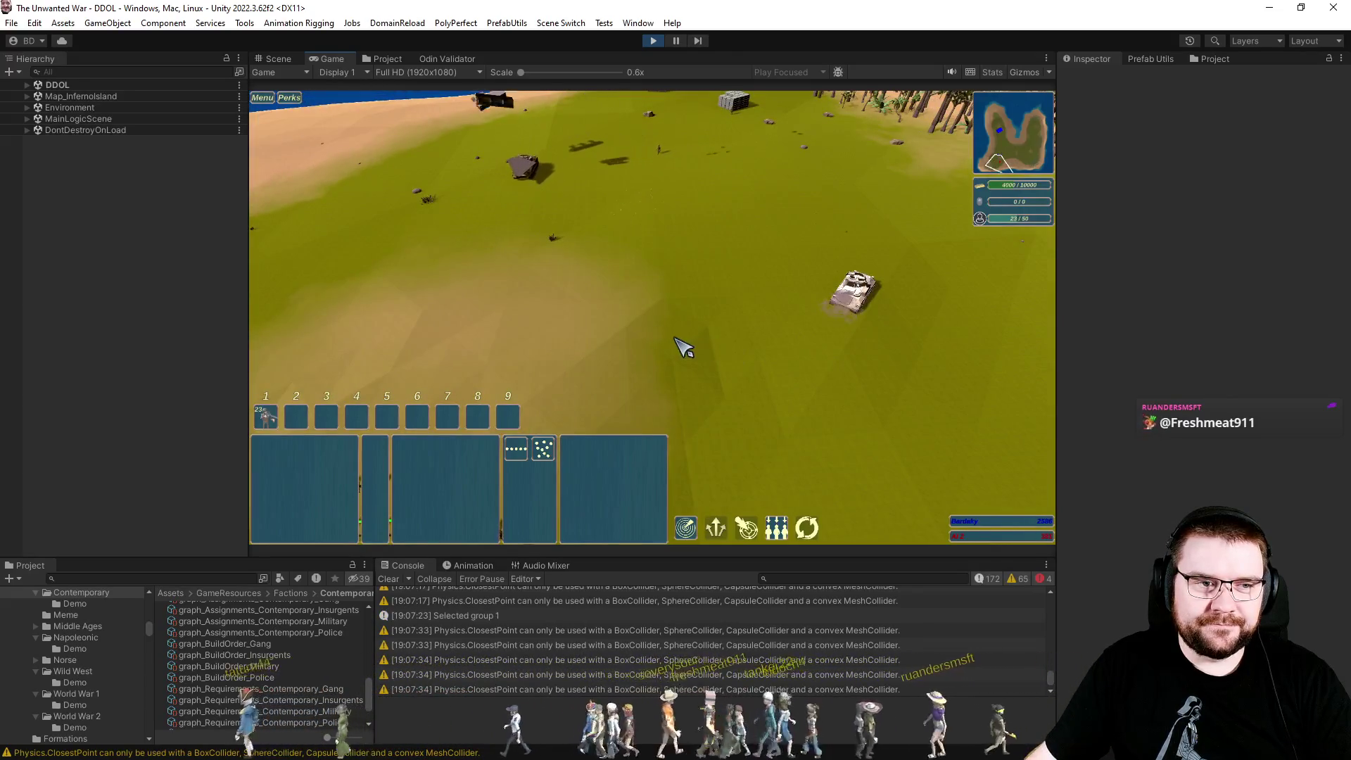
key("s")
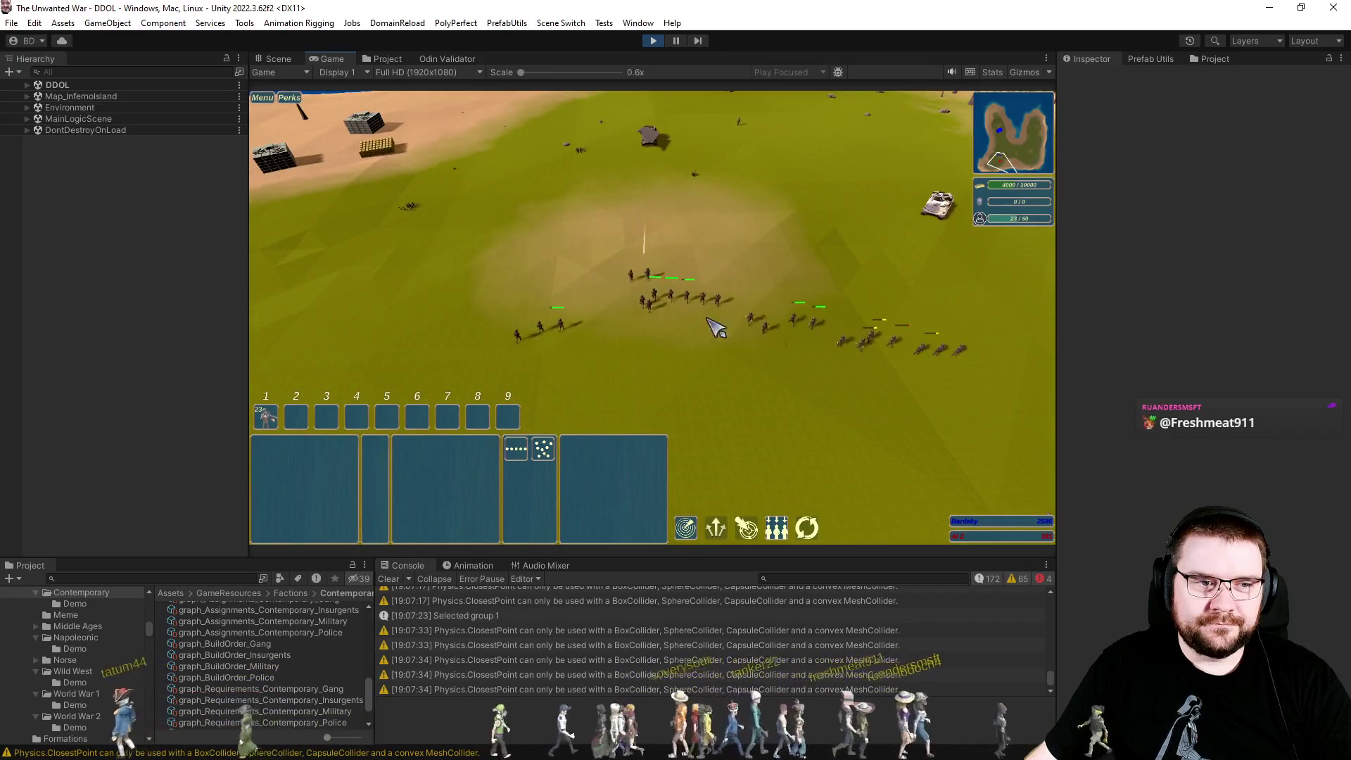
key("w")
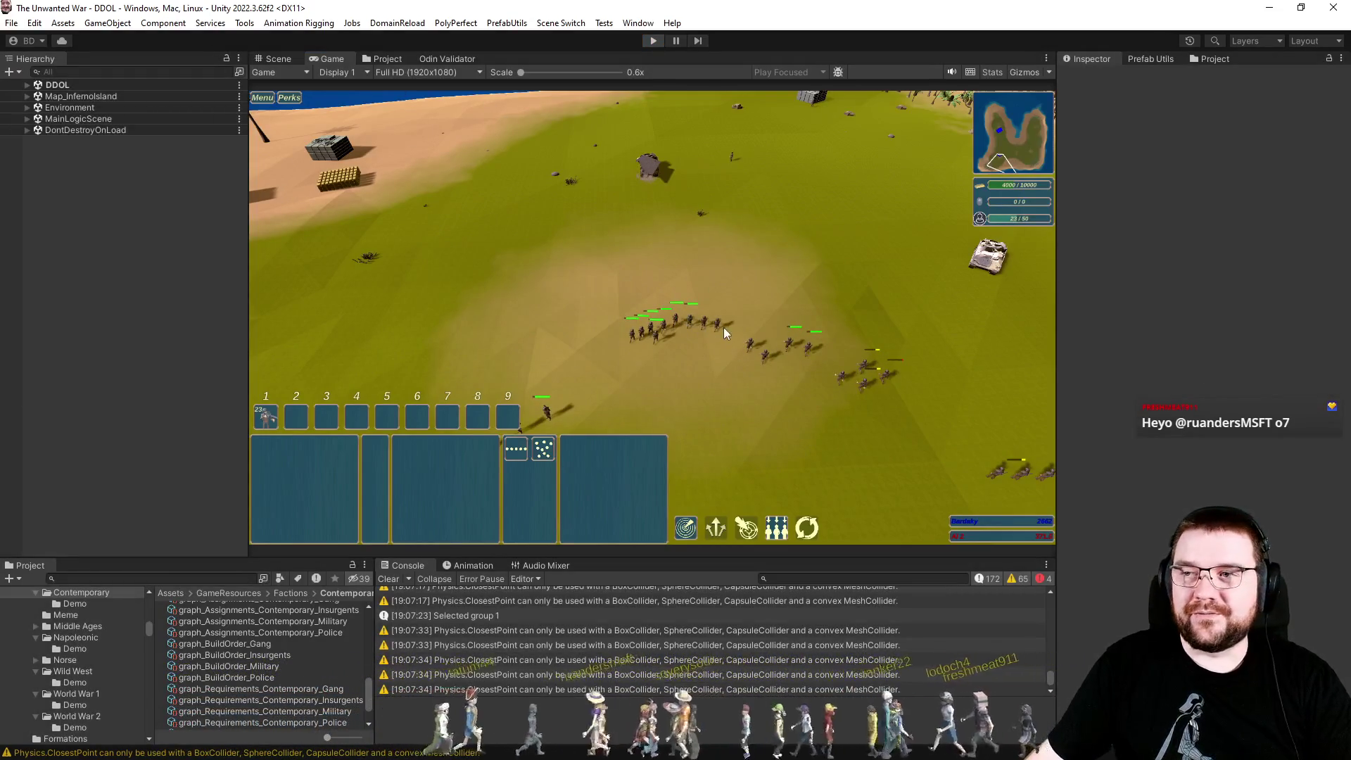
key("ctrl+p")
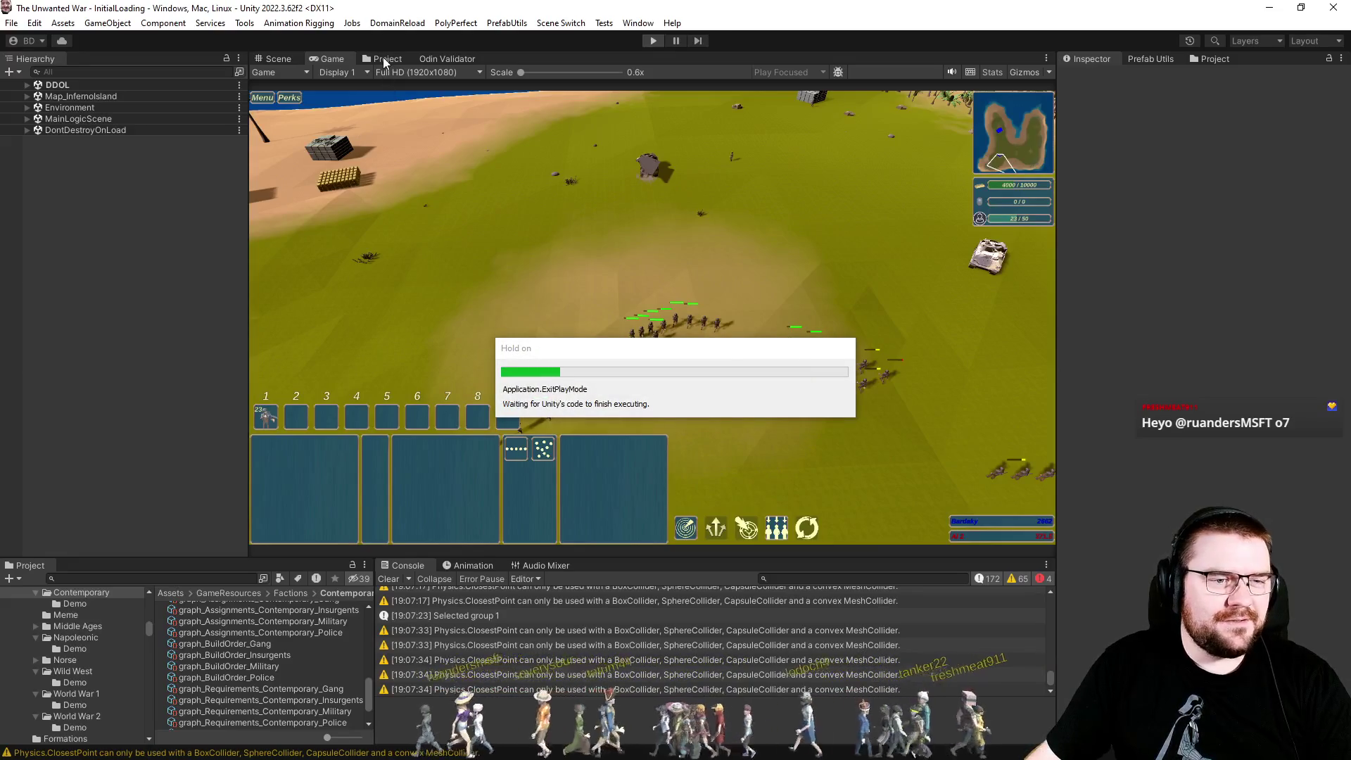
Browse Project to Units > Contemporary > Military > Grenadier and clear the Console.
left_click(383, 59)
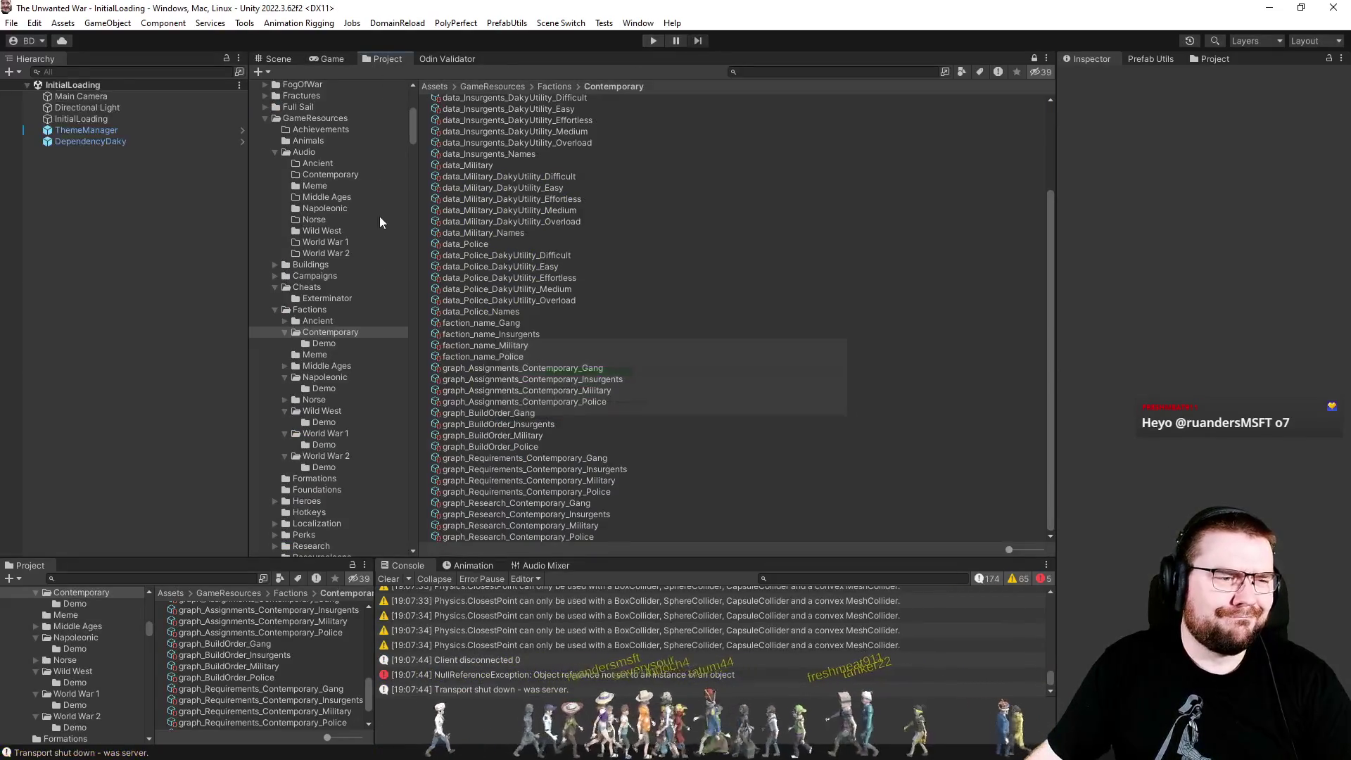
scroll(362, 343, "down", 7)
left_click(284, 351)
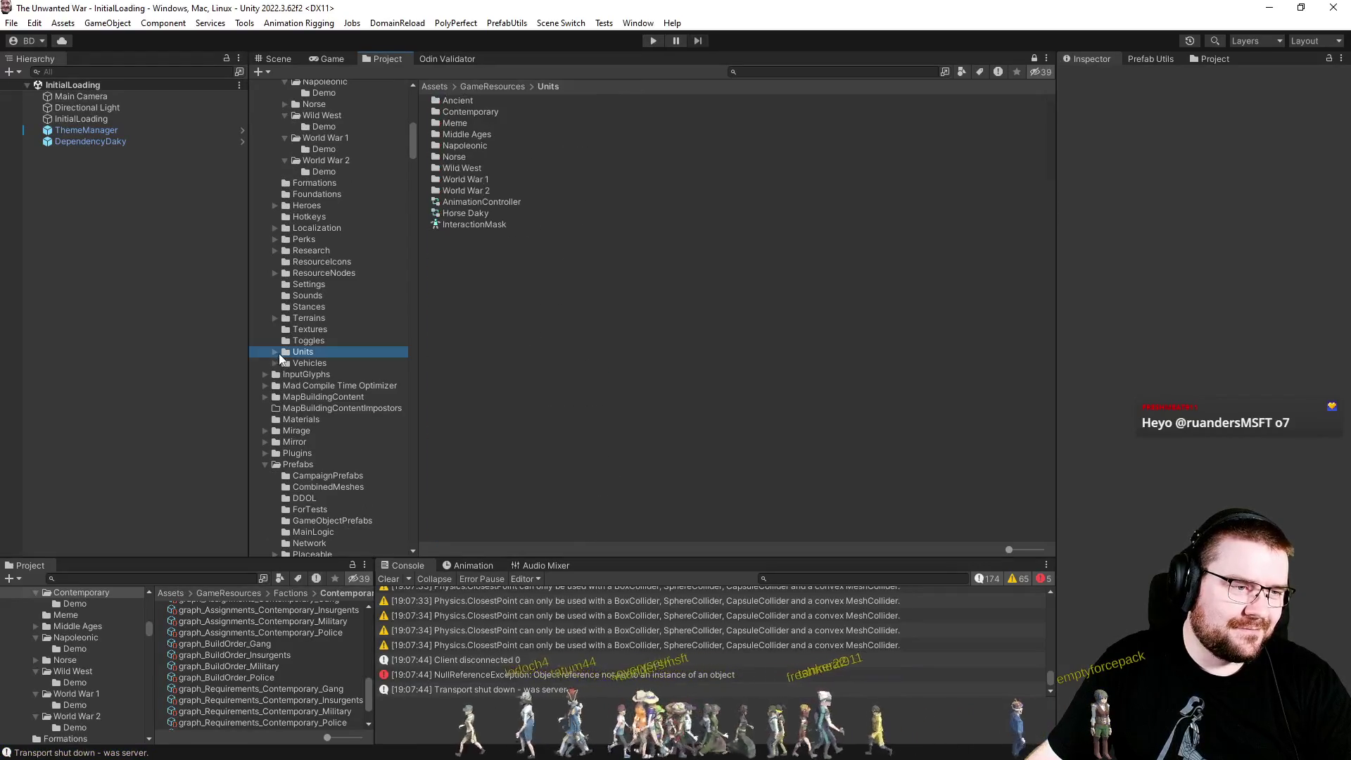
left_click(275, 353)
scroll(287, 418, "down", 3)
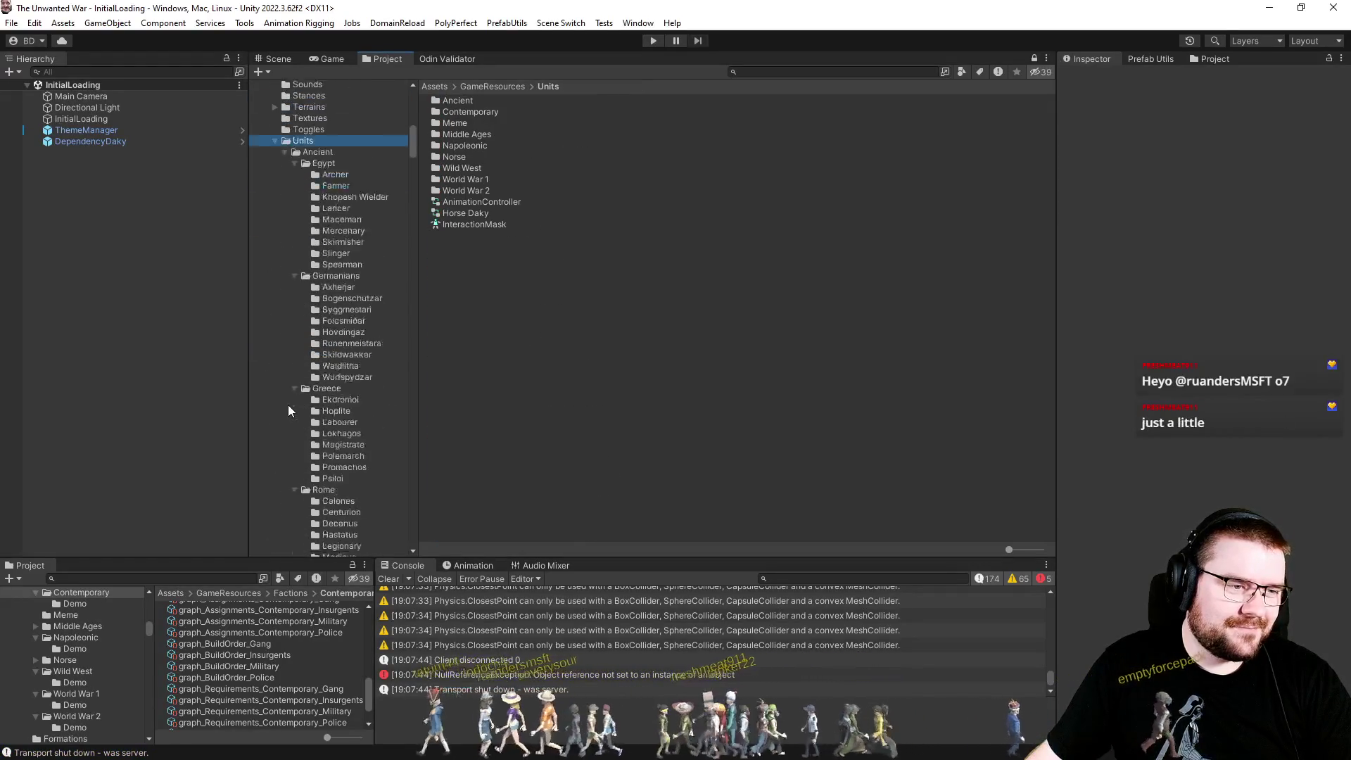
left_click(285, 237)
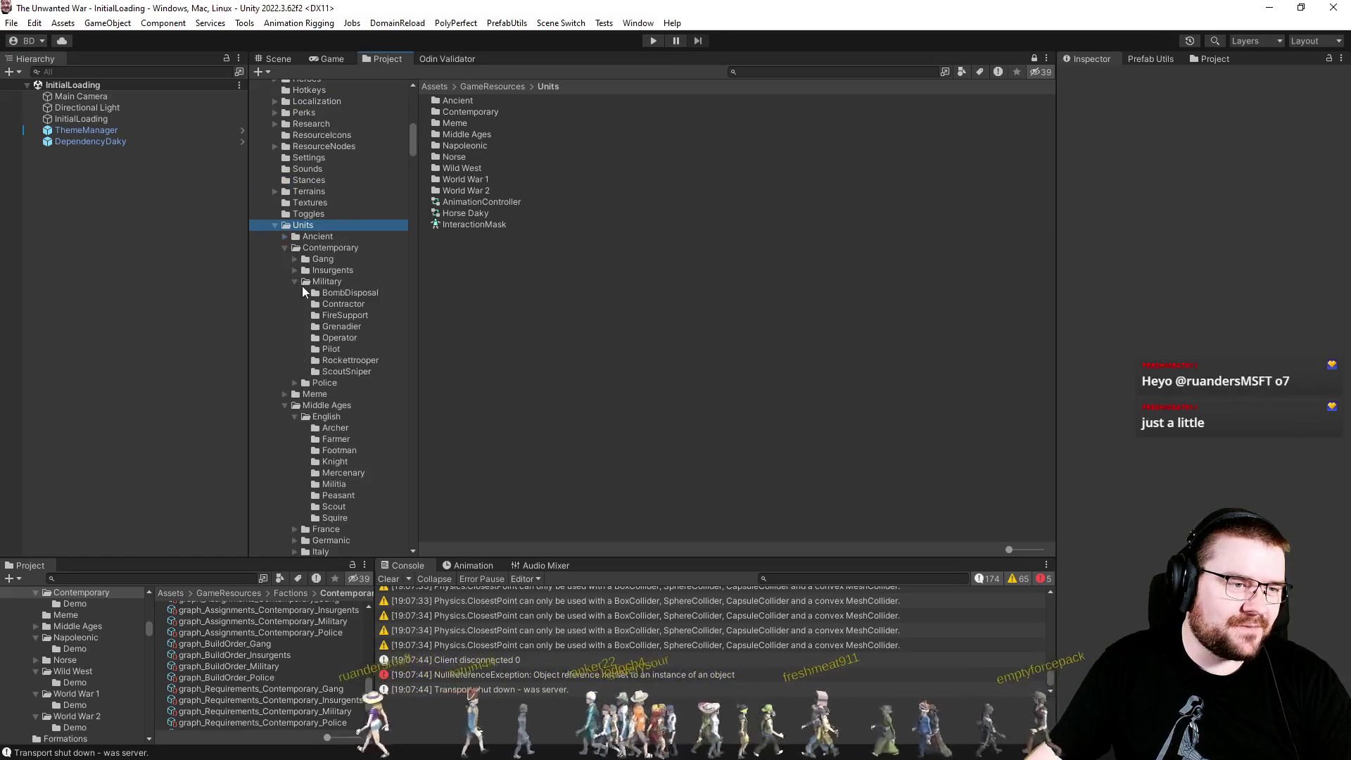
left_click(351, 328)
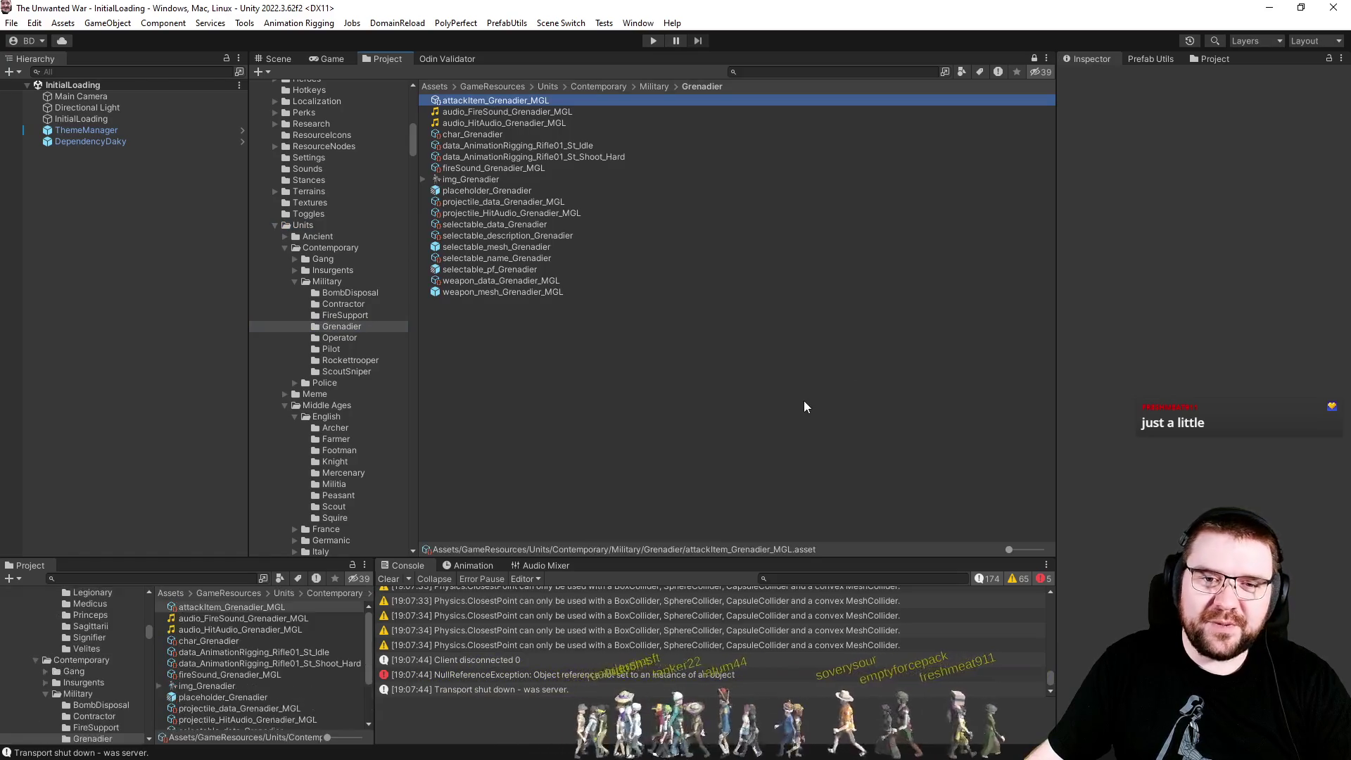
left_click(746, 370)
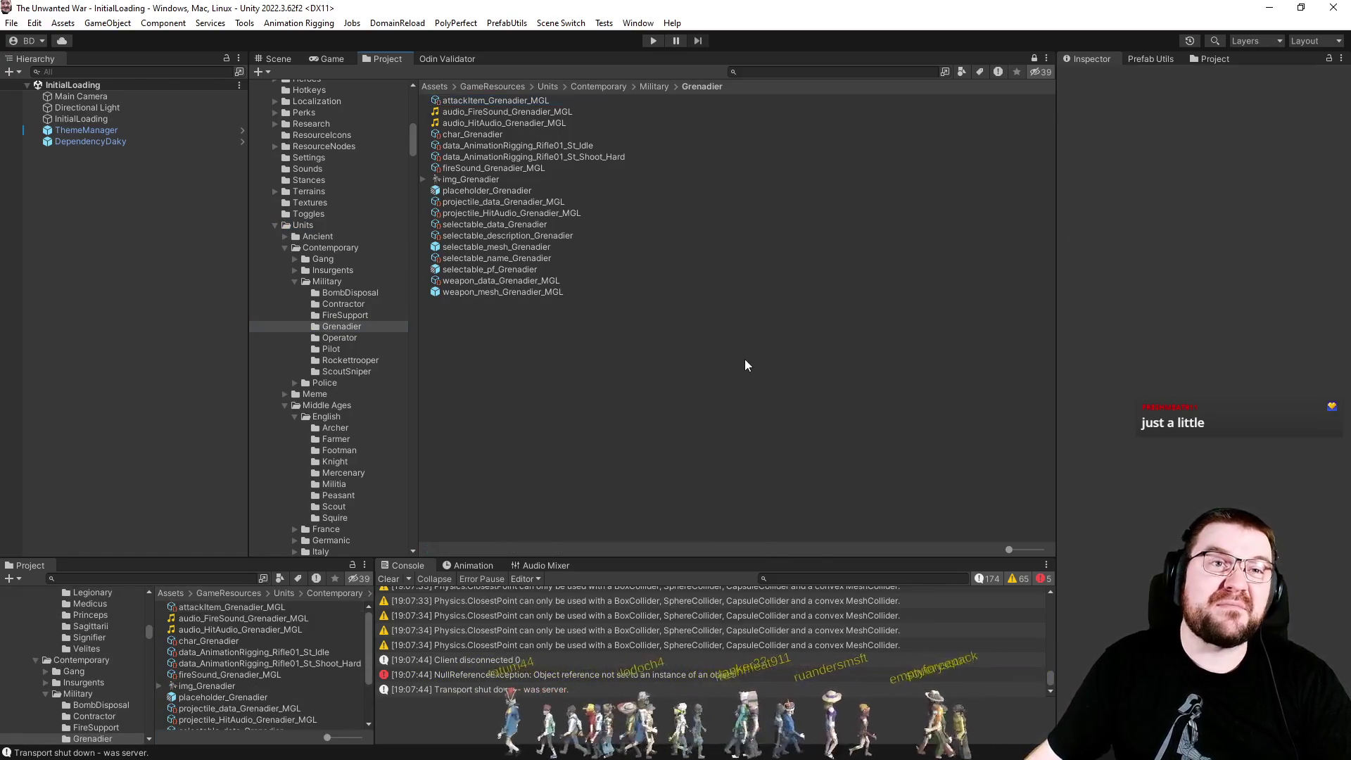
left_click(398, 578)
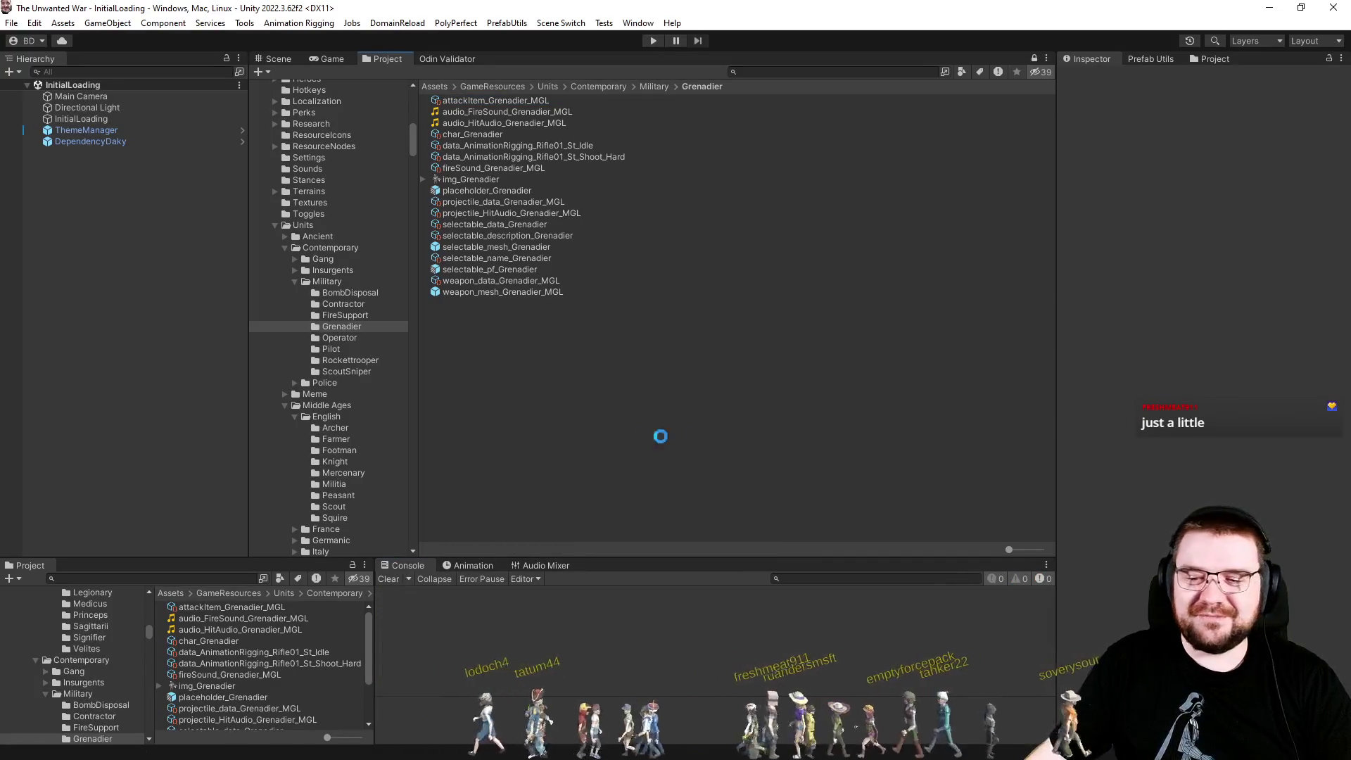
key("alt+Tab")
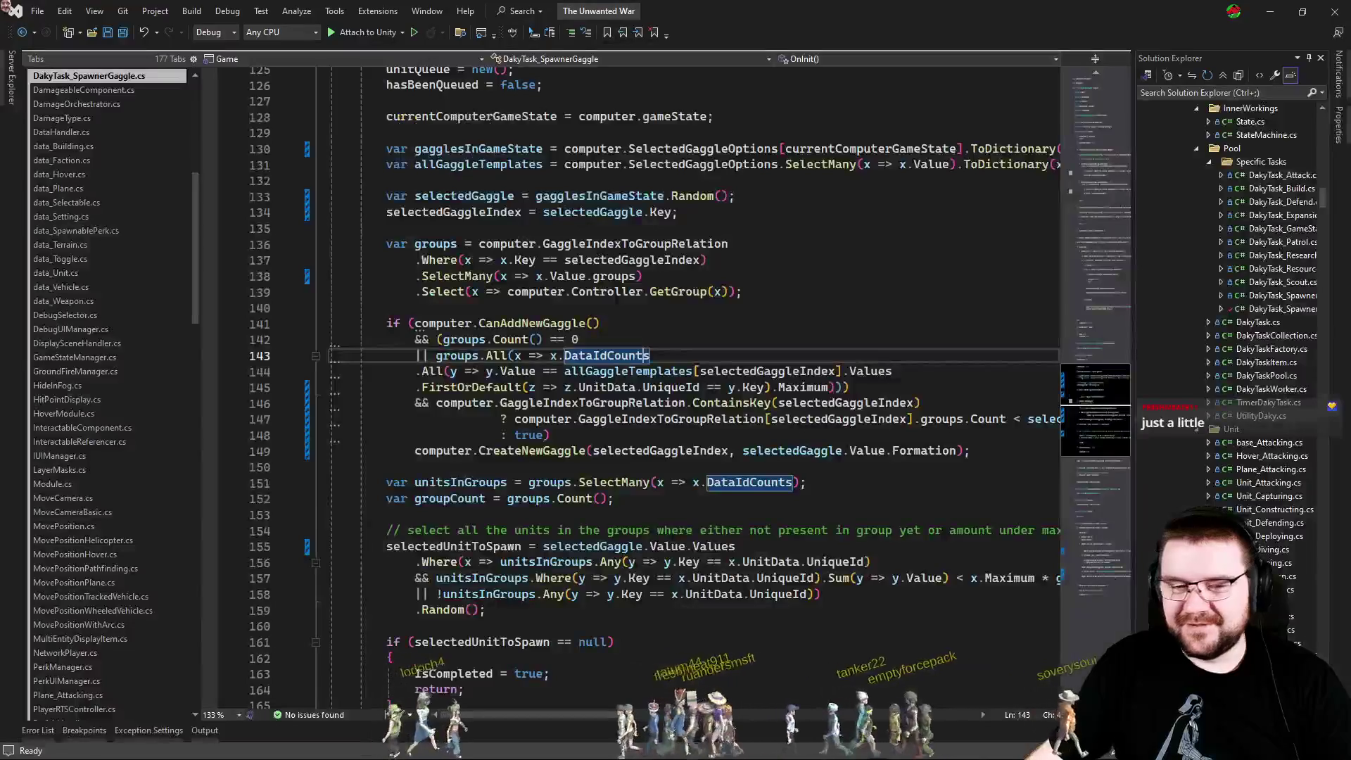
left_click(614, 499)
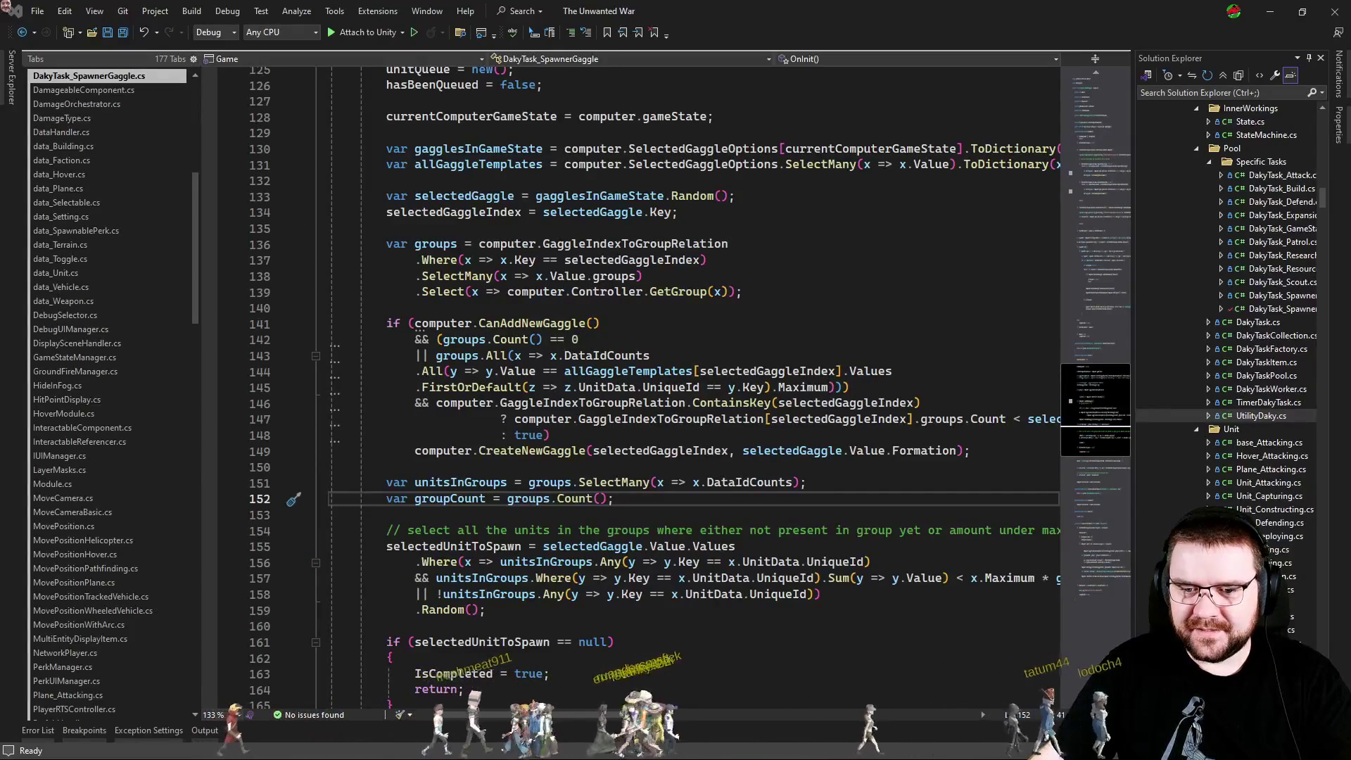
left_click(549, 435)
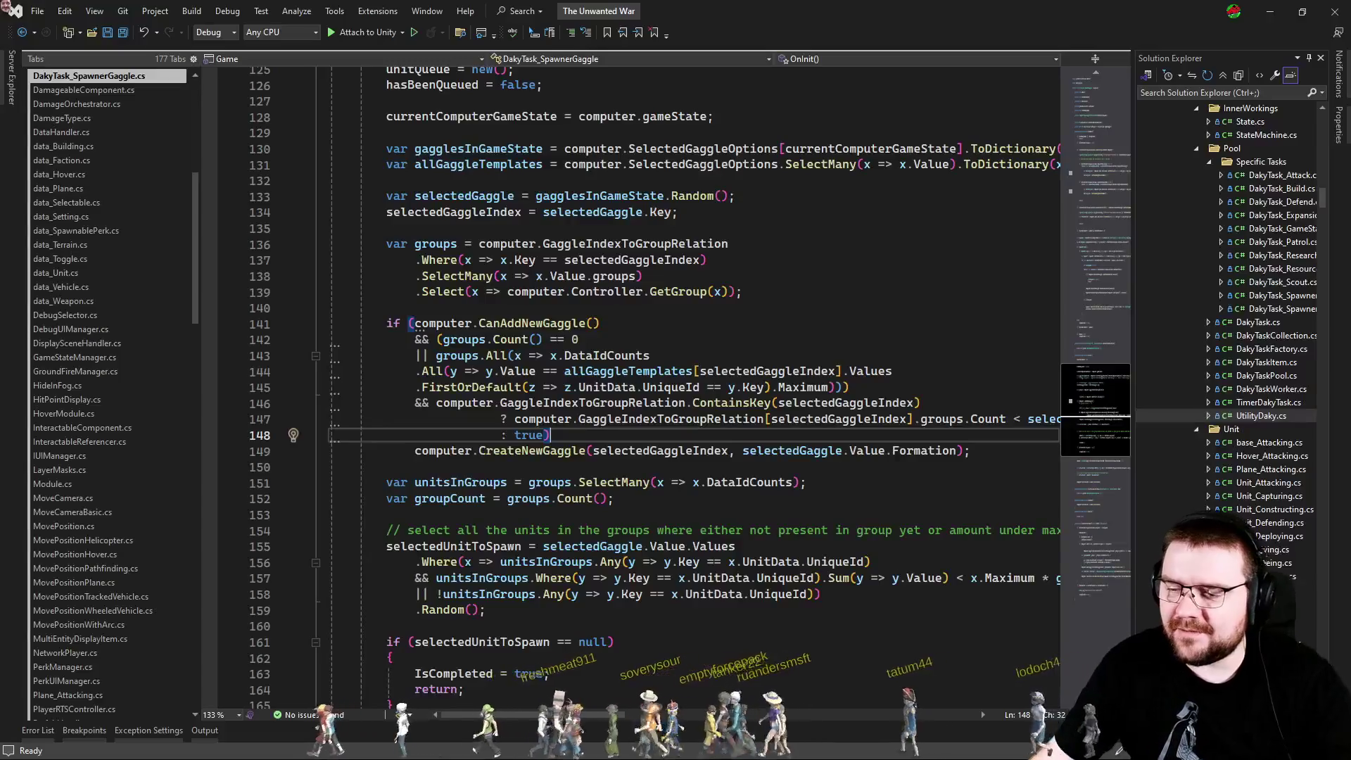
key("alt+Tab")
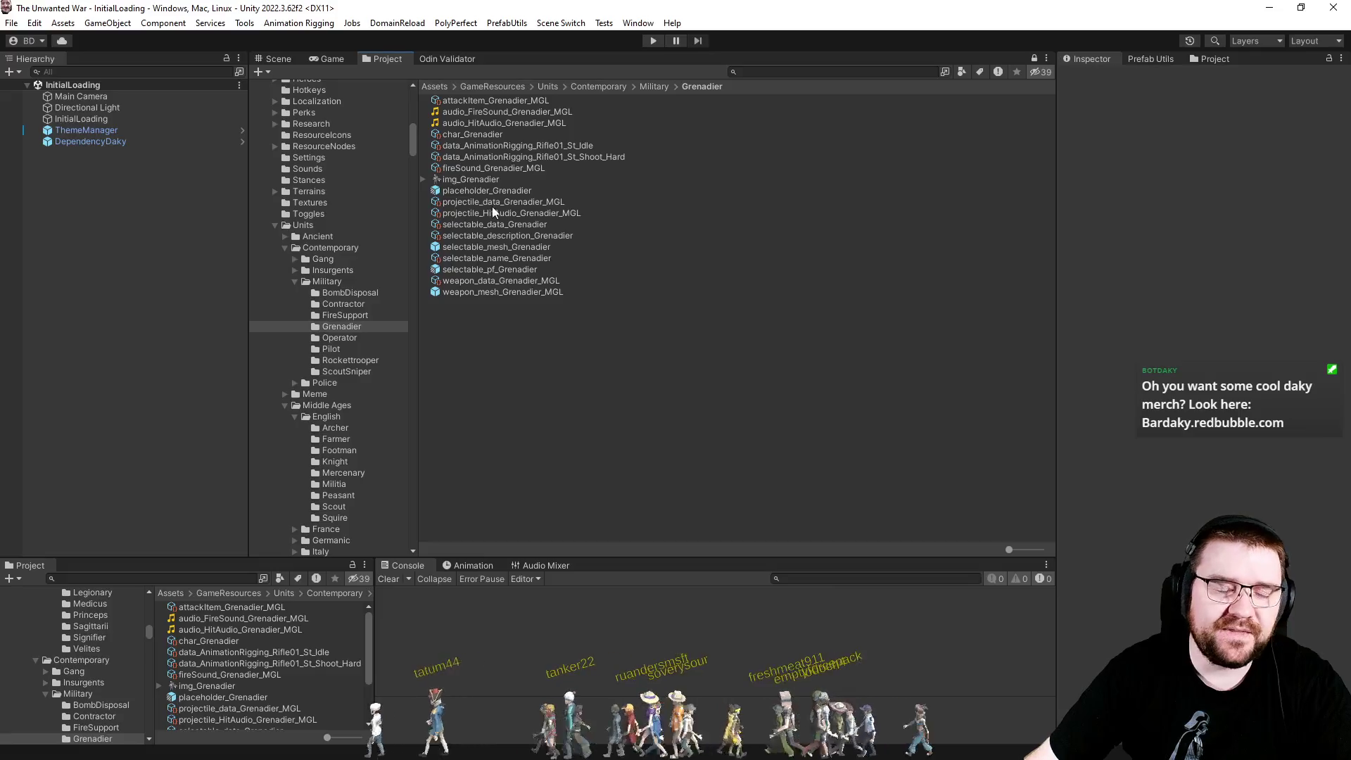
left_click(331, 59)
left_click(386, 59)
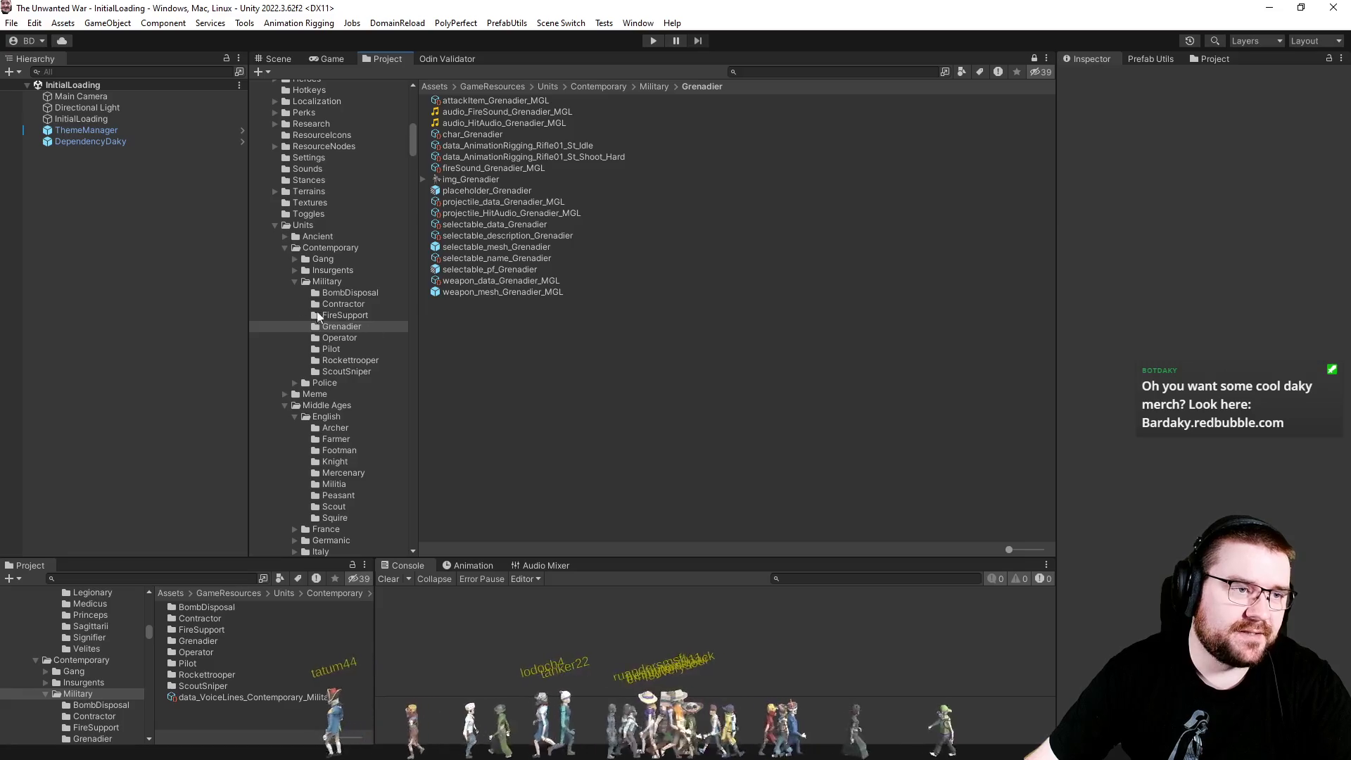
scroll(318, 317, "up", 5)
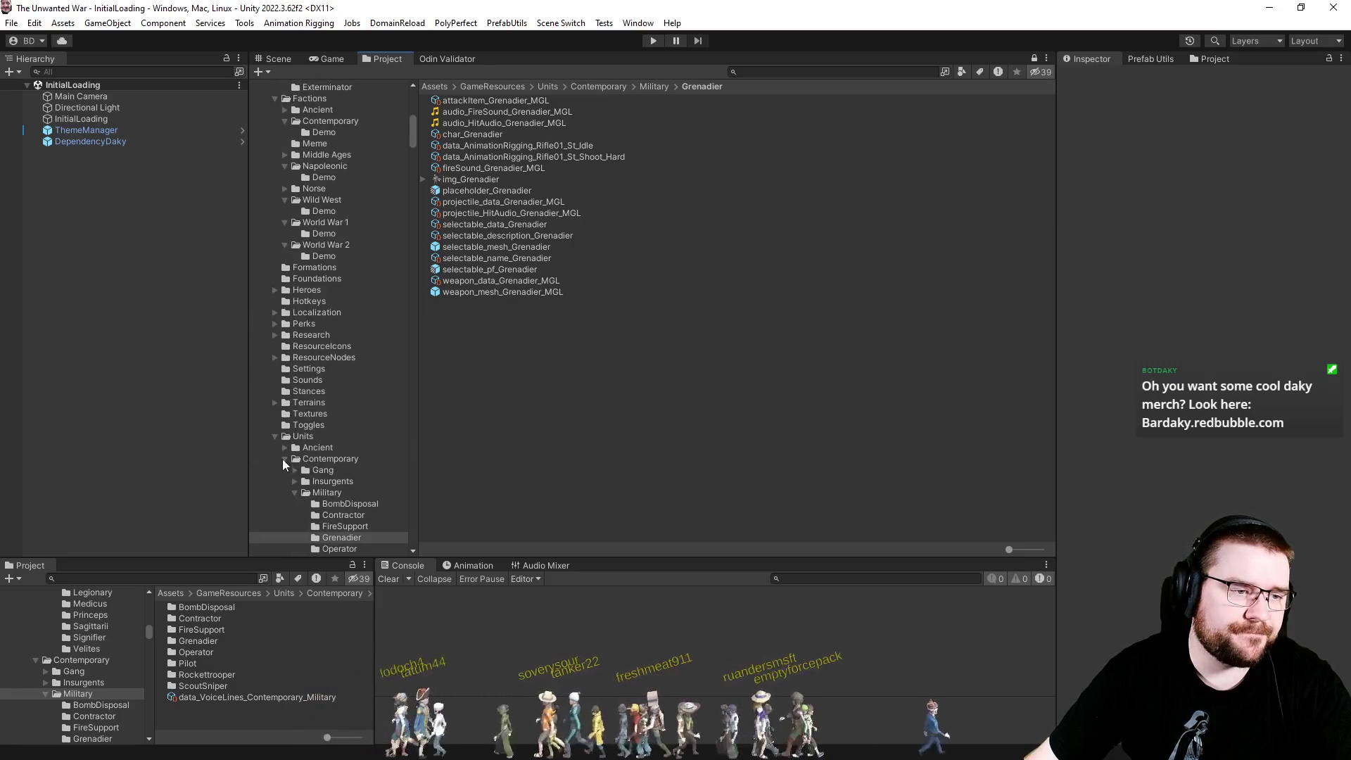
scroll(328, 337, "up", 3)
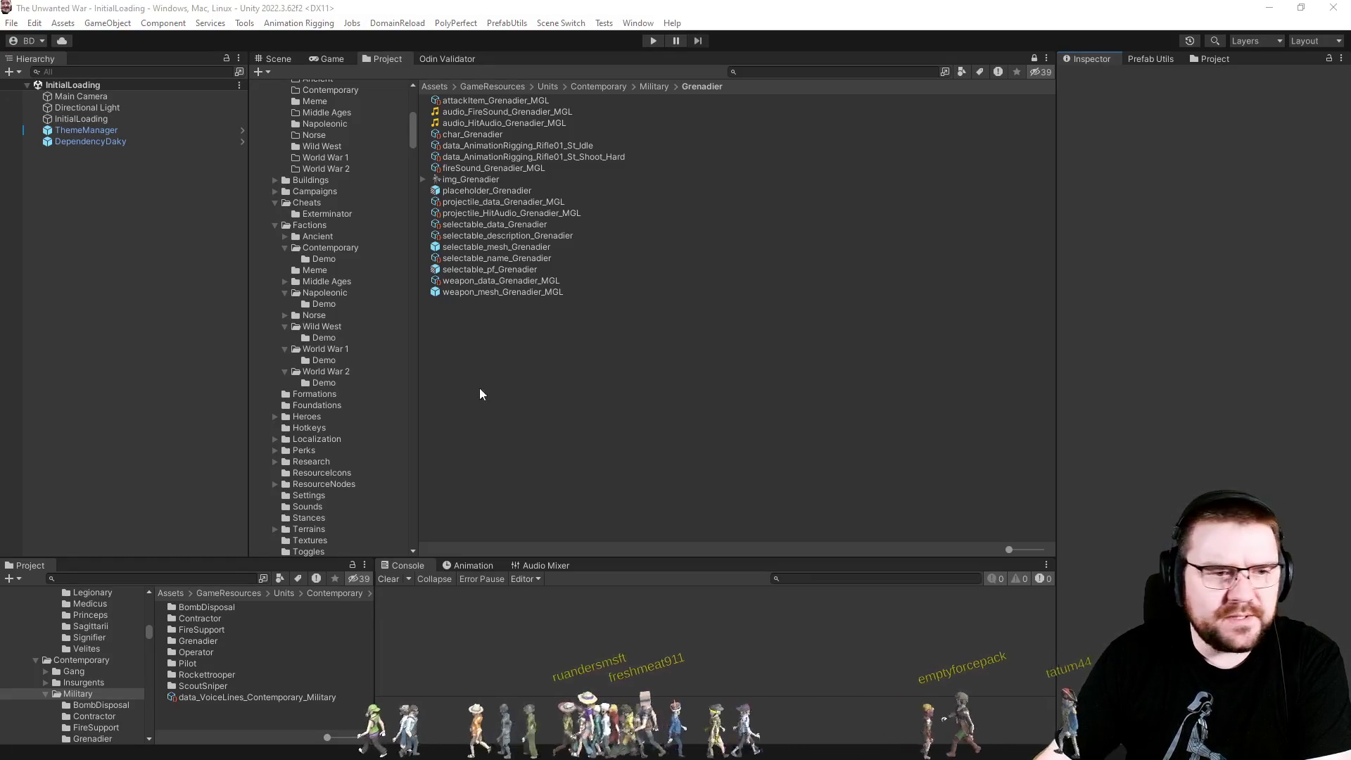
left_click(426, 383)
scroll(387, 357, "down", 8)
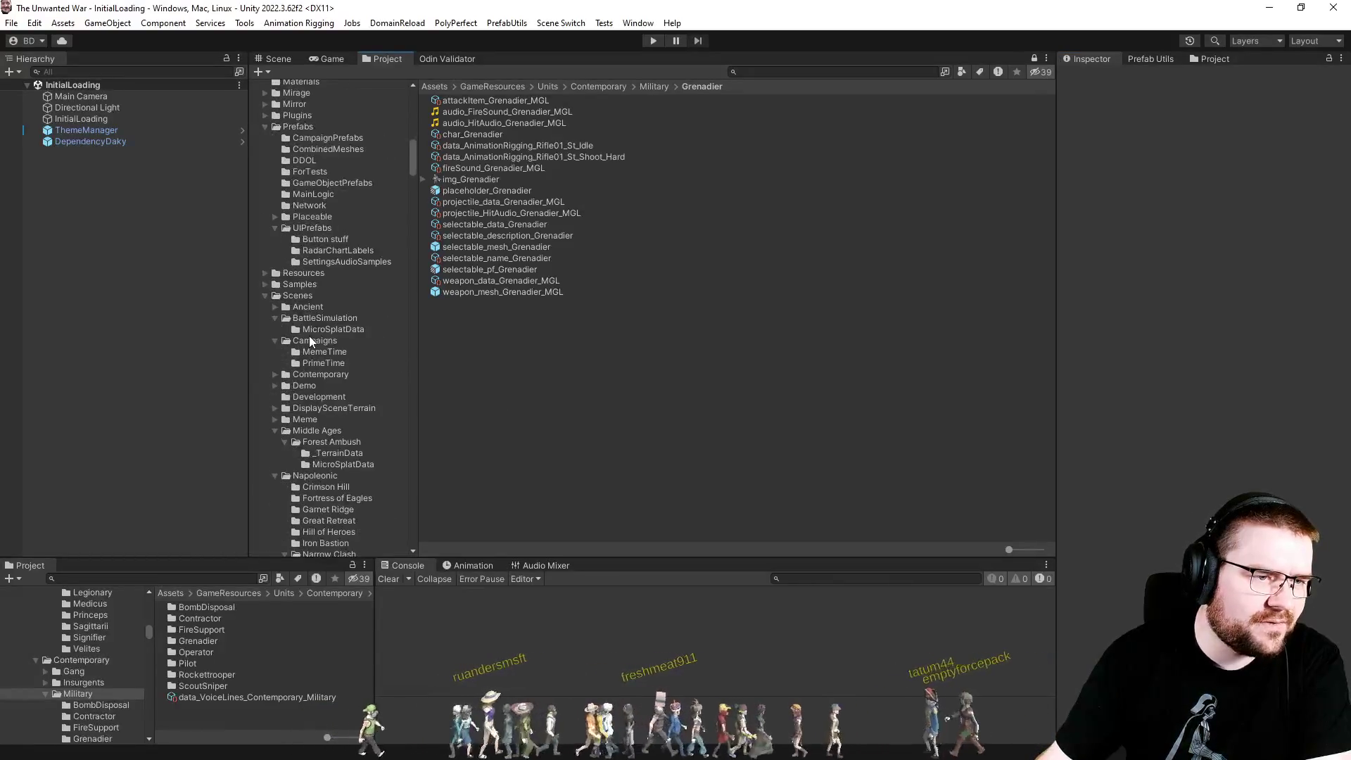
Open the selectable_pf_Grenadier prefab and review its Follower Entity avoidance settings.
left_click(475, 269)
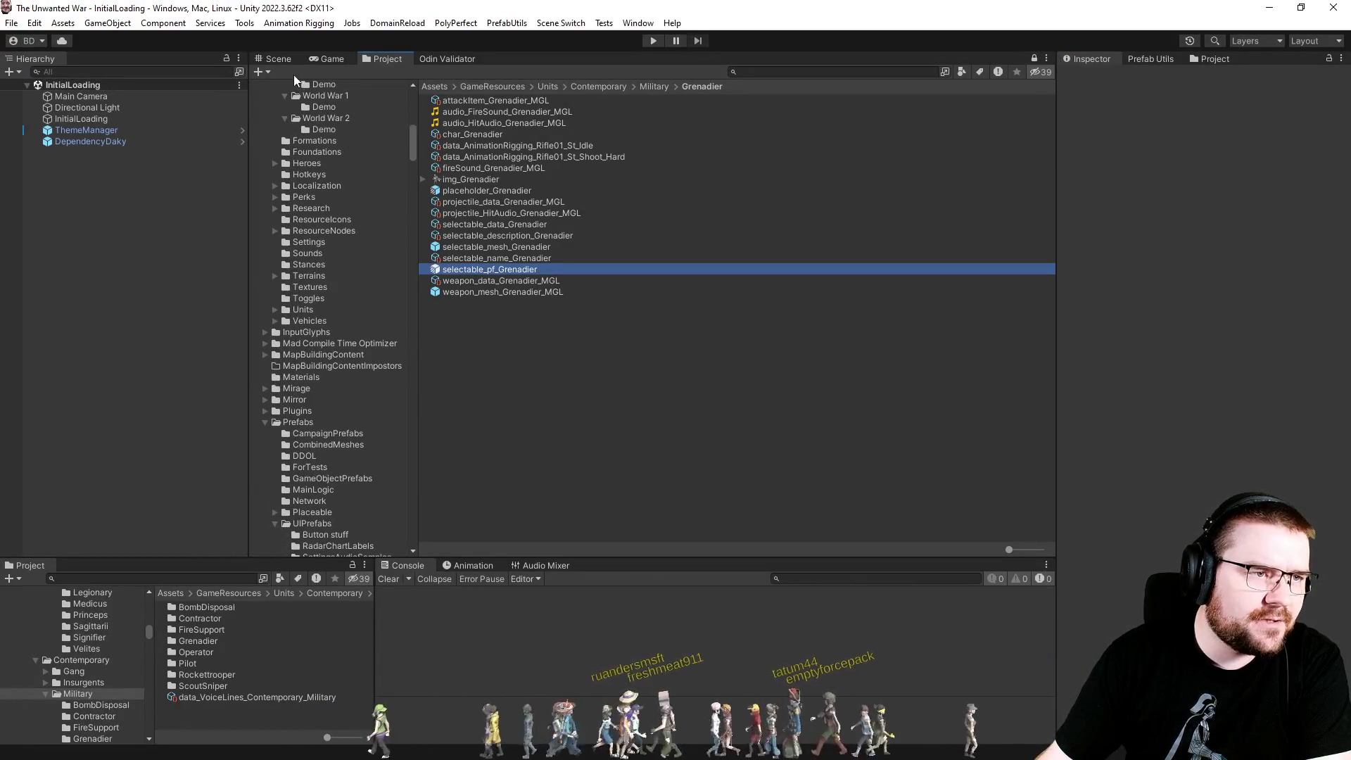
key("Return")
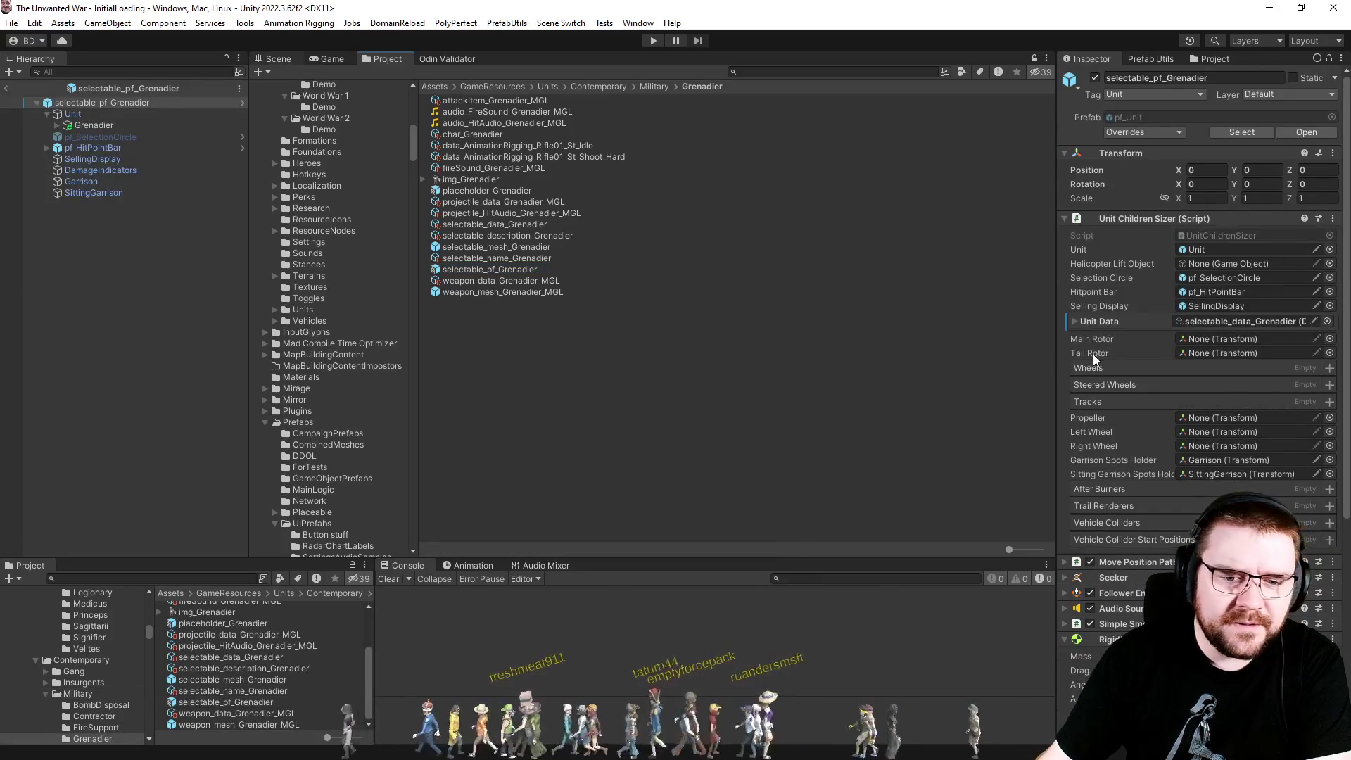
scroll(1096, 349, "down", 5)
left_click(1114, 365)
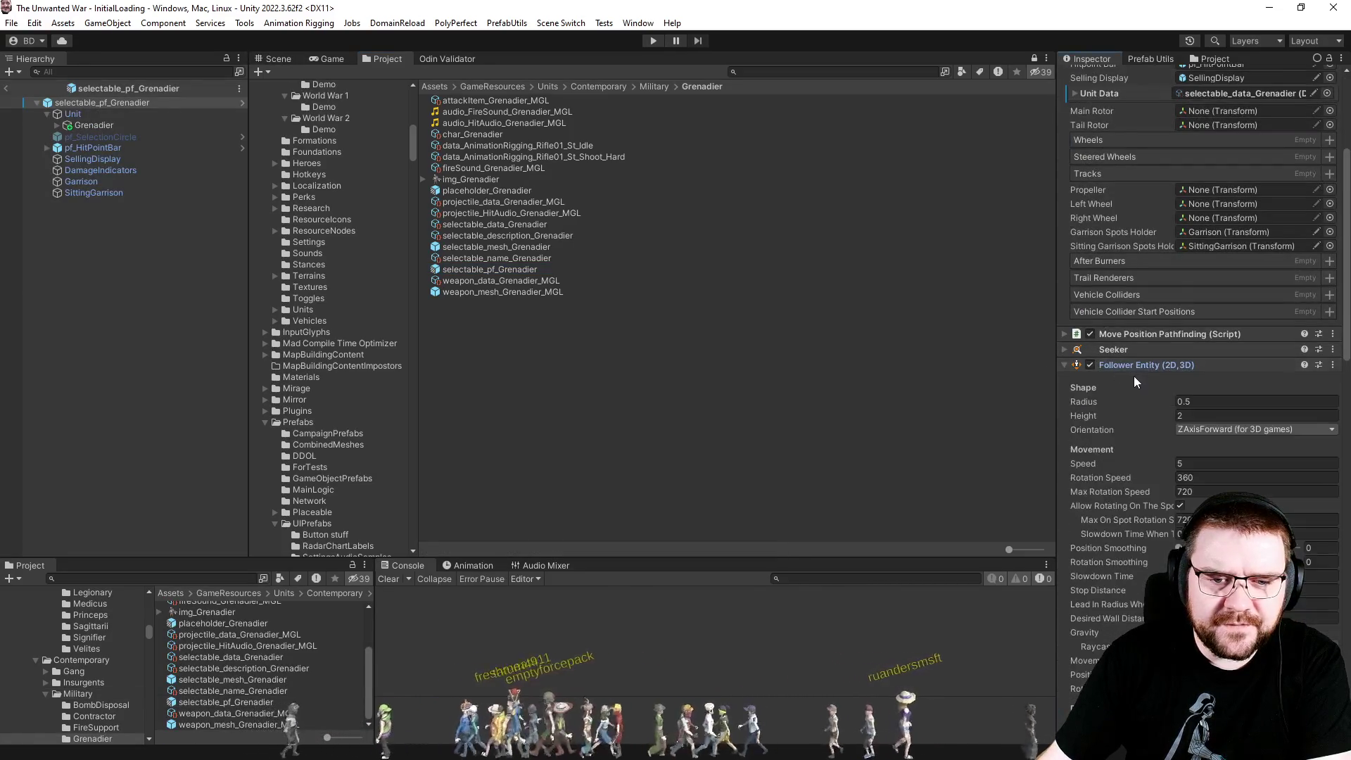
scroll(1133, 375, "down", 5)
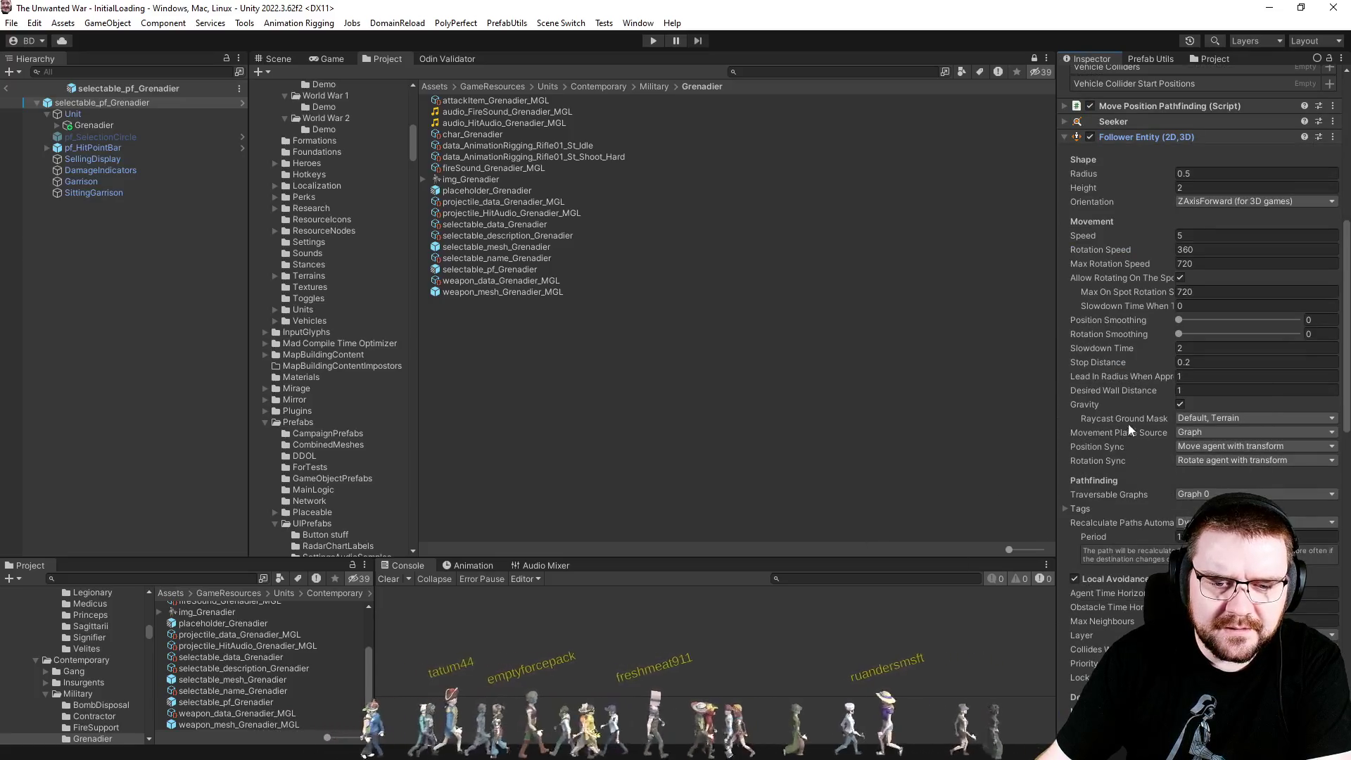
scroll(1129, 423, "down", 5)
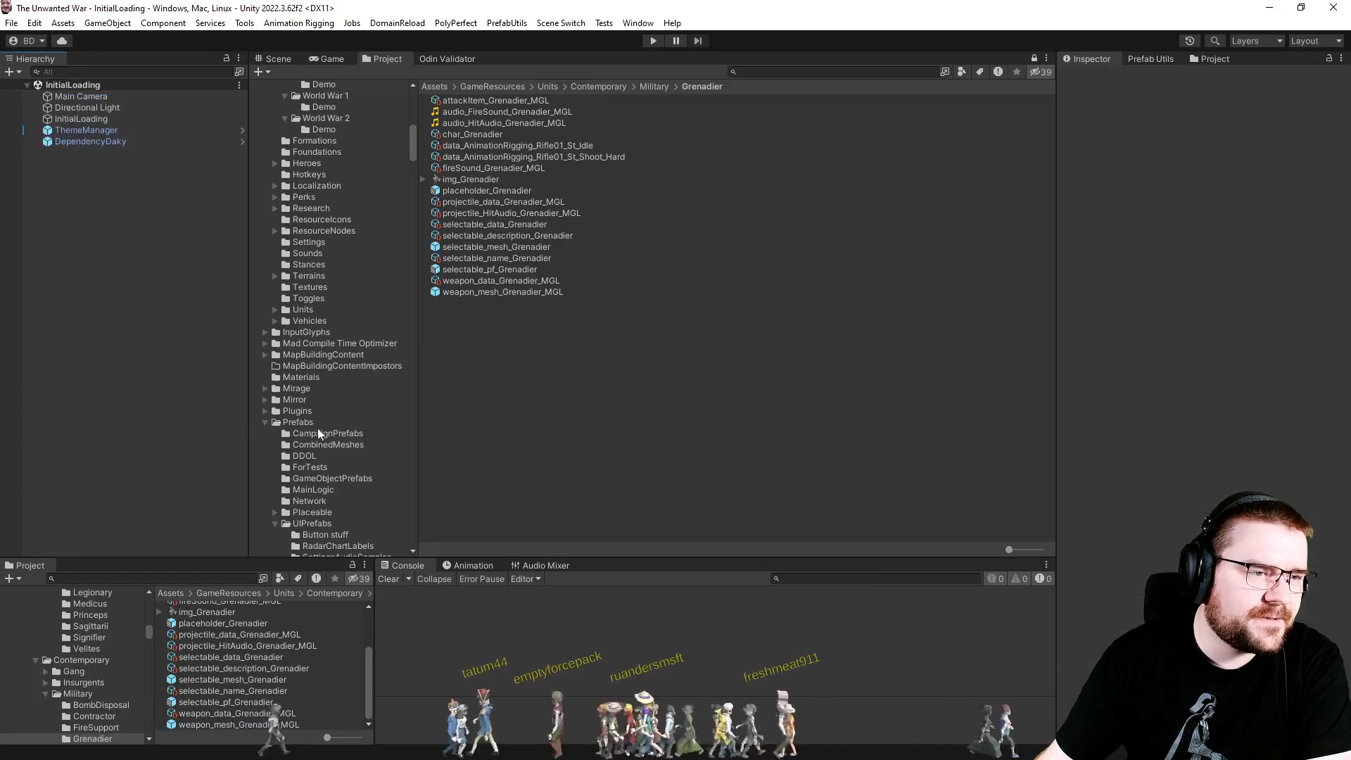
Open selectable_pf_Bradley from Vehicles > Contemporary > Military > Bradley and review its avoidance settings.
left_click(275, 321)
left_click(295, 355)
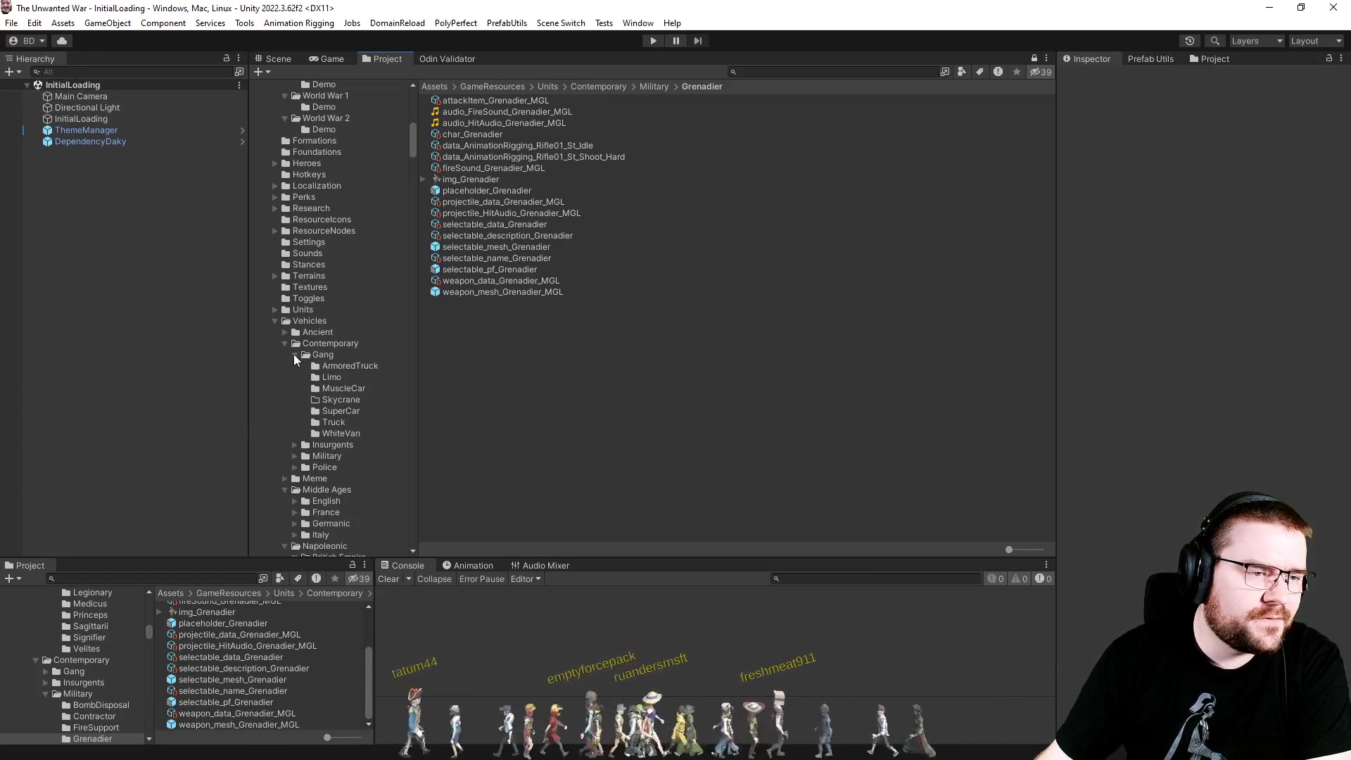
scroll(304, 422, "down", 5)
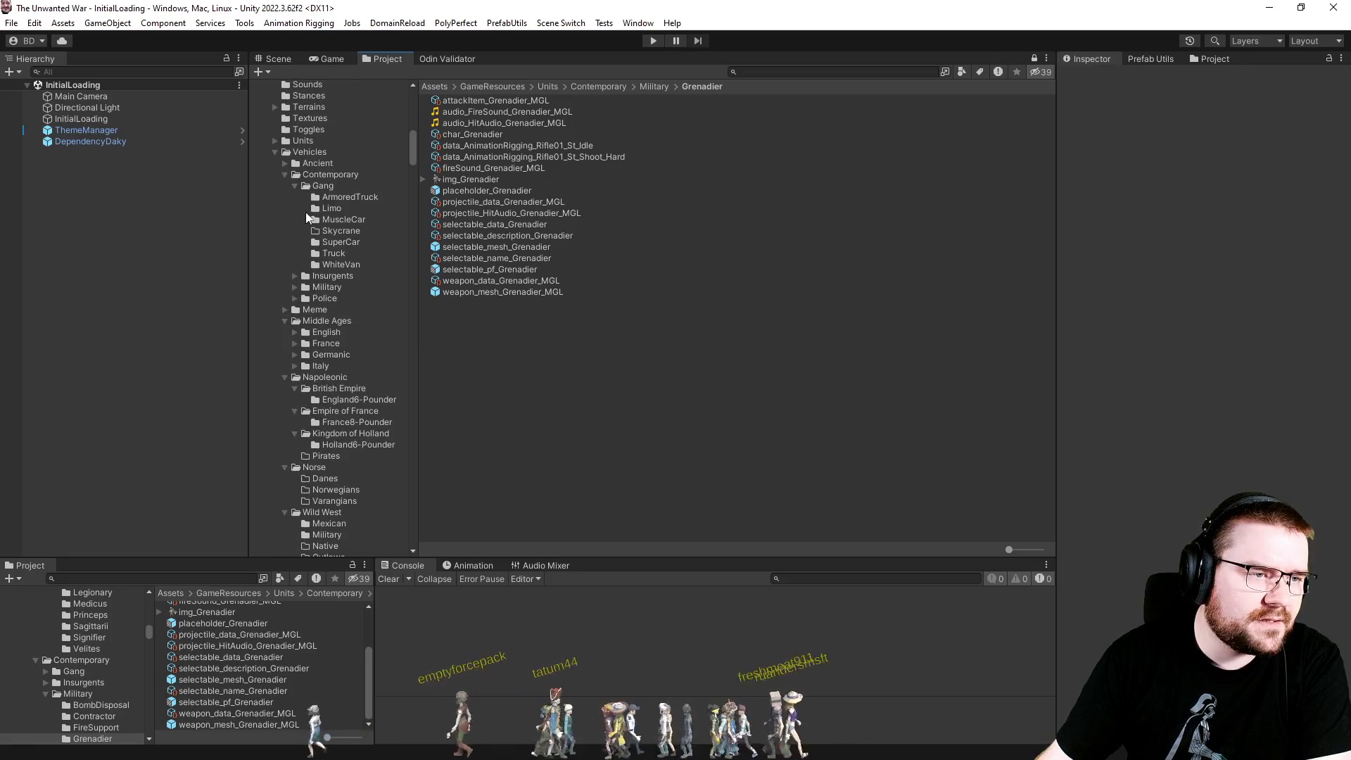
left_click(295, 287)
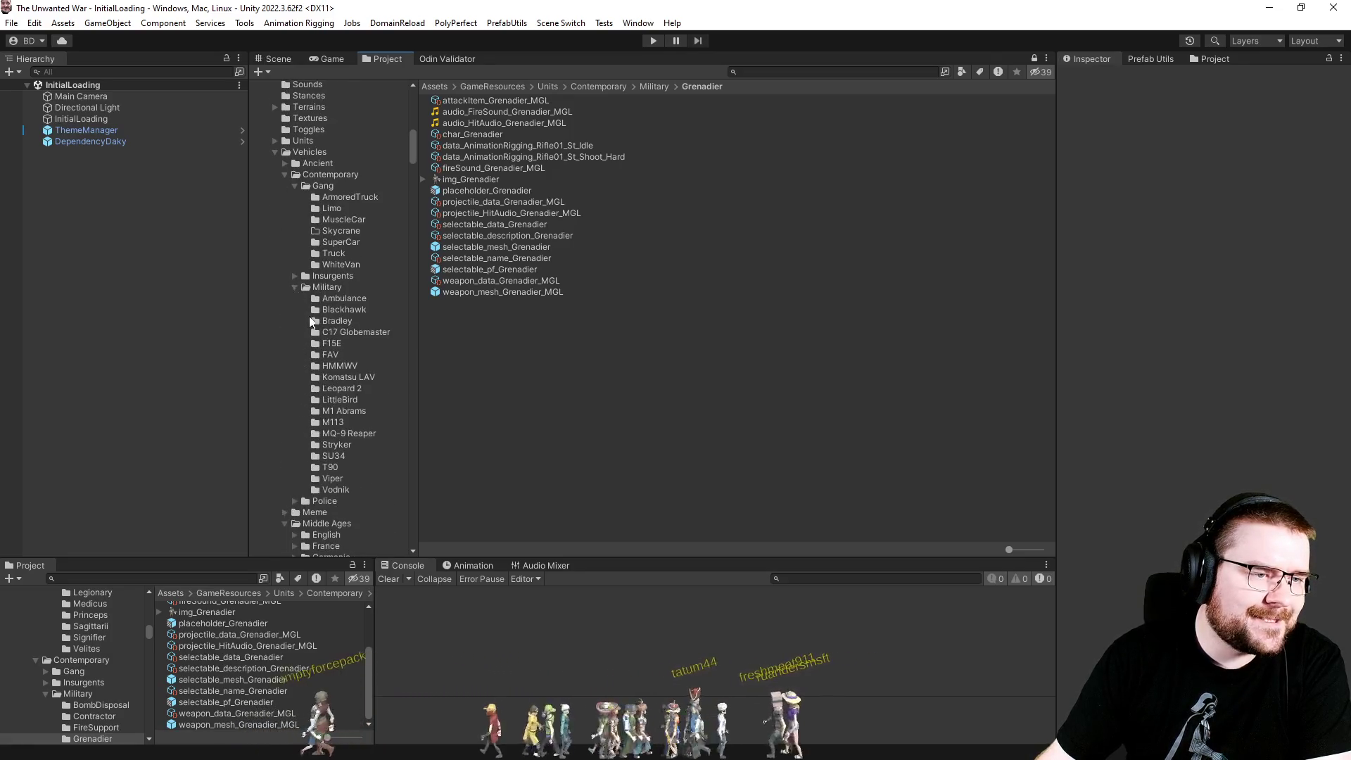
left_click(311, 320)
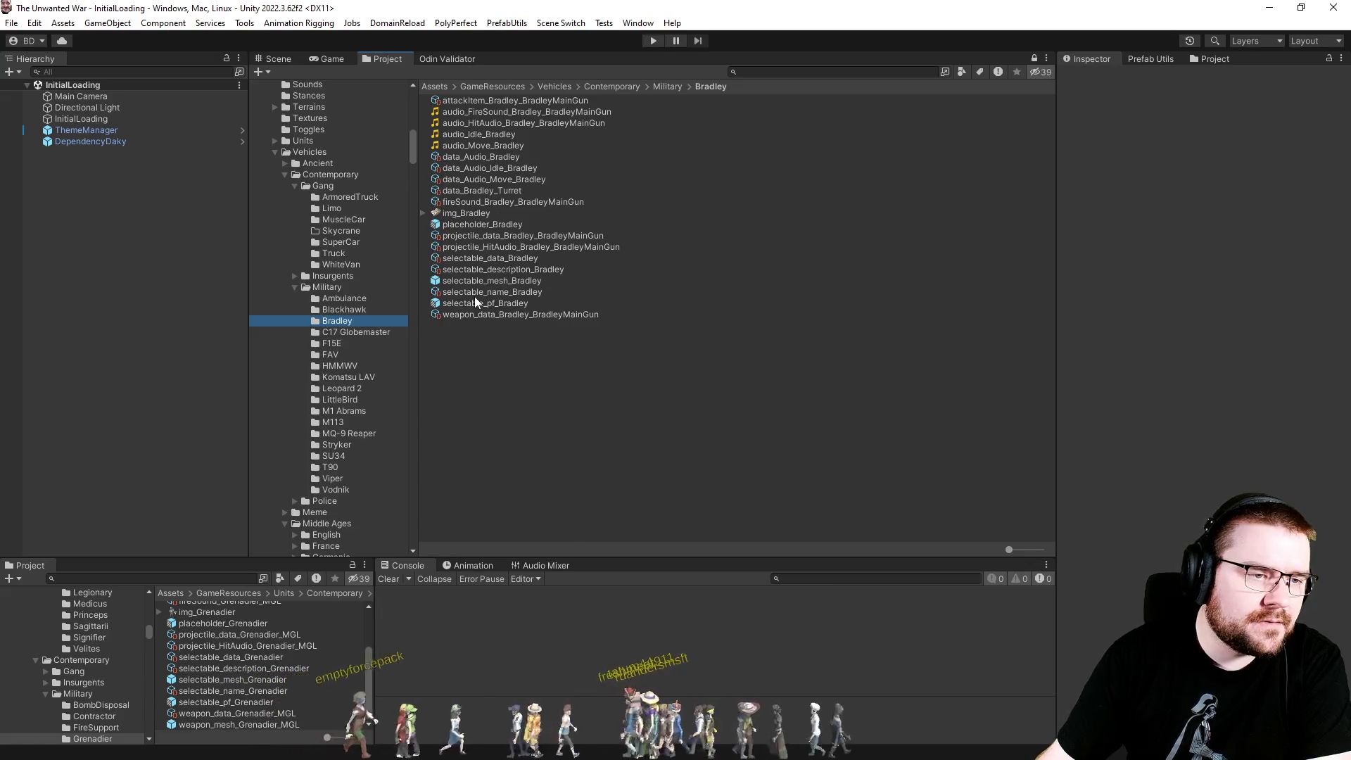
left_click(474, 294)
left_click(475, 303)
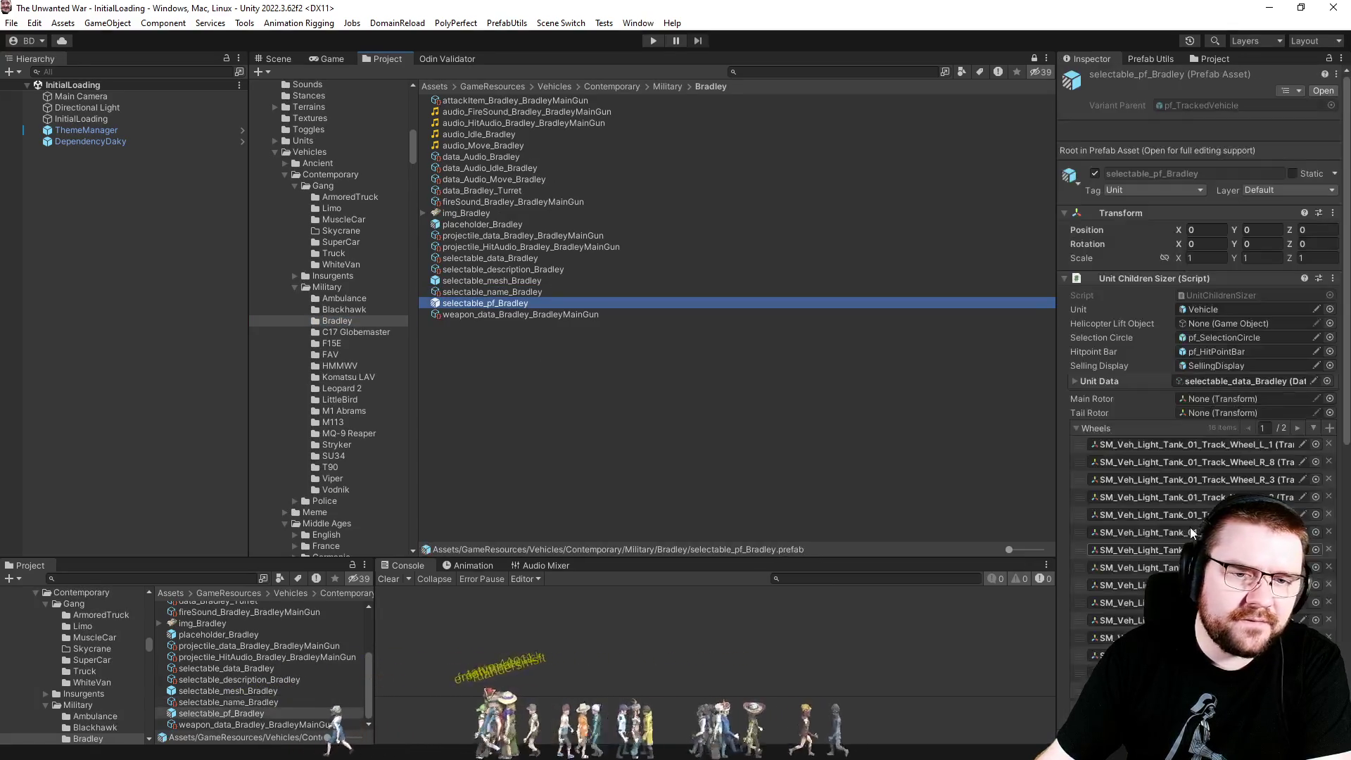
key("Return")
scroll(1131, 396, "down", 15)
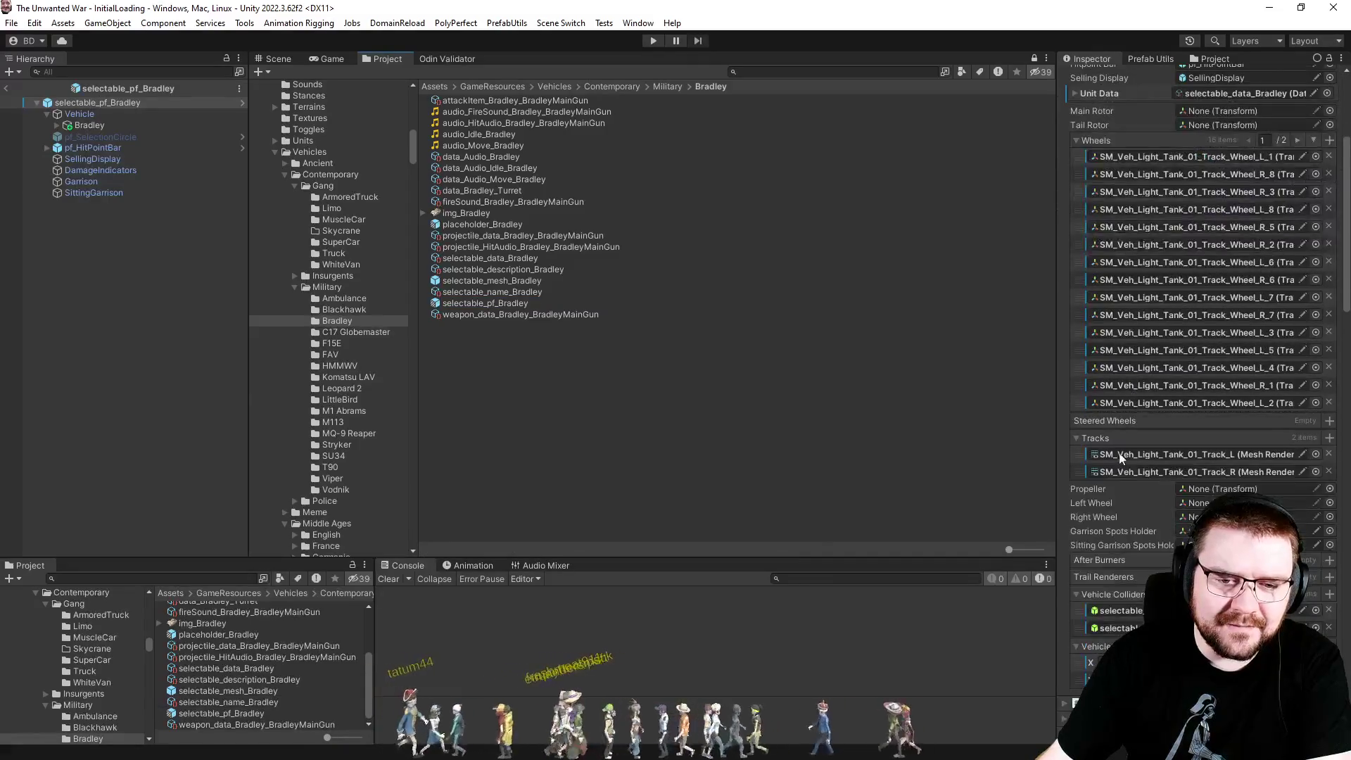
scroll(1123, 453, "down", 5)
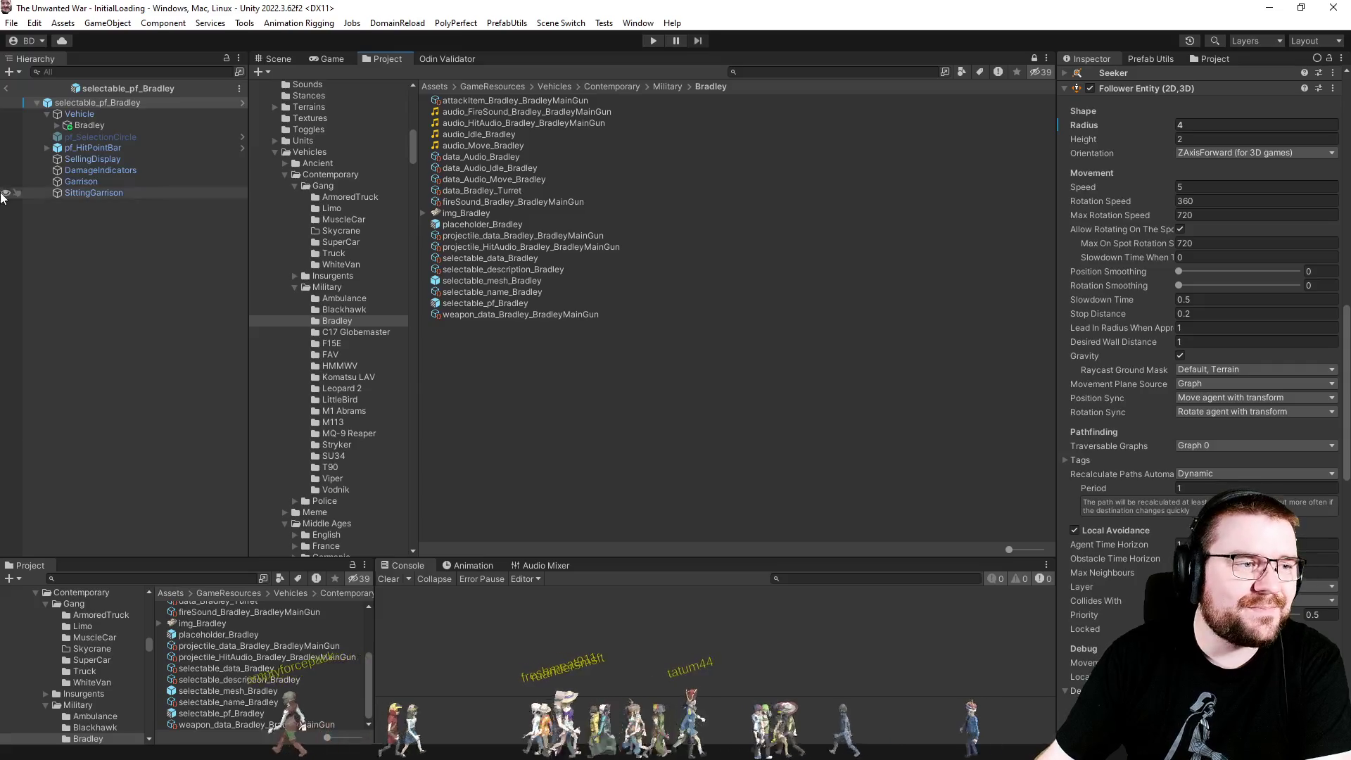
Leave the Bradley prefab, then select and collapse the Vehicles folder.
key("Escape")
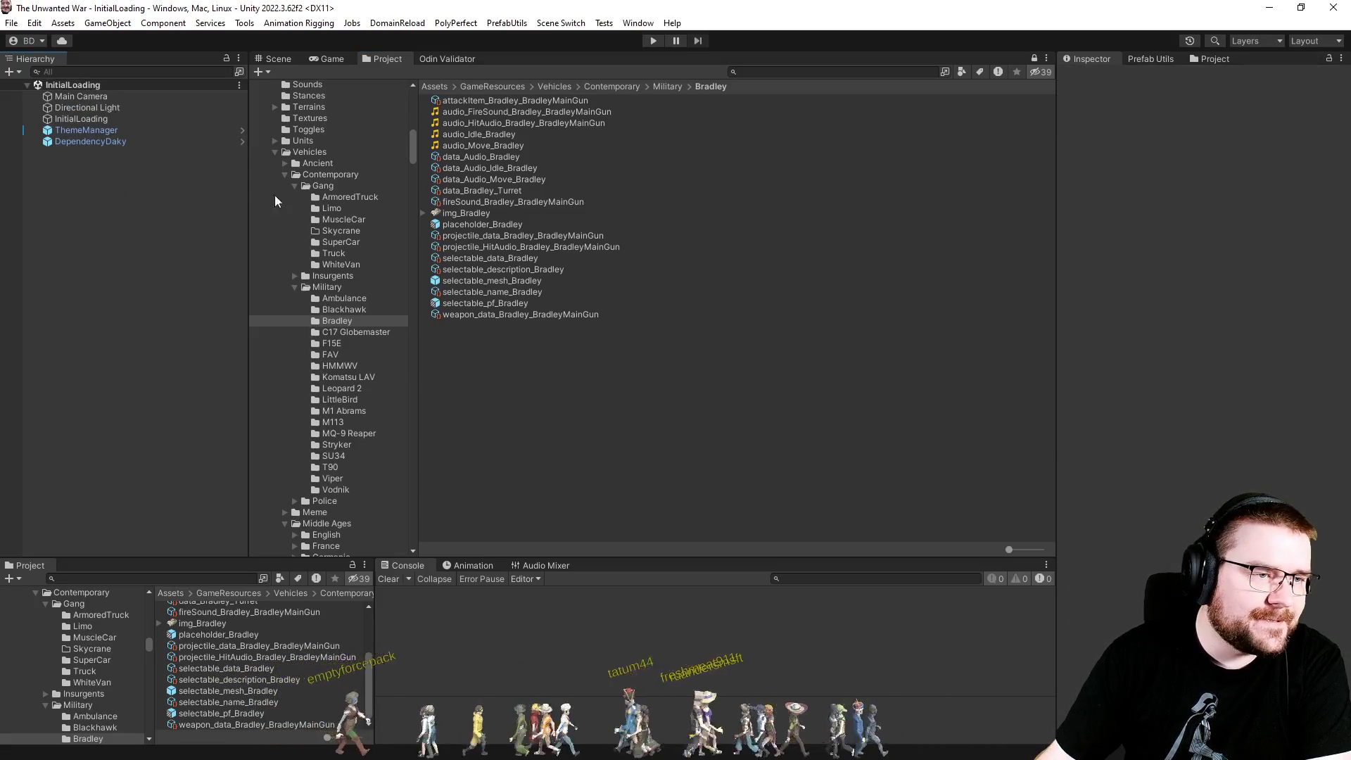
left_click(280, 154)
left_click(277, 153)
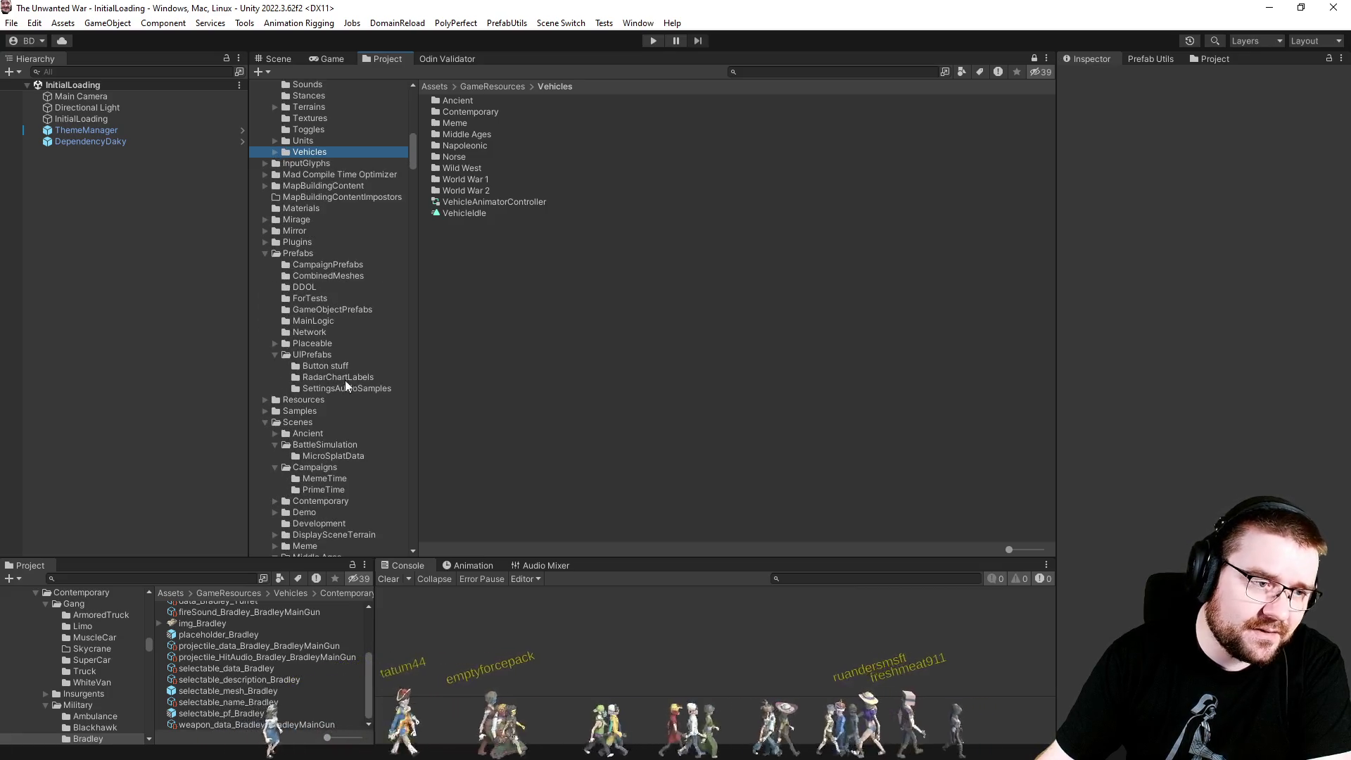
Open pf_Unit from GameObjectPrefabs, set its Local Avoidance Priority to 0.1, and save the prefab.
left_click(331, 309)
scroll(617, 355, "down", 3)
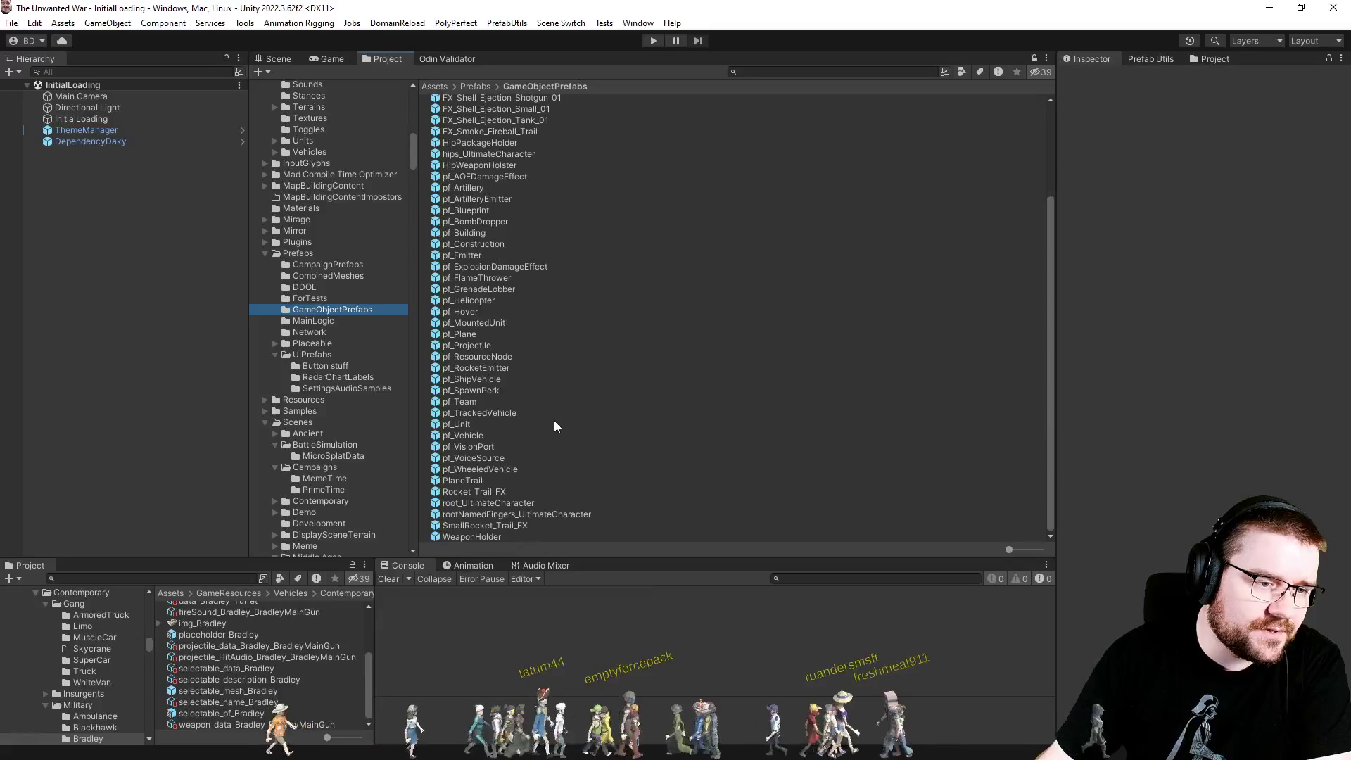
left_click(464, 424)
double_click(464, 425)
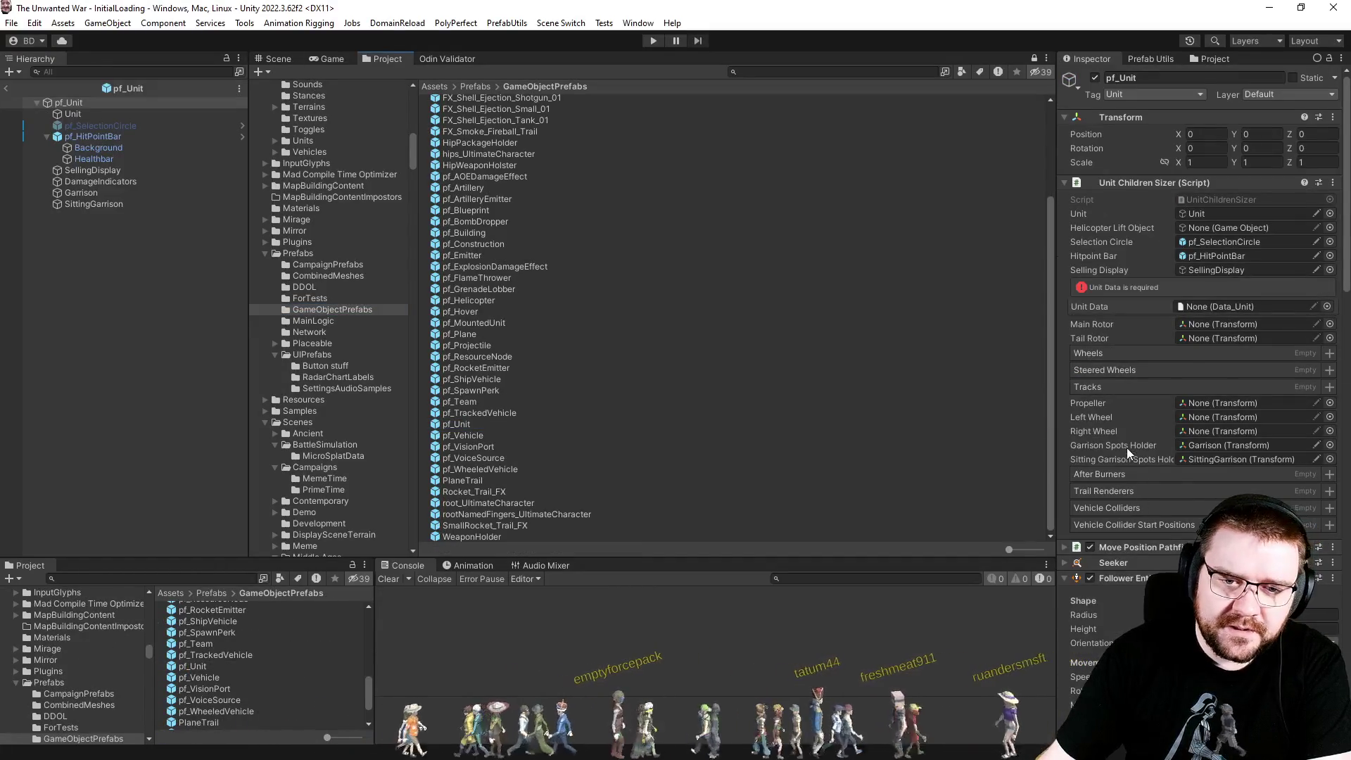
scroll(1126, 447, "down", 10)
left_click(1323, 572)
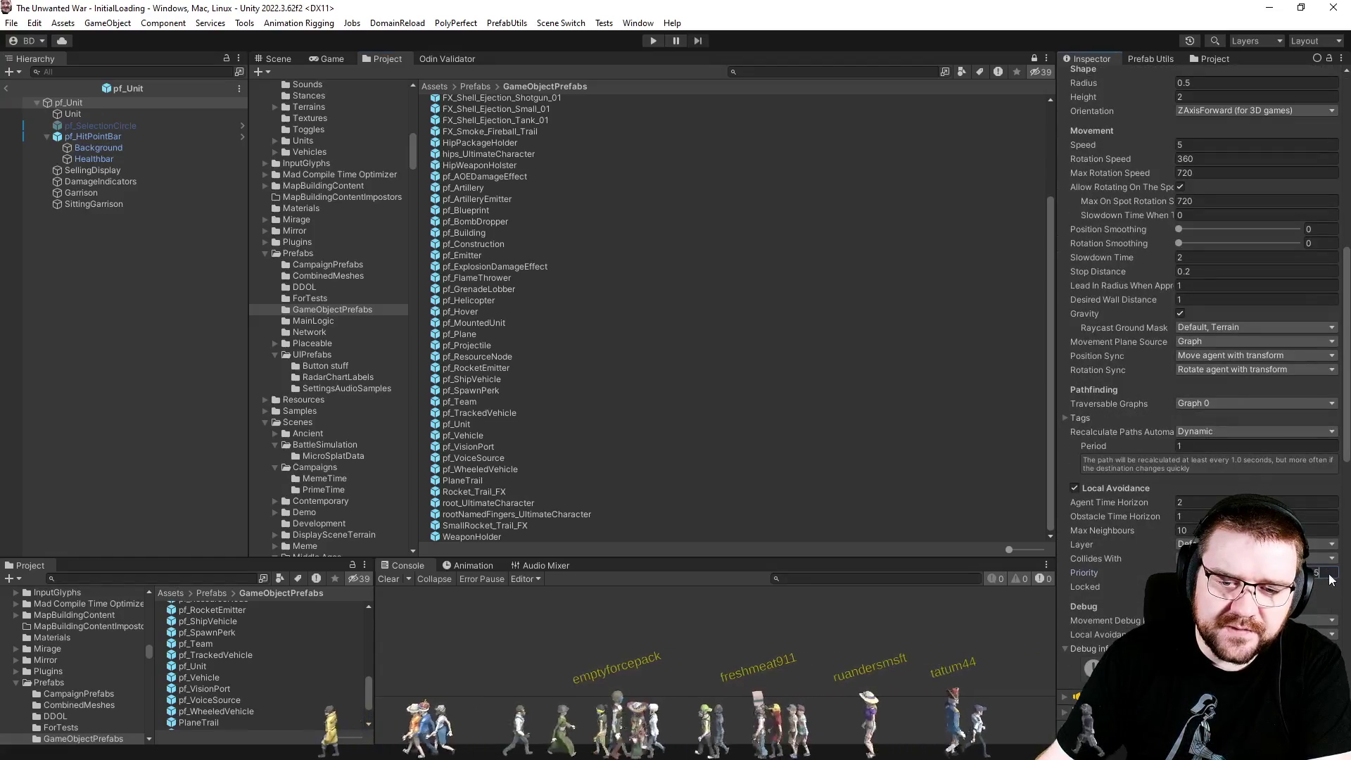
type("1")
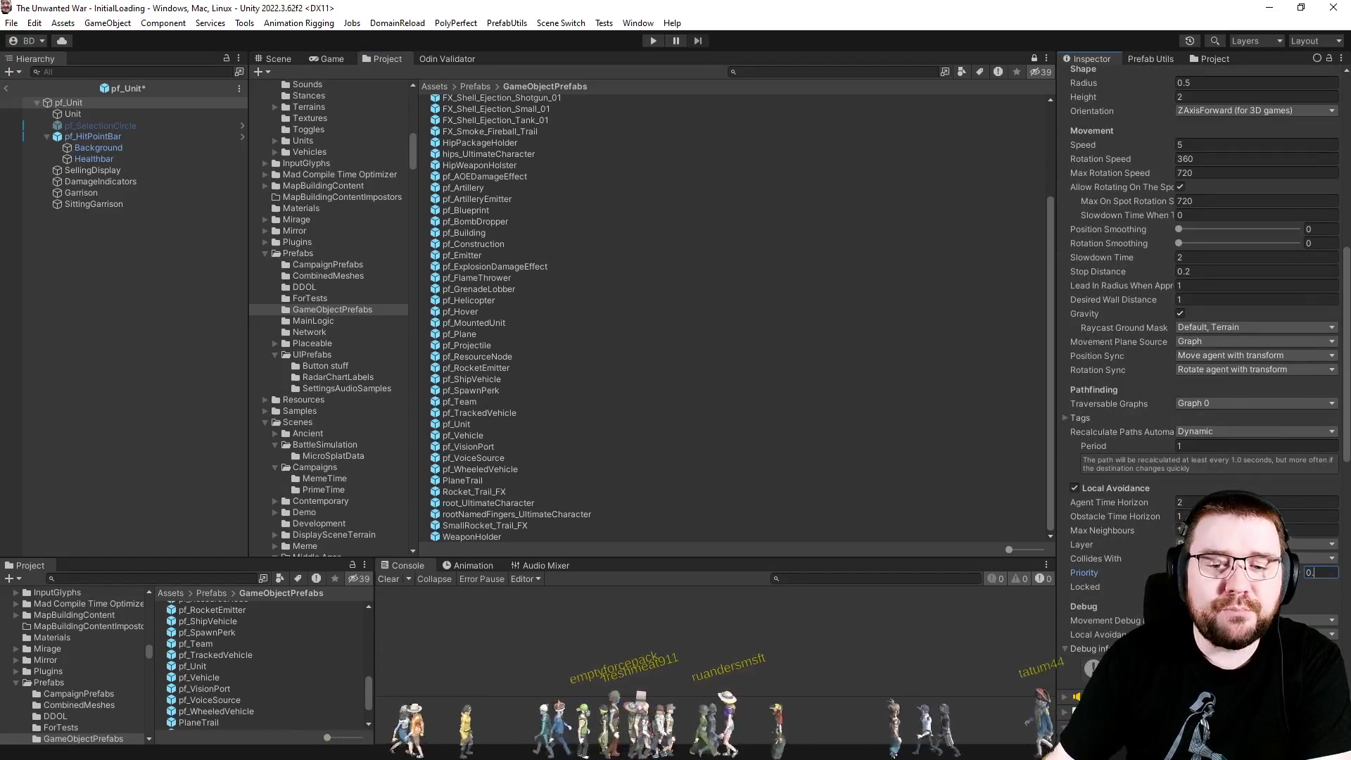
key("ctrl+s")
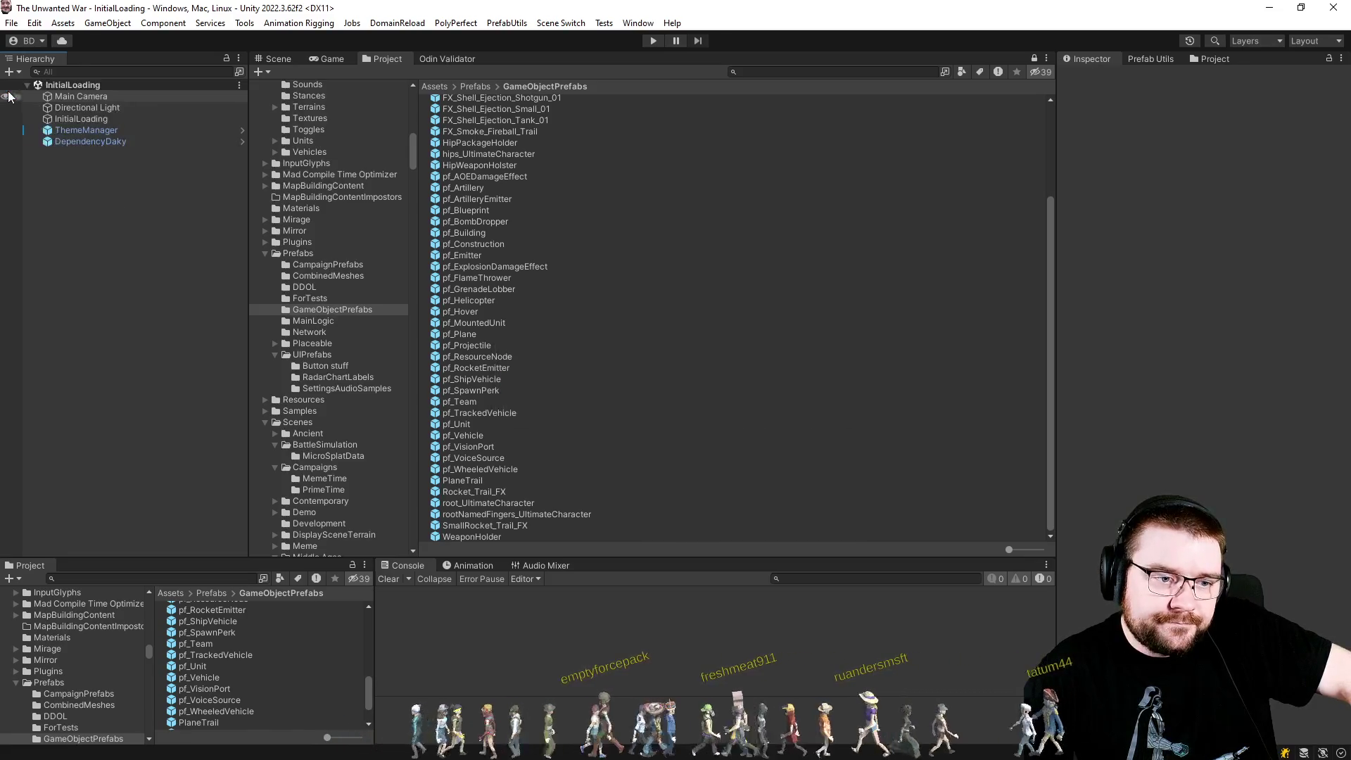
Check the avoidance Priority on the pf_WheeledVehicle and pf_Unit prefabs.
left_click(469, 470)
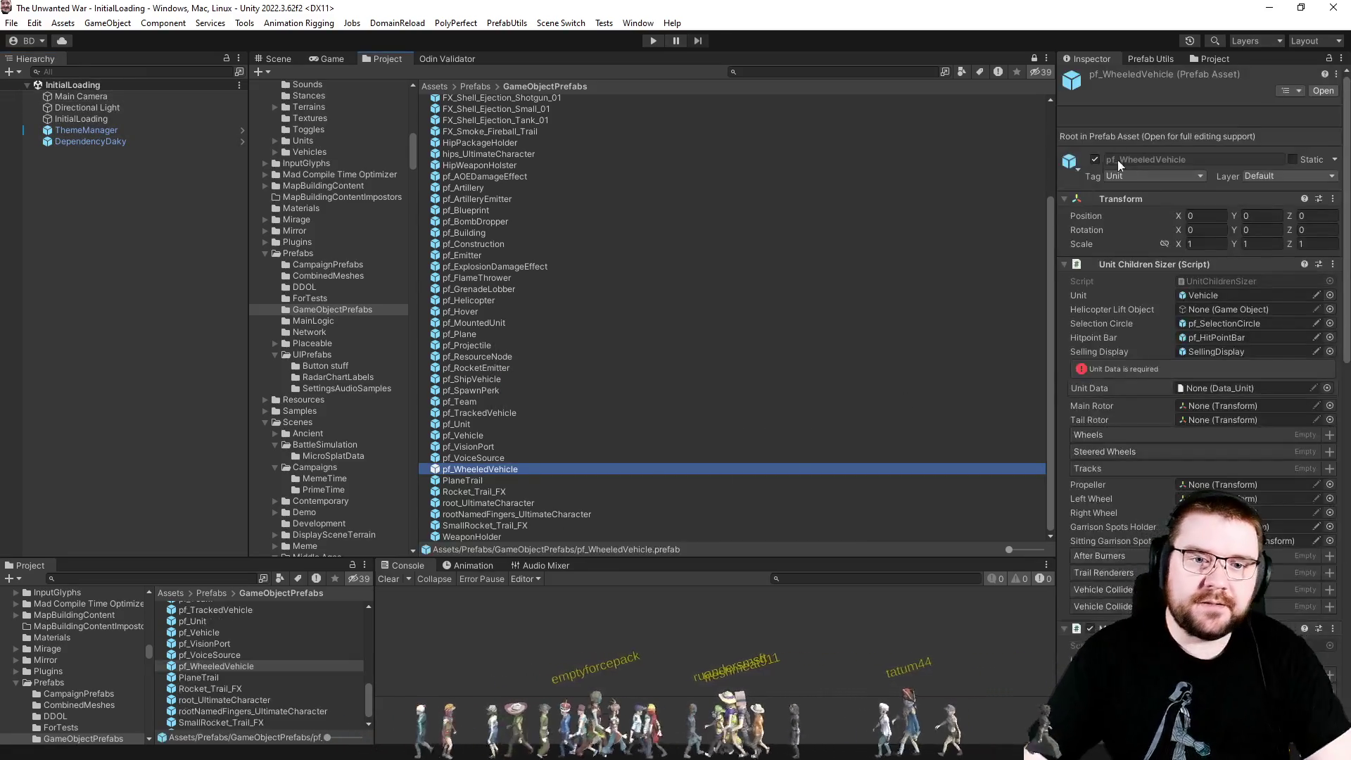
scroll(1190, 364, "down", 5)
scroll(1191, 364, "down", 10)
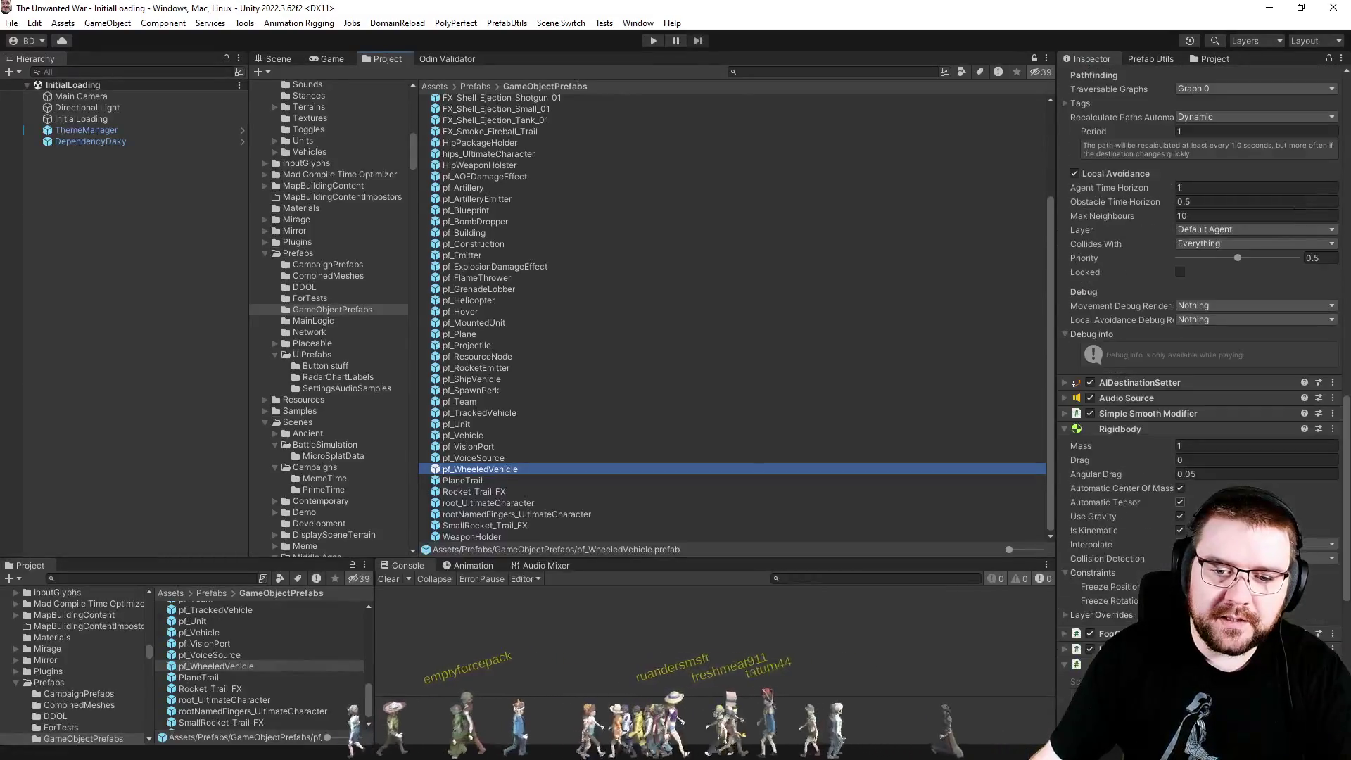
left_click(1332, 262)
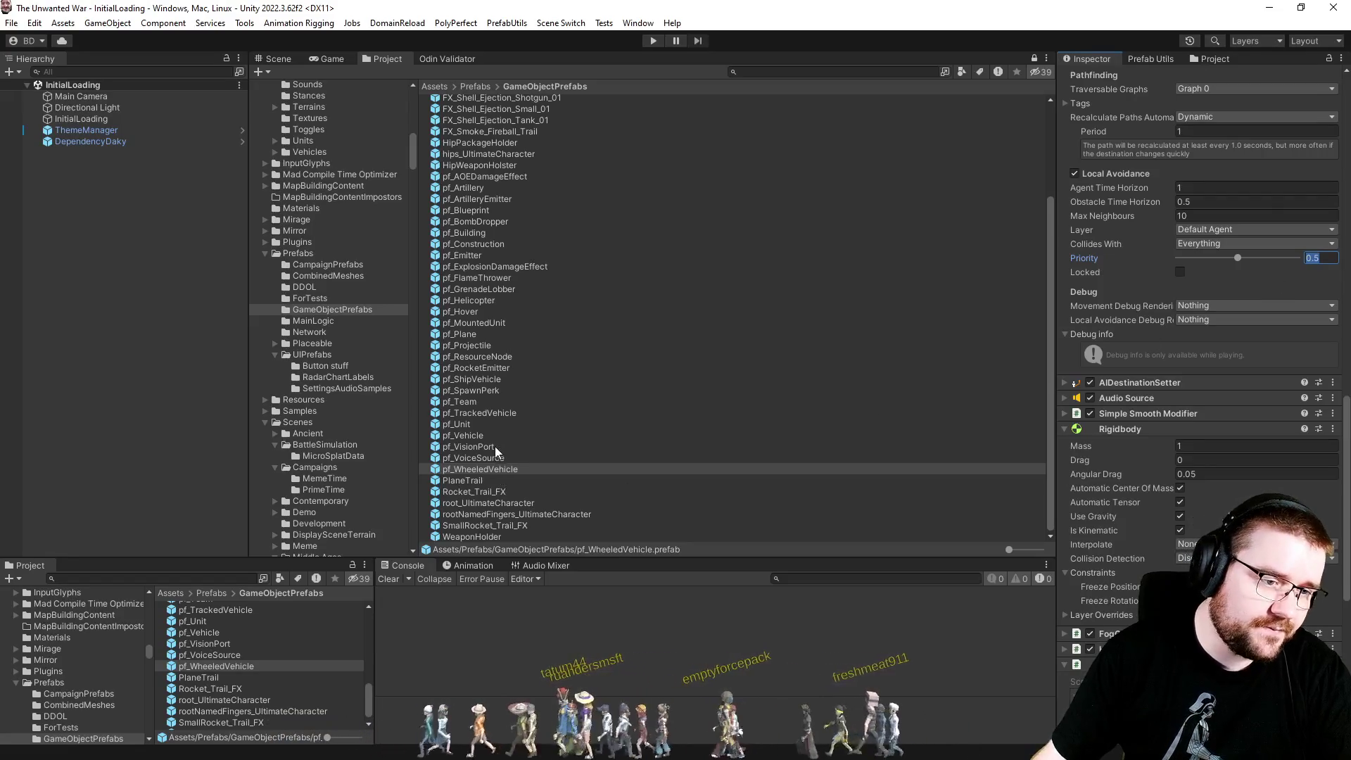
left_click(495, 422)
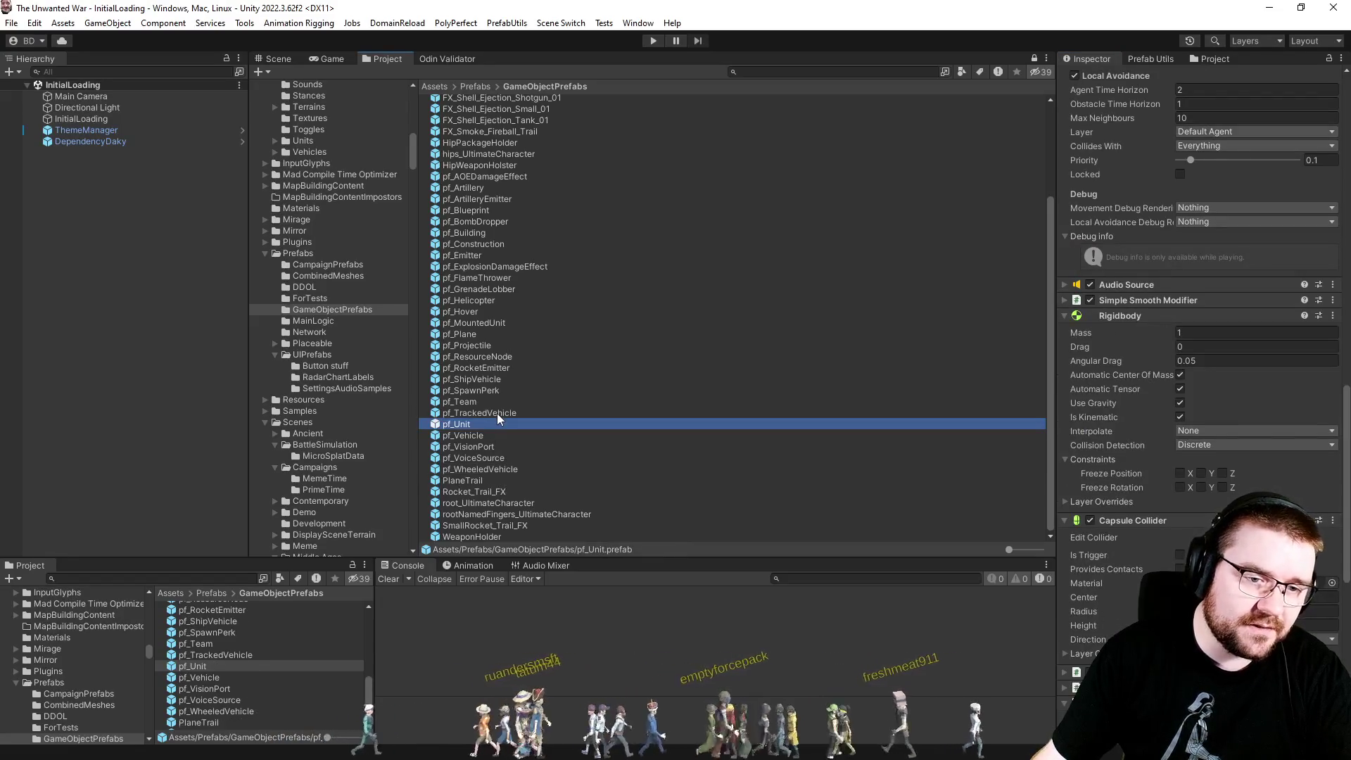
Set the pf_TrackedVehicle Follower Entity Local Avoidance Priority to 0.9.
left_click(497, 412)
scroll(1273, 453, "down", 5)
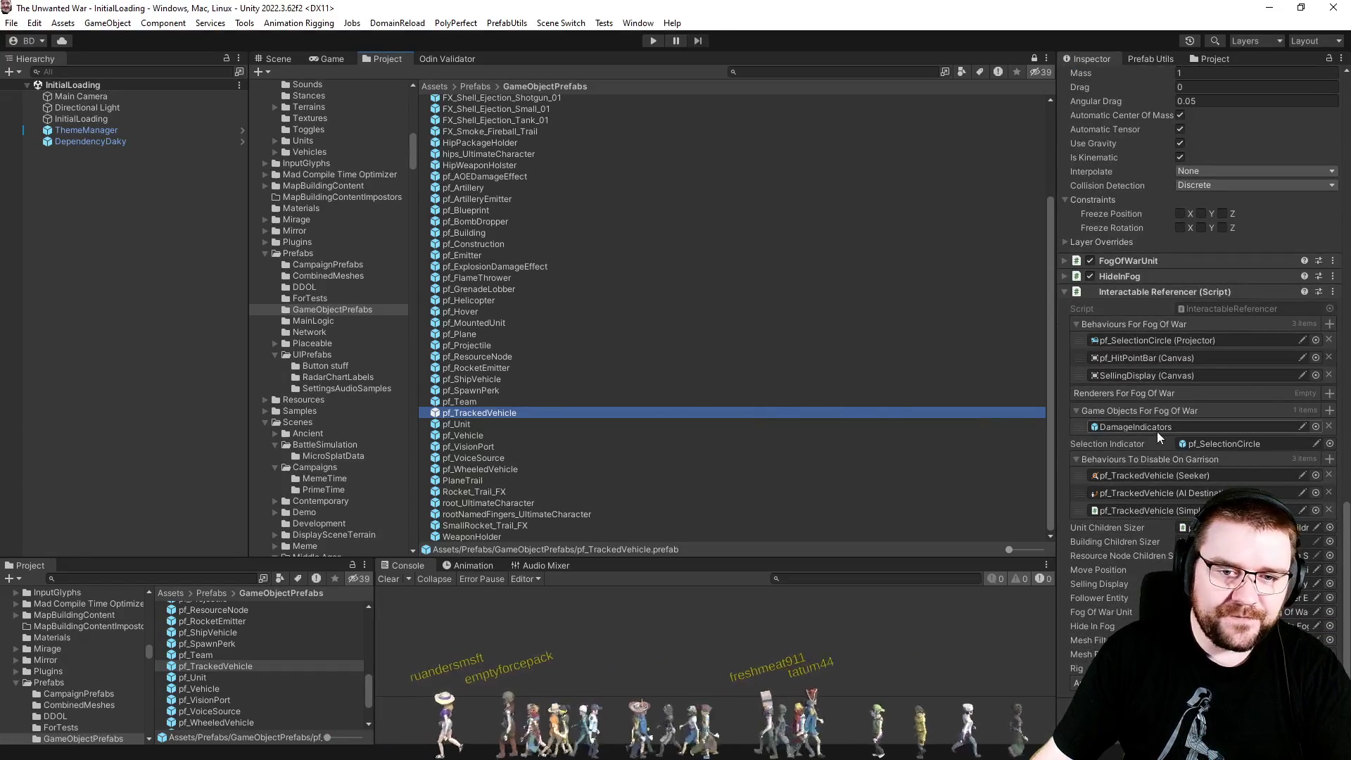
scroll(1159, 425, "up", 7)
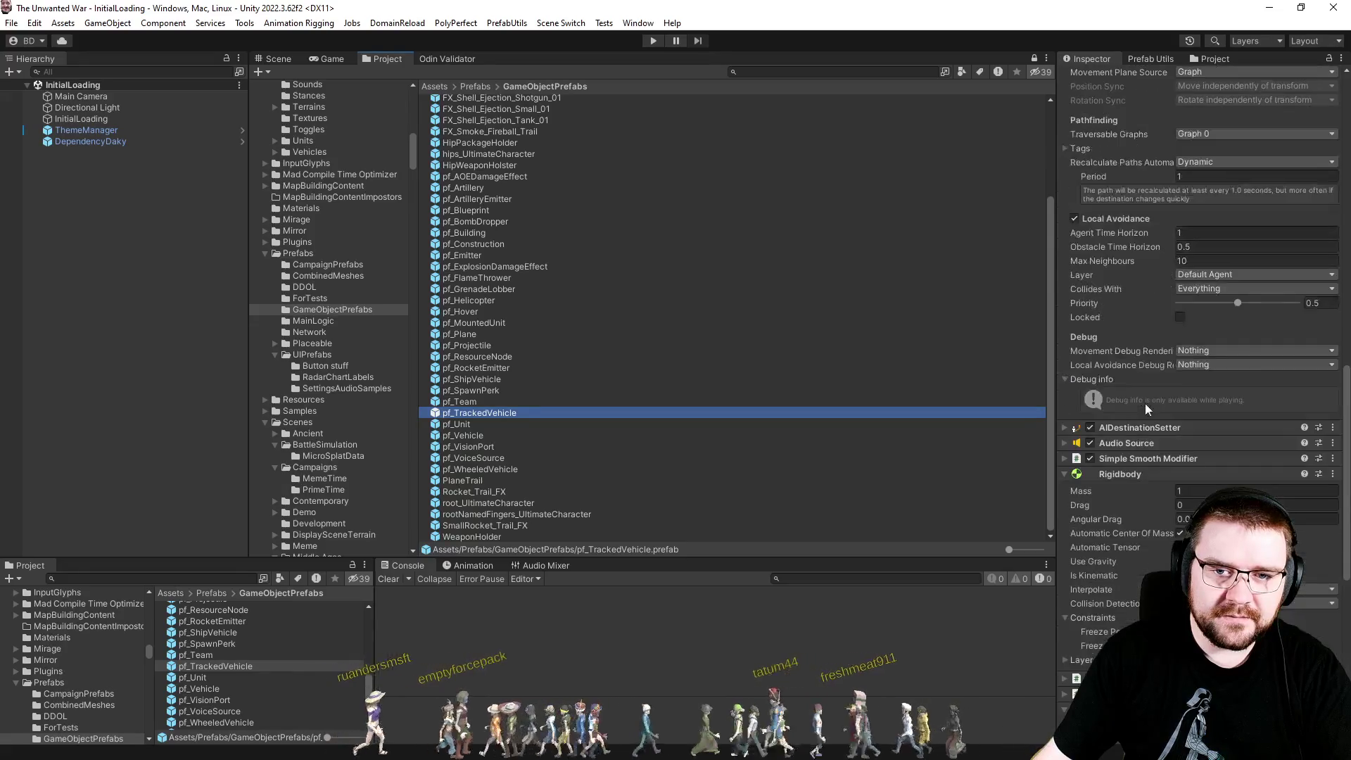
left_click(1314, 303)
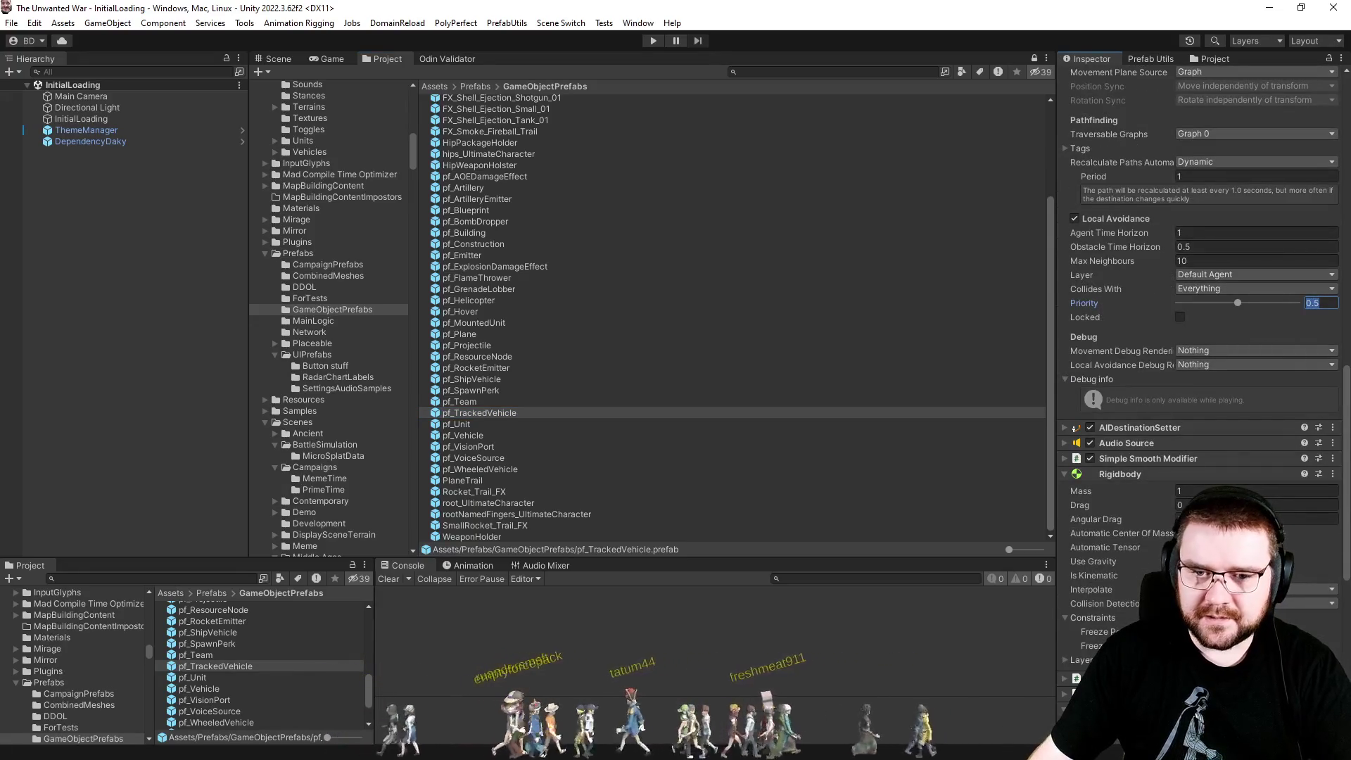
type("0.9")
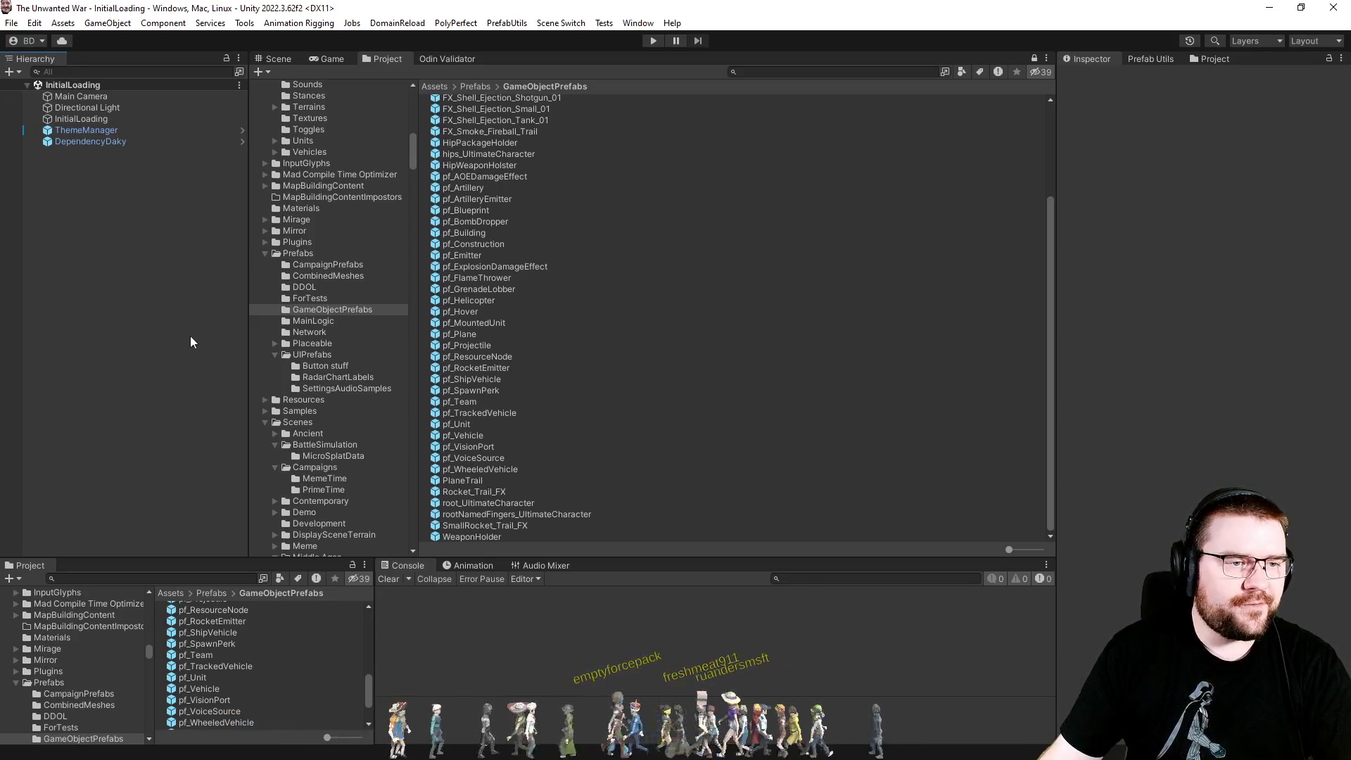
Enter Play mode and start a skirmish with slot 2 as PC - Effortless and Map Explored set to Full.
left_click(648, 36)
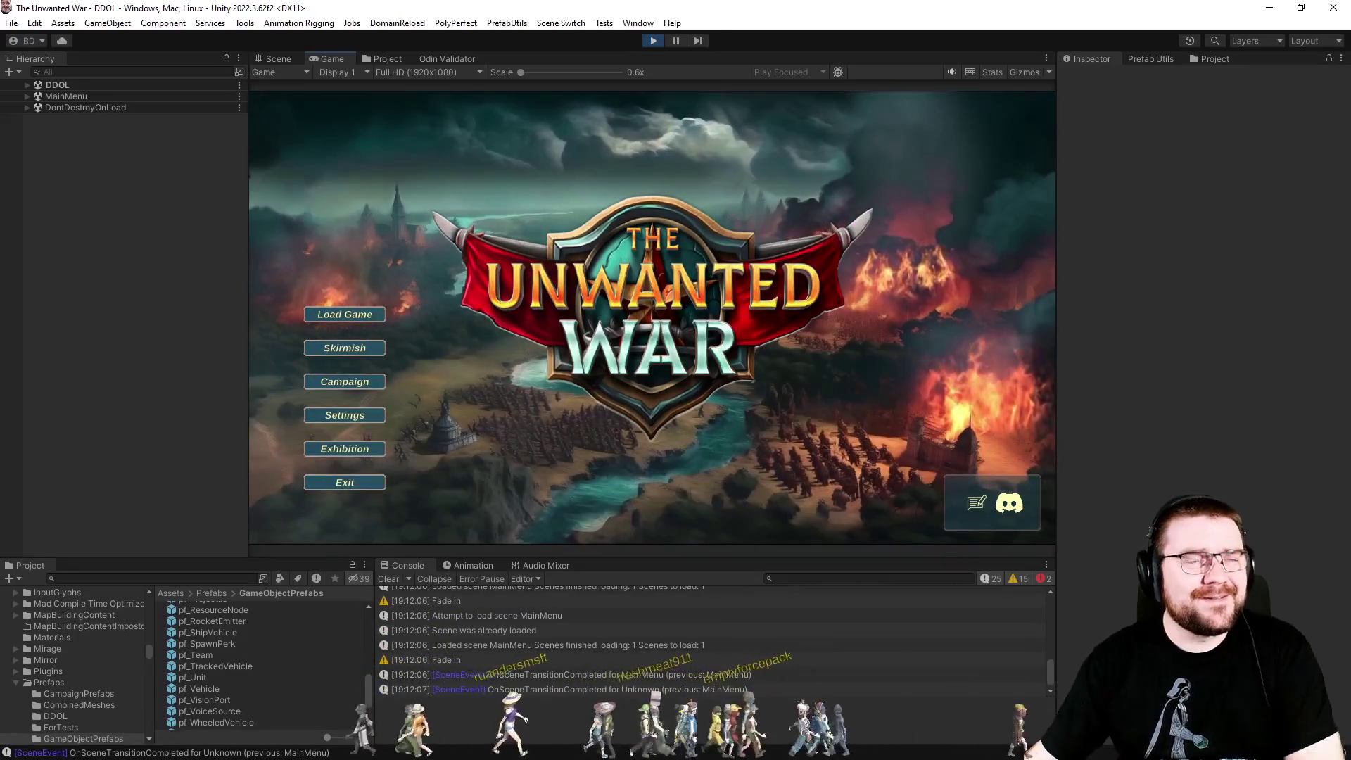
left_click(337, 345)
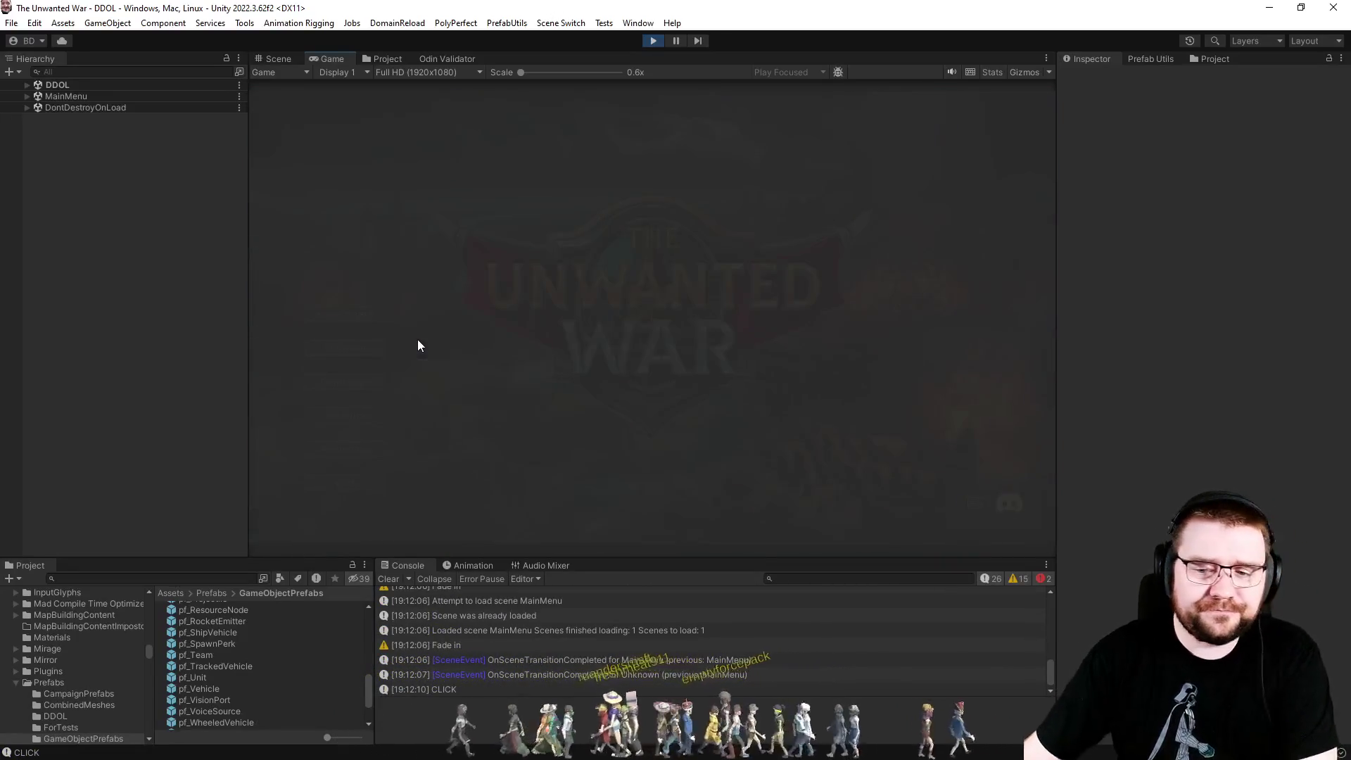
left_click(633, 185)
left_click(618, 234)
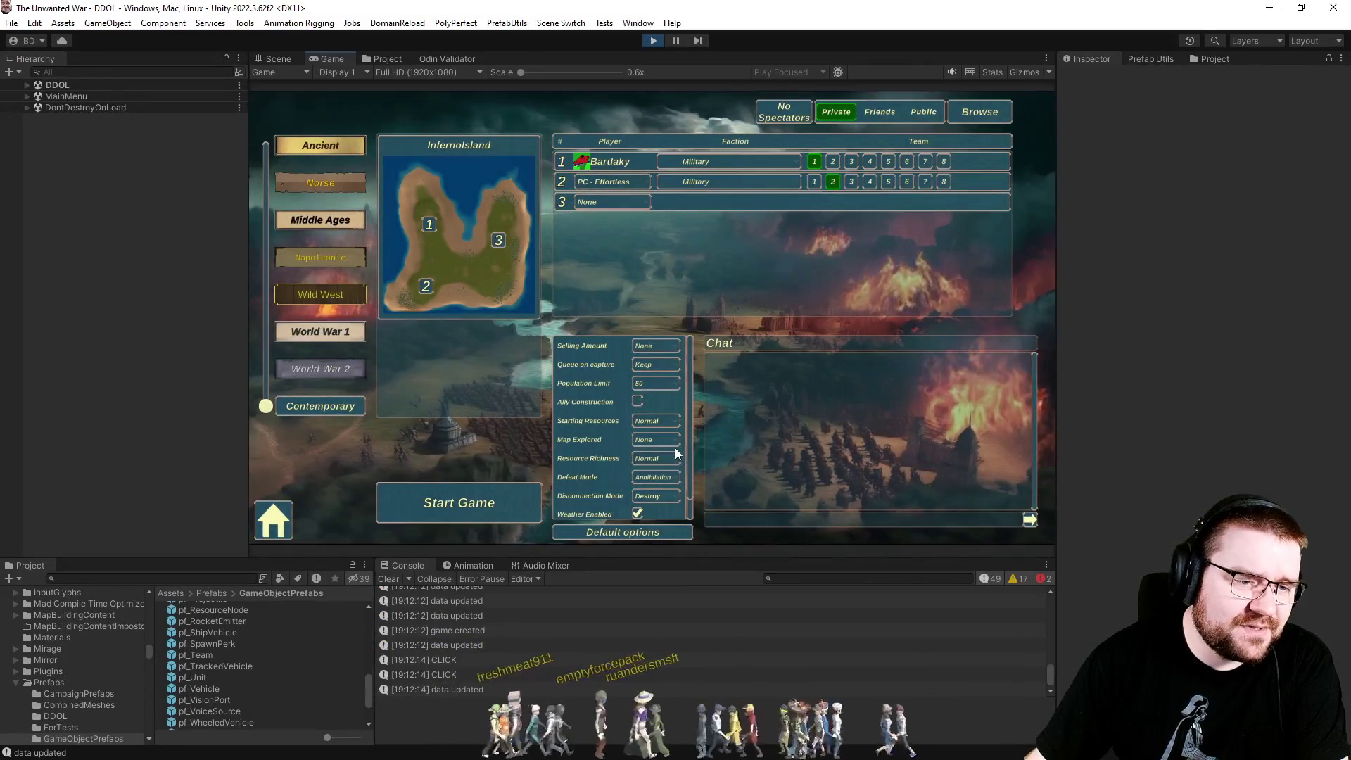
left_click(673, 444)
left_click(639, 513)
left_click(527, 493)
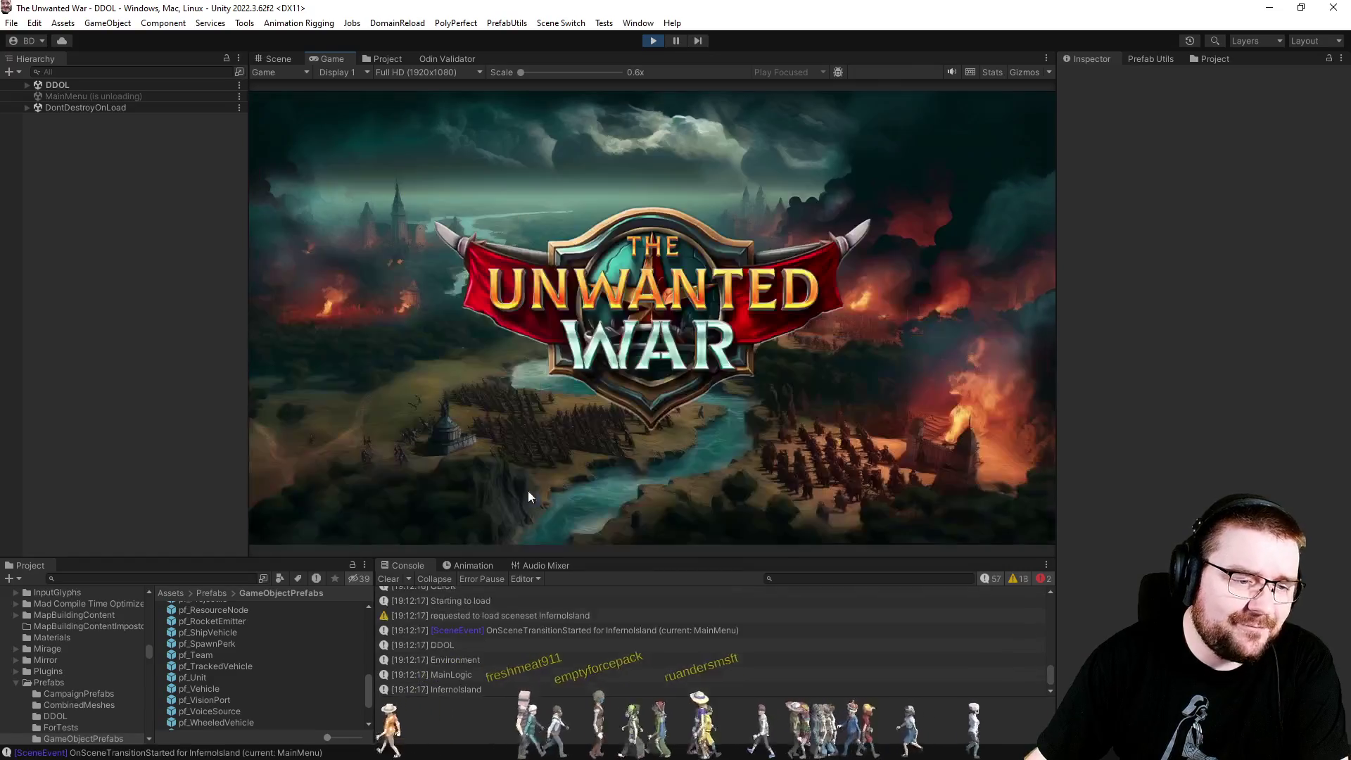
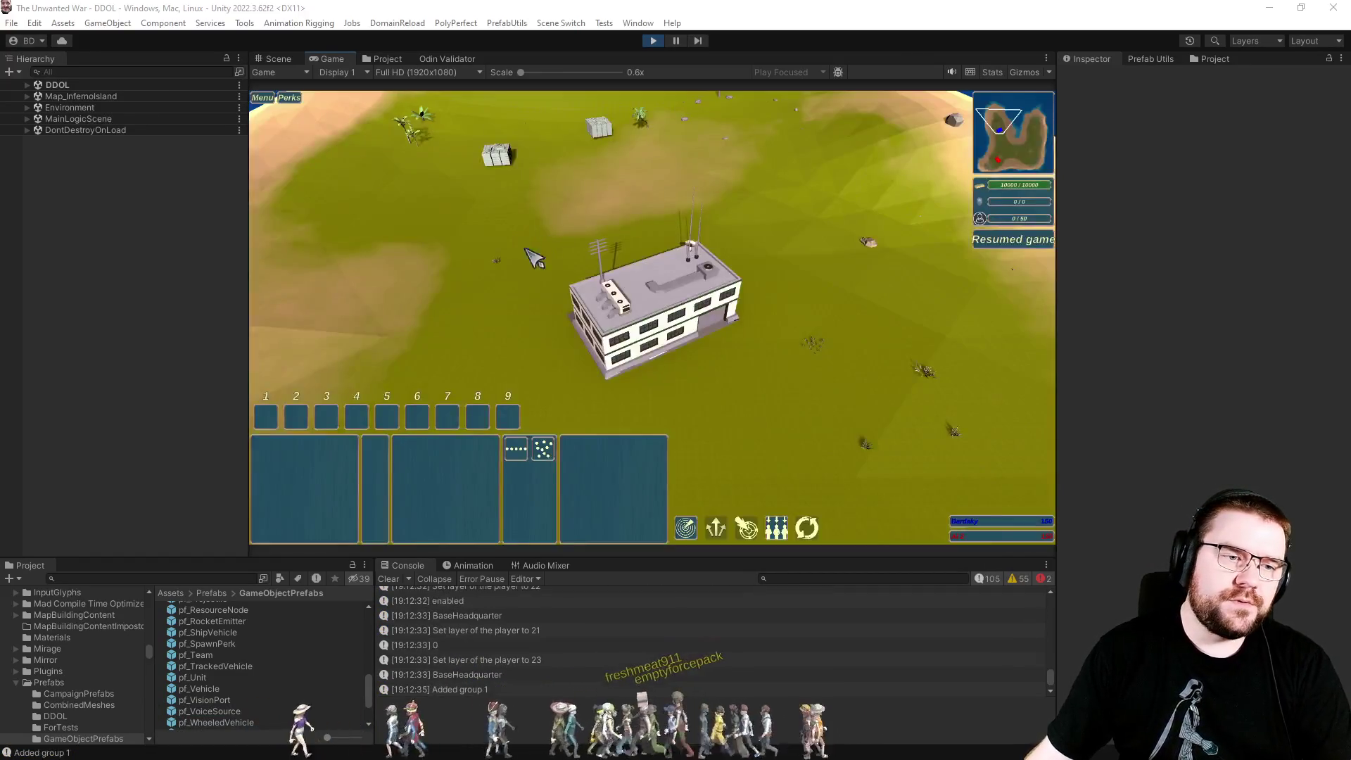
Select the headquarters, train three builders, and place a Factory foundation beside the base.
left_click_drag(691, 370, 757, 419)
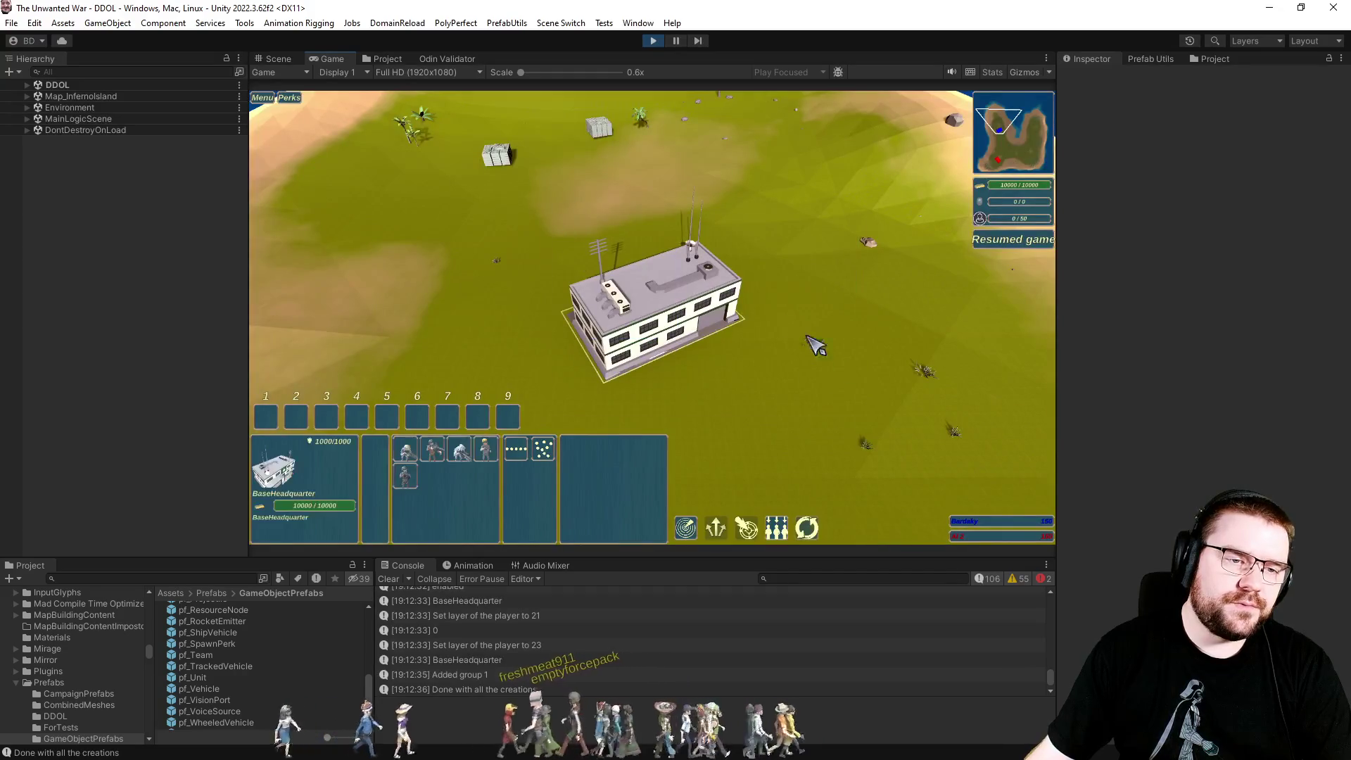
left_click(486, 450)
left_click(486, 450)
left_click(485, 450)
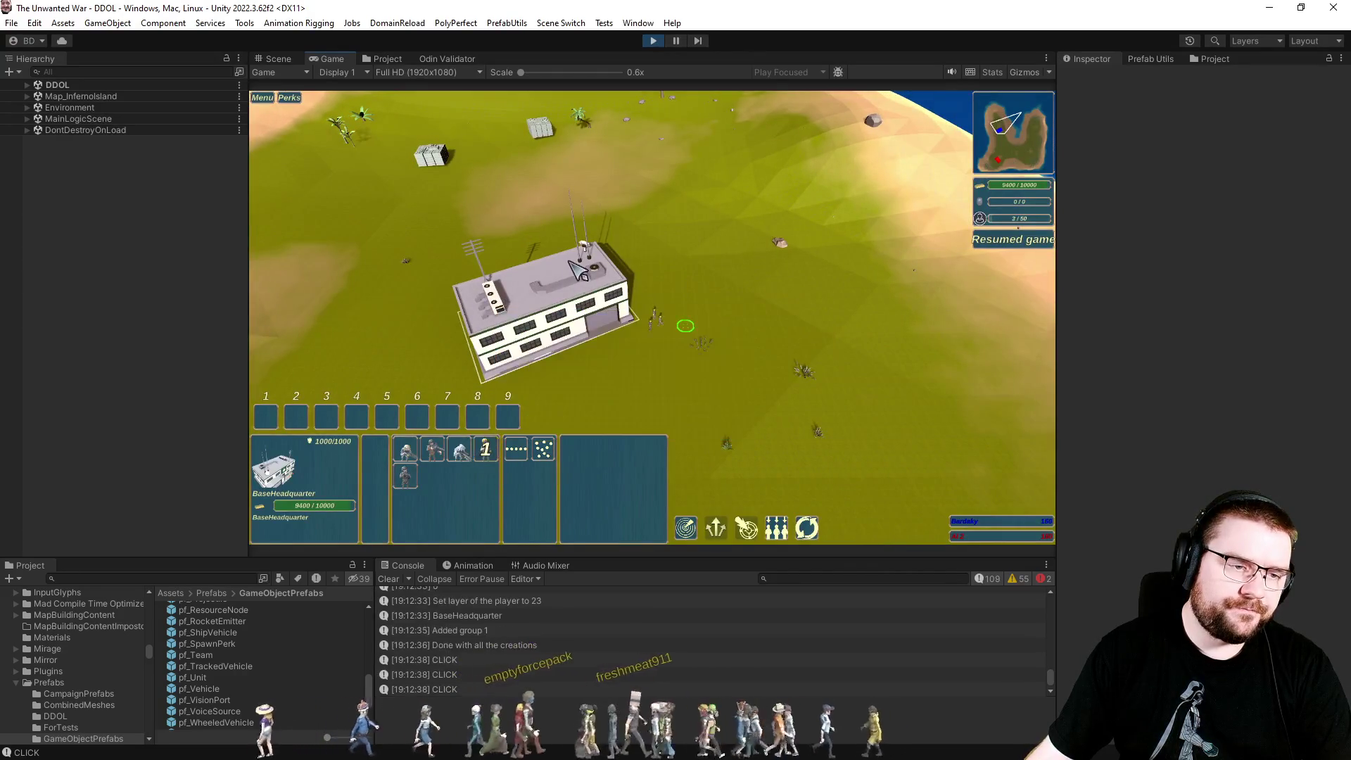
left_click_drag(621, 253, 767, 394)
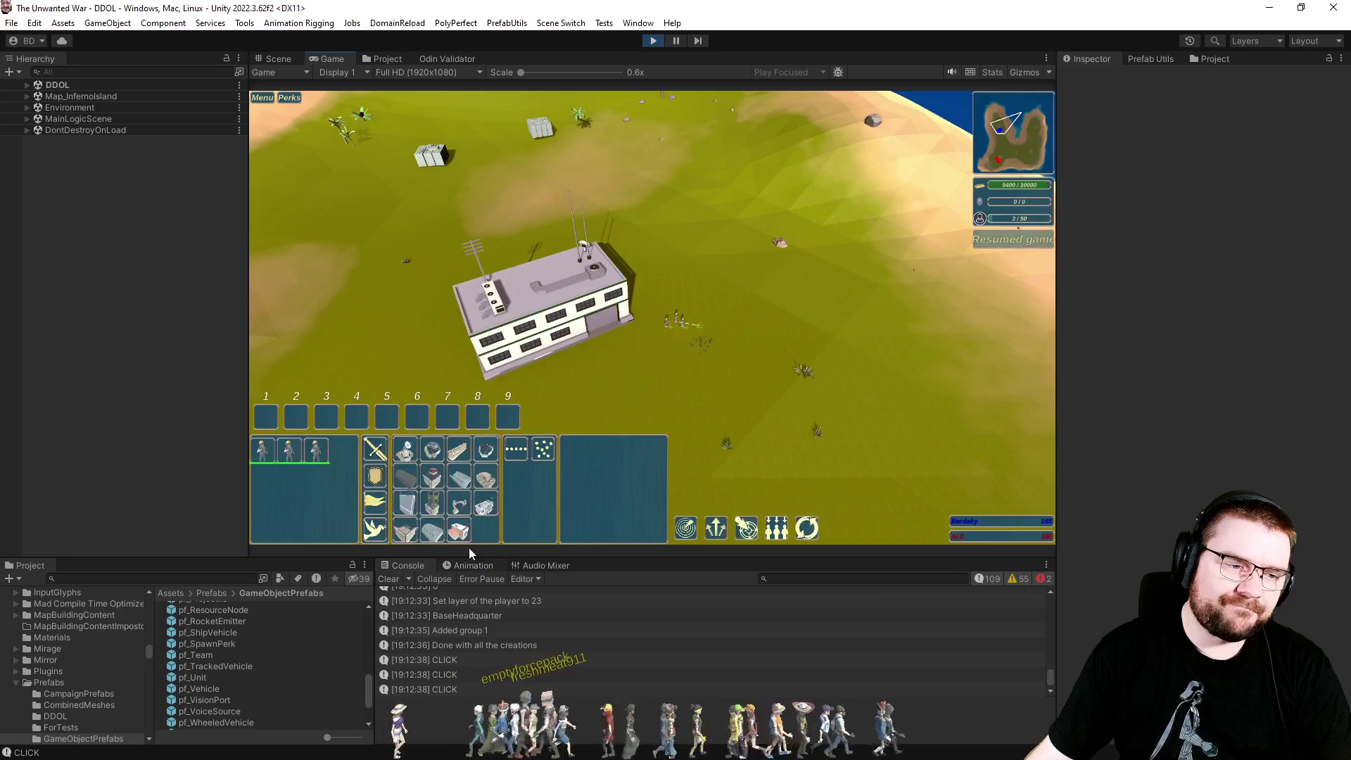
left_click(432, 451)
left_click(796, 312)
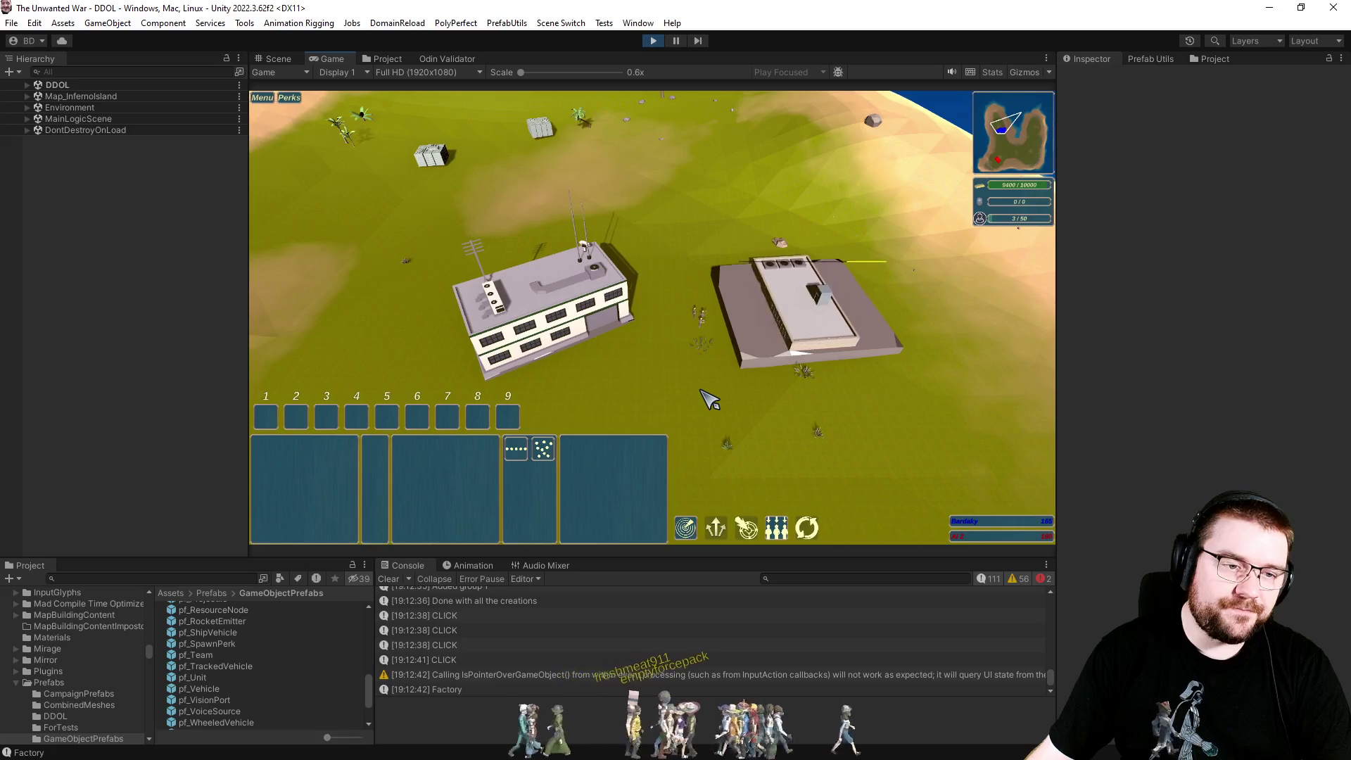
Queue two tanks and an HMMWV at the Field Hospital, then clear the selection.
scroll(702, 380, "down", 3)
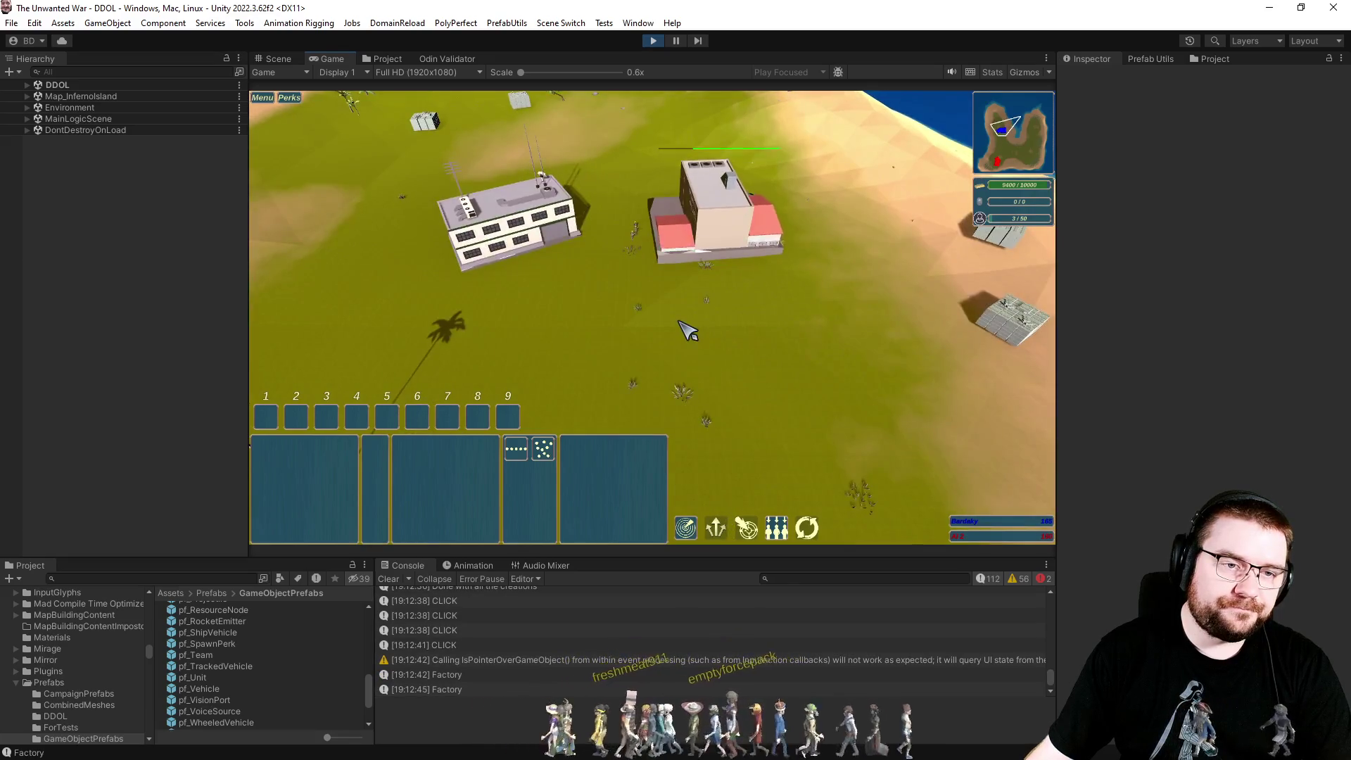
scroll(733, 276, "down", 2)
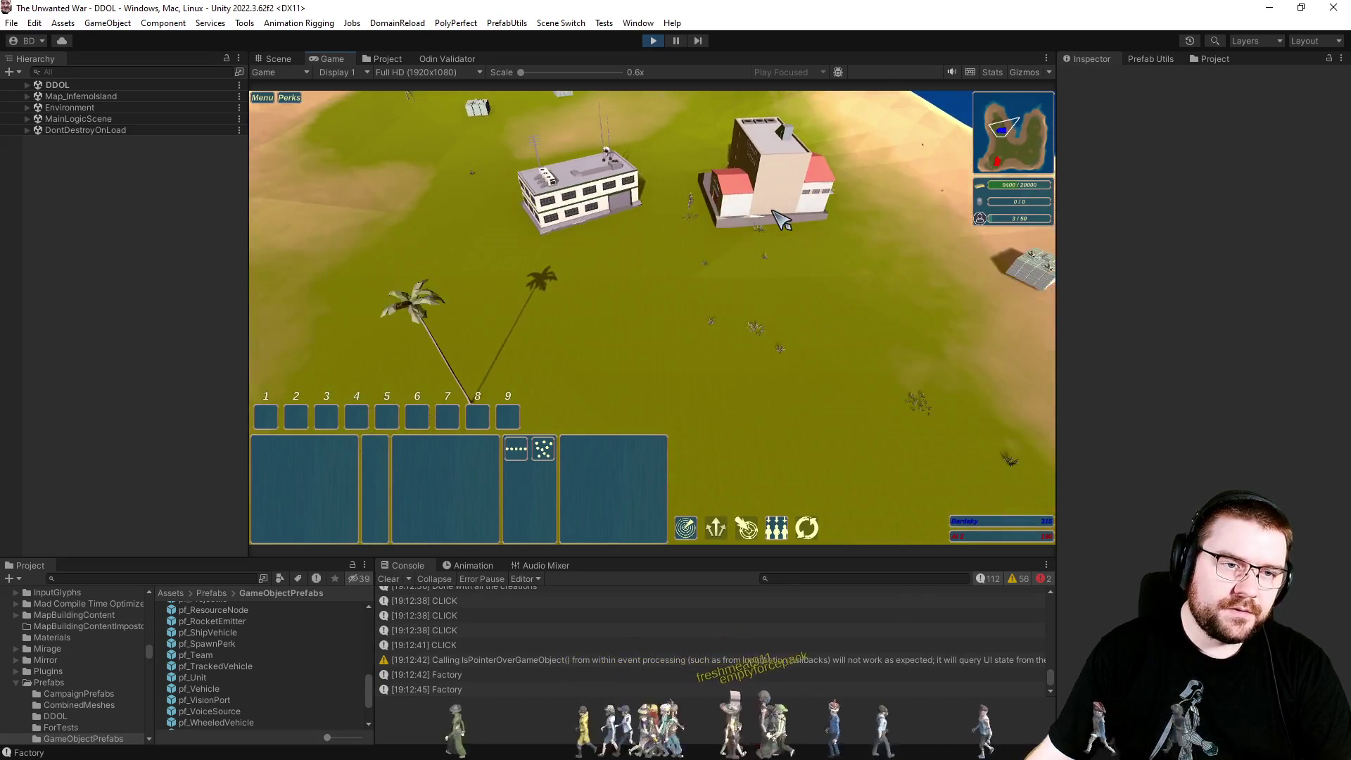
left_click(774, 211)
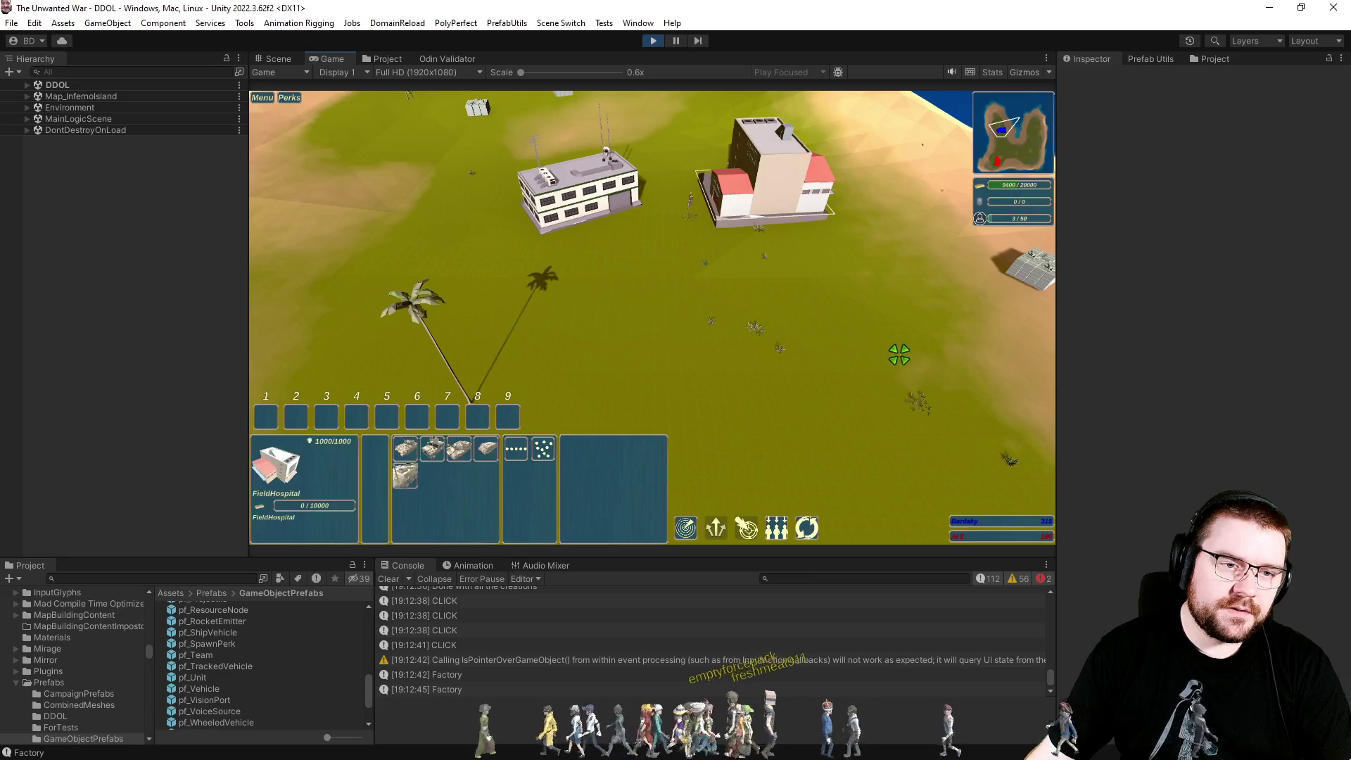
left_click(406, 448)
left_click(406, 448)
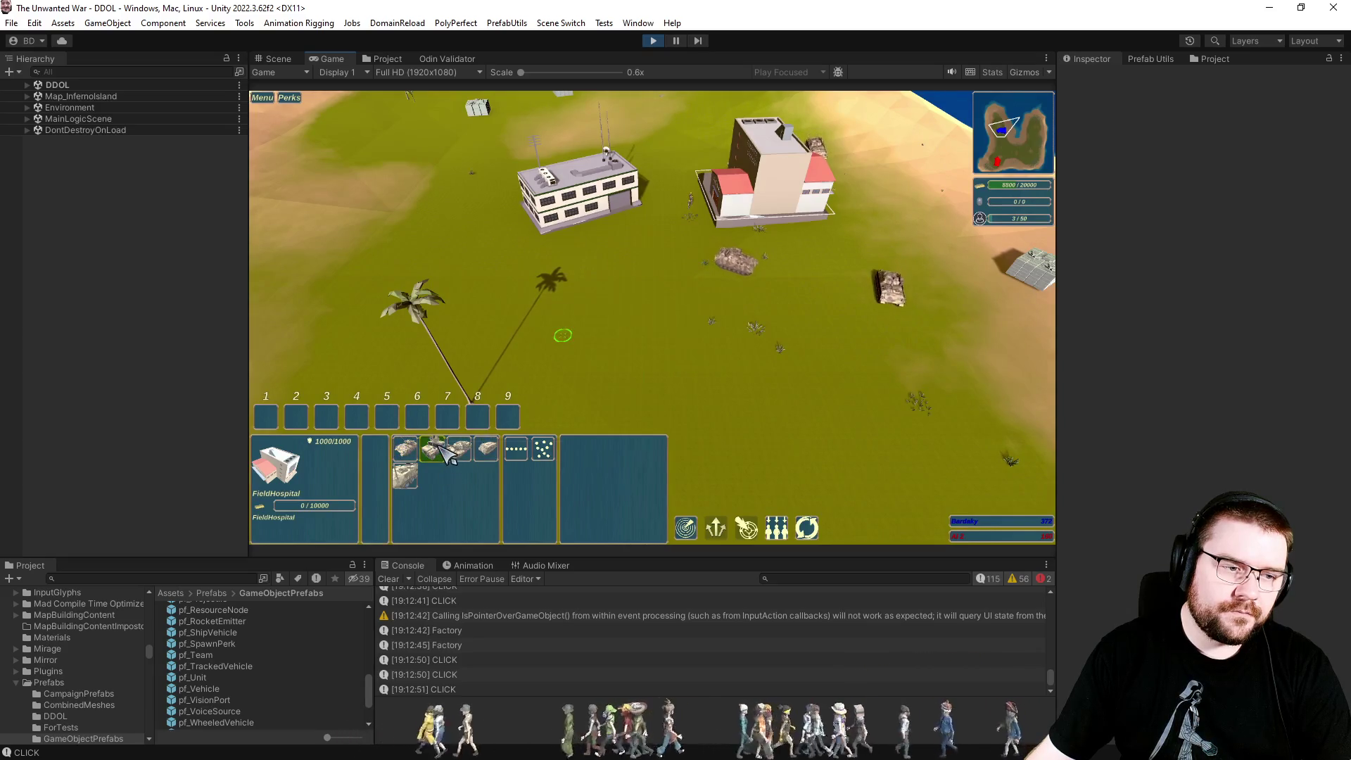
left_click(432, 448)
left_click(432, 449)
left_click(704, 366)
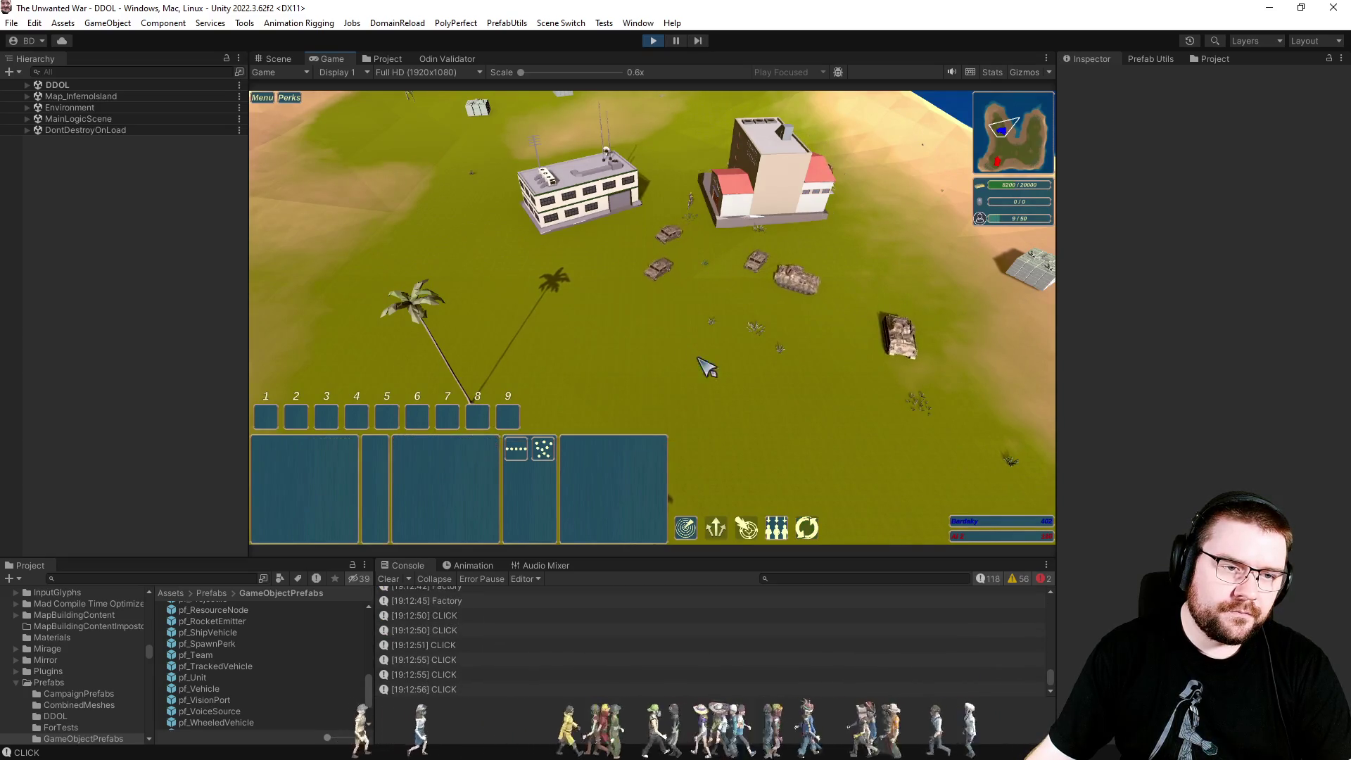
Assign the new tanks to control groups 1 and 2 and order them forward.
left_click_drag(567, 243, 768, 378)
key("ctrl+1")
key("ctrl+2")
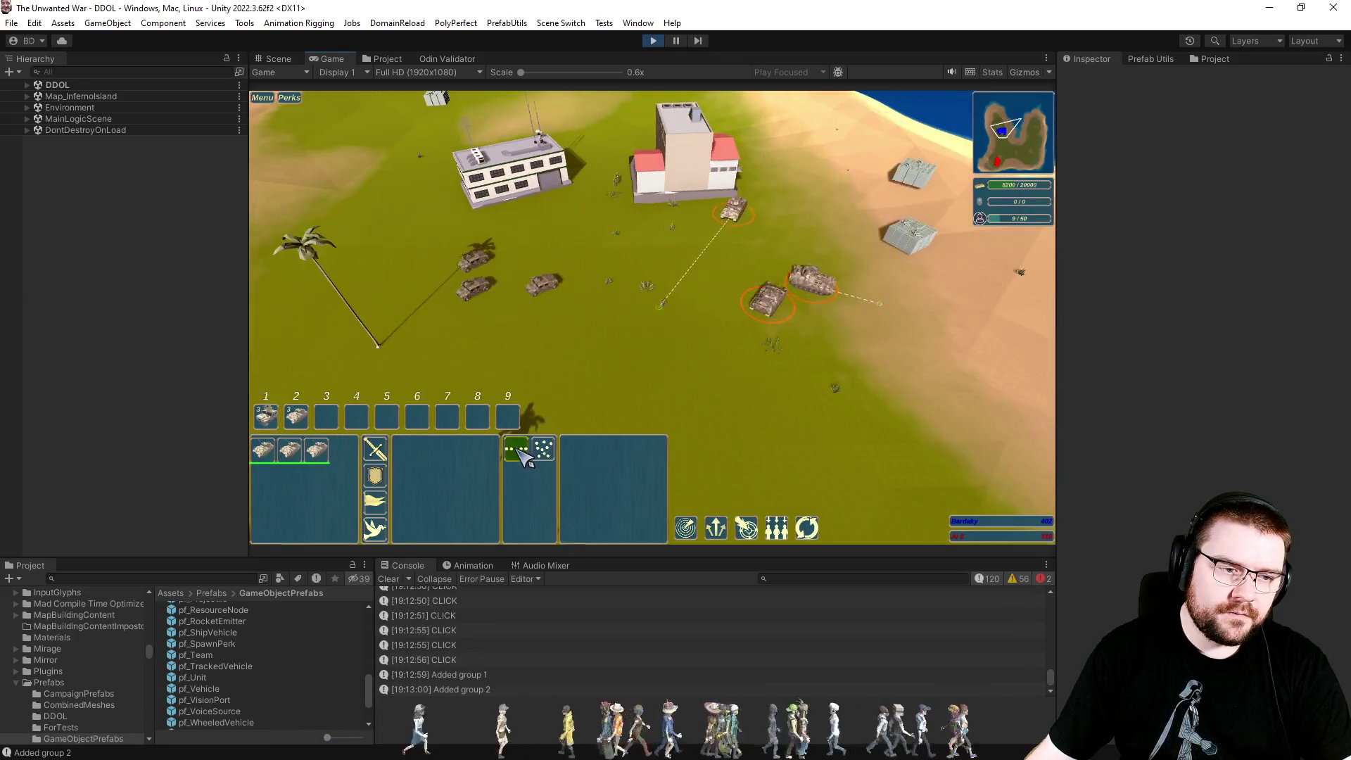
right_click(885, 304)
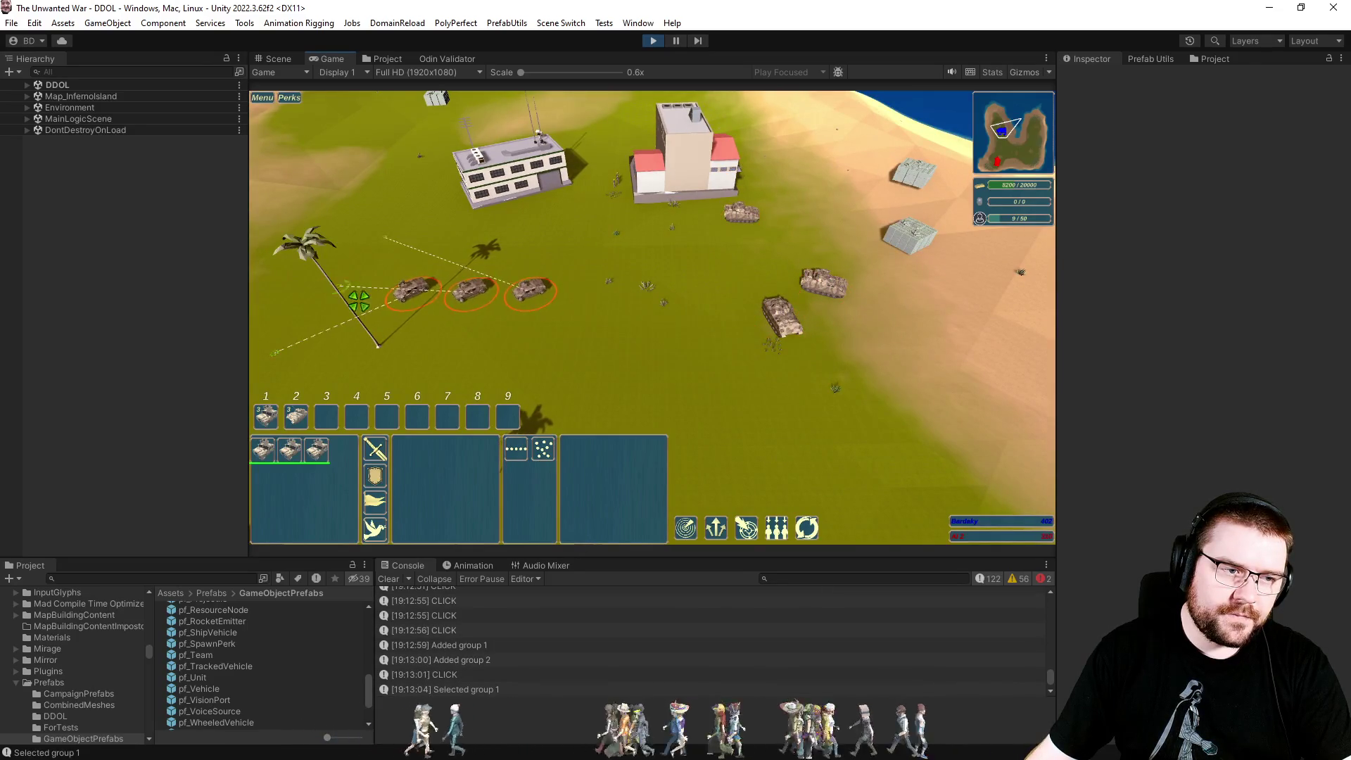
key("2")
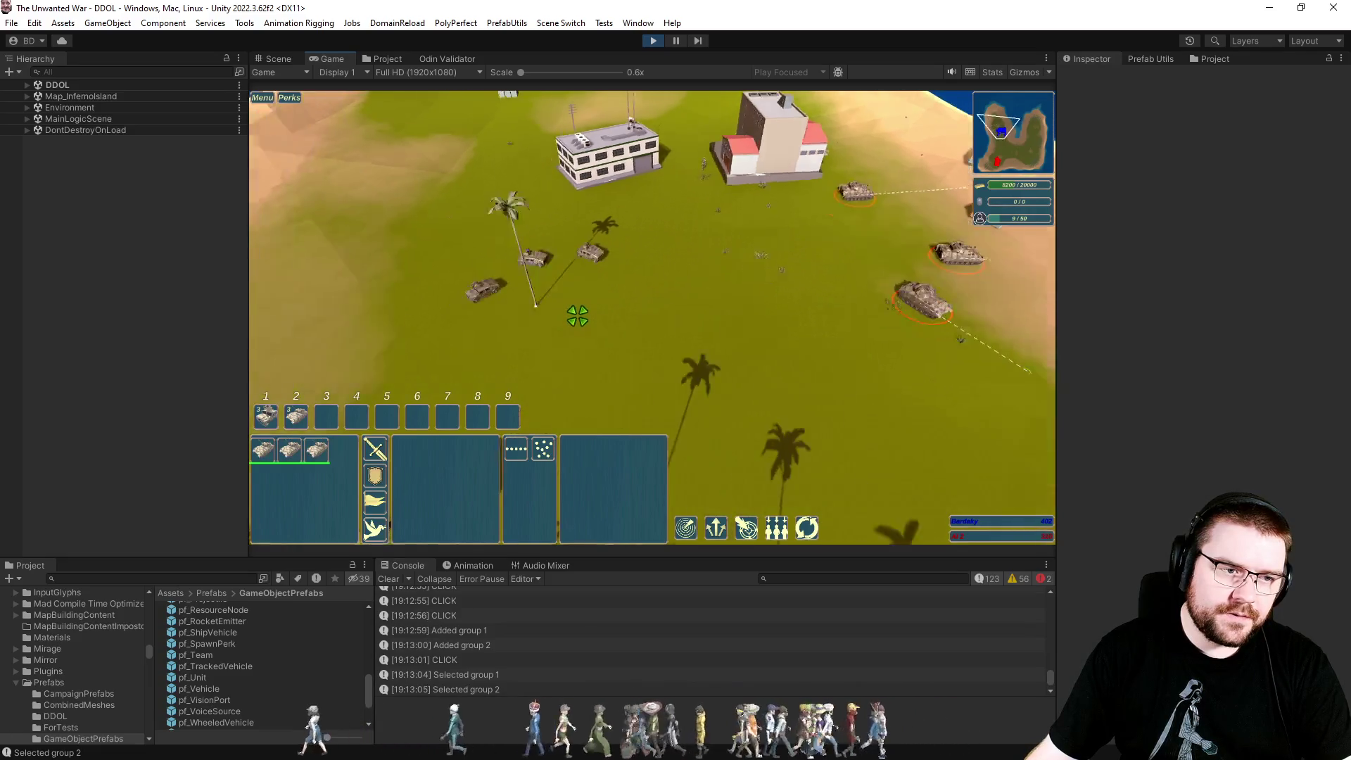
Queue soldiers at the headquarters, then box-select all soldiers near it.
key("h")
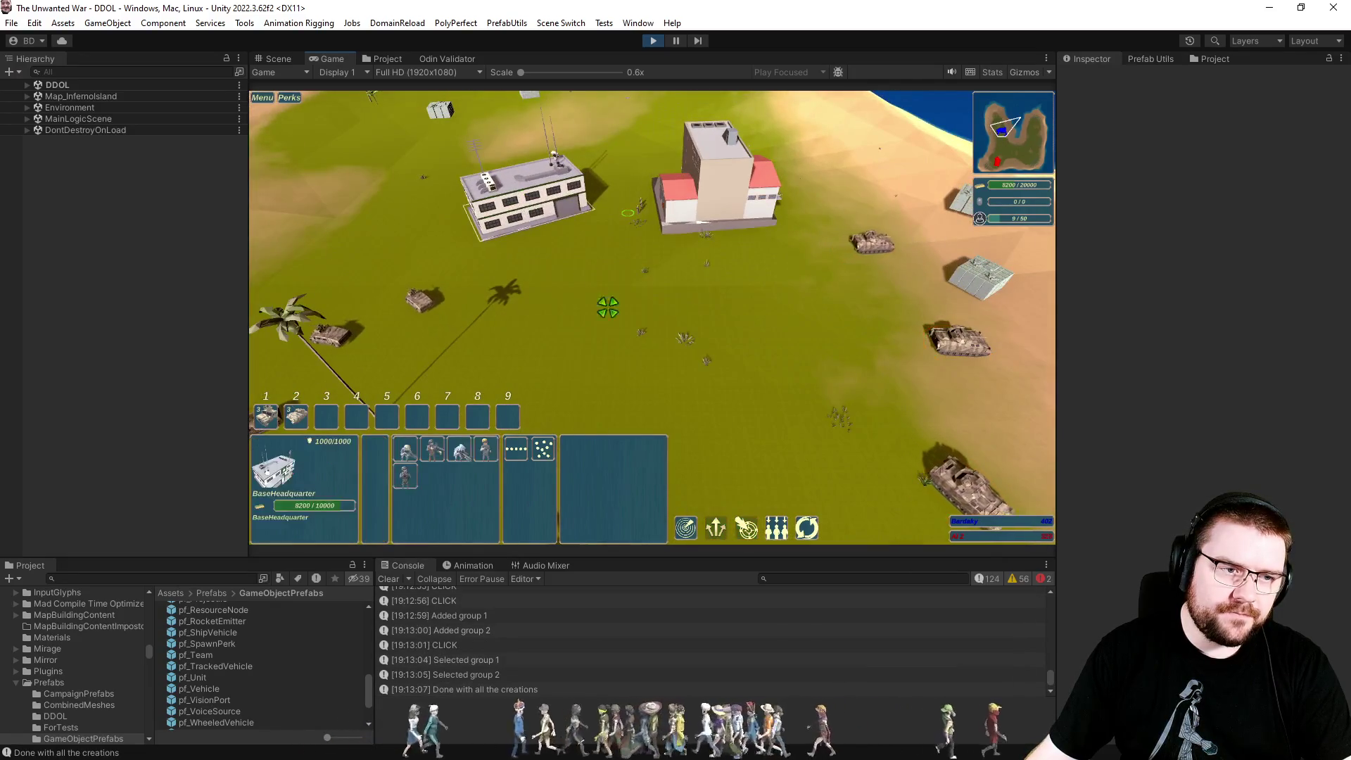
scroll(612, 313, "down", 2)
left_click(432, 450)
left_click(432, 450)
left_click(432, 451)
left_click(432, 450)
left_click(643, 314)
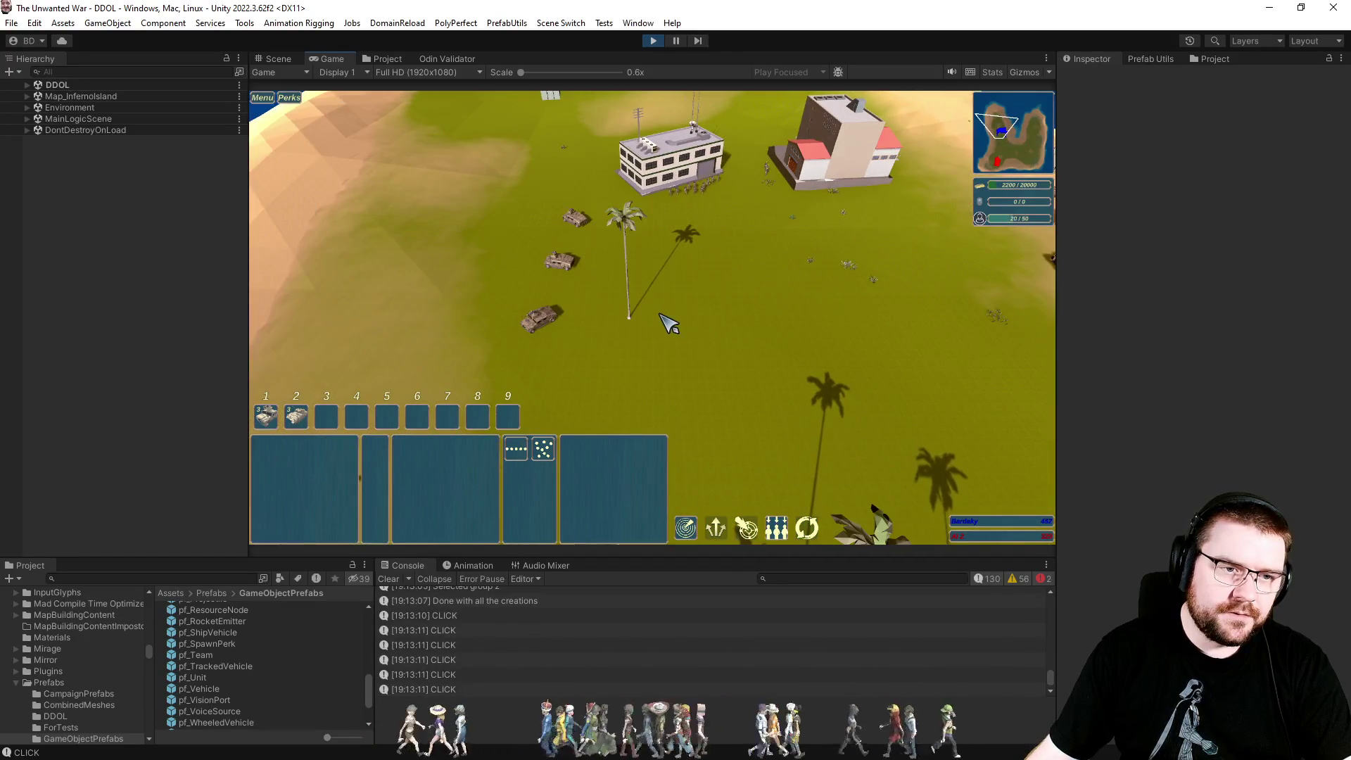
key("d")
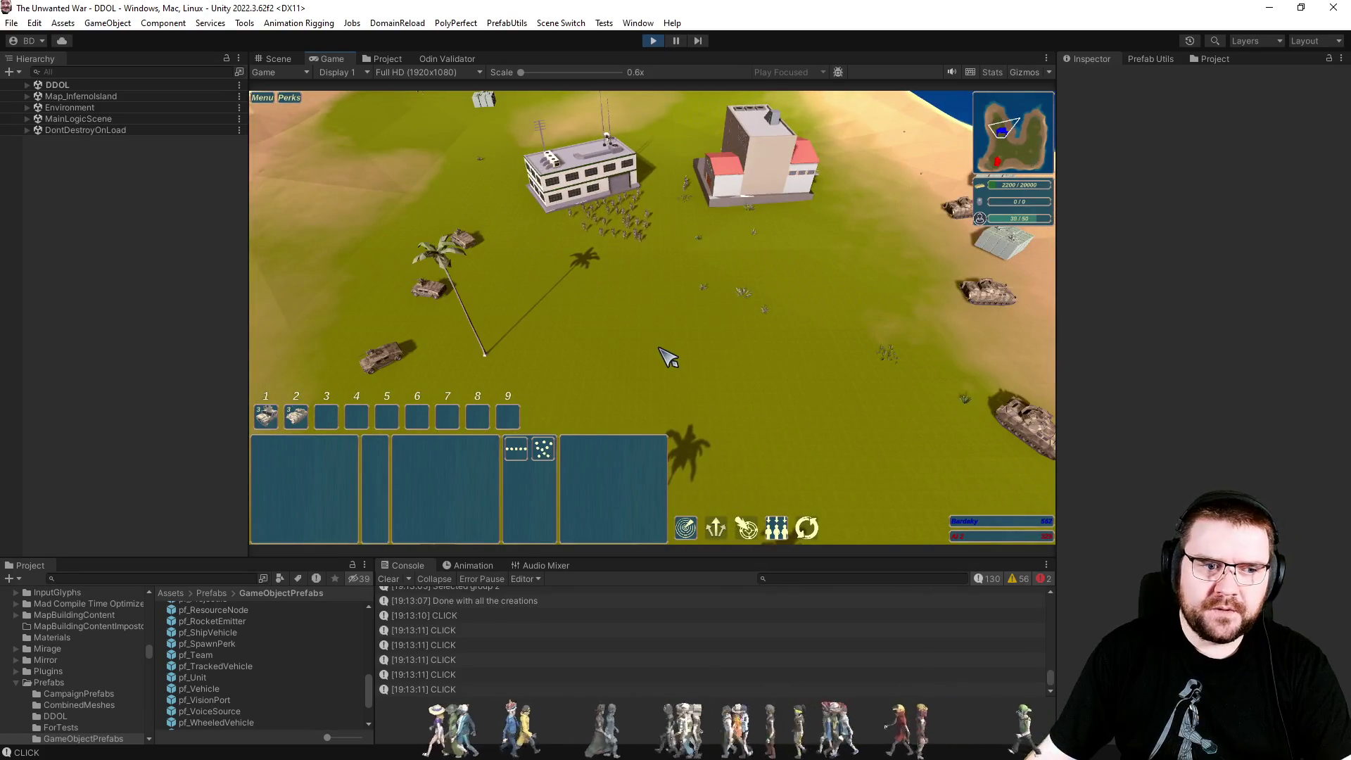
left_click_drag(576, 204, 709, 311)
Move the soldiers forward and reassign the left tanks to control group 2.
right_click(709, 313)
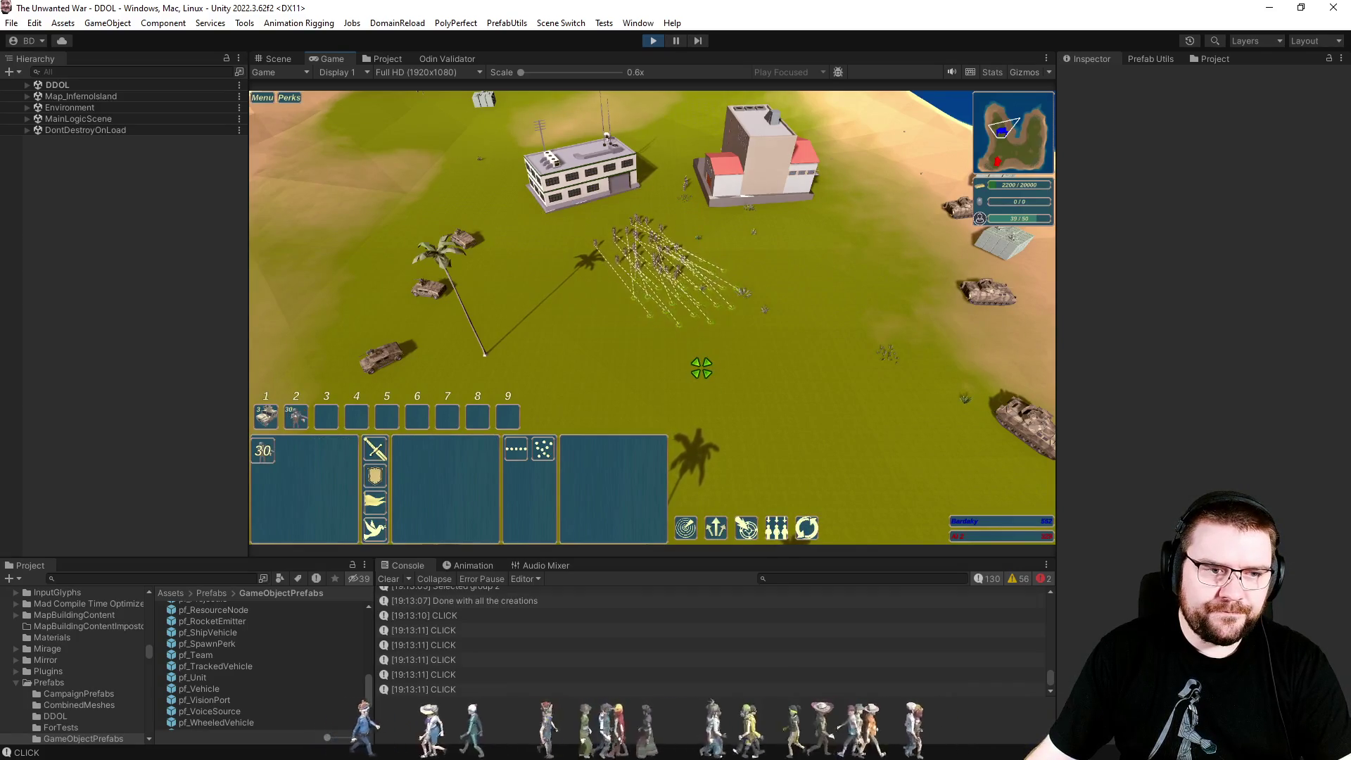
left_click(669, 395)
key("d")
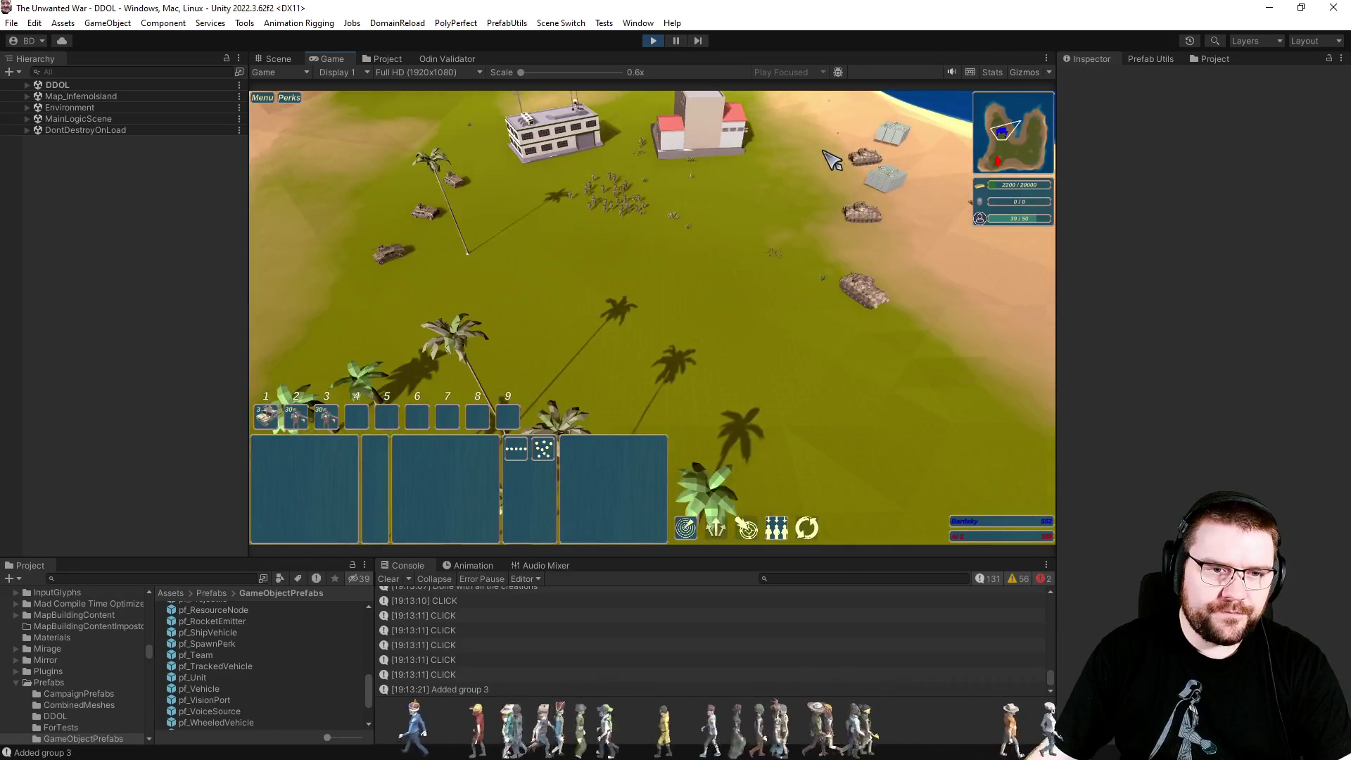
left_click_drag(943, 387, 931, 367)
key("ctrl+2")
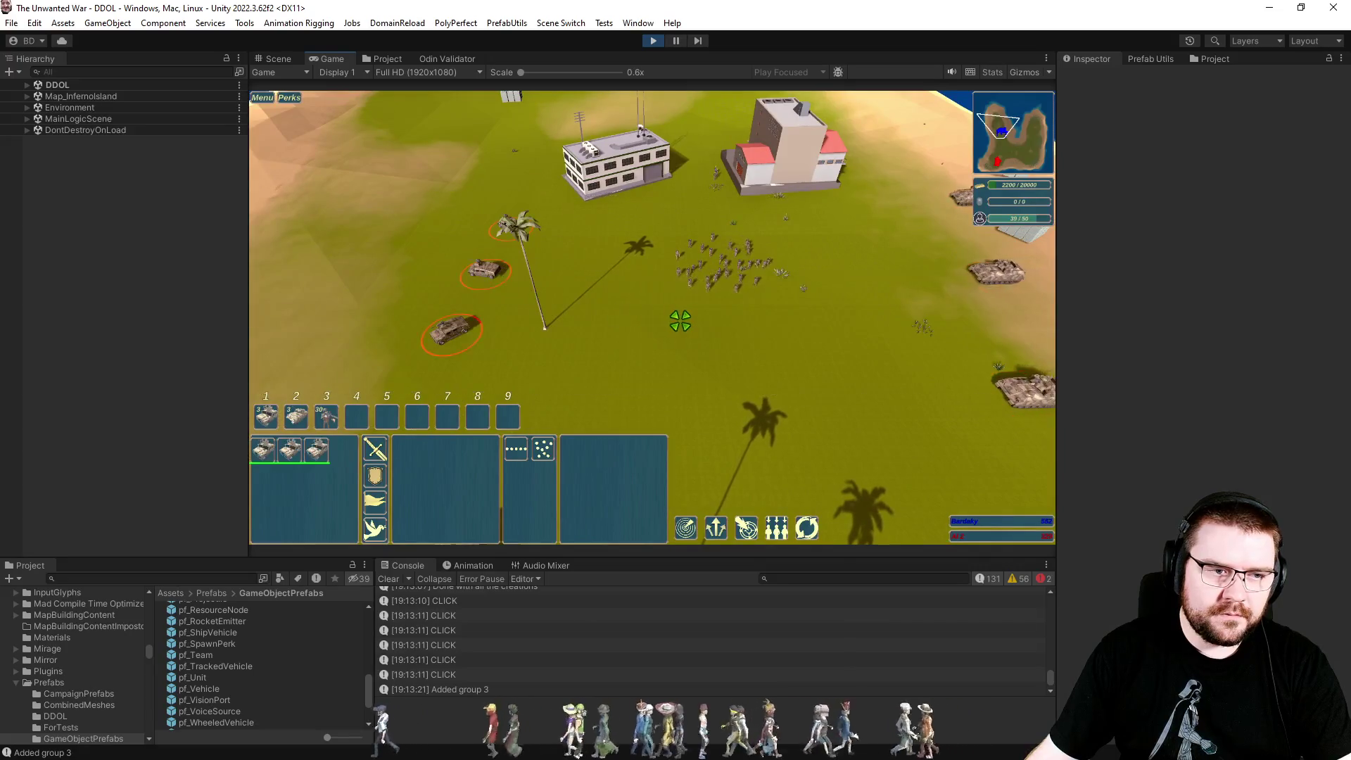
key("1")
key("d")
key("ctrl+2")
key("2")
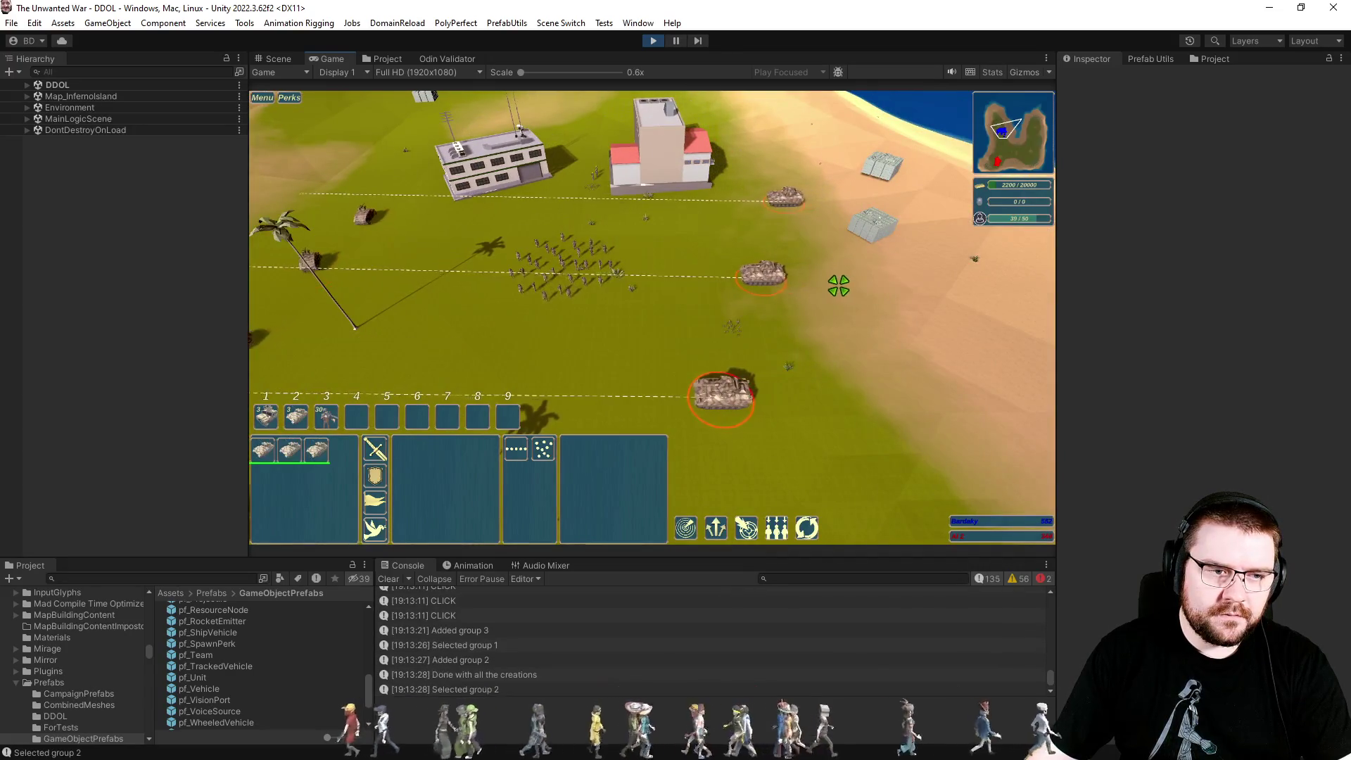
Send the group 3 soldiers toward the right side, save them as group 3, and clear the Console.
key("a")
key("3")
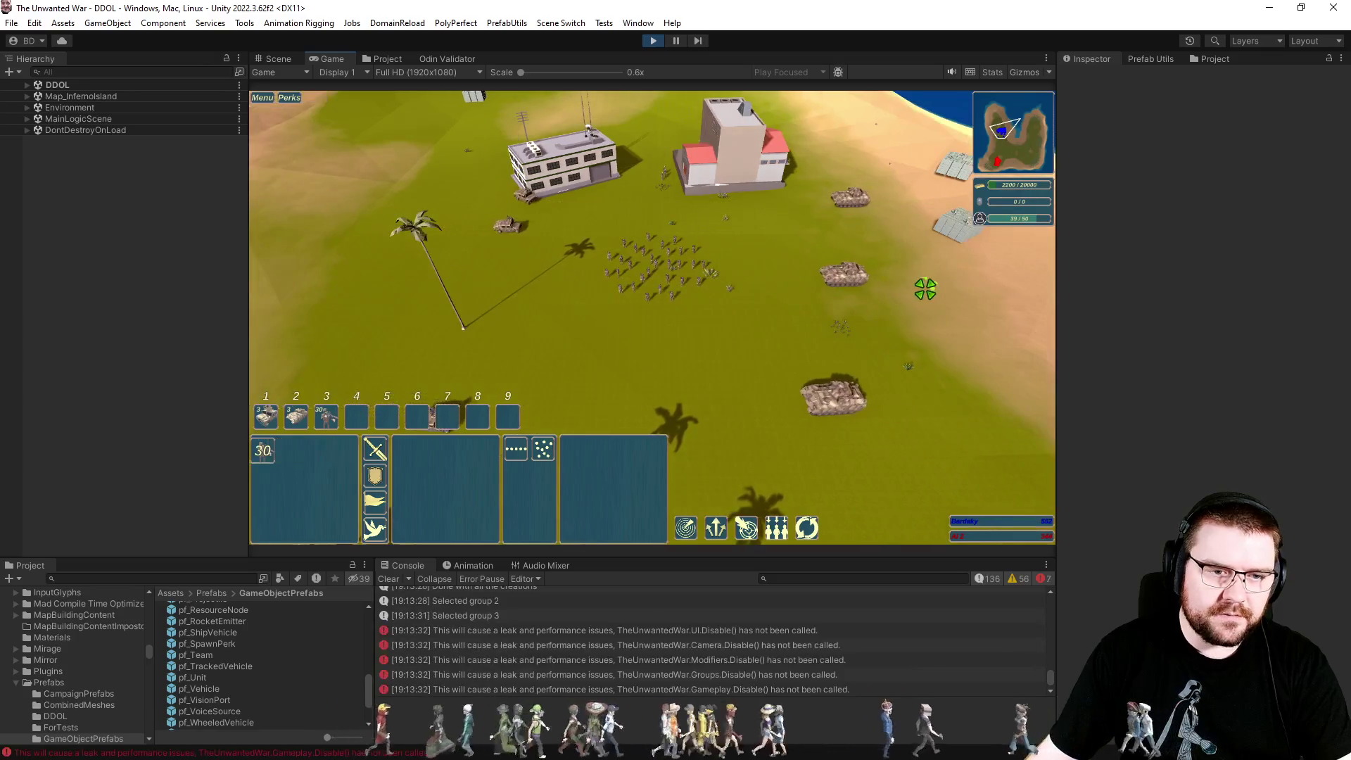
right_click(925, 289)
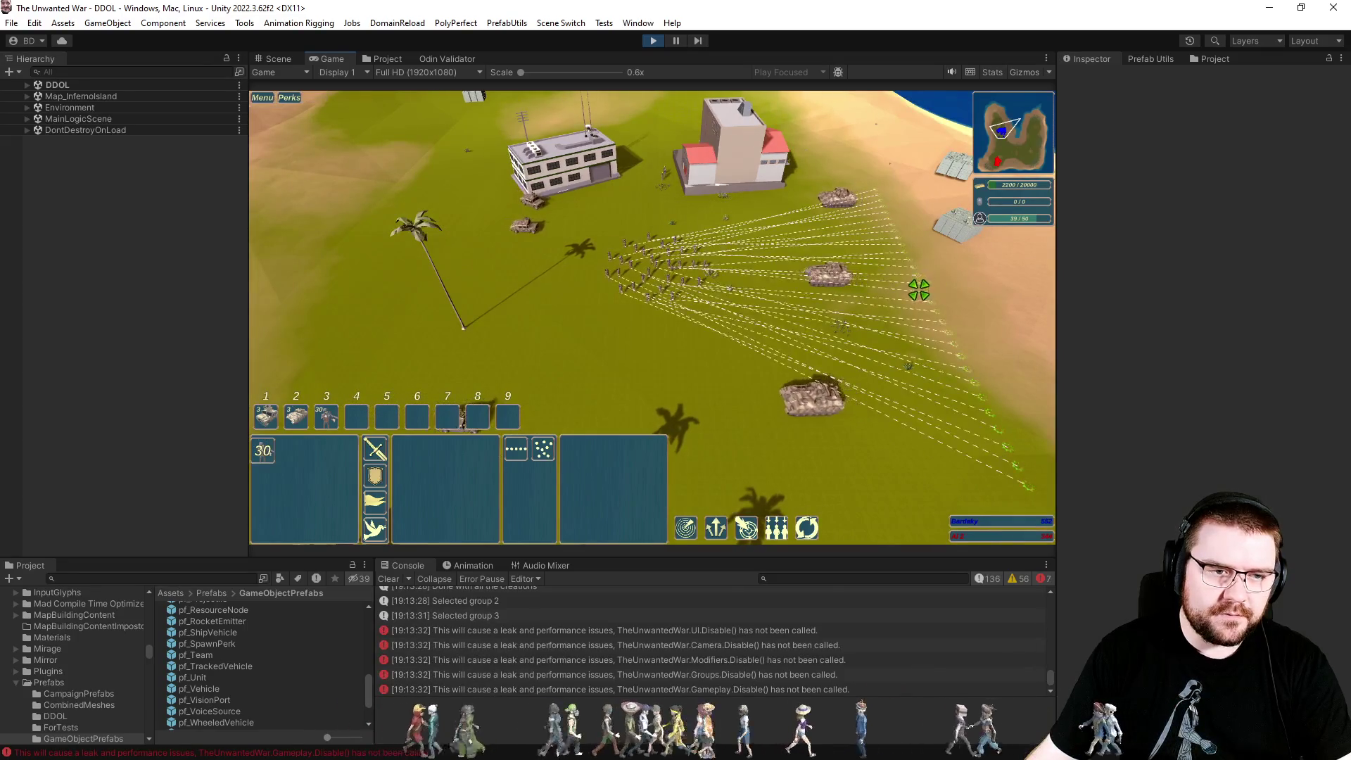
scroll(845, 338, "up", 3)
left_click(791, 394)
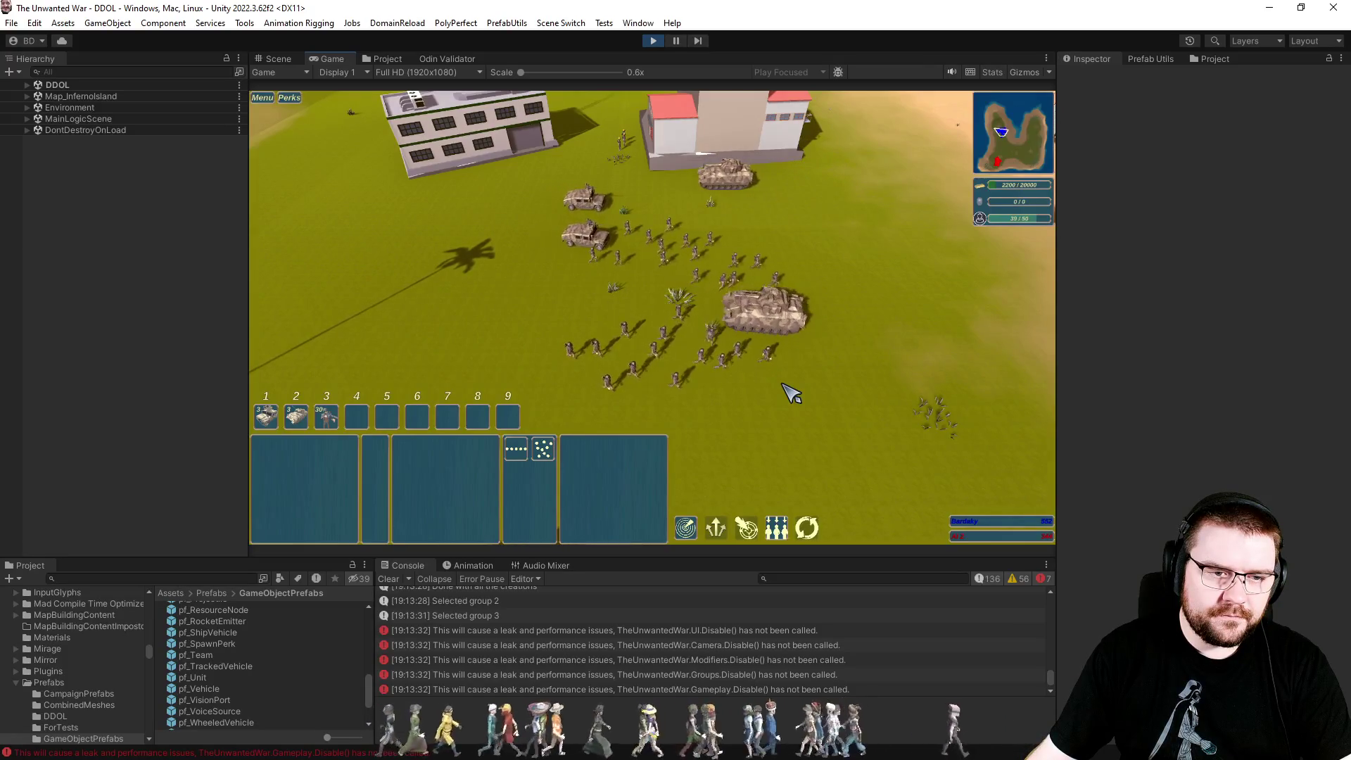
key("shift+3")
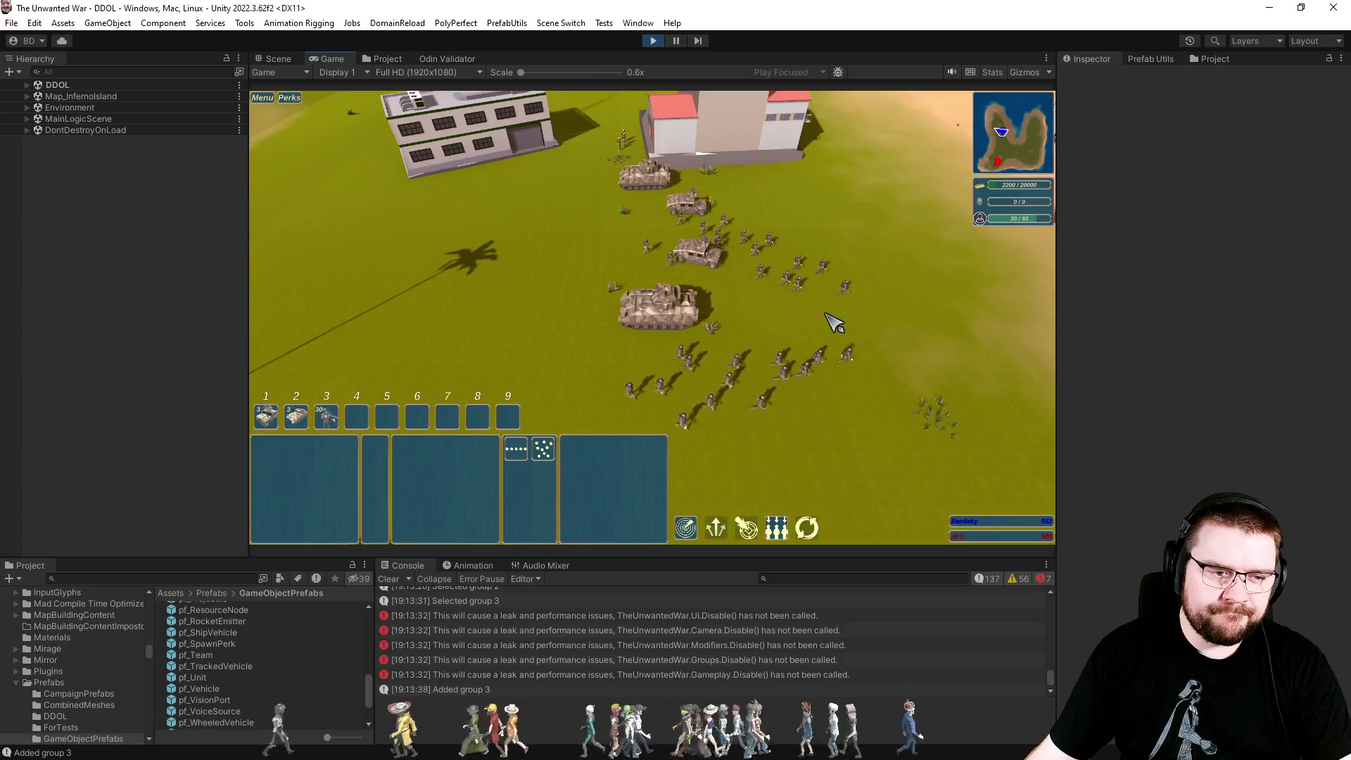
left_click(399, 583)
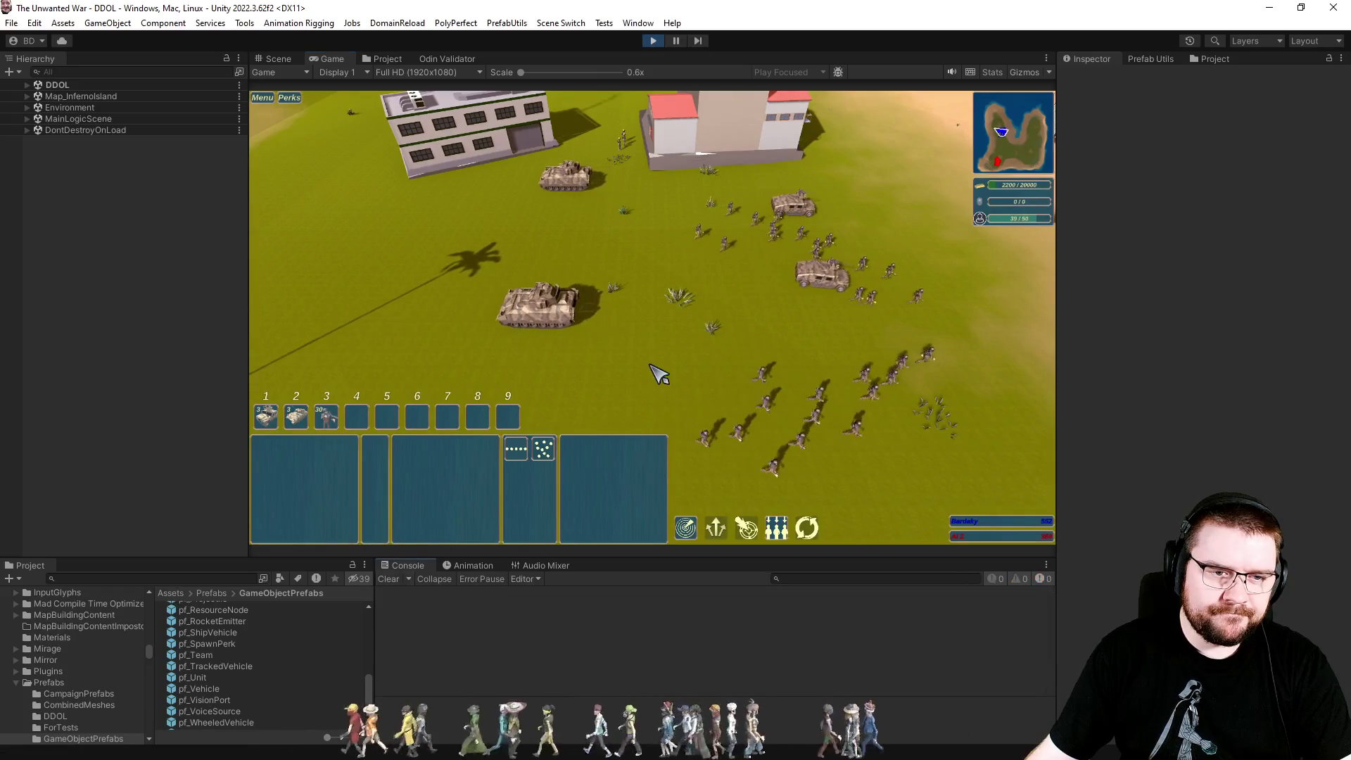
Switch group 3's thirty infantry to scatter formation and send them onto the beach sand.
scroll(667, 371, "down", 5)
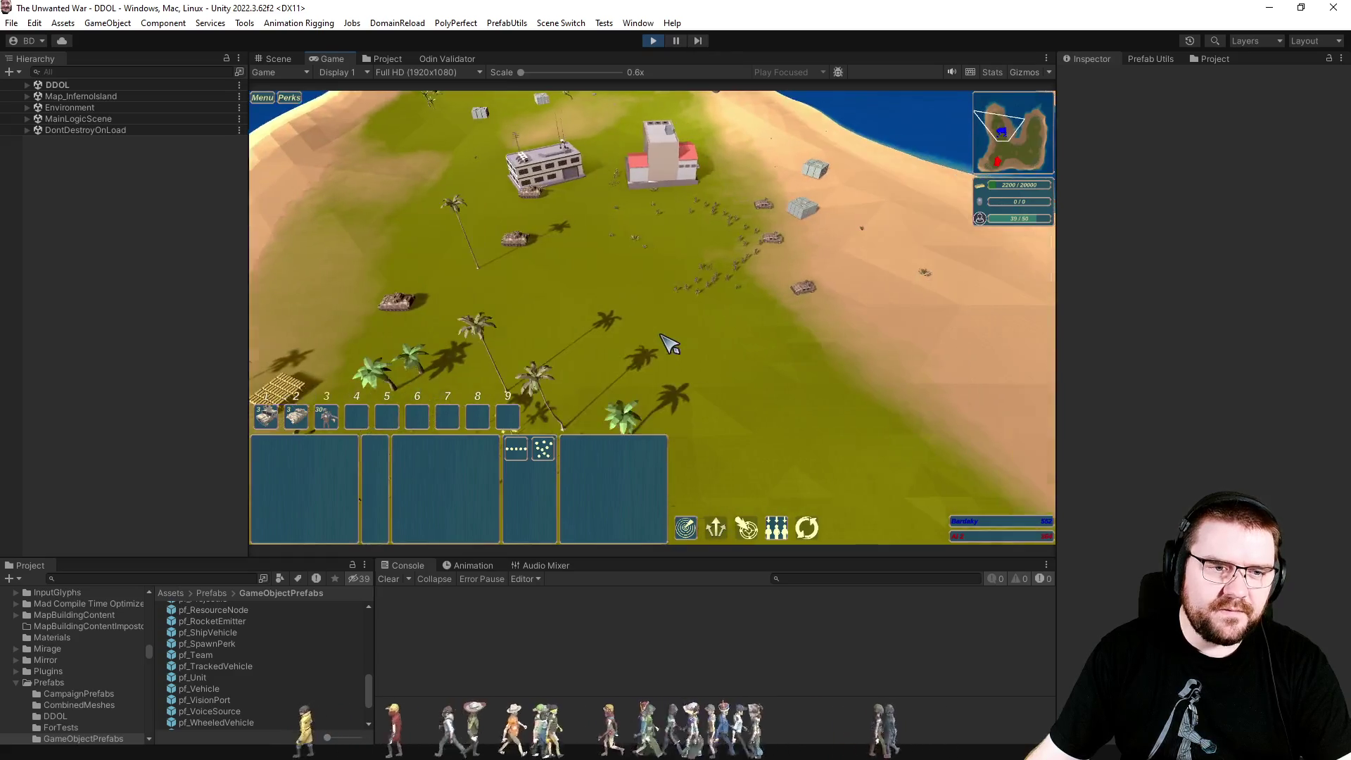
scroll(665, 349, "up", 5)
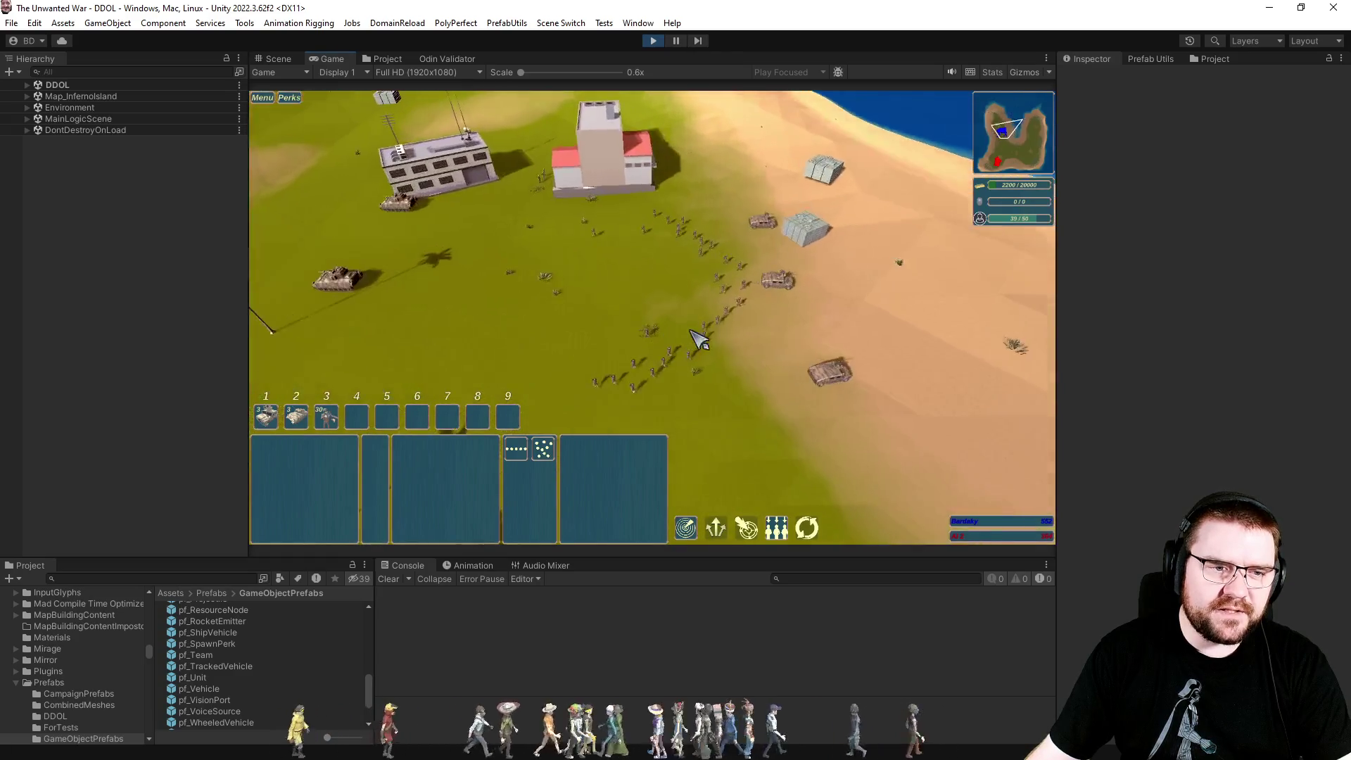
key("2")
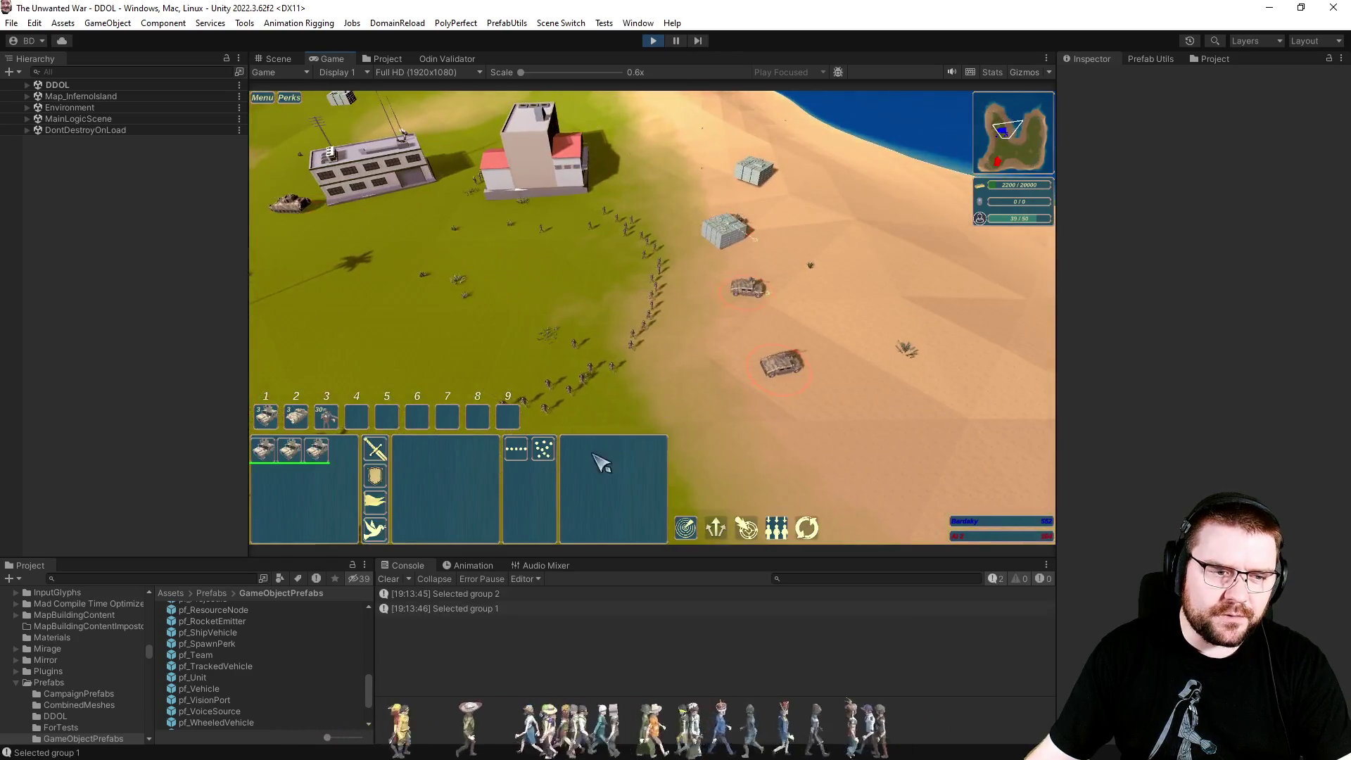
key("3")
left_click(543, 448)
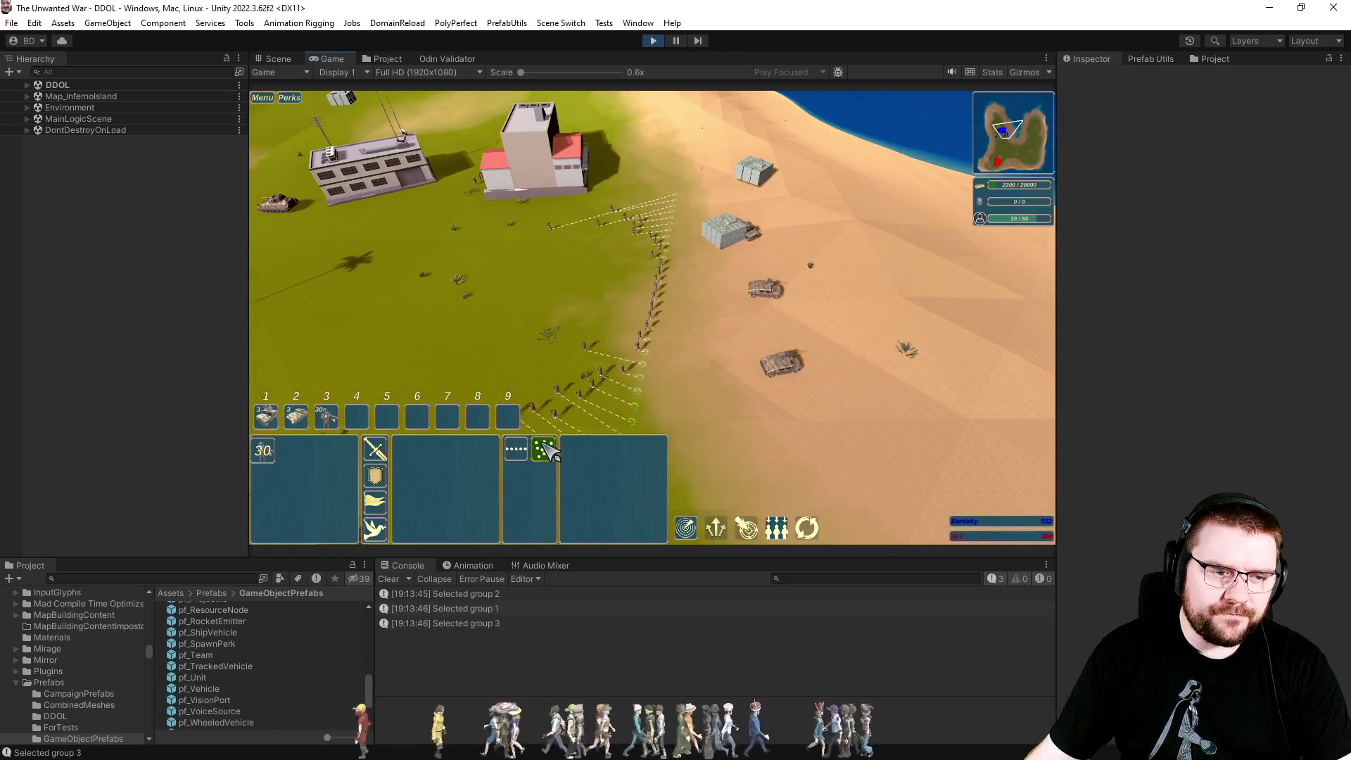
left_click(775, 323)
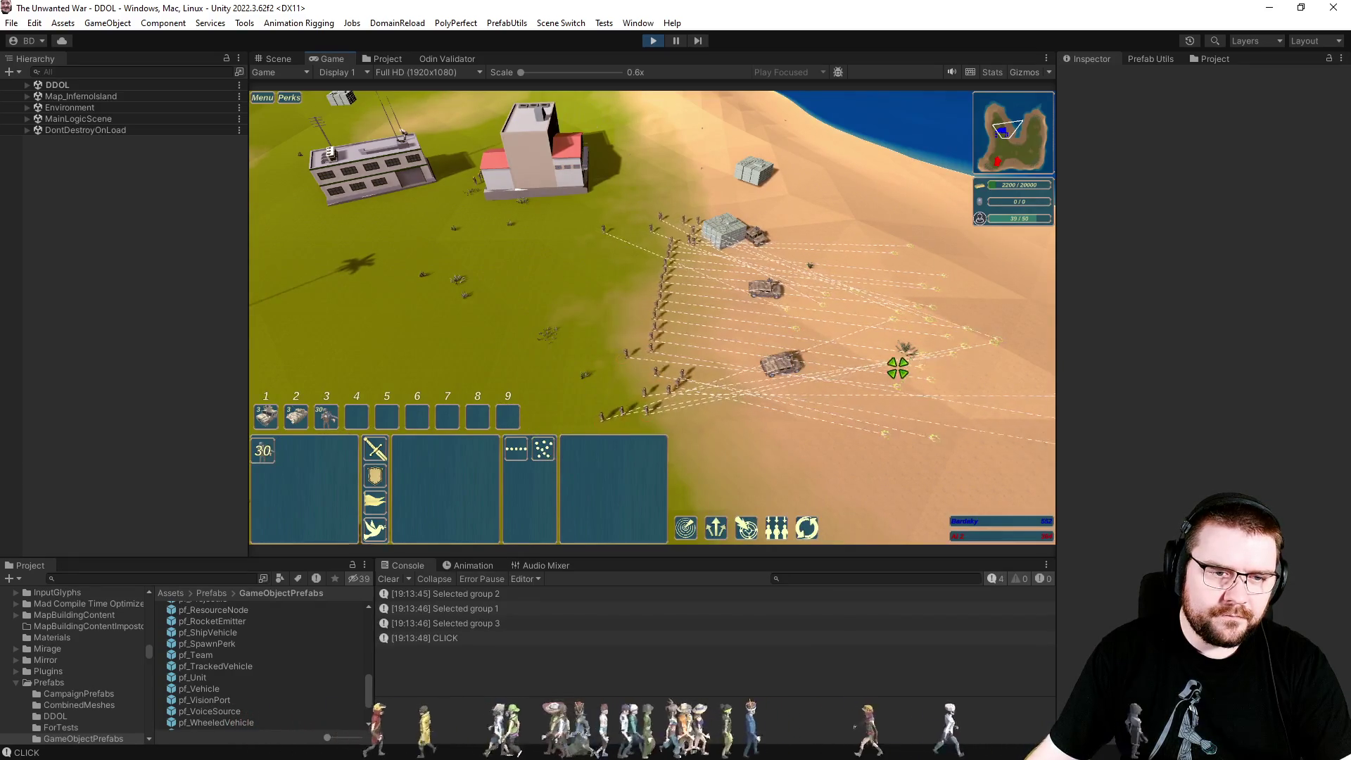
scroll(894, 363, "up", 3)
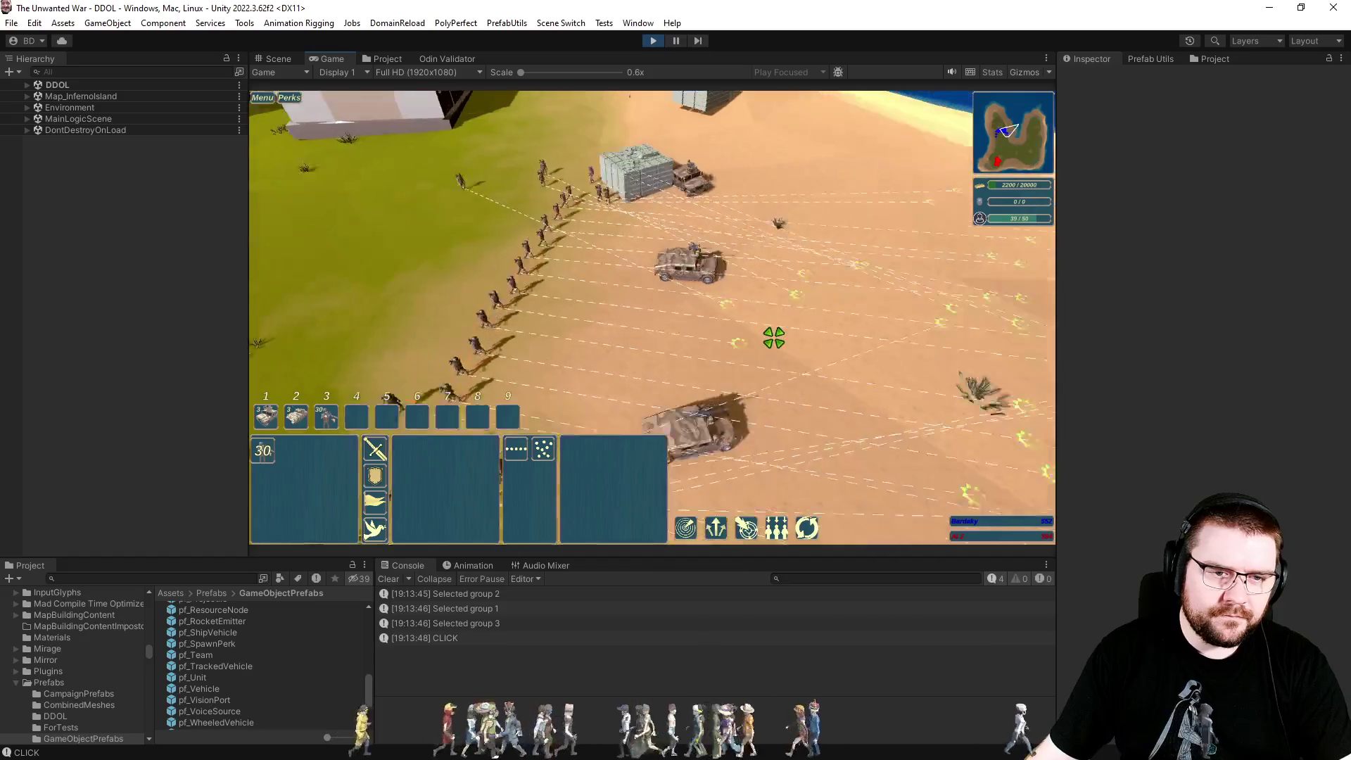
scroll(781, 344, "down", 2)
key("q")
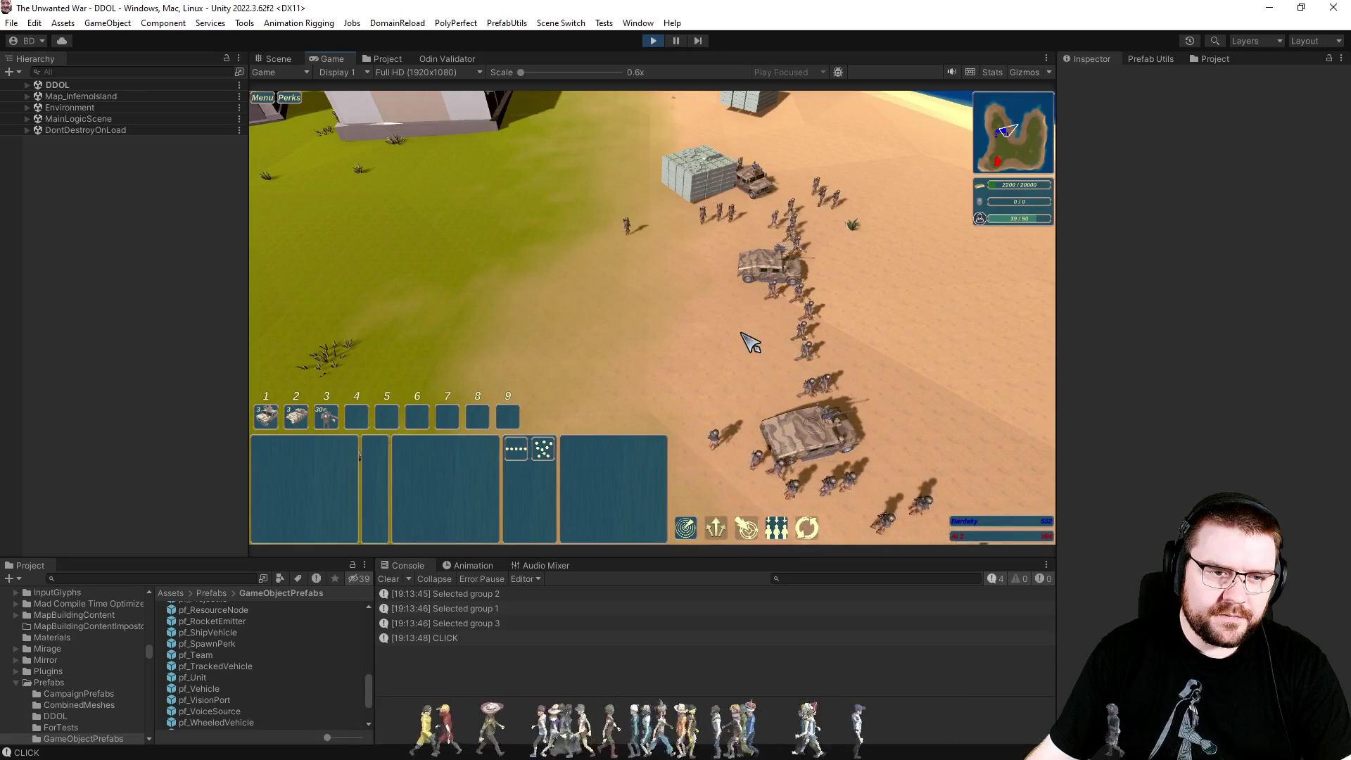
scroll(732, 346, "up", 2)
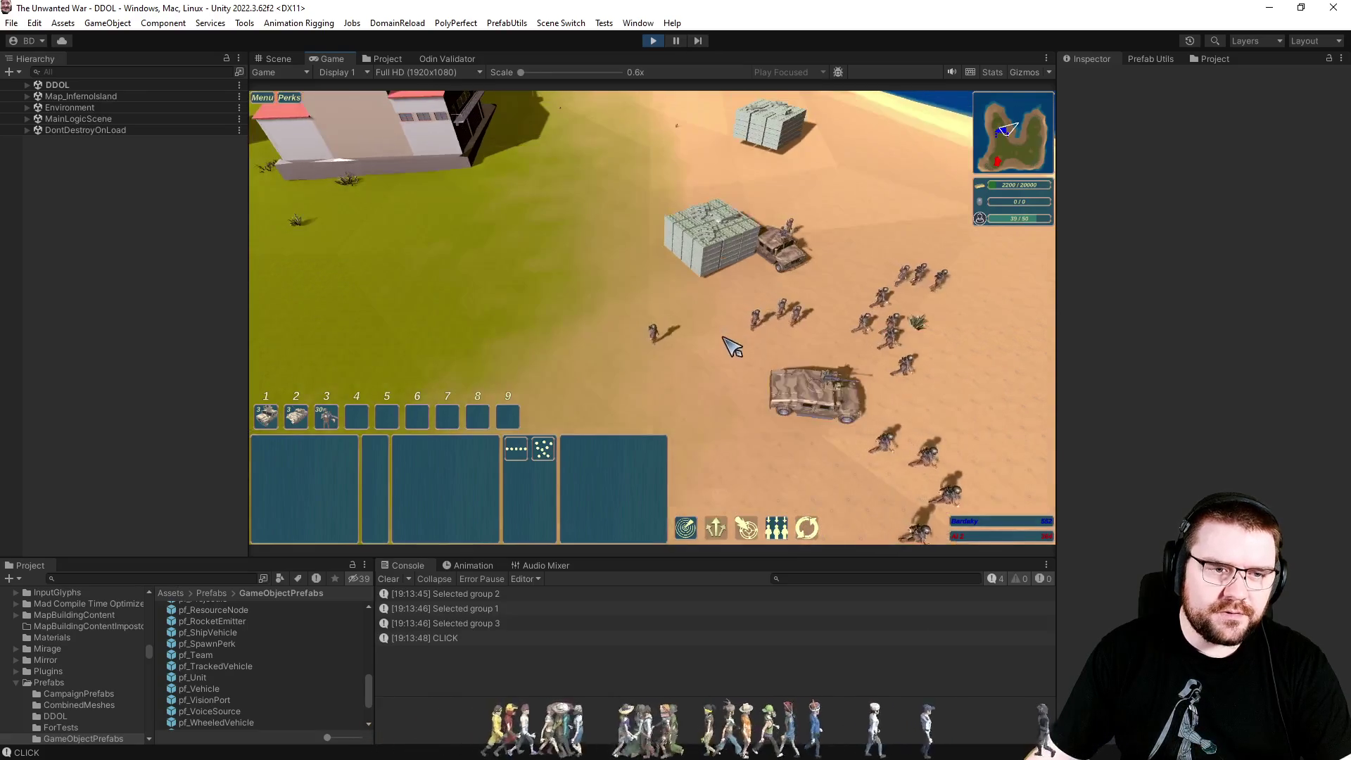
scroll(731, 346, "down", 2)
key("2")
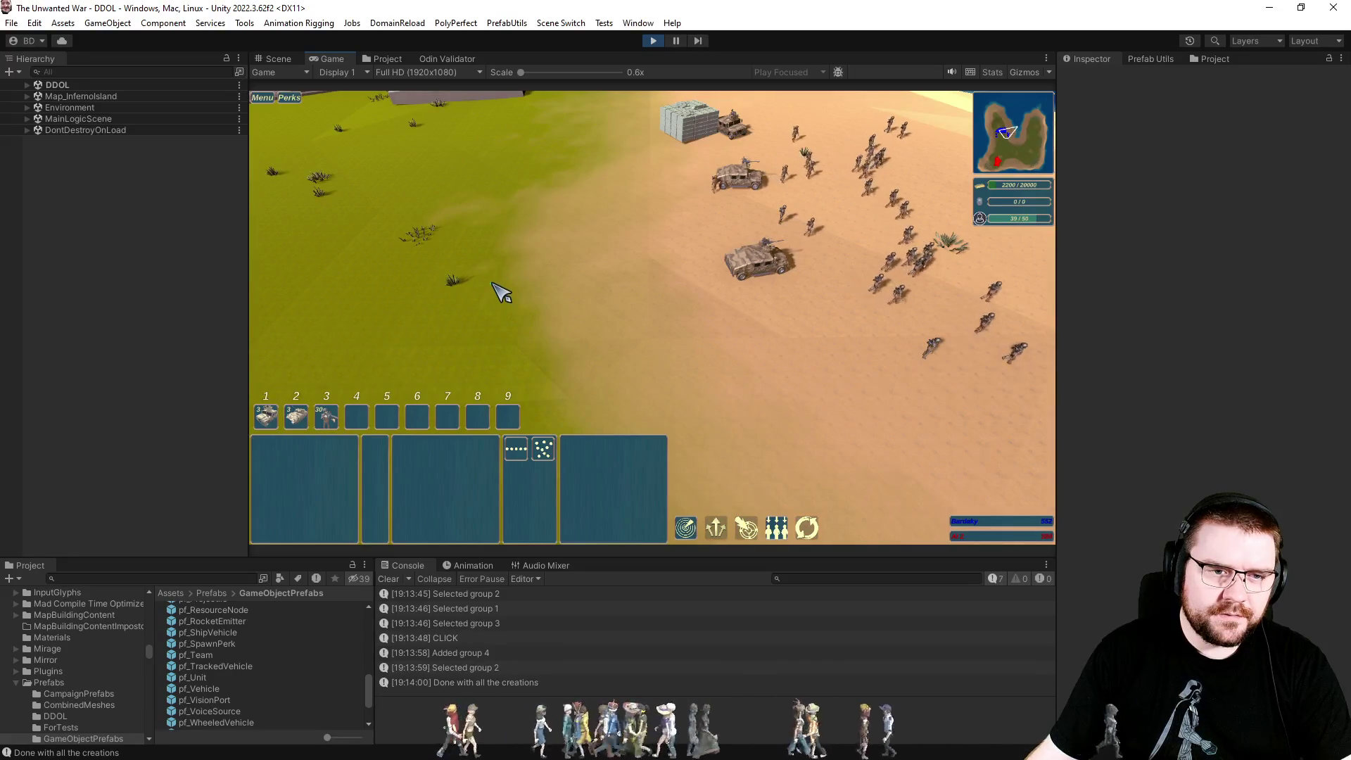
Review control groups 1, 2 and 3, then assign control group 5.
key("1")
key("3")
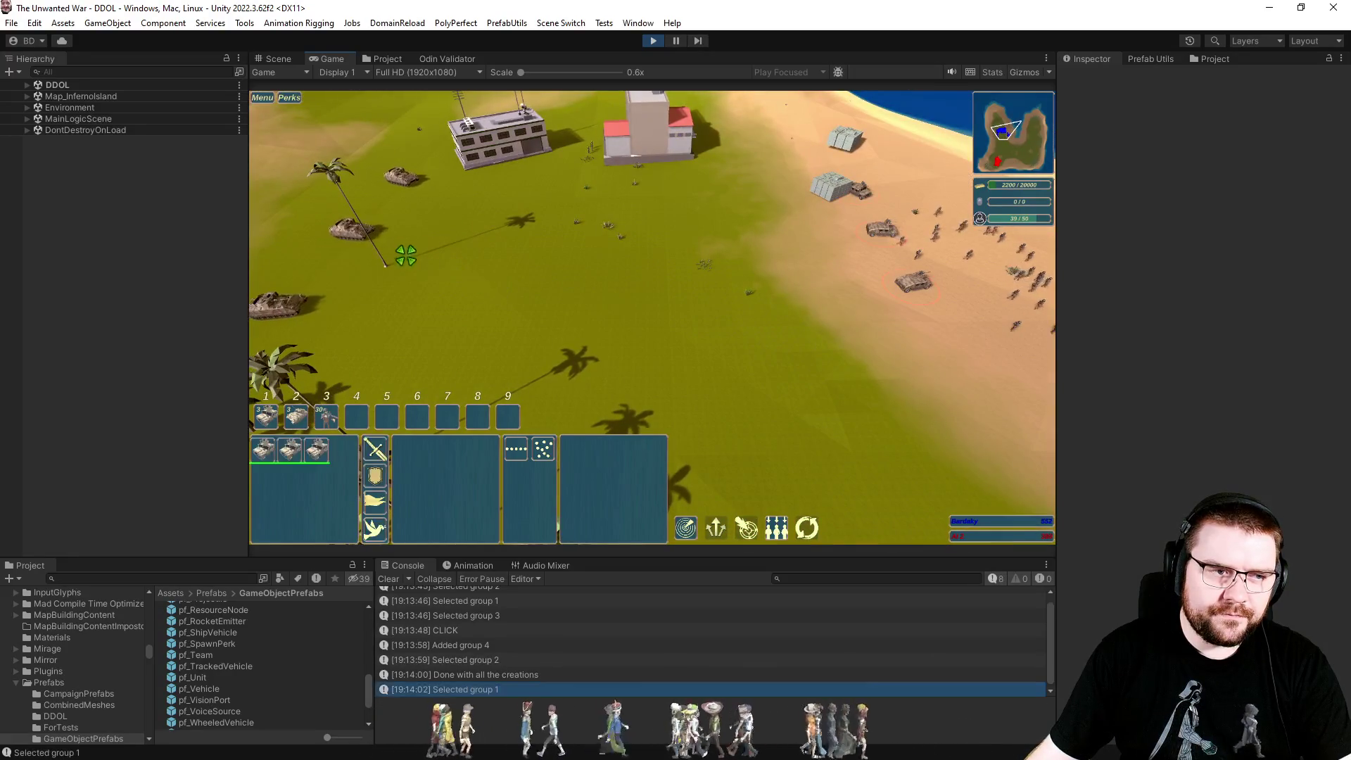
left_click(687, 311)
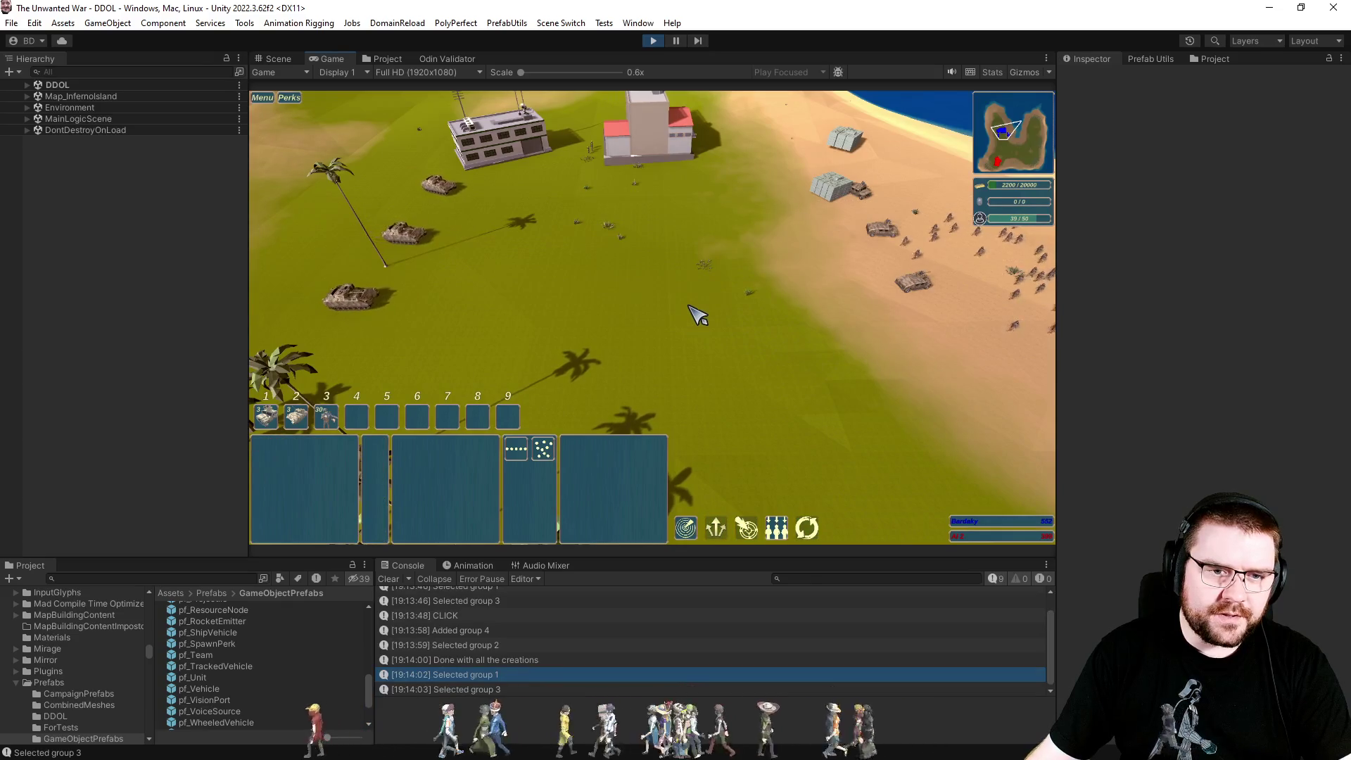
key("2")
key("1")
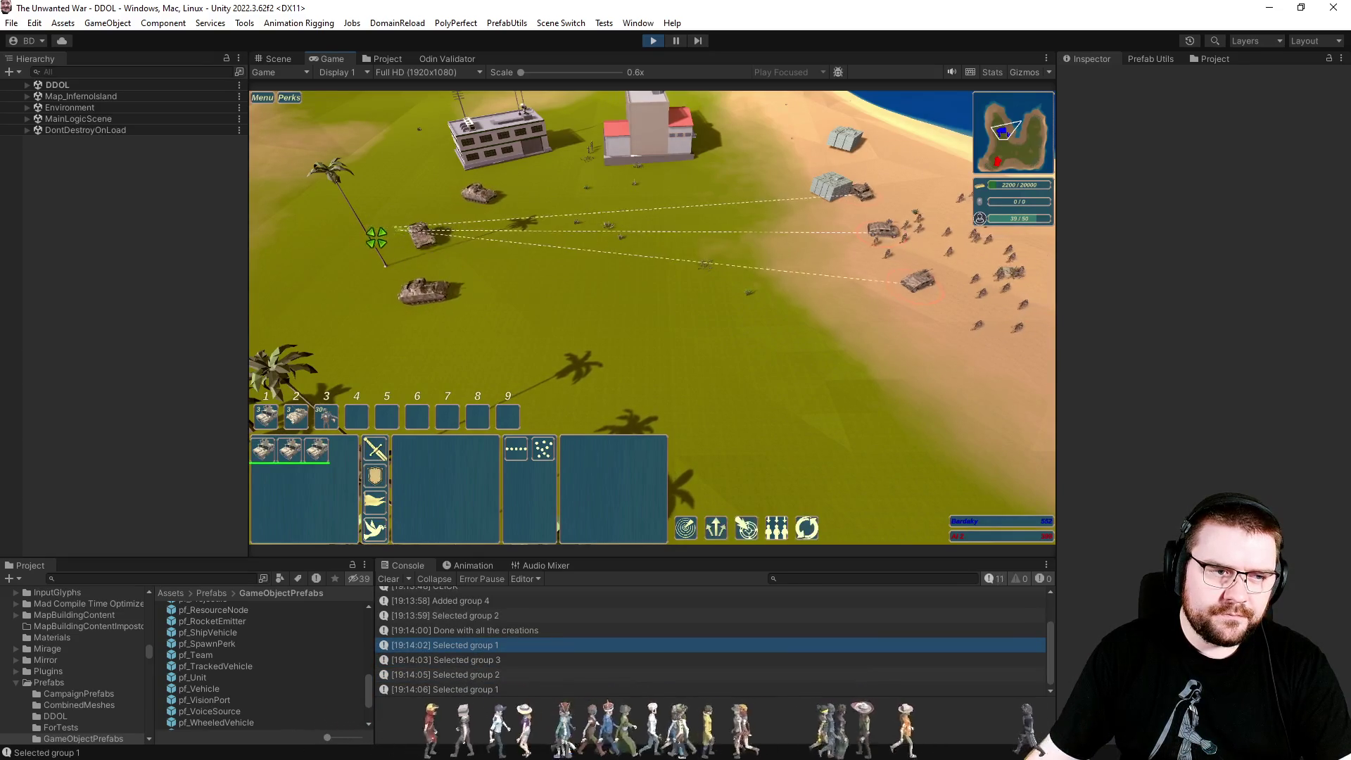
left_click(764, 338)
scroll(763, 340, "up", 2)
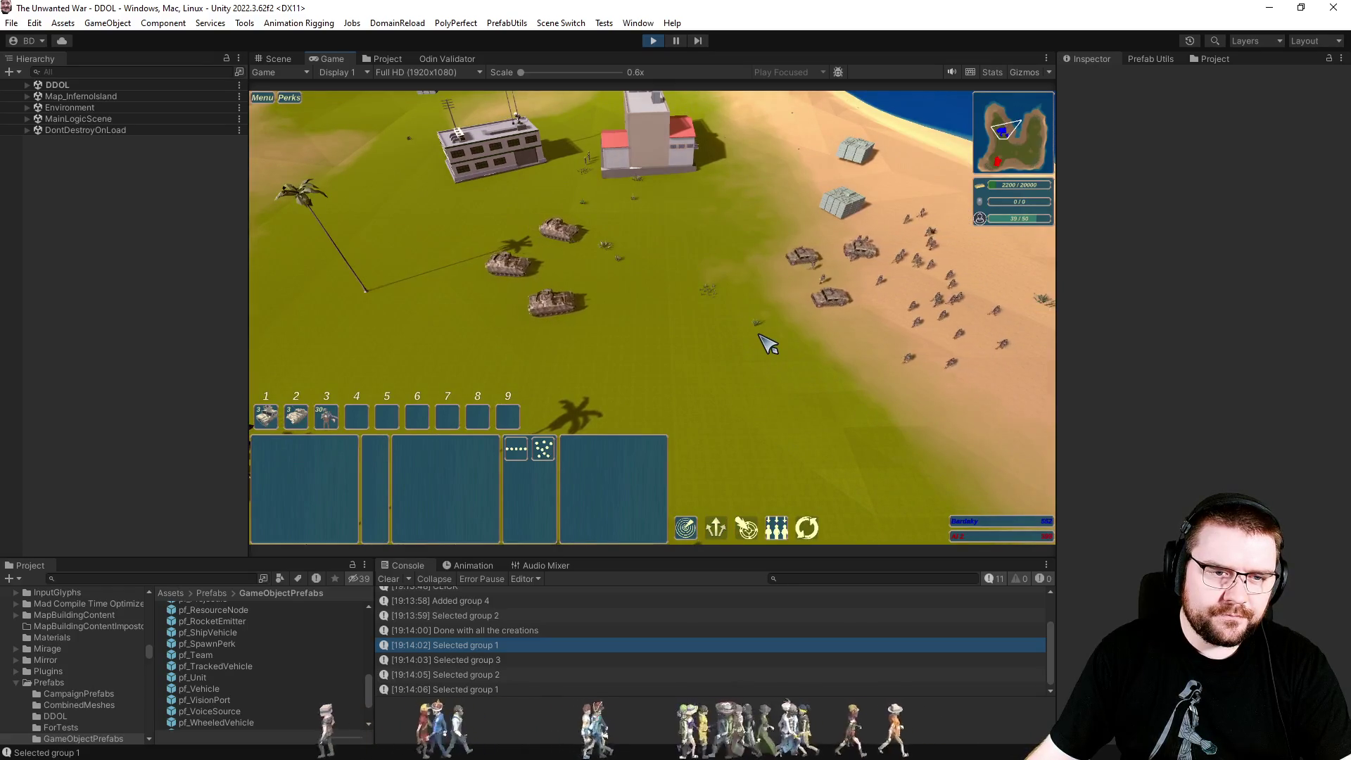
scroll(767, 344, "up", 2)
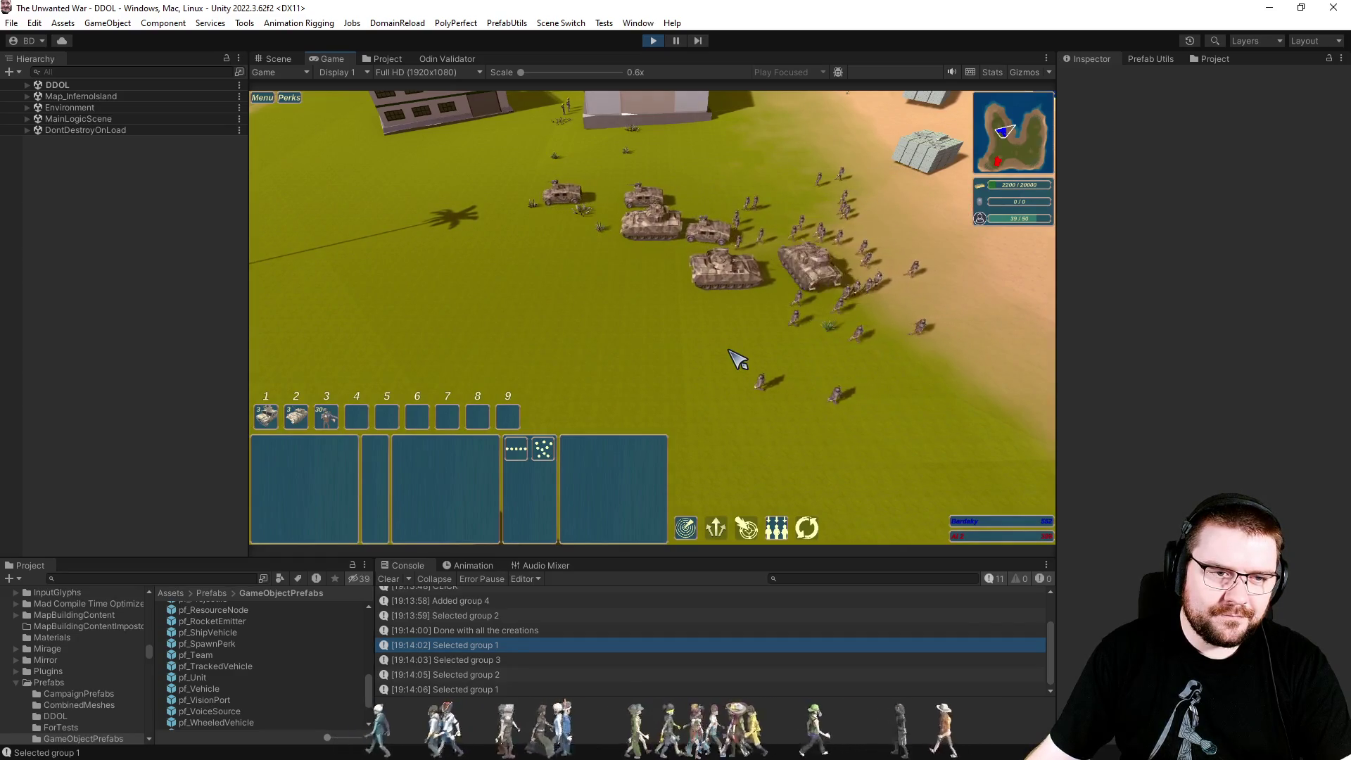
key("ctrl+5")
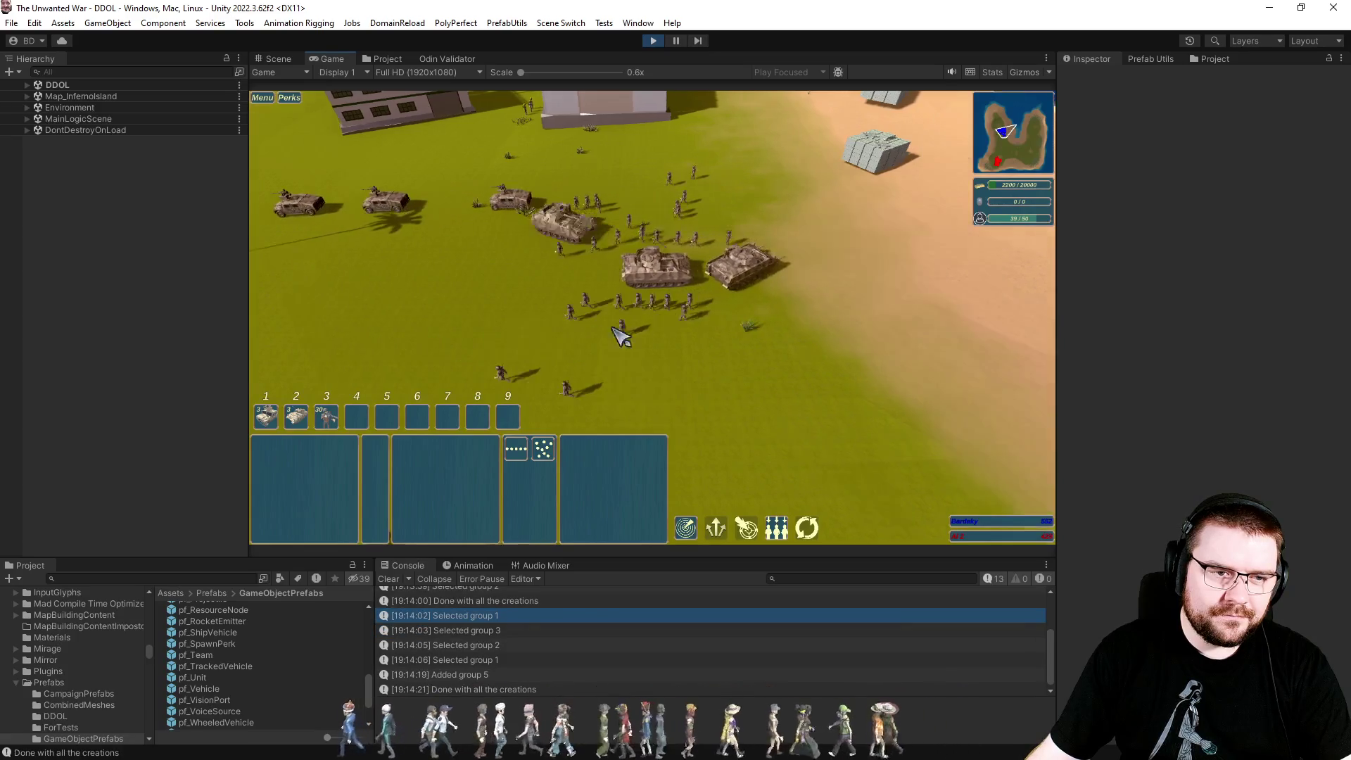
Move group 2 tanks forward and send group 1 across the field.
key("2")
right_click(739, 292)
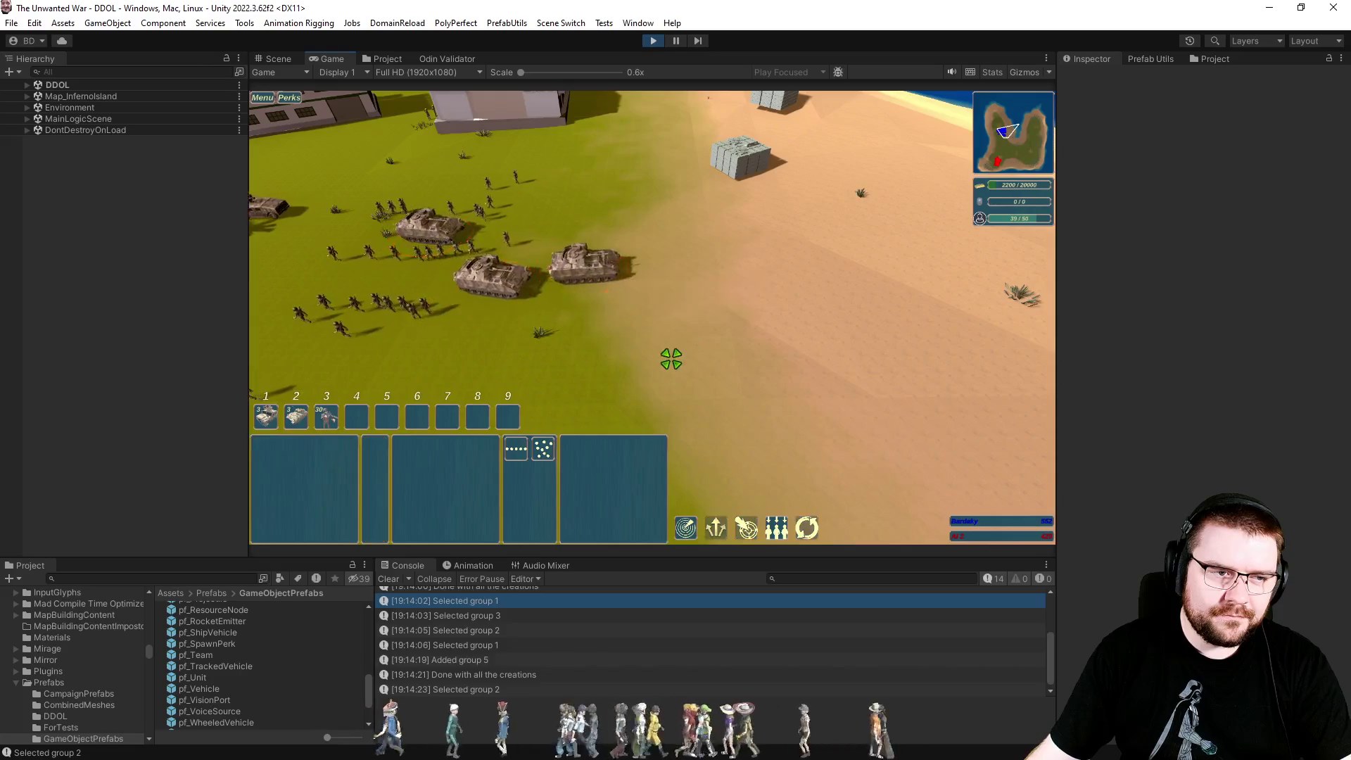
left_click(732, 391)
key("1")
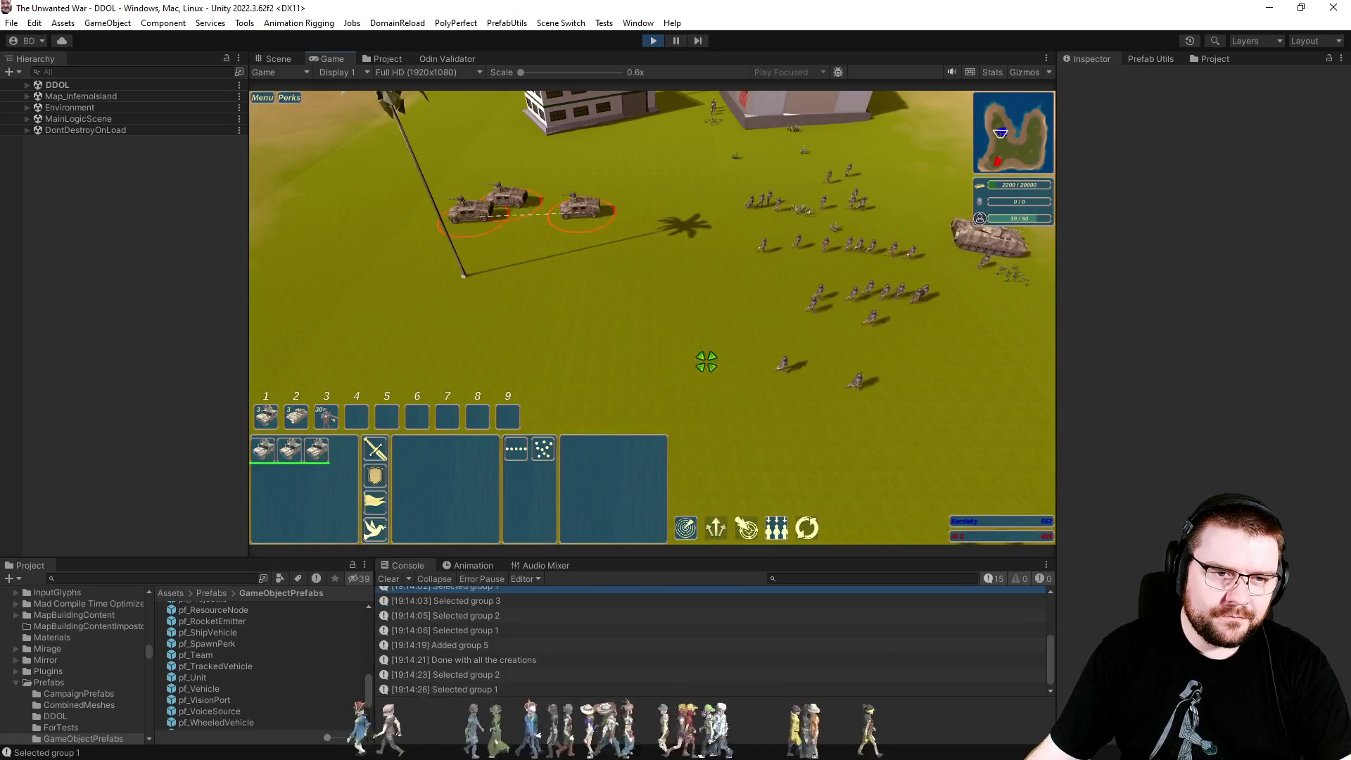
right_click(956, 340)
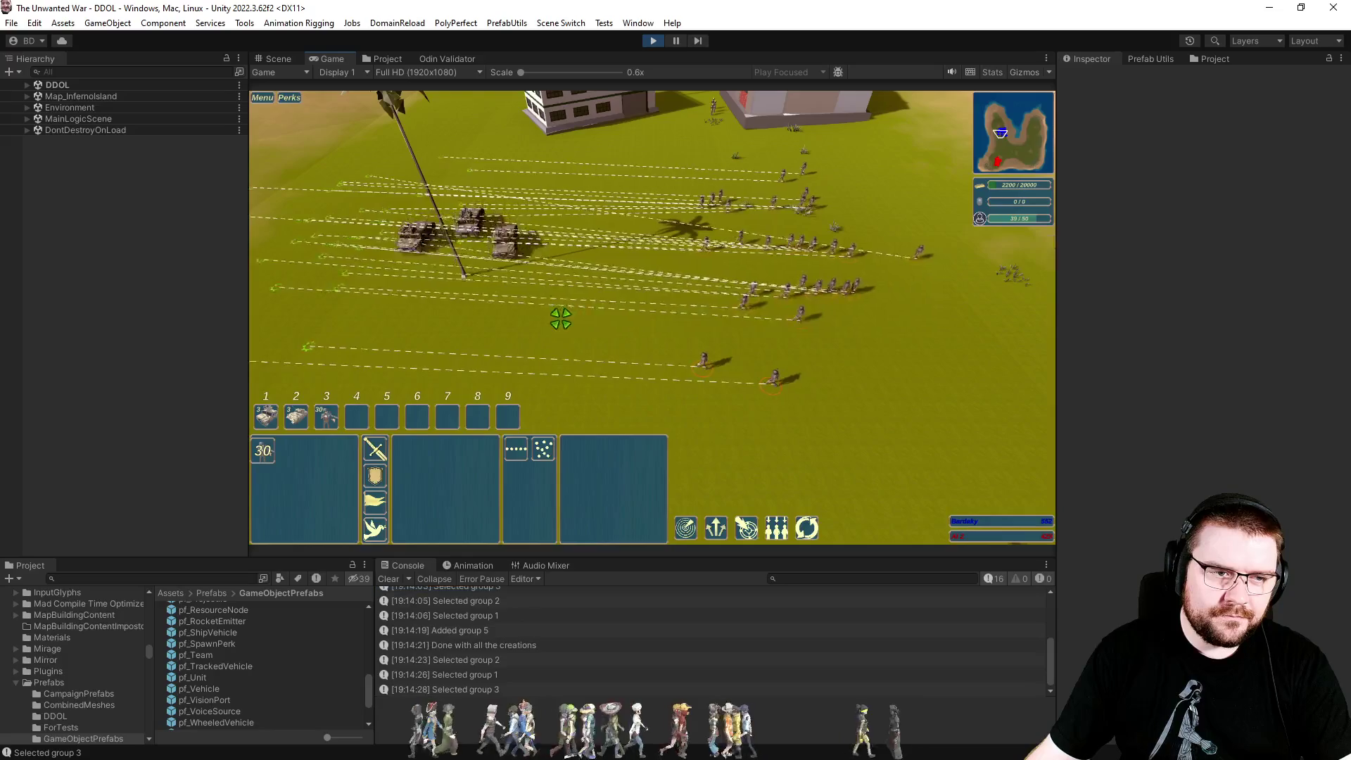
key("3")
left_click(863, 383)
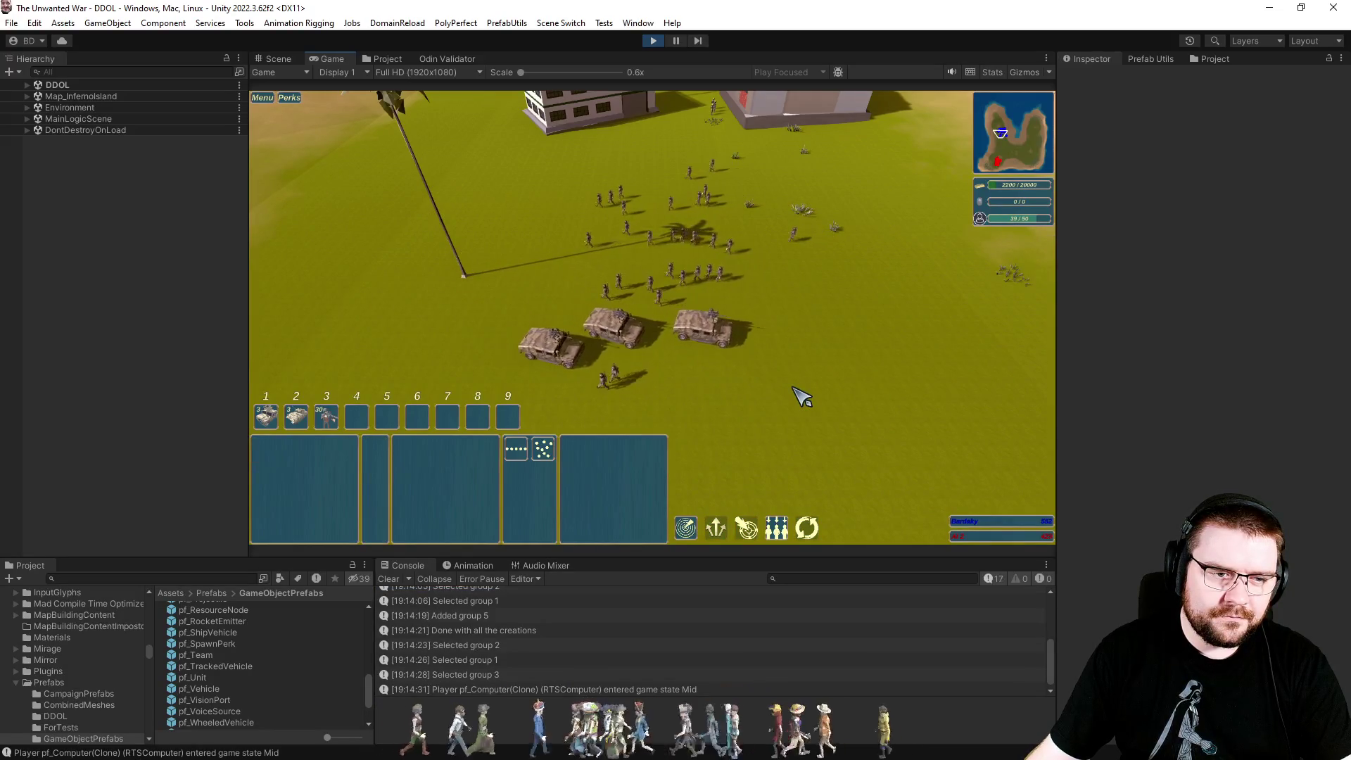
Check groups 1–3, register the units as control group 6, and start the attack wave.
key("1")
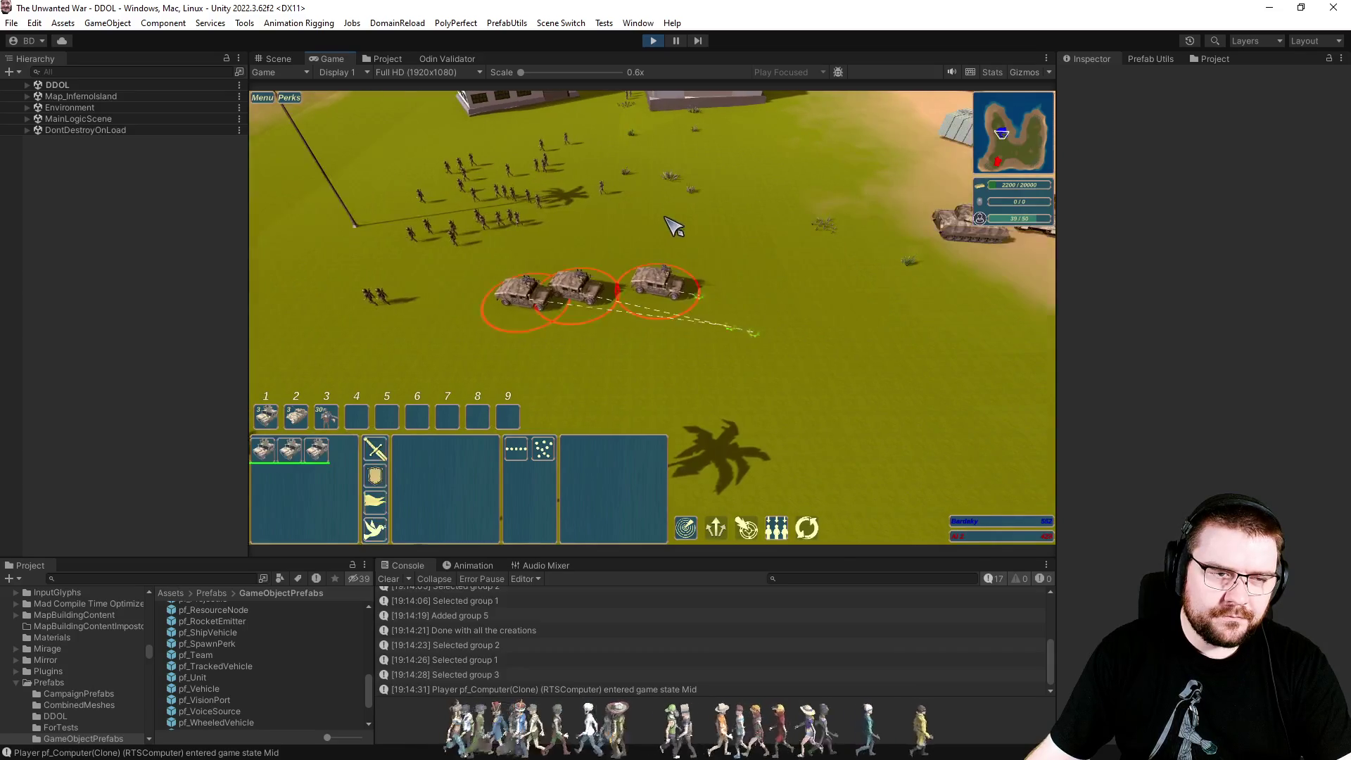
key("3")
key("2")
key("1")
key("3")
key("1")
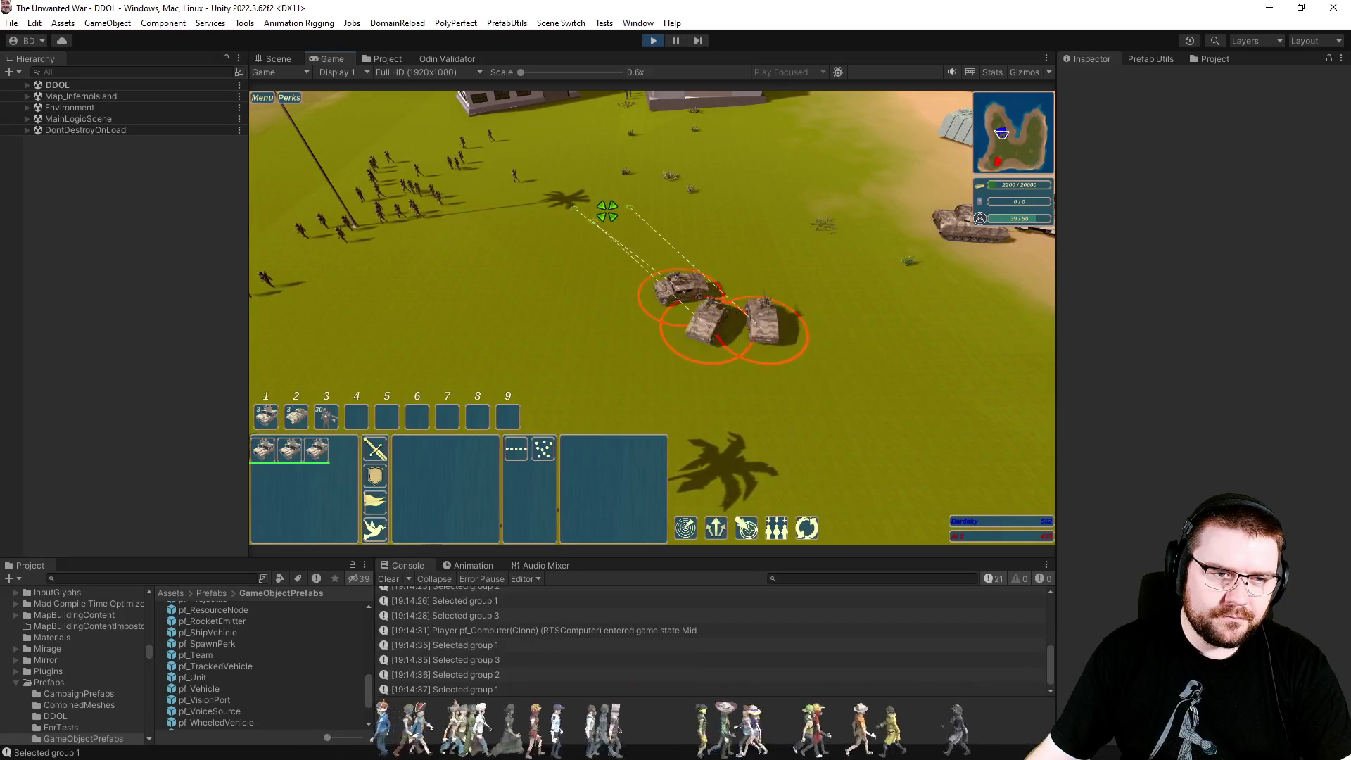
key("3")
key("ctrl+6")
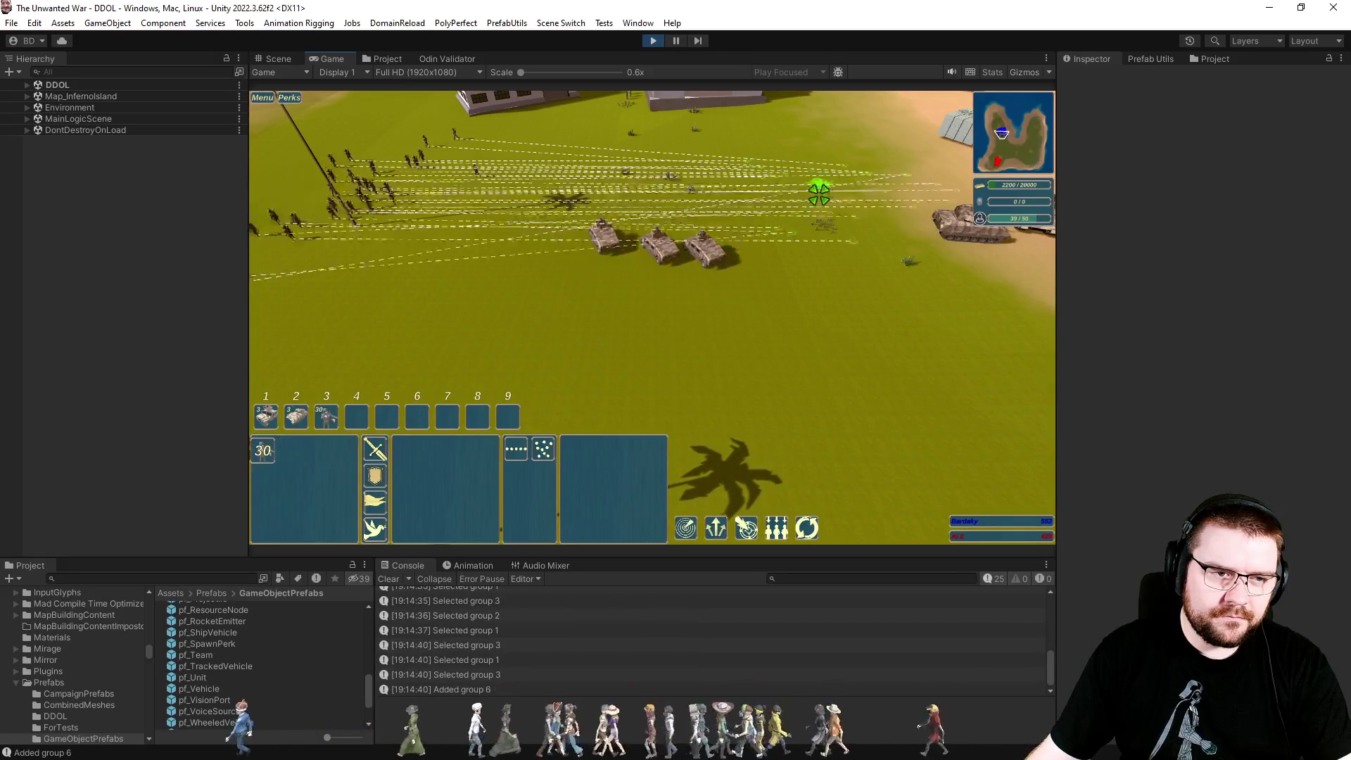
key("space")
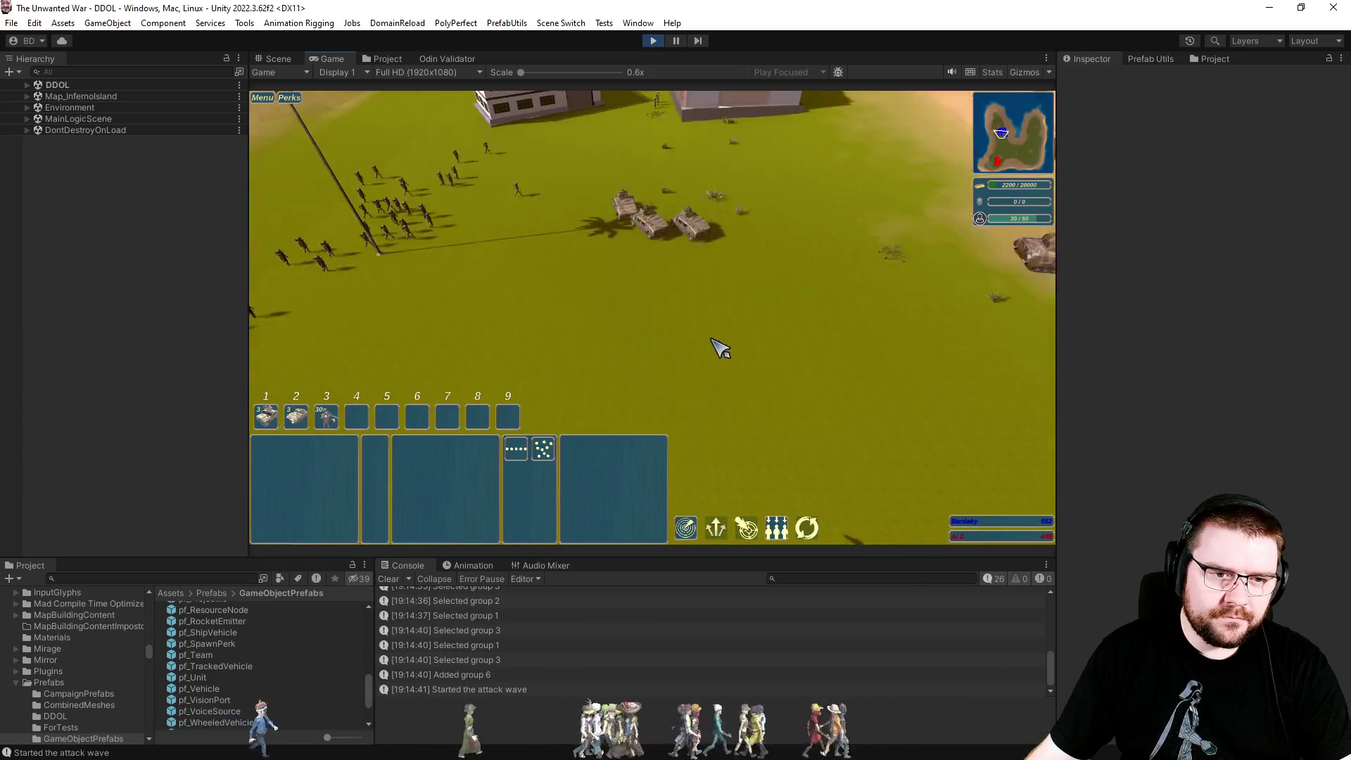
Order group 3 infantry to the field centre and group 2 tanks toward the upper field.
key("1")
key("3")
key("2")
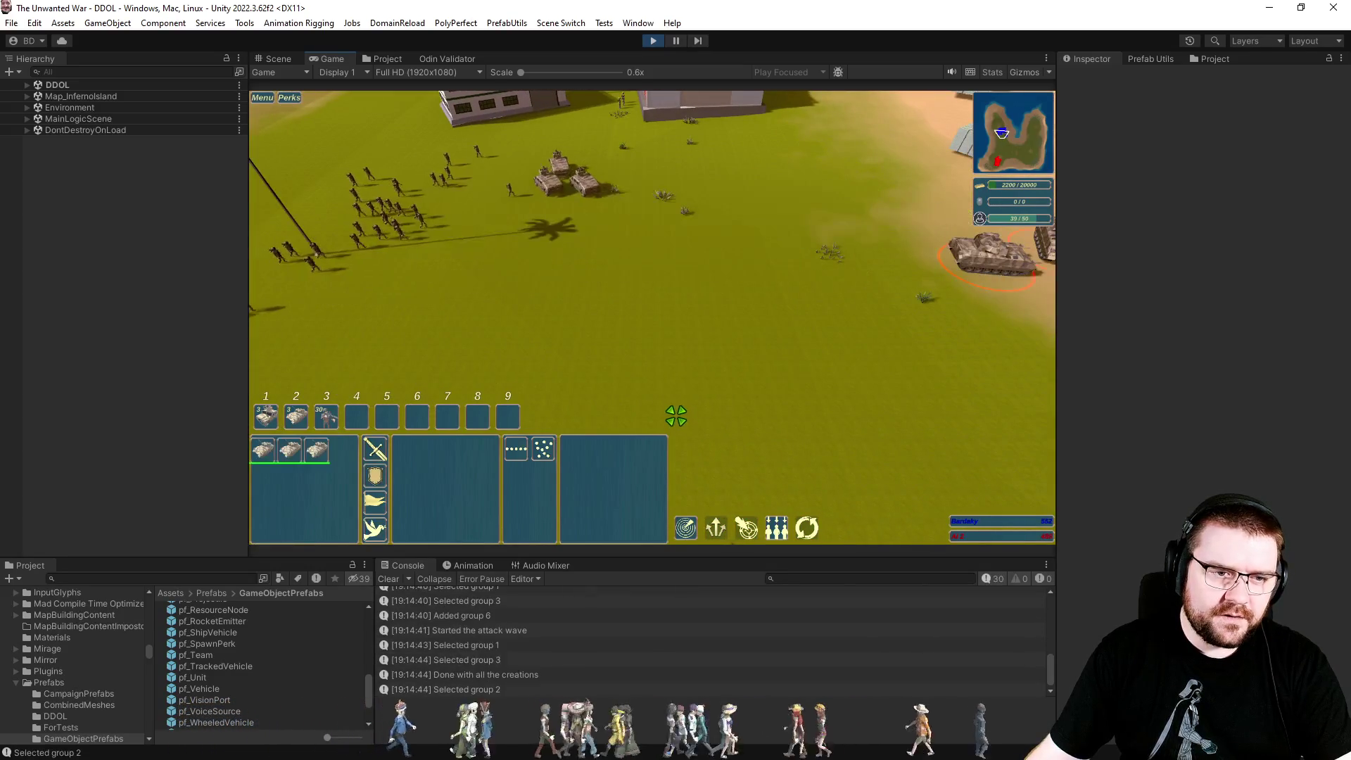
left_click(681, 310)
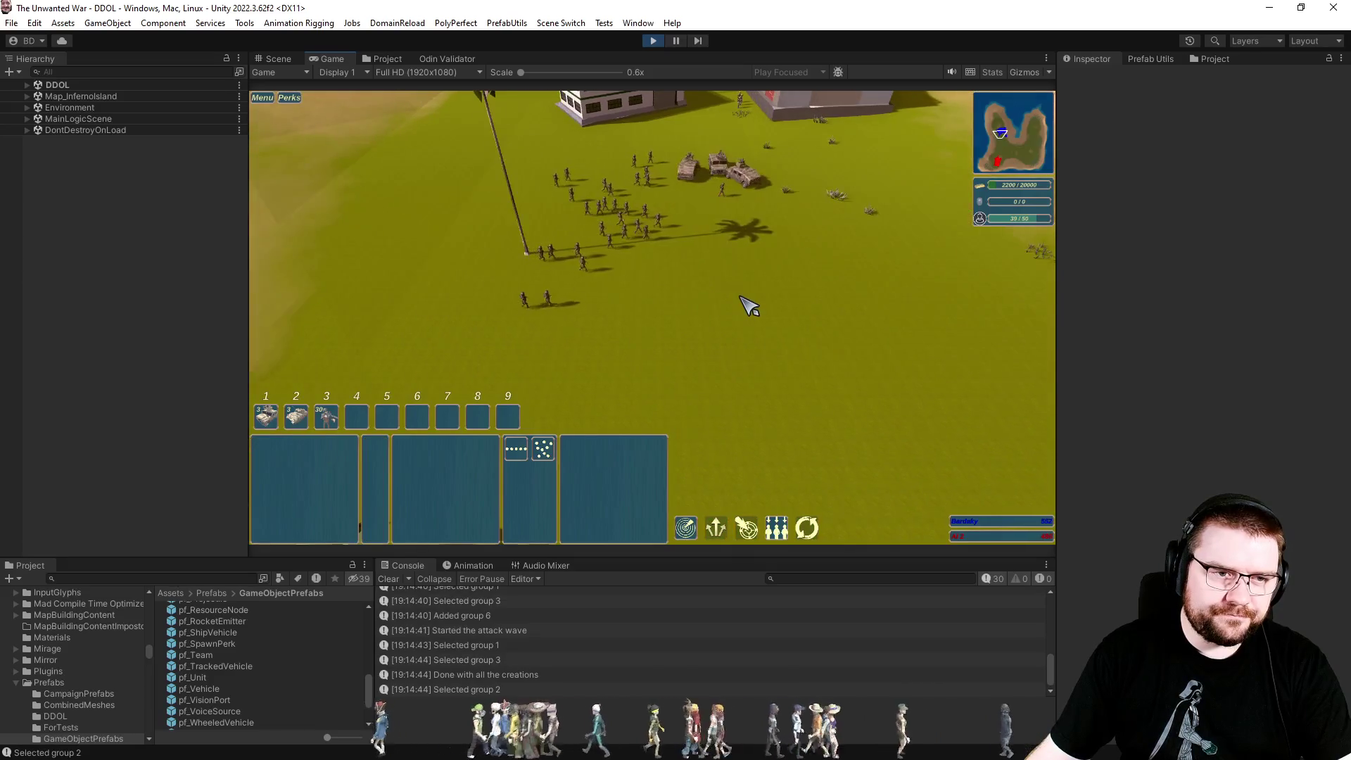
key("1")
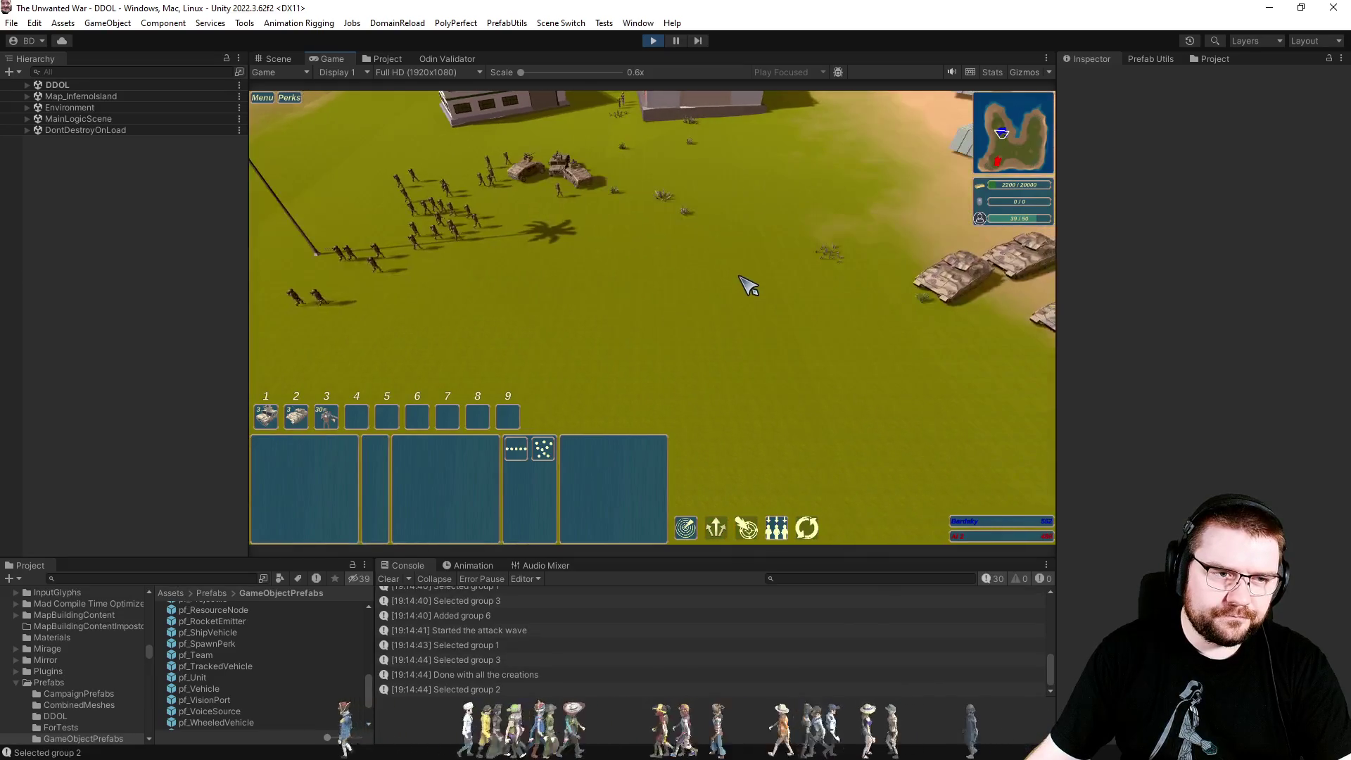
key("3")
right_click(735, 239)
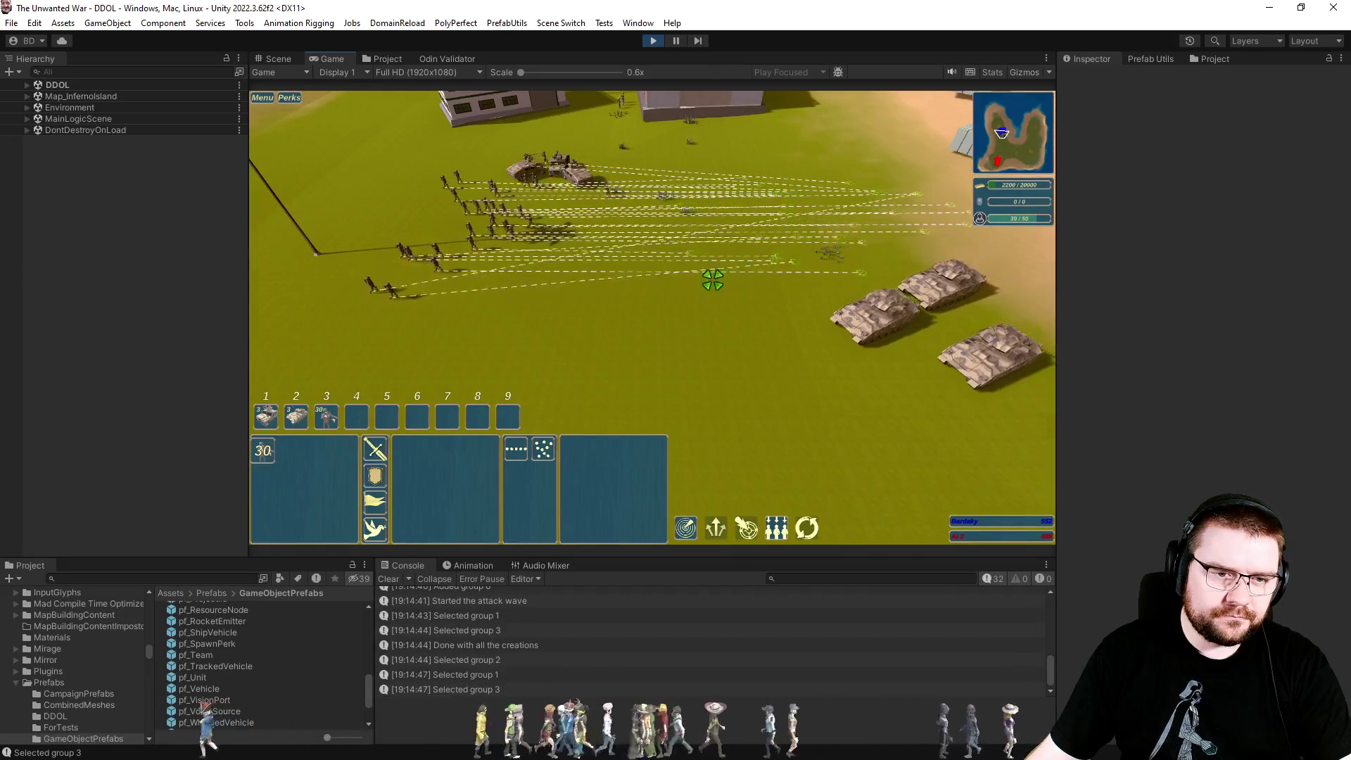
left_click(744, 202)
key("2")
right_click(754, 159)
left_click(760, 184)
Pan the camera toward the sandy area and back, then clear the unit selection.
scroll(684, 245, "up", 2)
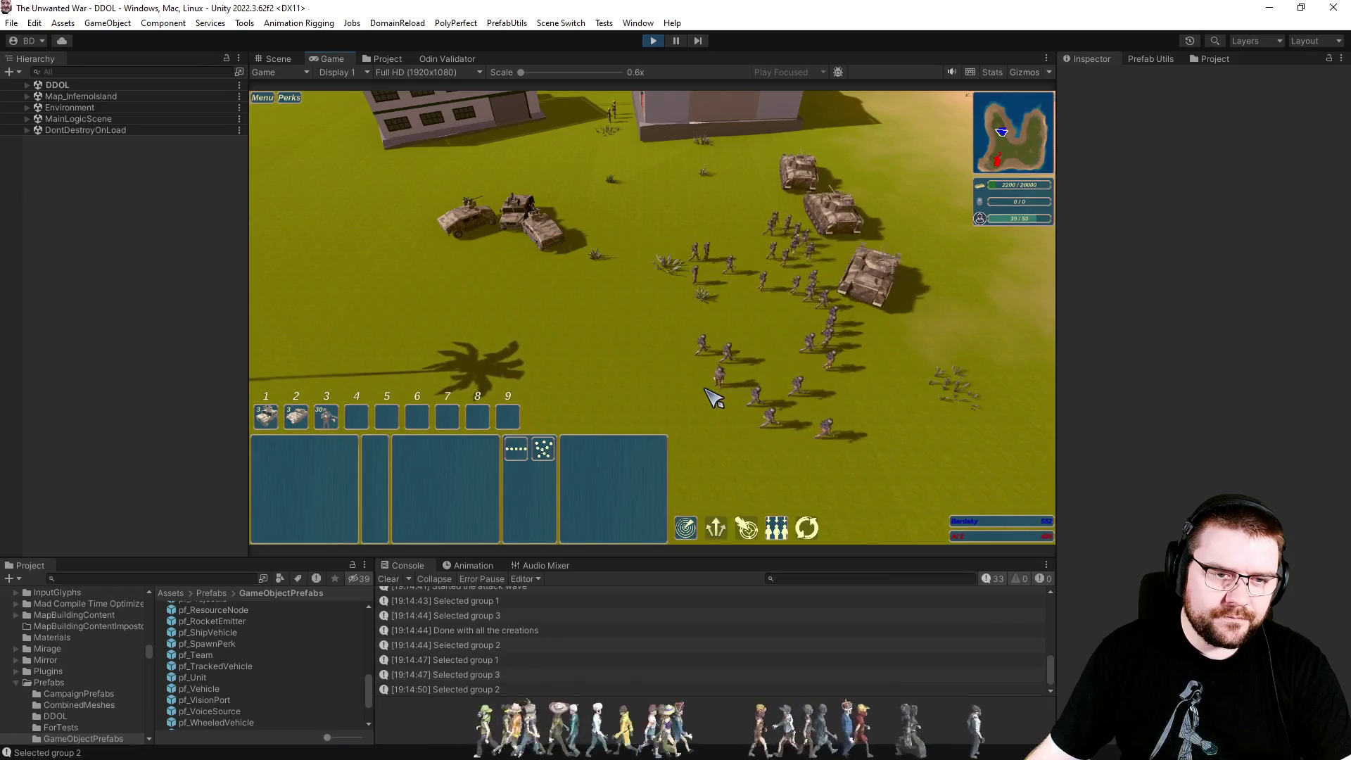
key("d")
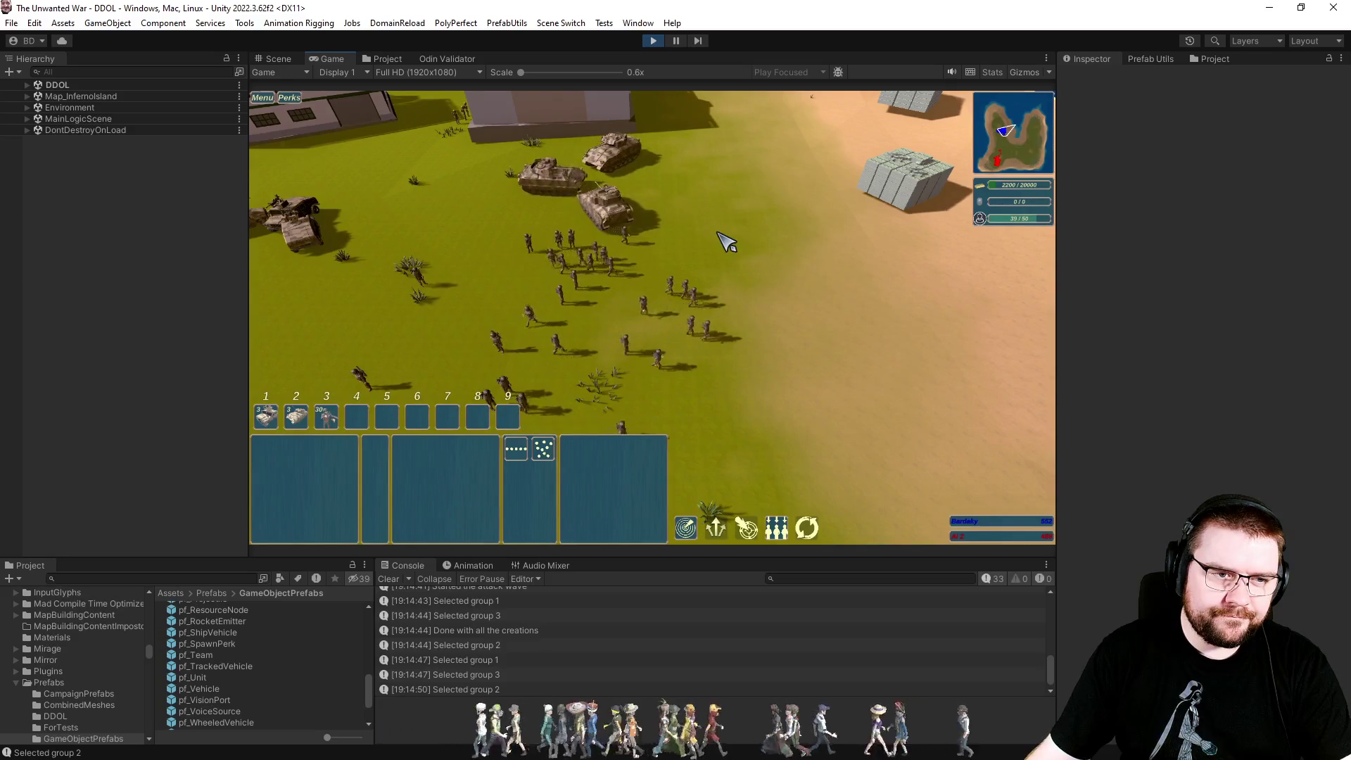
key("s")
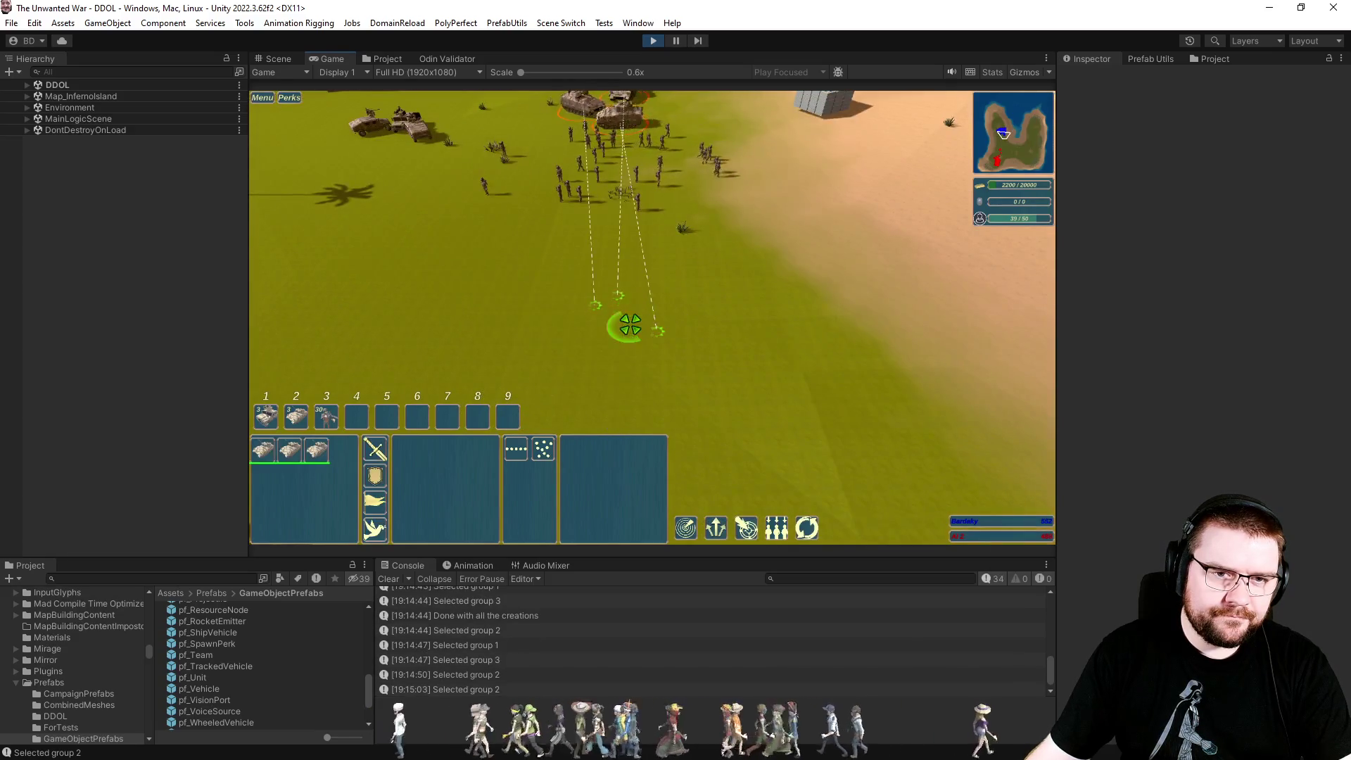
left_click(654, 324)
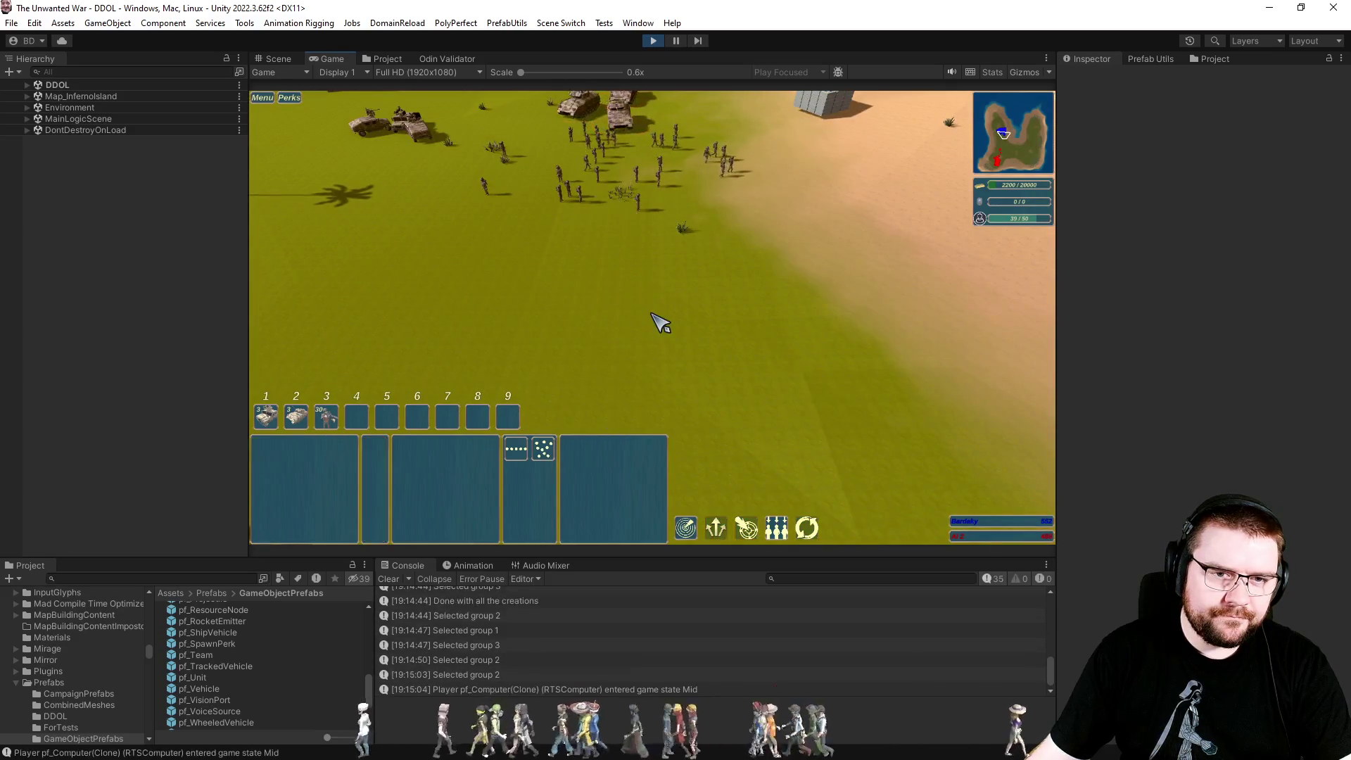
Bring the palm grove with the hay bales into view and order the Bradley to a ground point.
scroll(665, 325, "up", 3)
key("s")
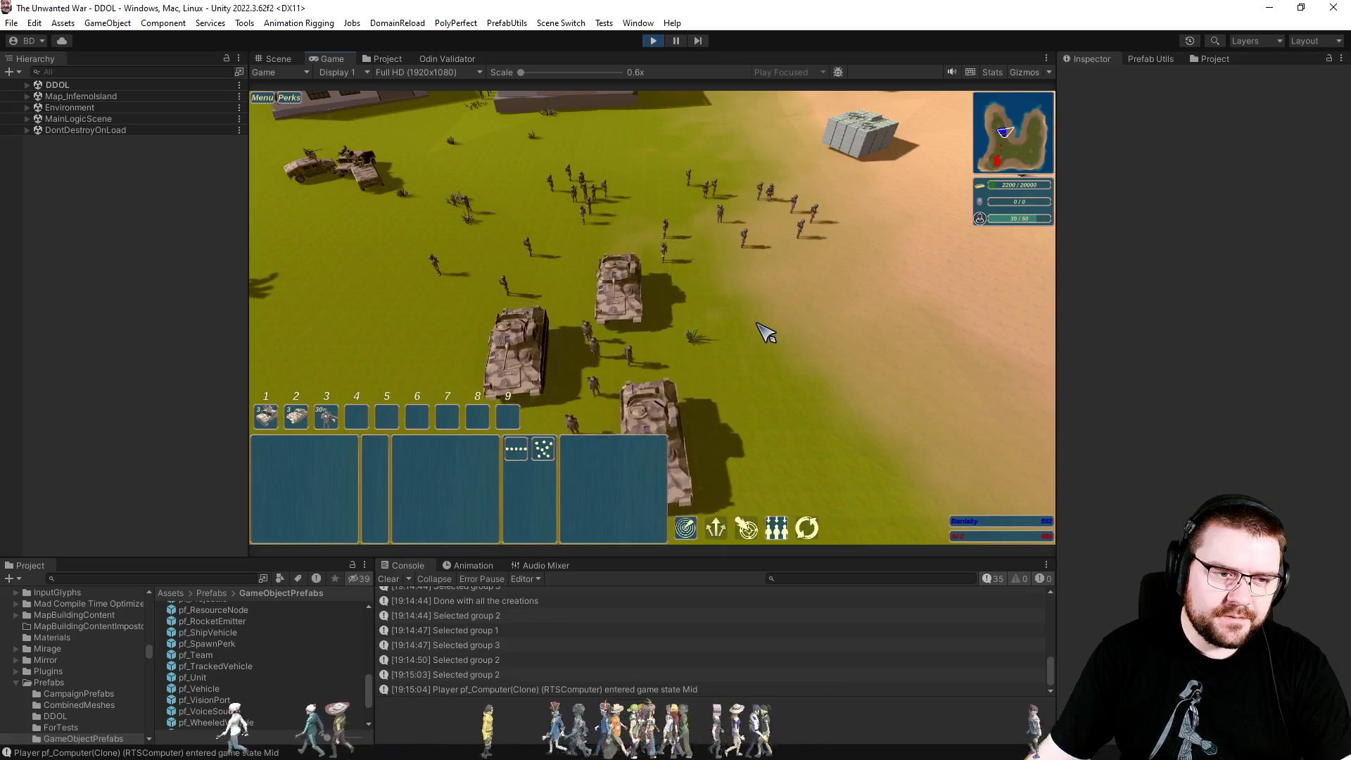
key("s")
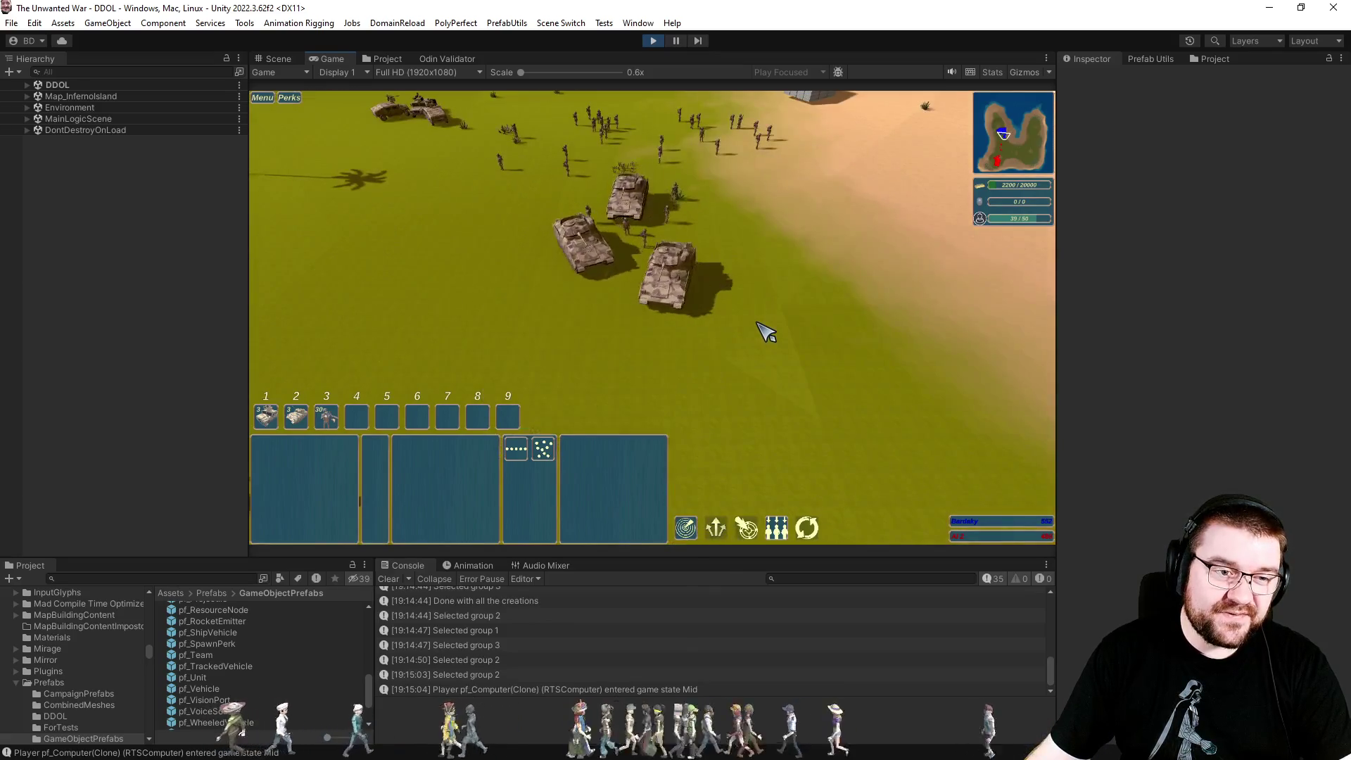
key("s")
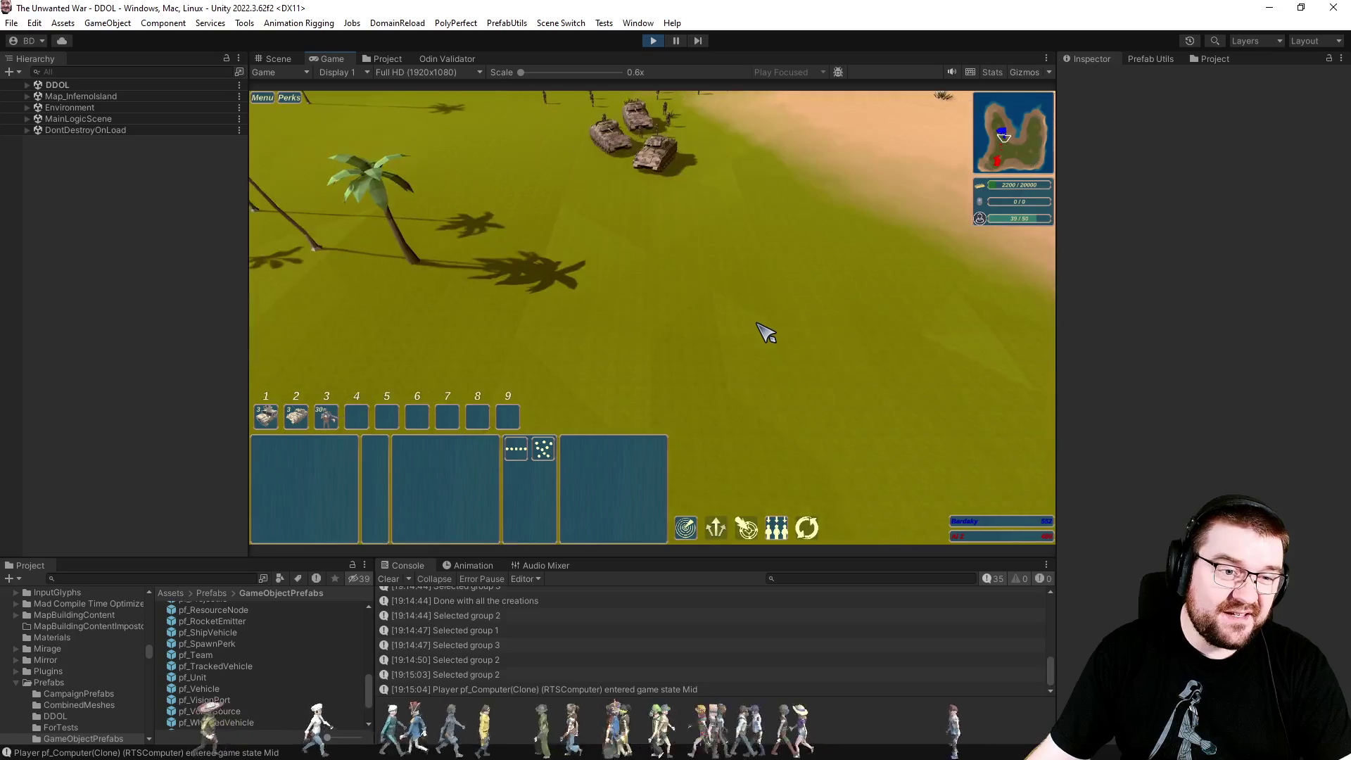
key("w")
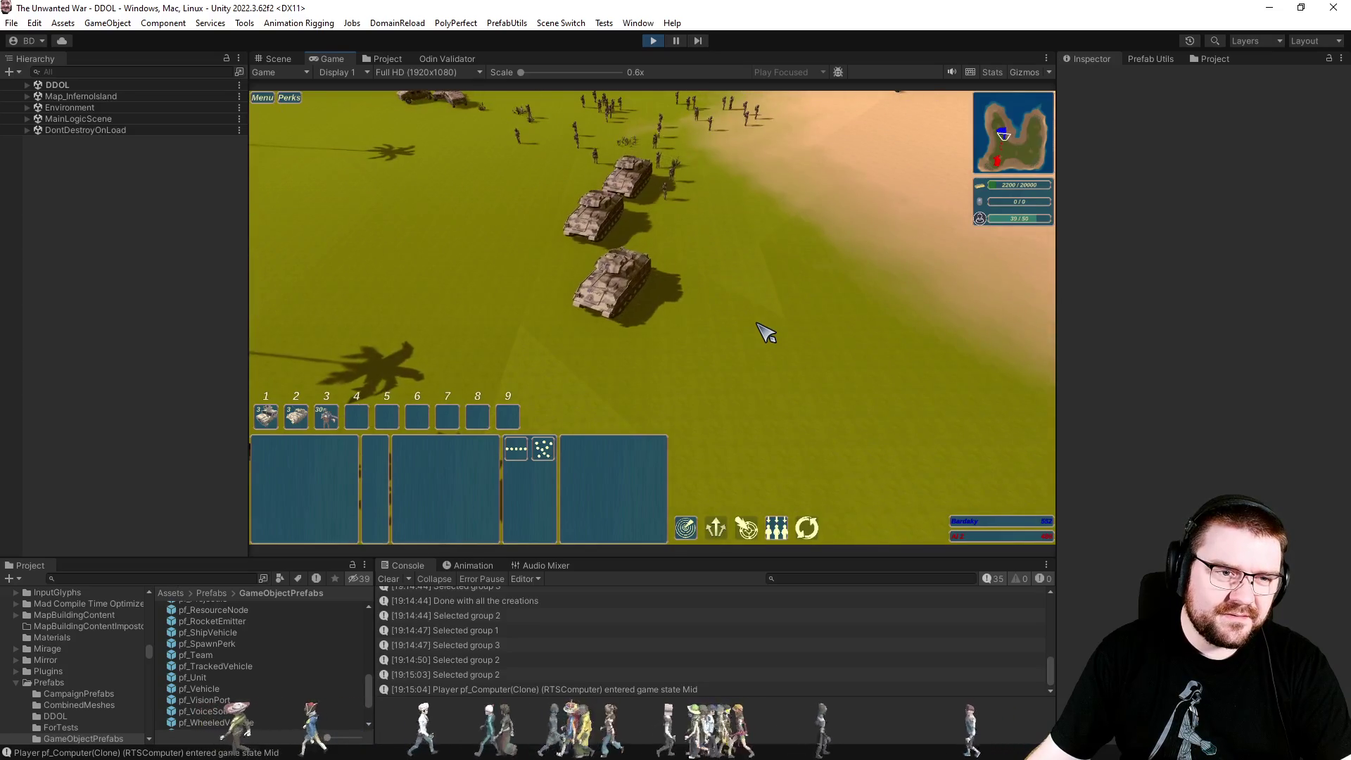
scroll(766, 333, "down", 2)
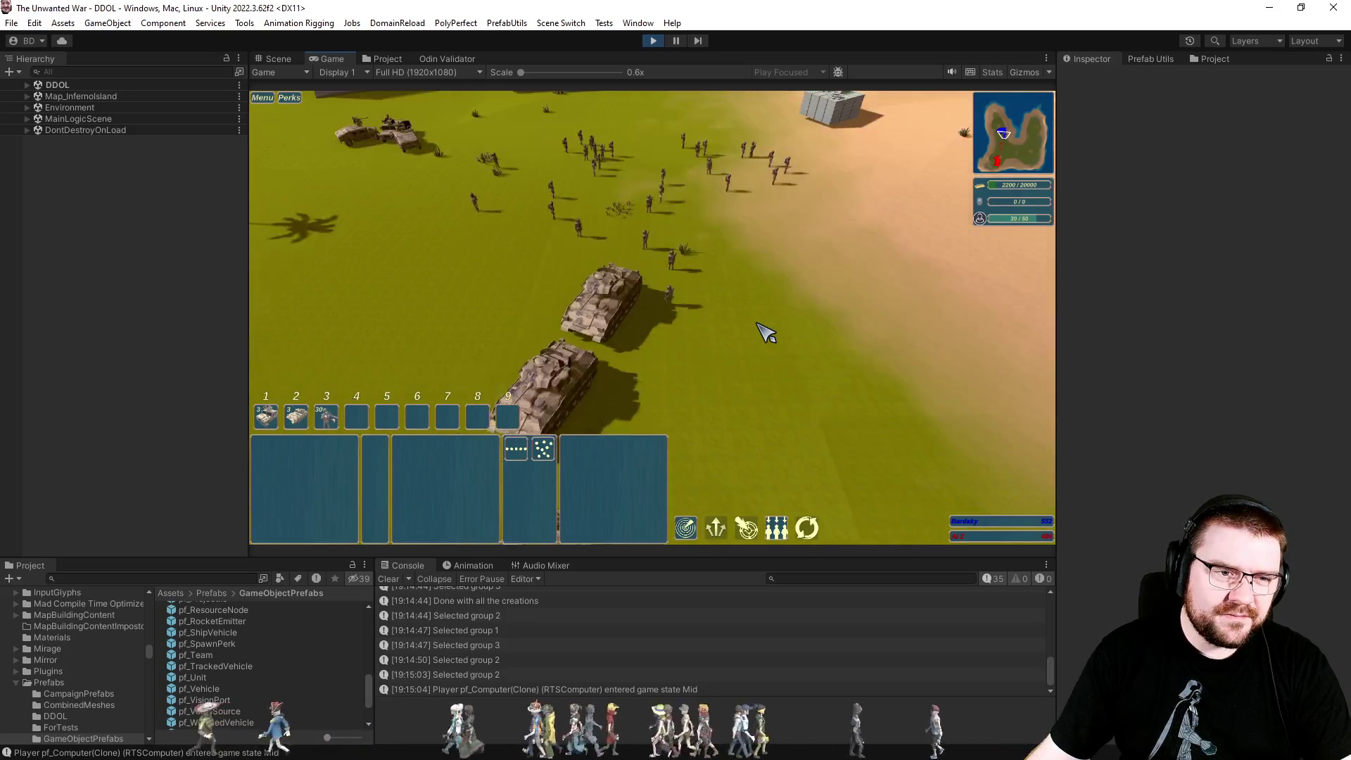
scroll(763, 332, "down", 3)
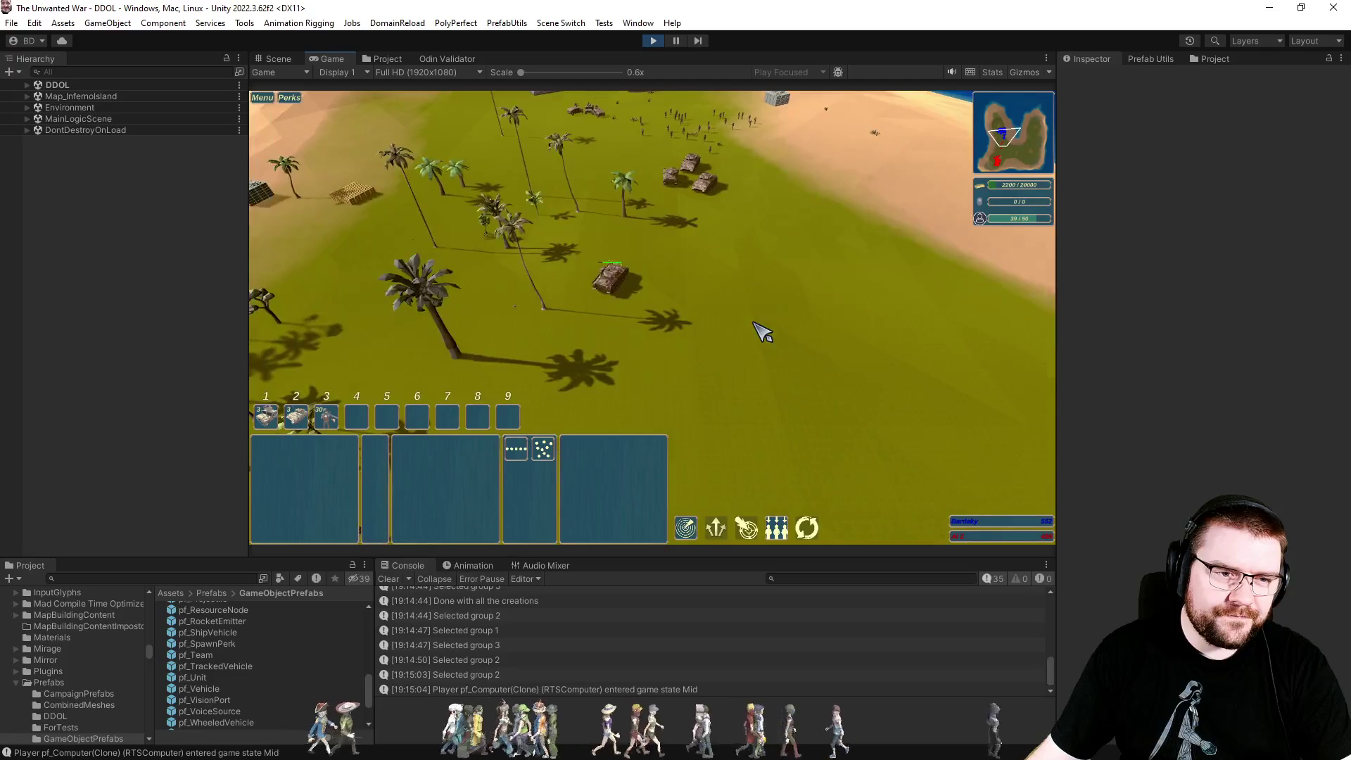
scroll(762, 329, "up", 2)
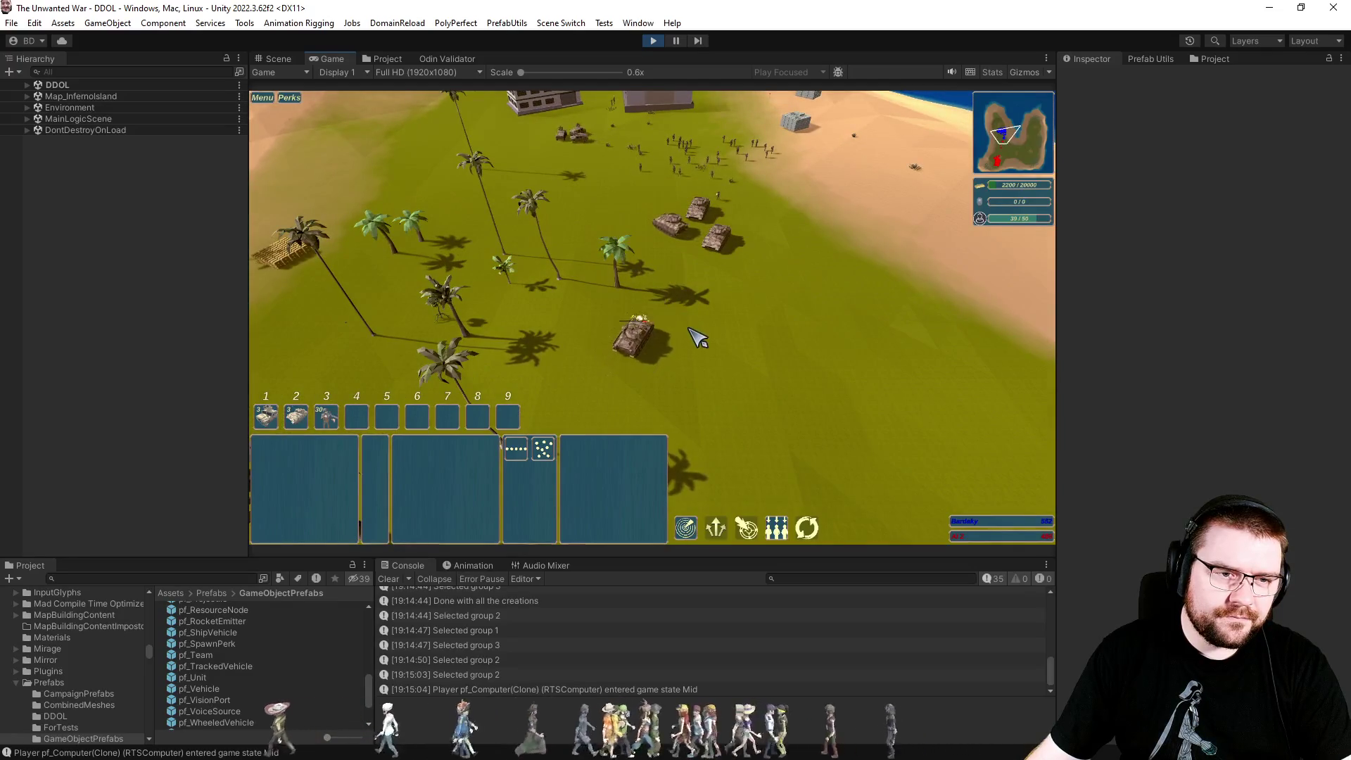
key("a")
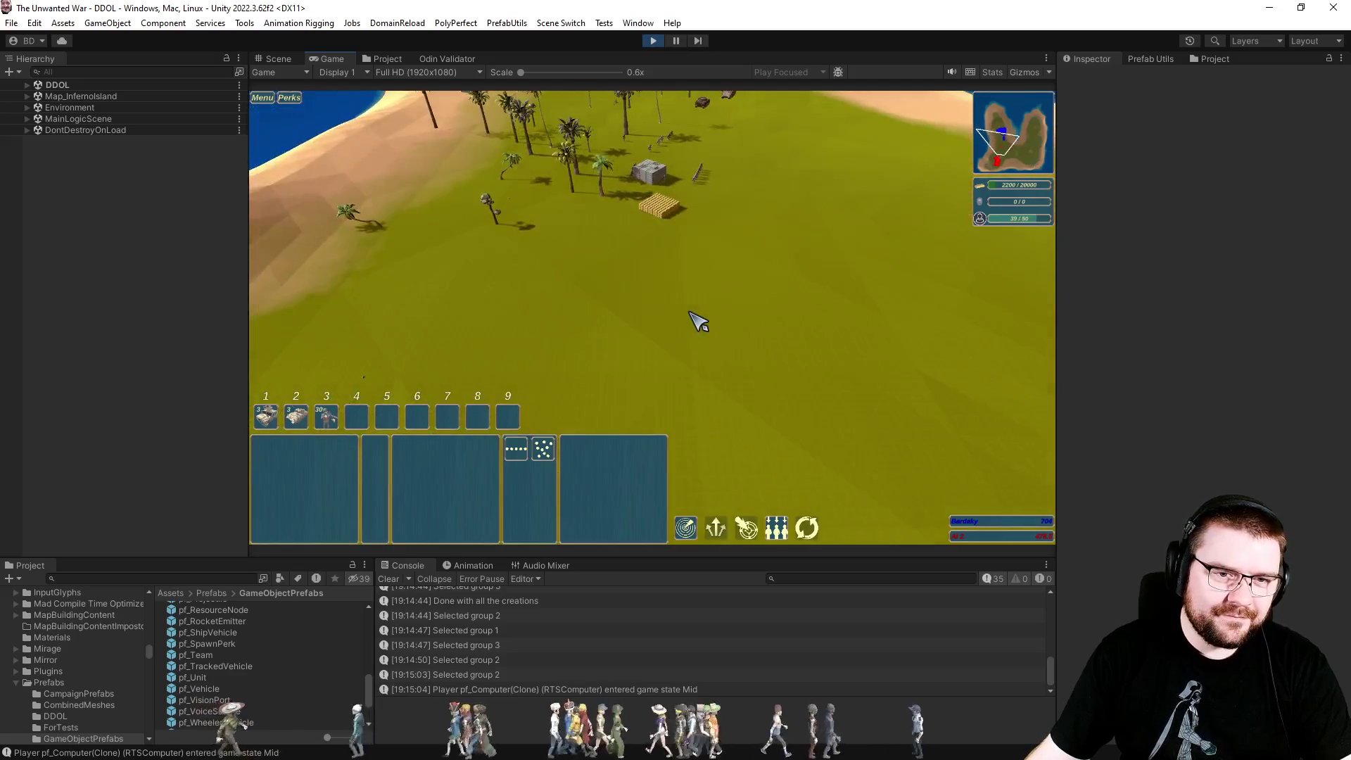
key("e")
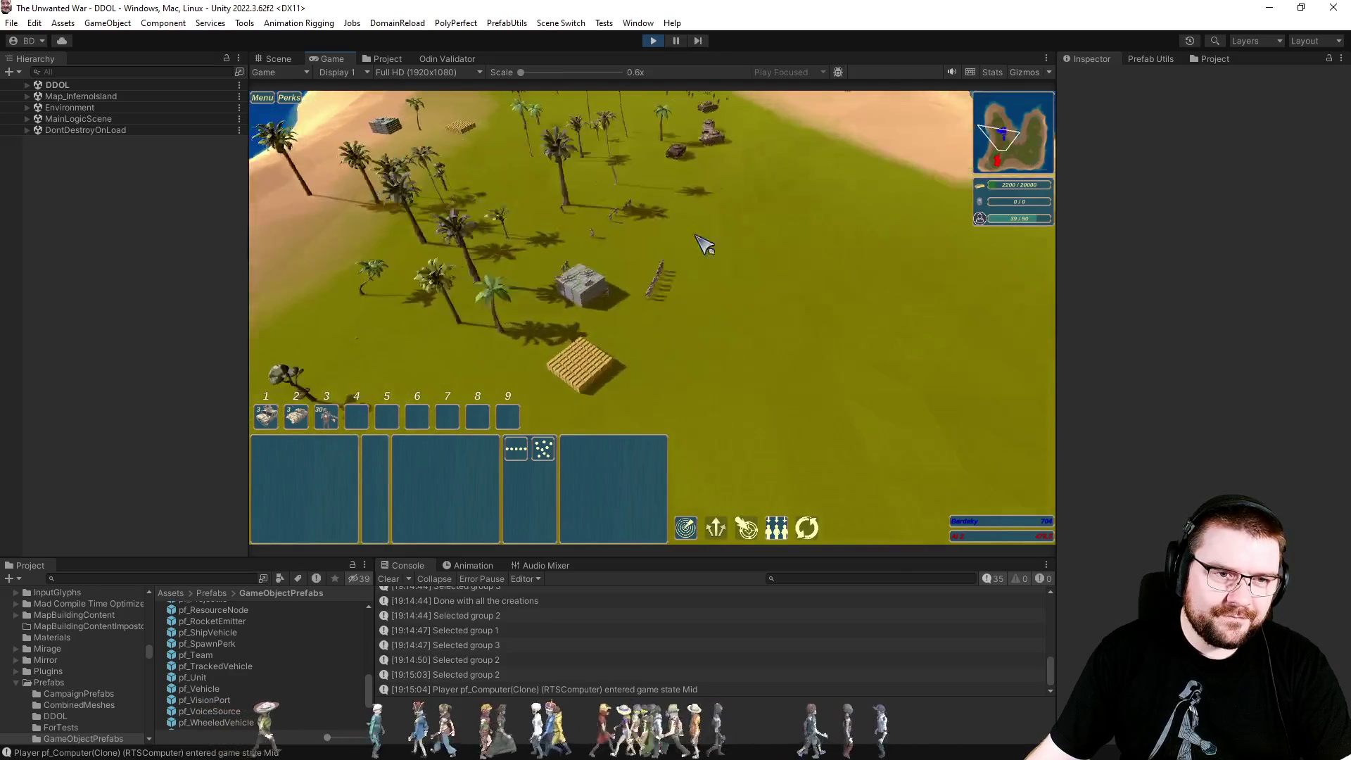
left_click(732, 201)
right_click(704, 357)
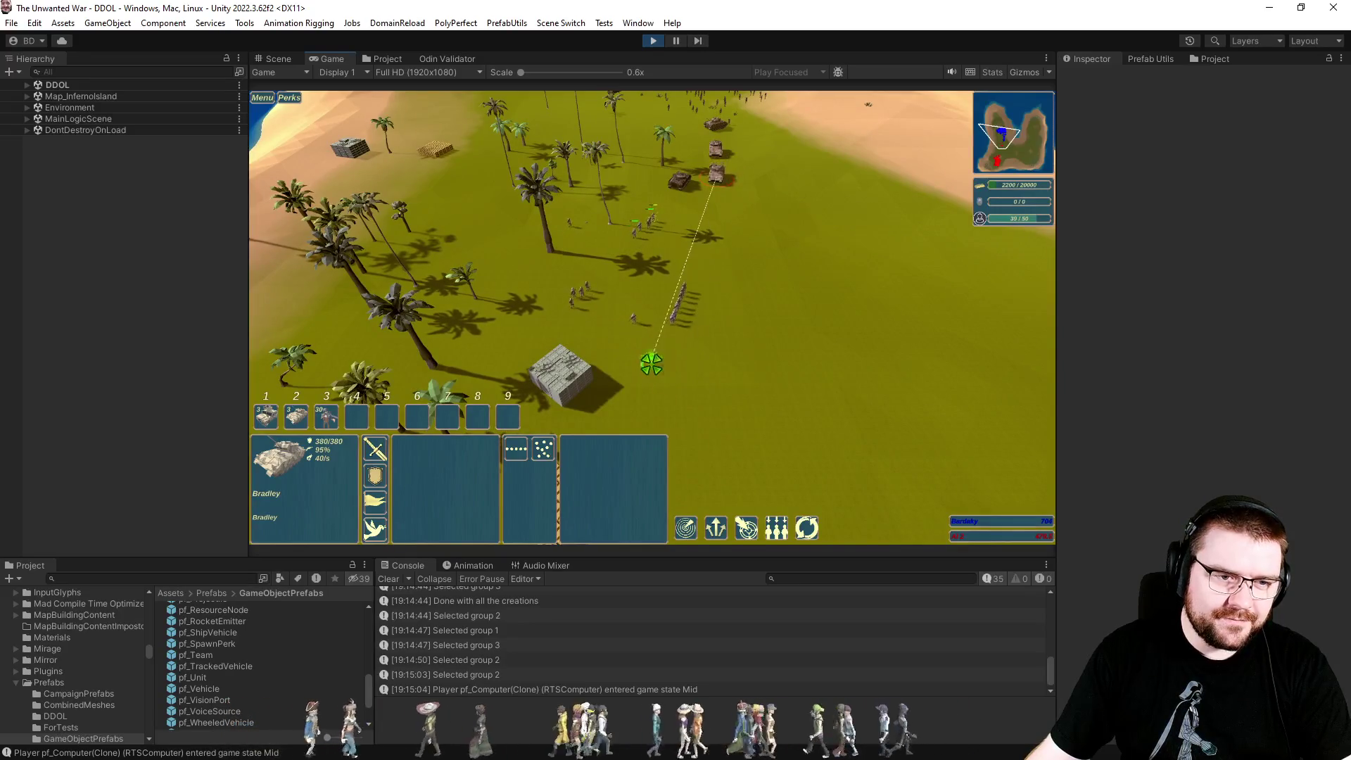
Reselect the Bradley and order it to drive left across the field.
scroll(650, 364, "up", 3)
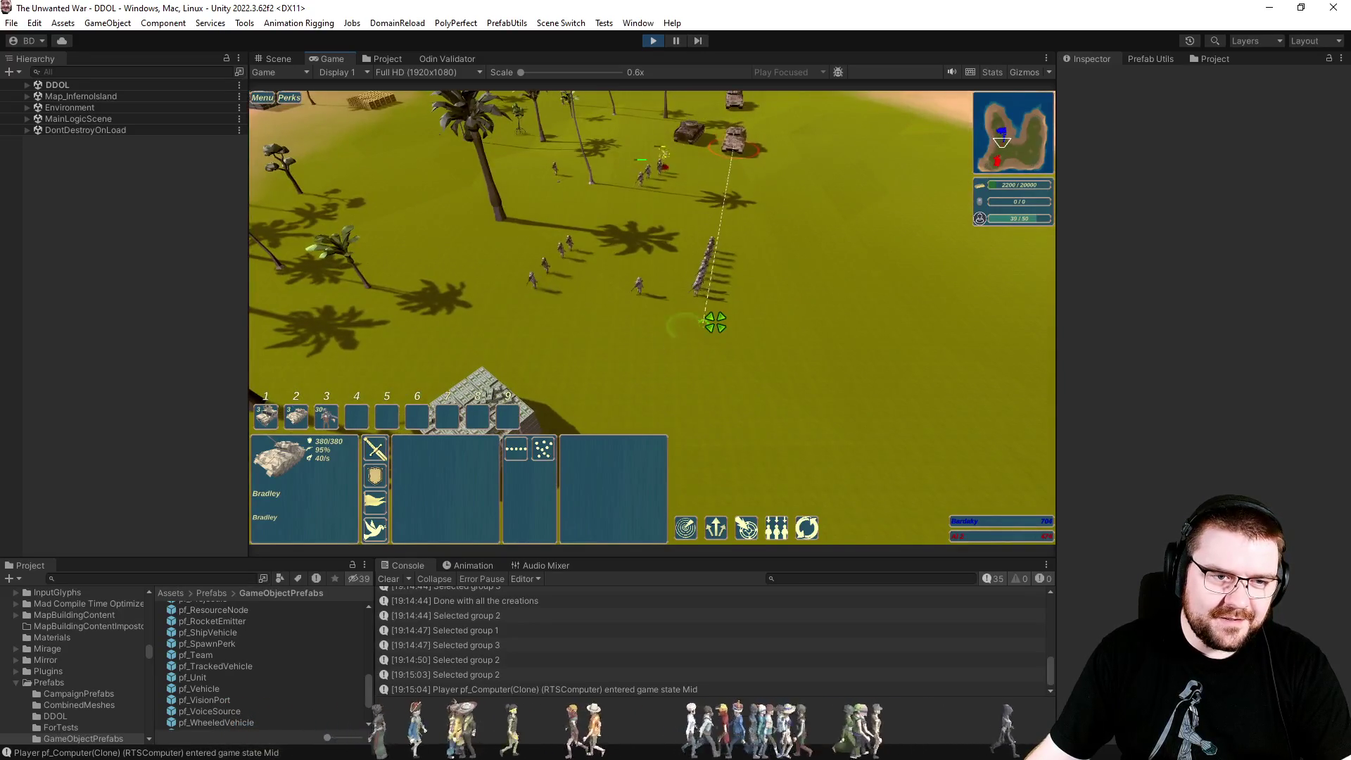
scroll(715, 321, "down", 5)
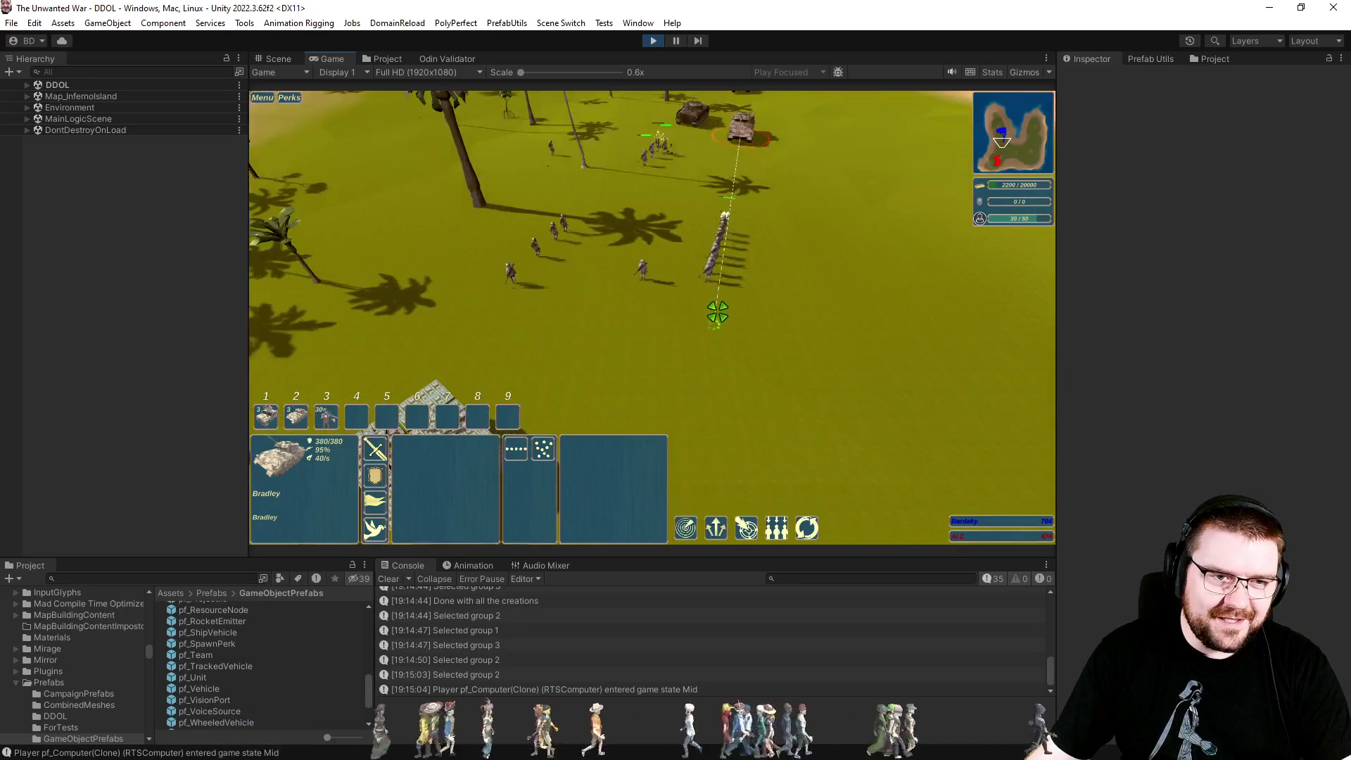
scroll(727, 362, "up", 5)
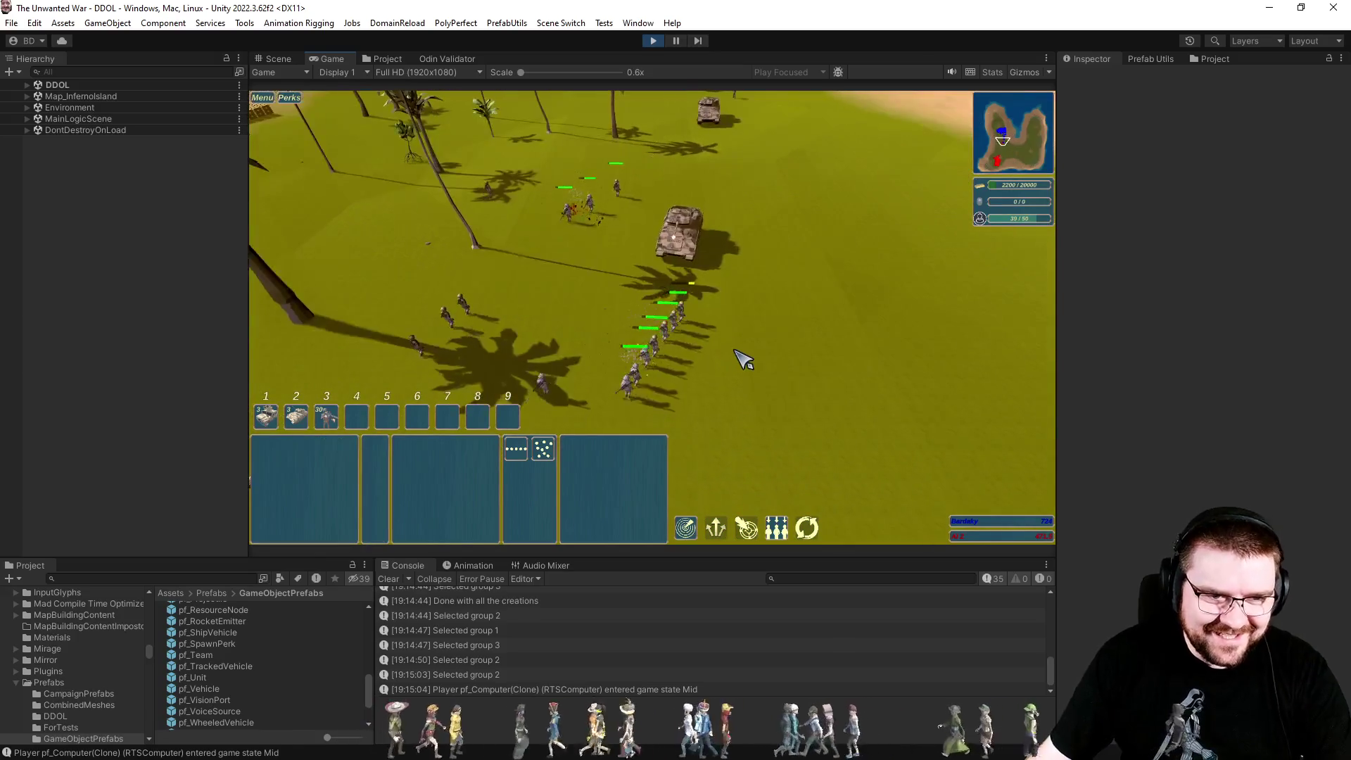
left_click_drag(627, 255, 771, 353)
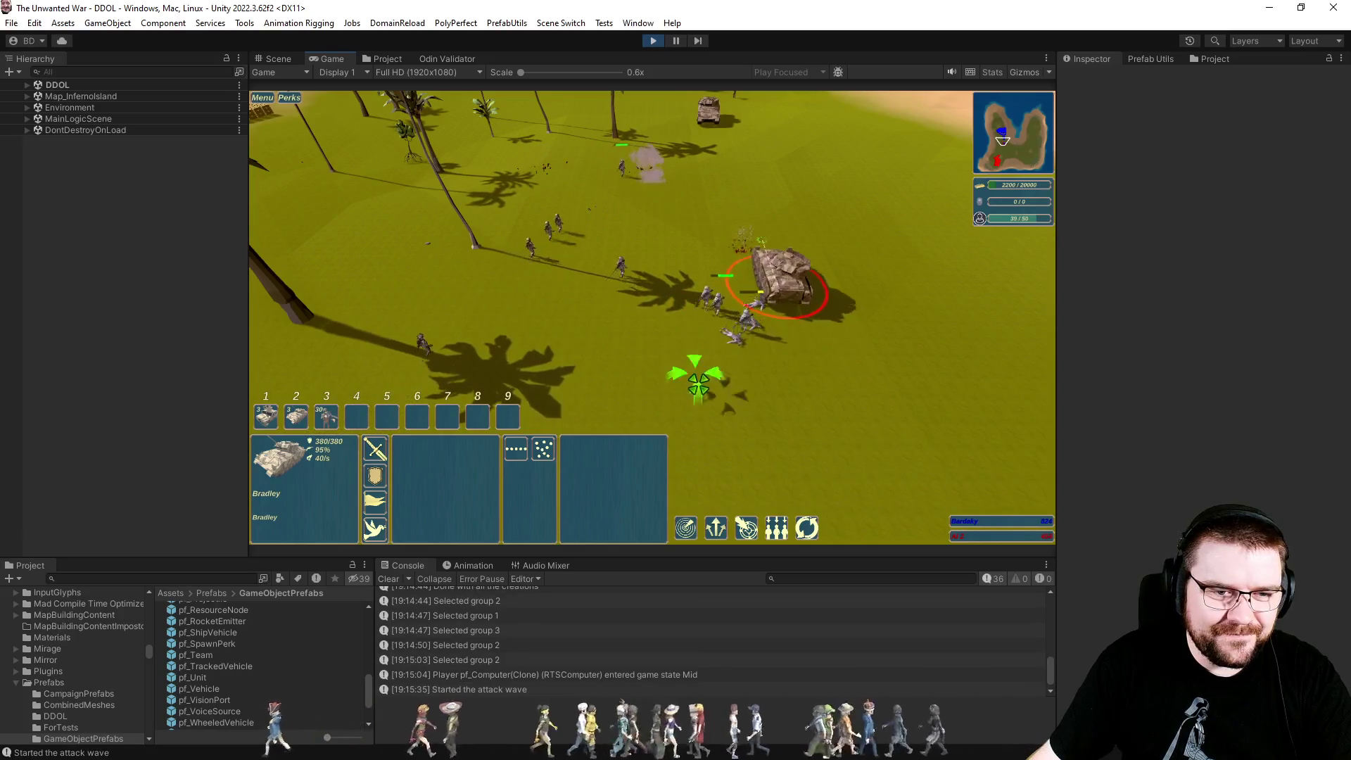
right_click(610, 262)
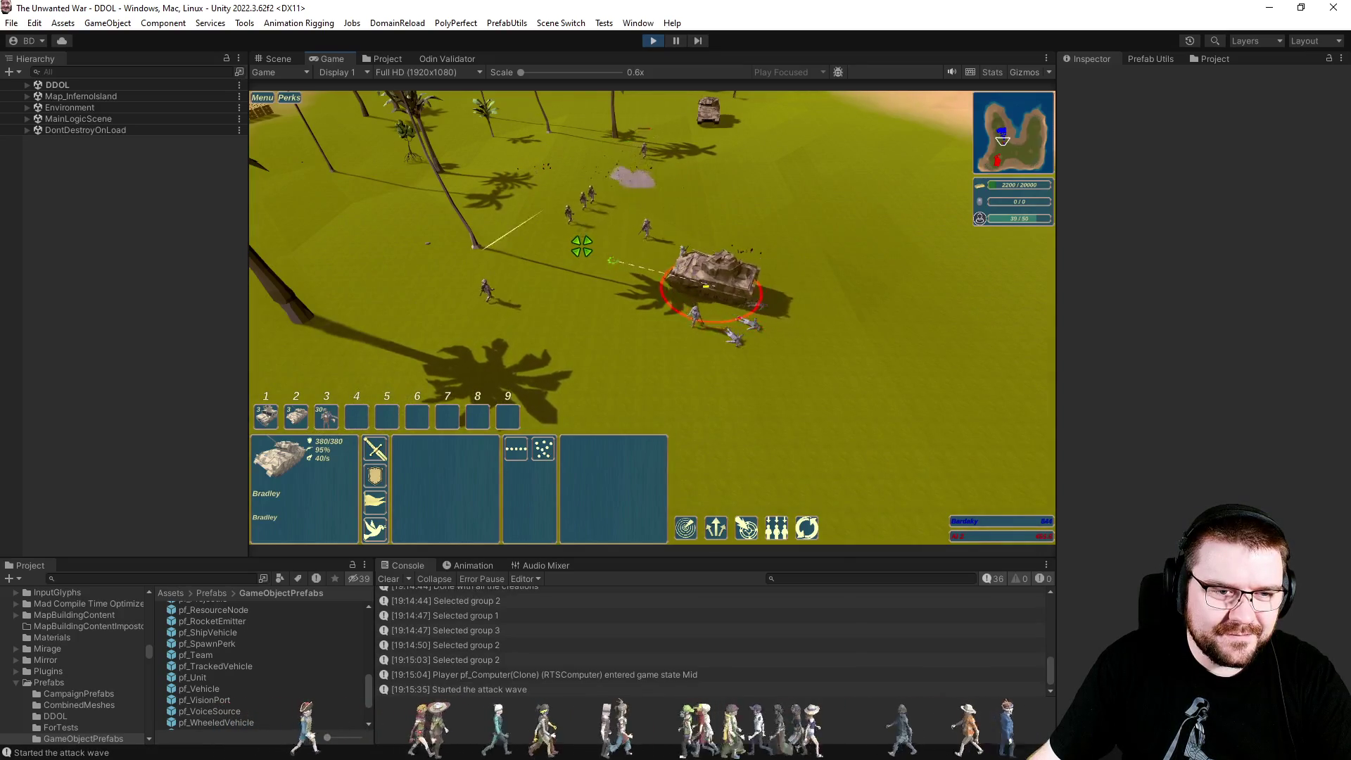
Push the camera forward toward the distant tanks, deselect the Bradley, and stop the game.
key("w")
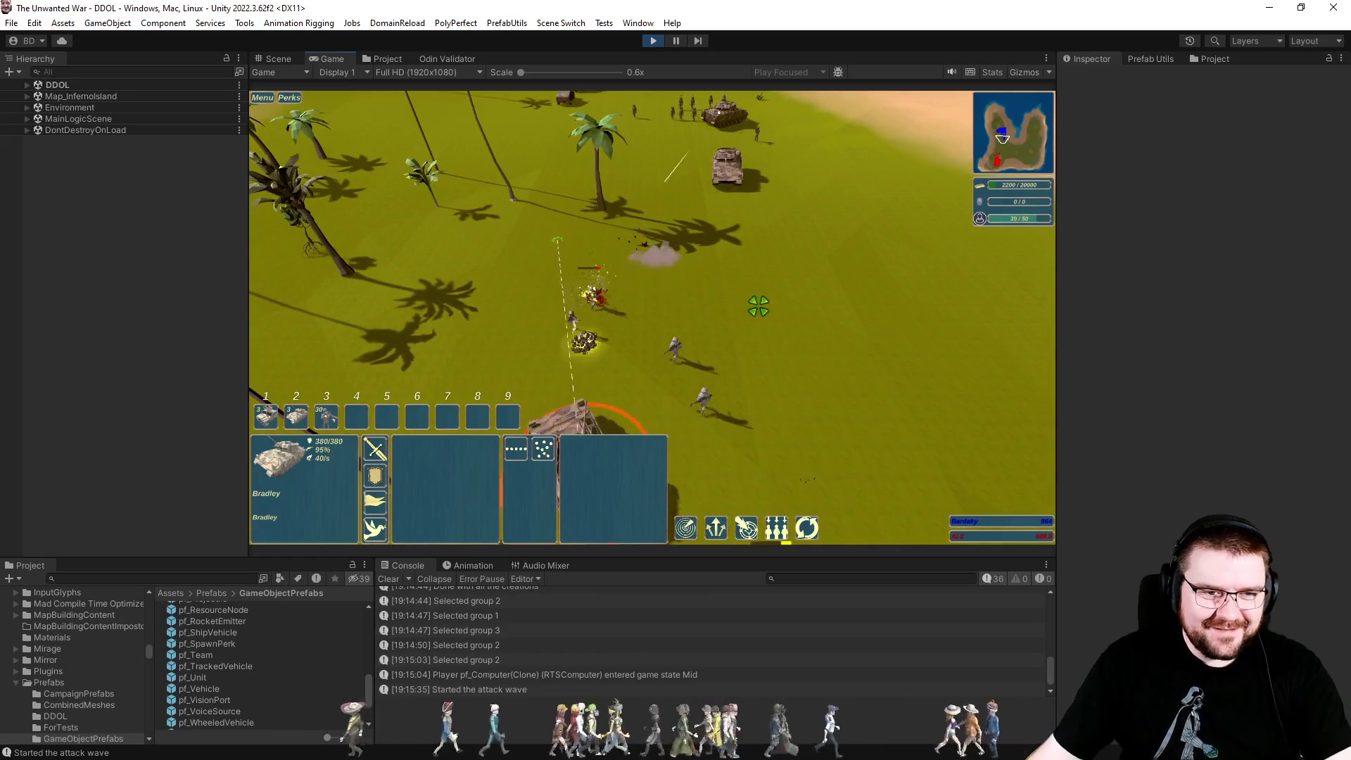
key("s")
key("w")
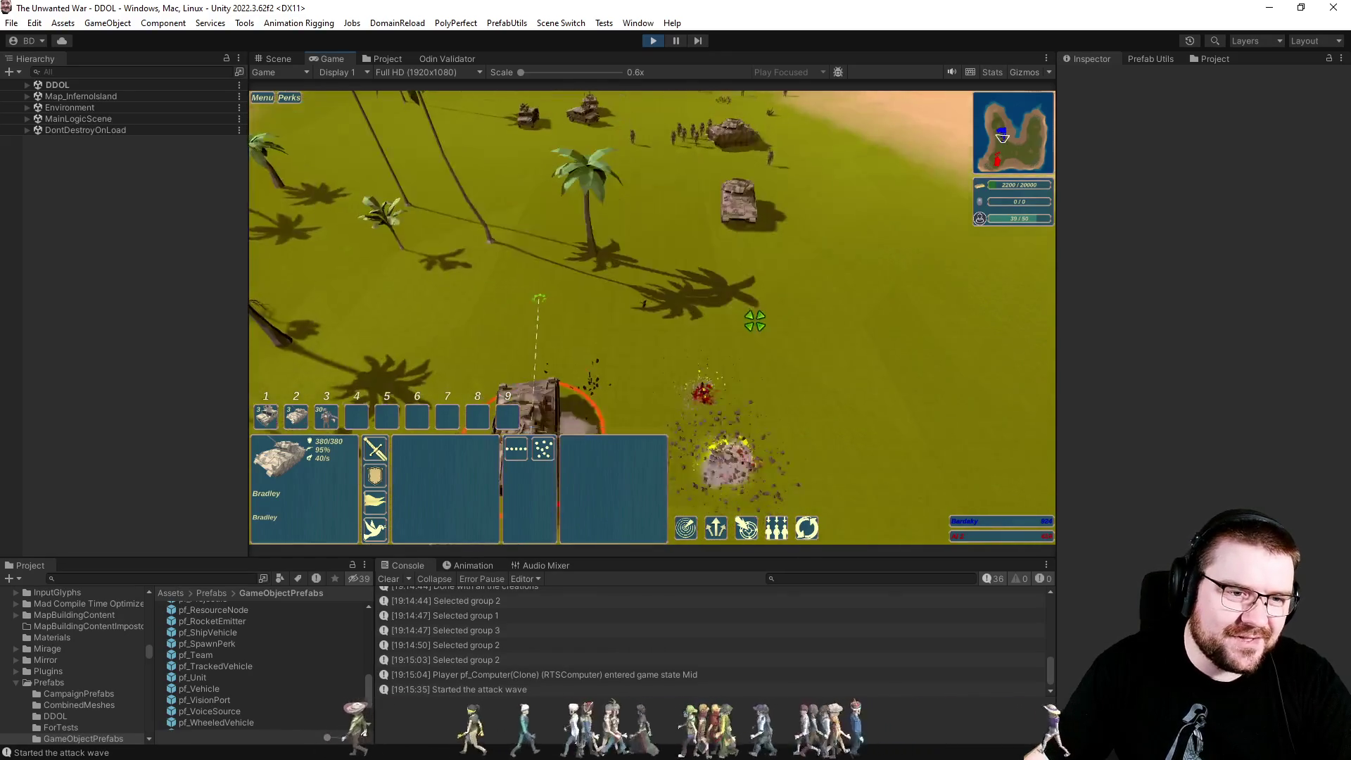
left_click(767, 327)
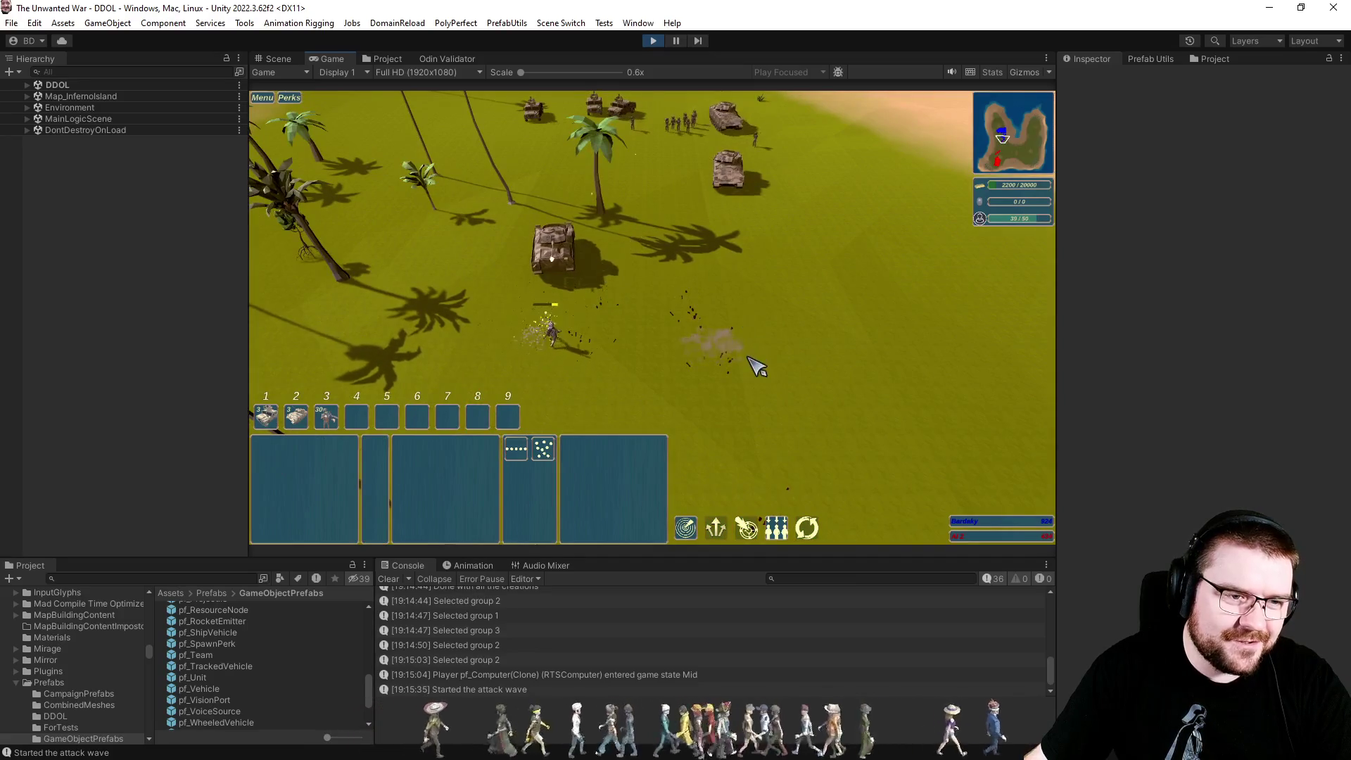
key("w")
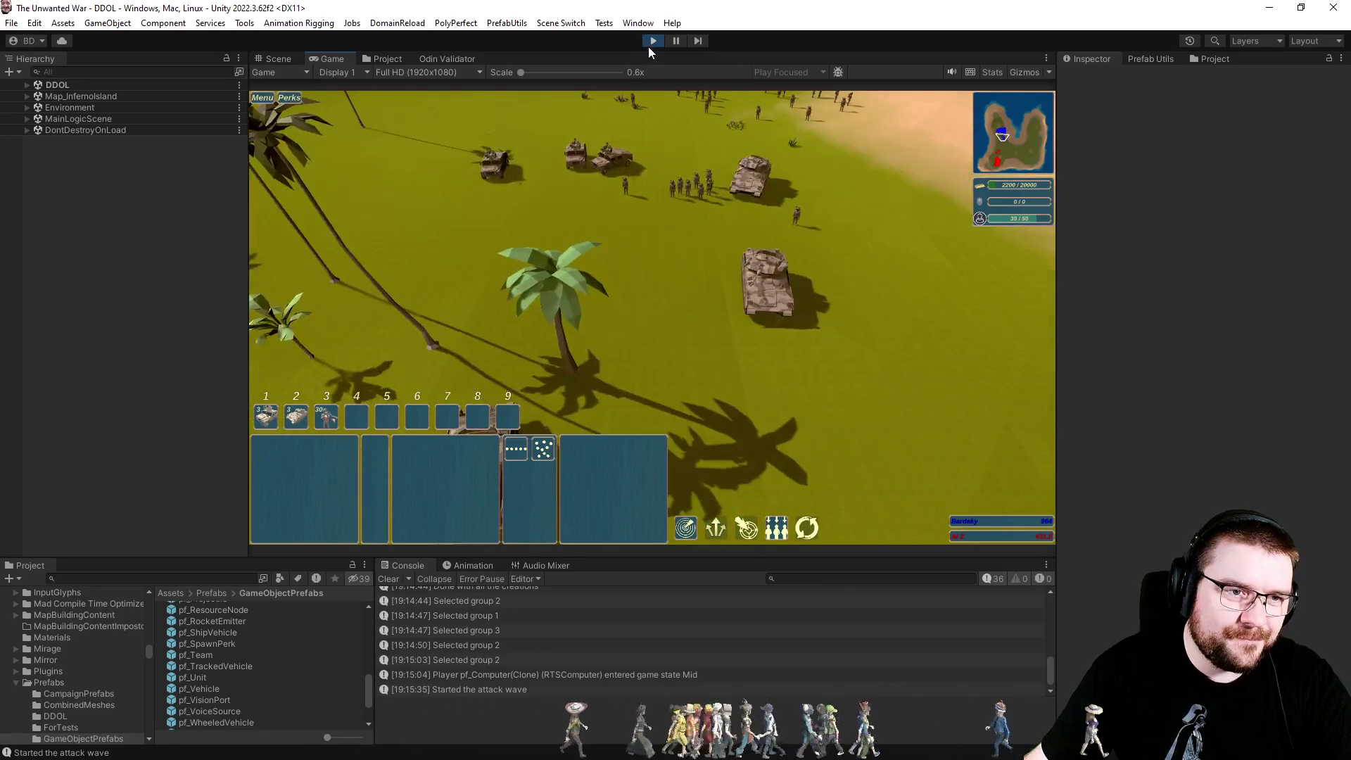
left_click(652, 40)
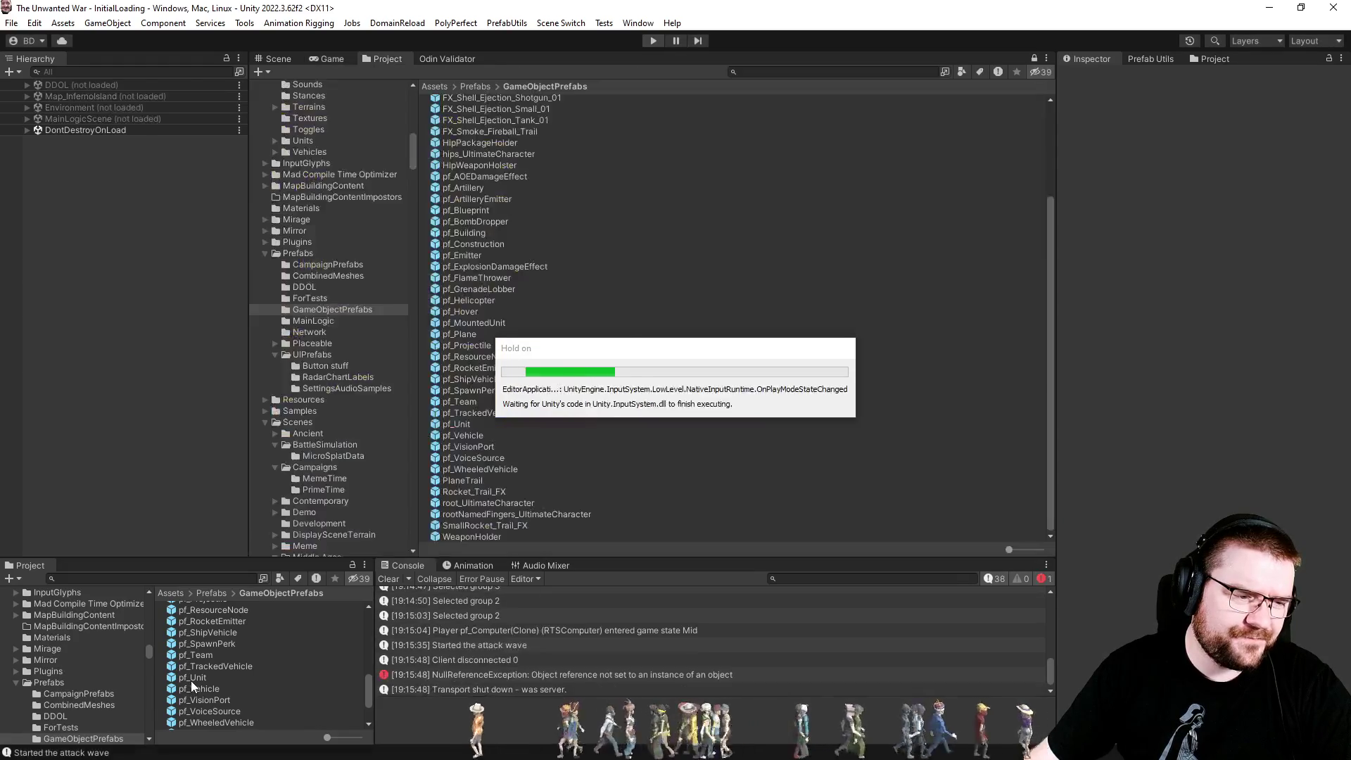
Select the pf_Unit prefab and set its Local Avoidance Priority to 0.25.
left_click(192, 676)
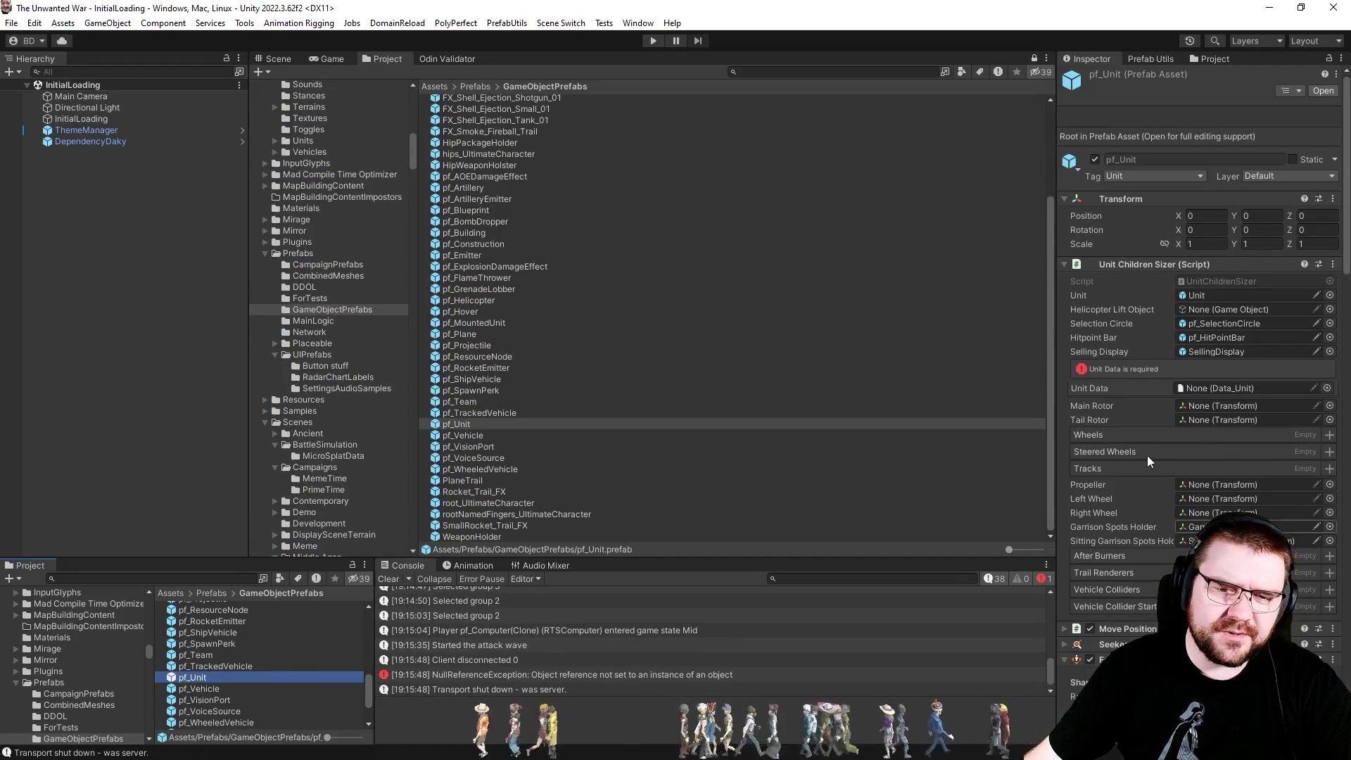
scroll(1147, 460, "down", 15)
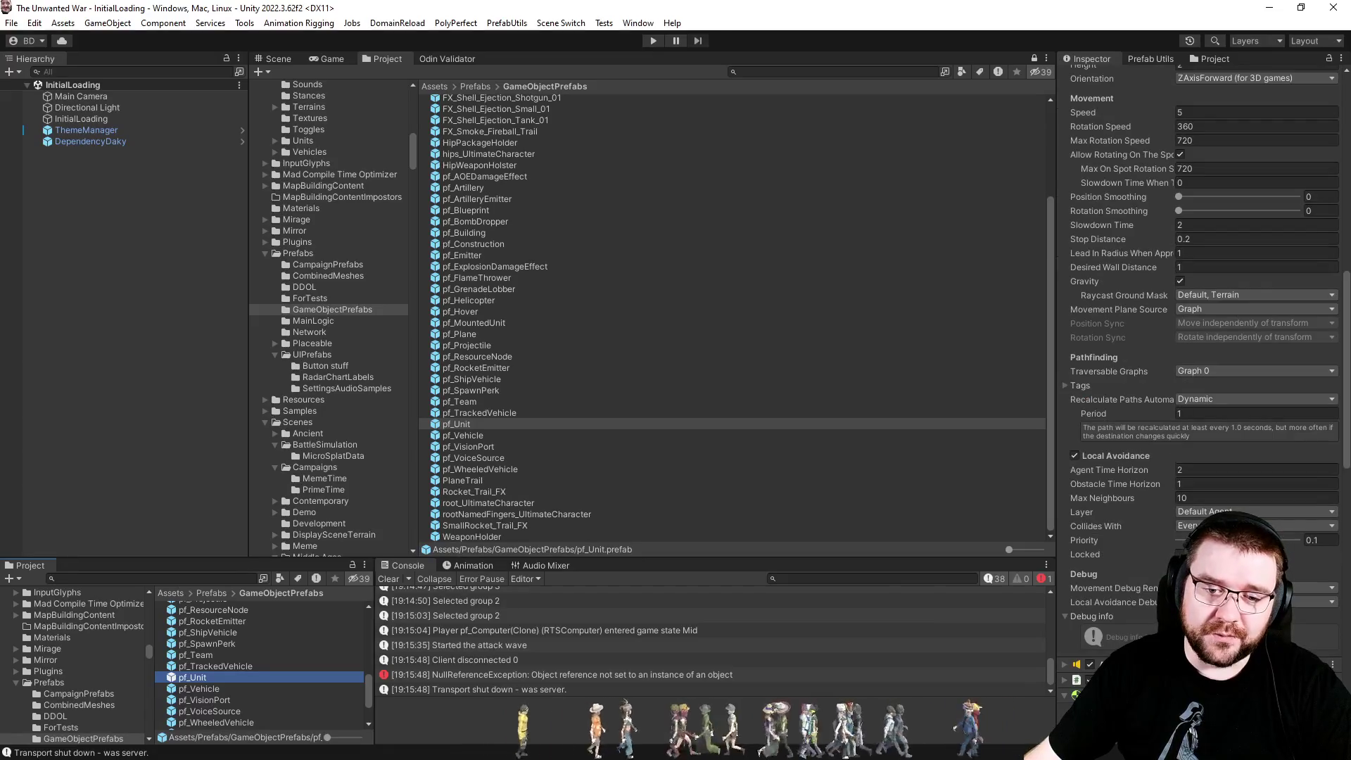
scroll(1154, 545, "down", 5)
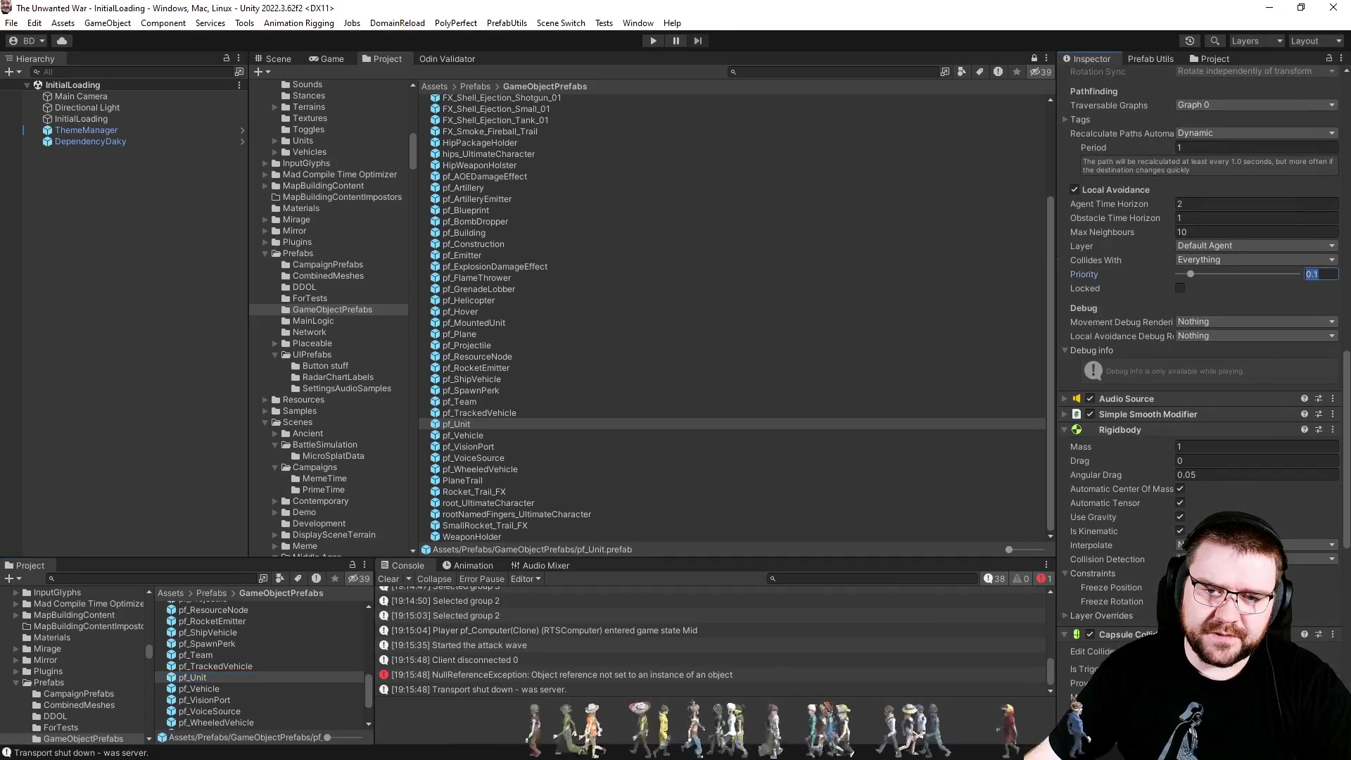
type("03")
key("BackSpace")
type("25")
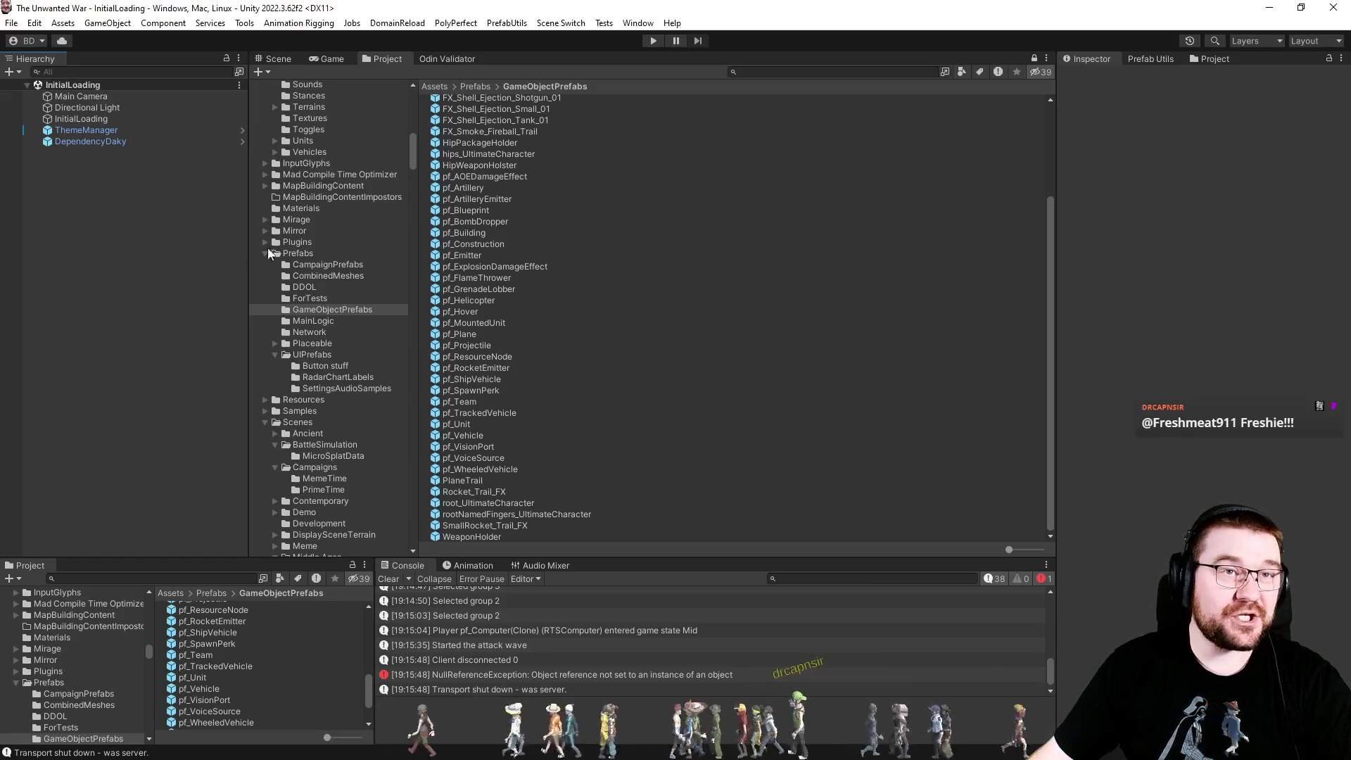
Enter play mode again to reach the Infernolsland skirmish setup screen.
left_click(650, 42)
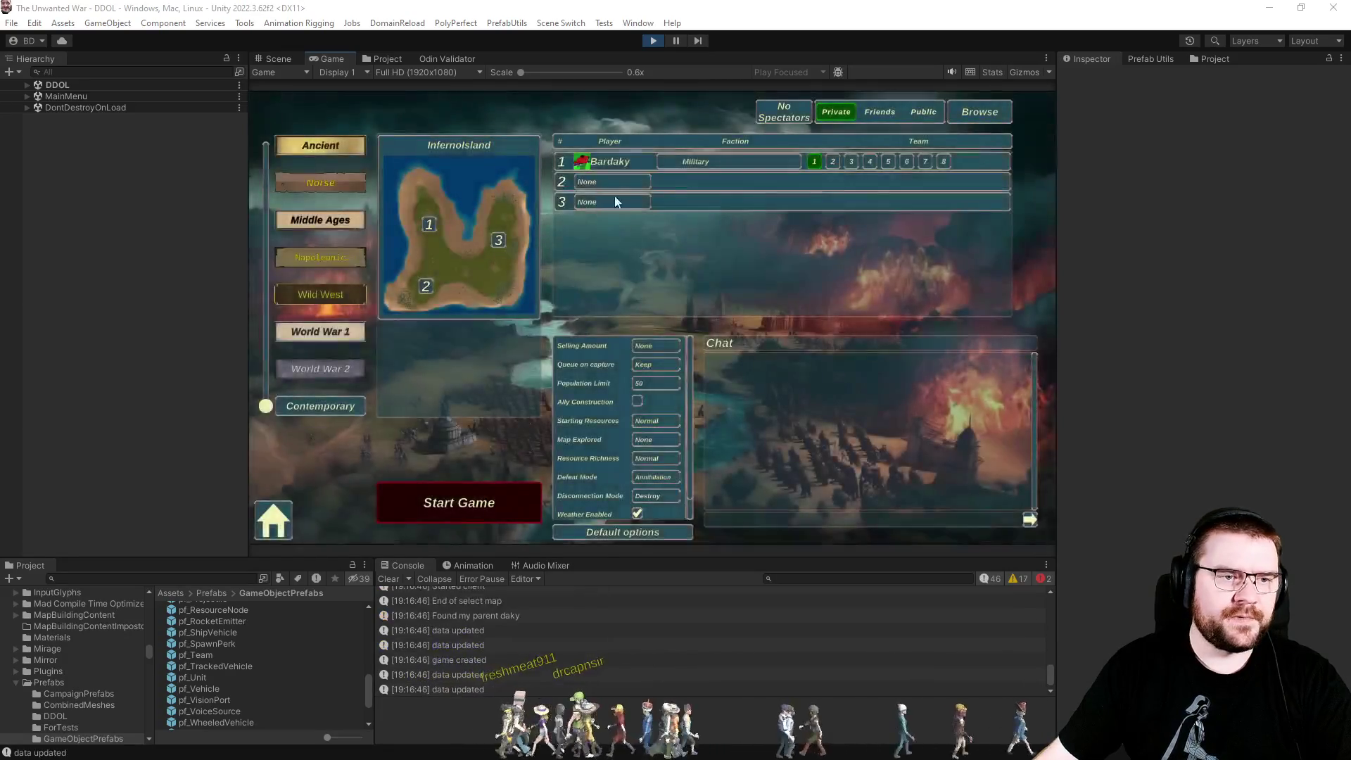
Make player slot 2 a PC - Effortless opponent, check Map Explored, and start the match.
left_click(623, 183)
left_click(623, 239)
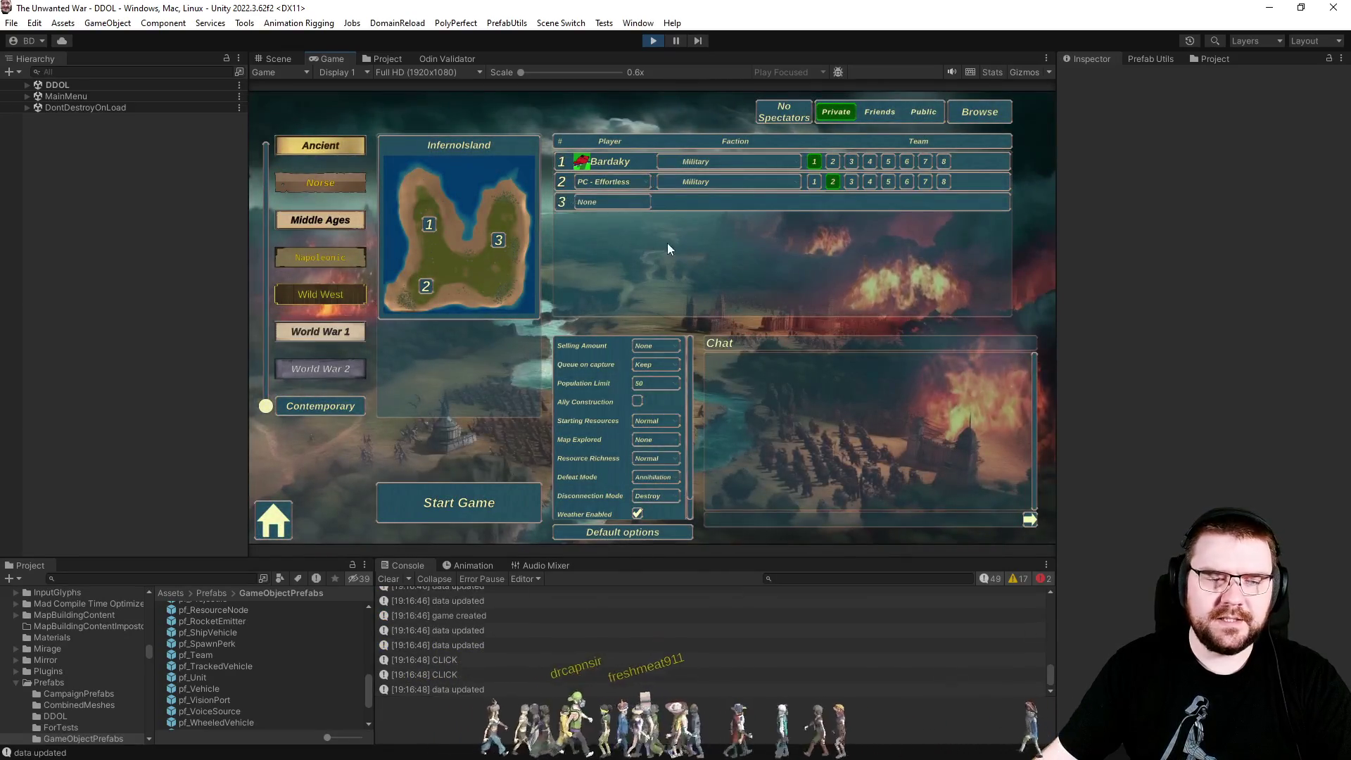
left_click(656, 438)
left_click(640, 509)
left_click(459, 503)
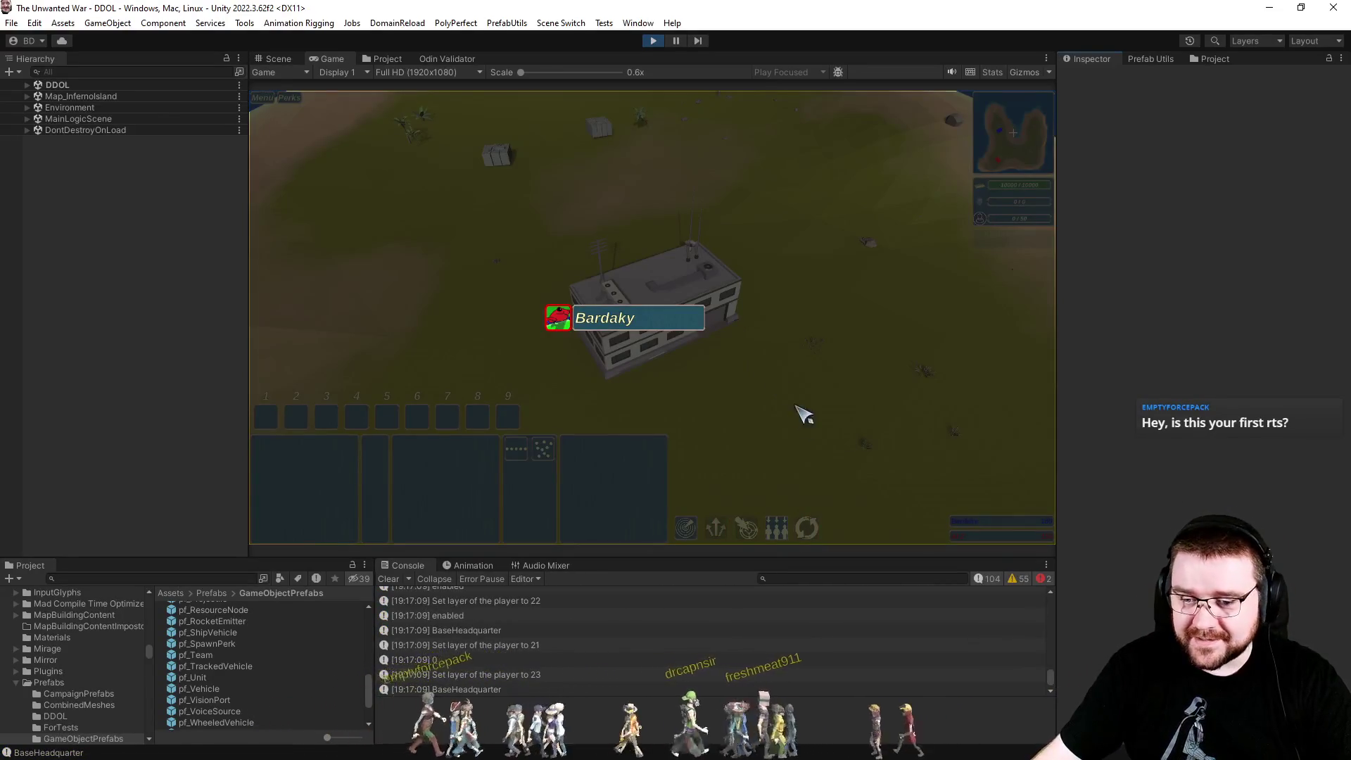
Resume the match, queue a Contractor, and have the workers place a Field Hospital beside the headquarters.
left_click(618, 293)
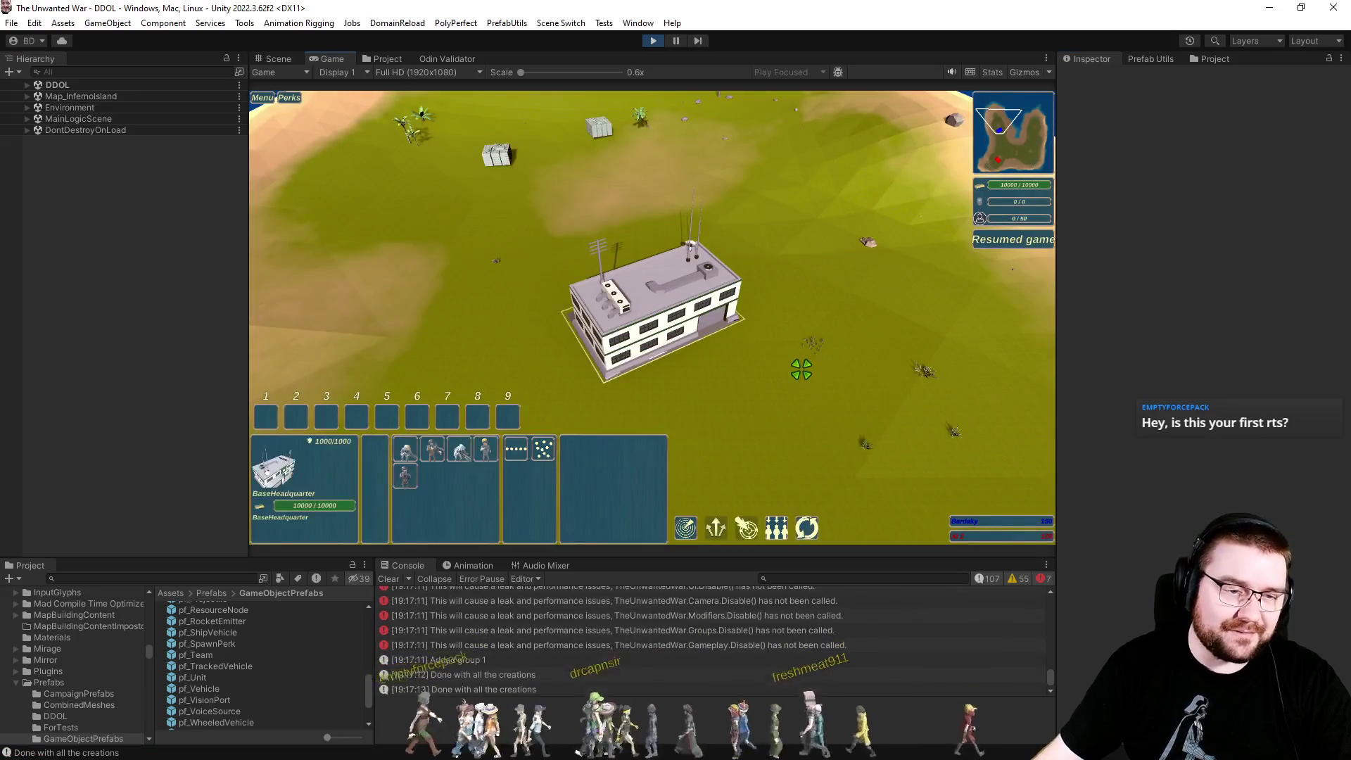
left_click(486, 450)
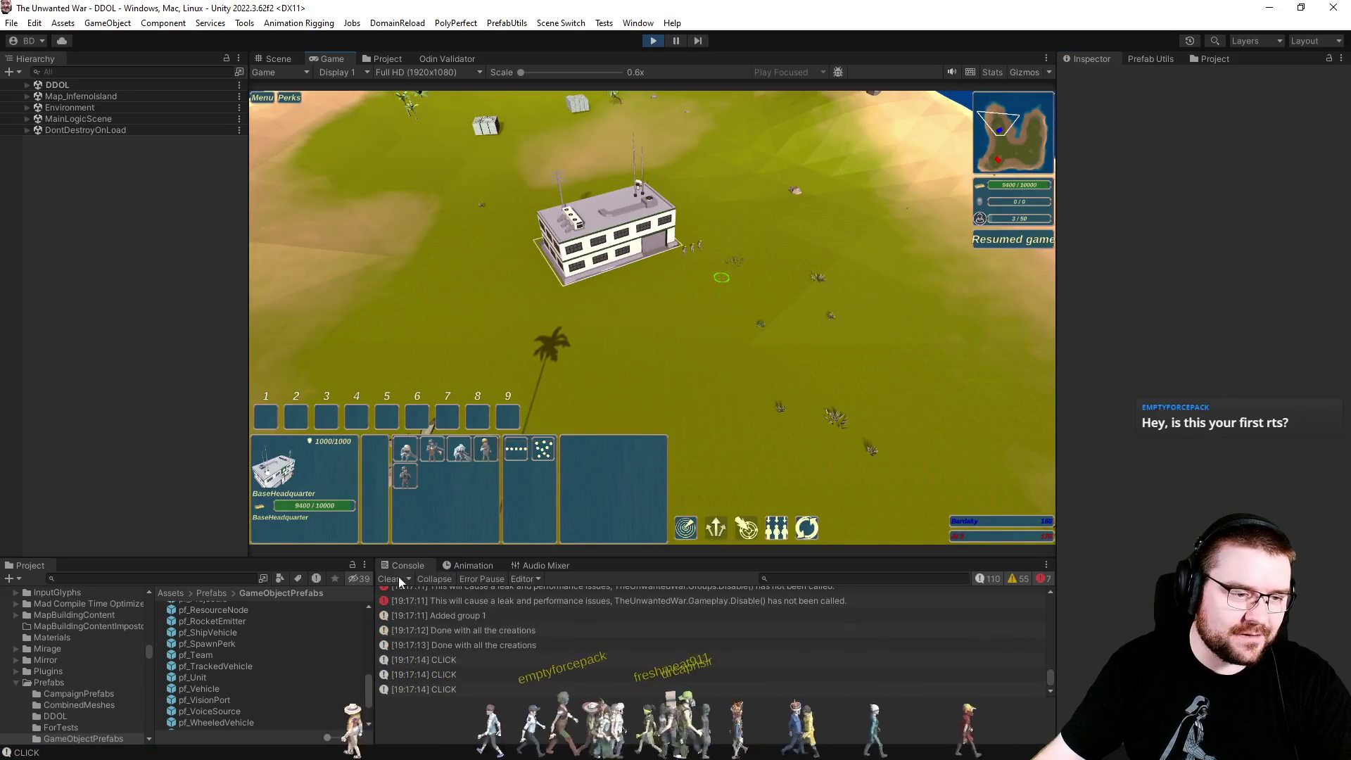
left_click_drag(667, 218, 785, 282)
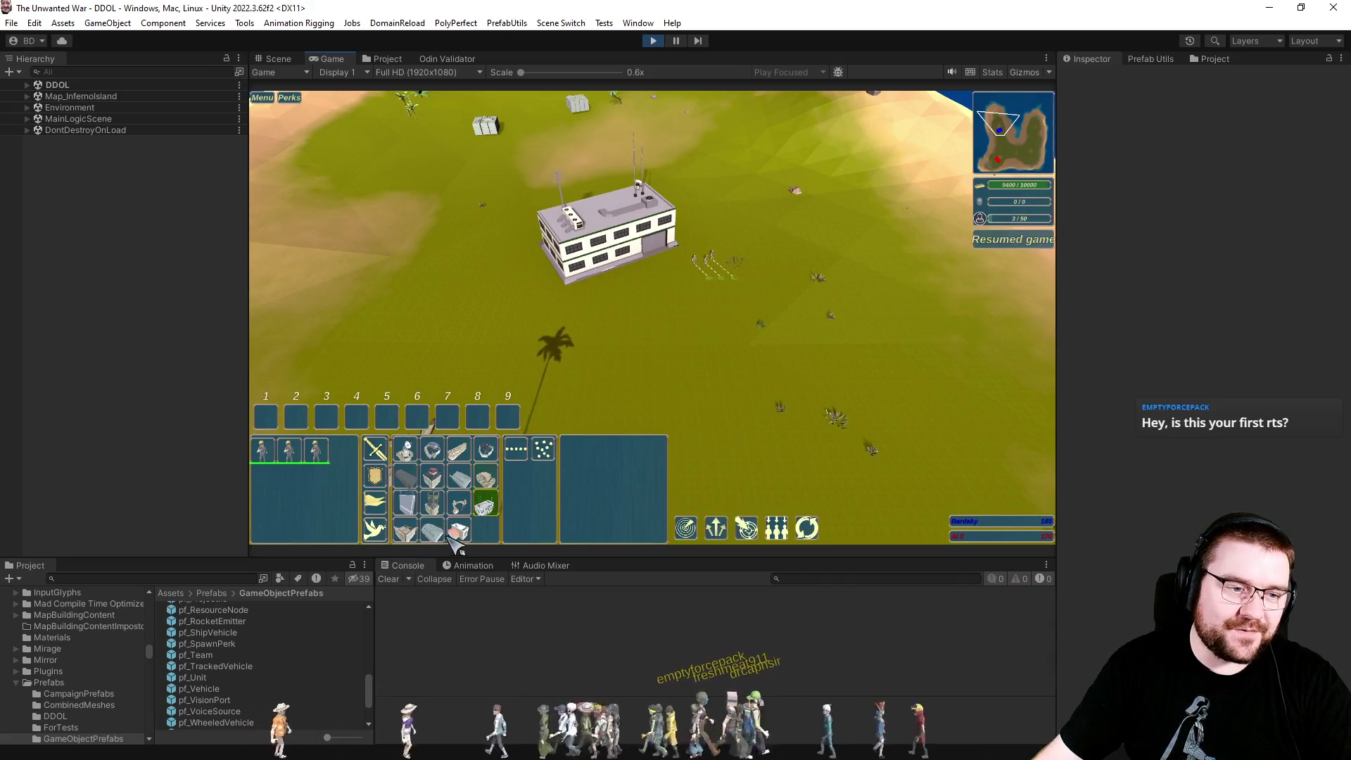
left_click(458, 477)
left_click(815, 260)
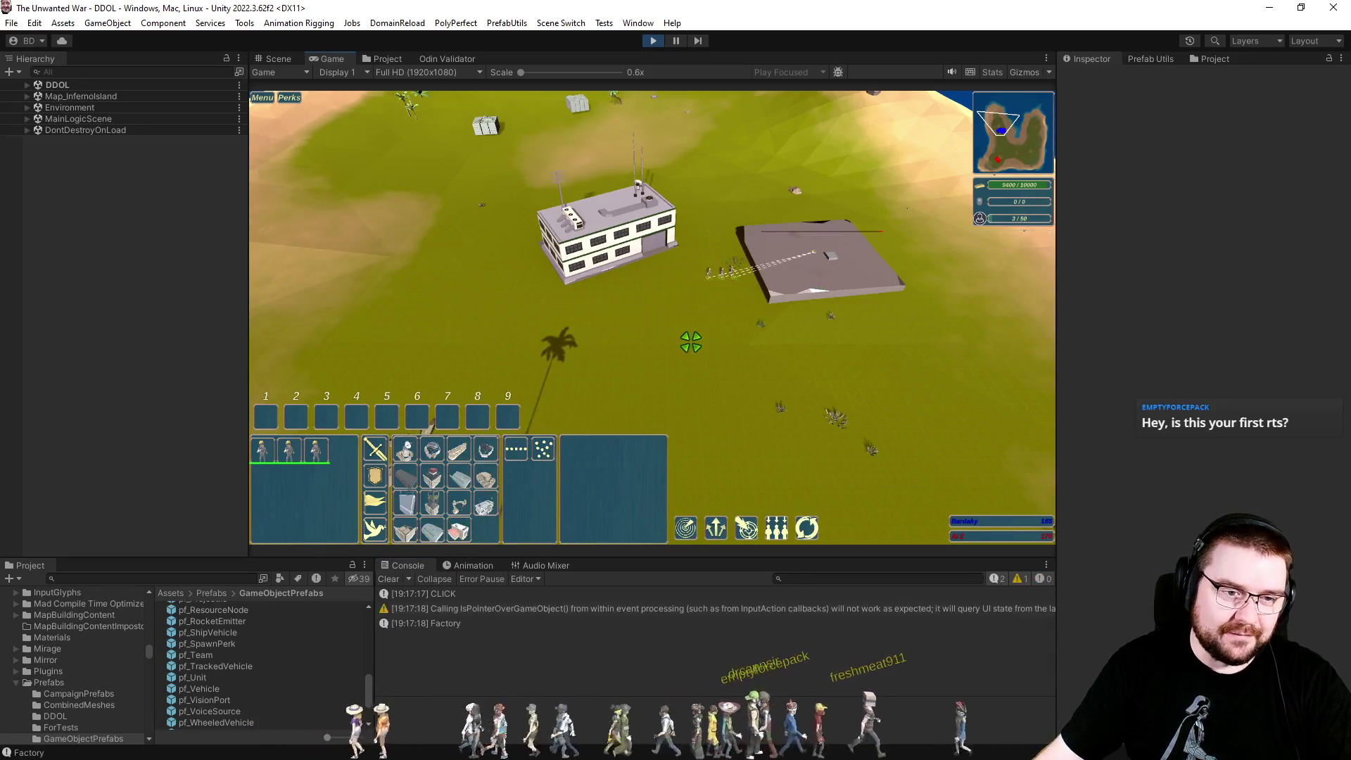
Queue Grenadiers at the headquarters and two Bradleys at the finished Field Hospital.
left_click(577, 295)
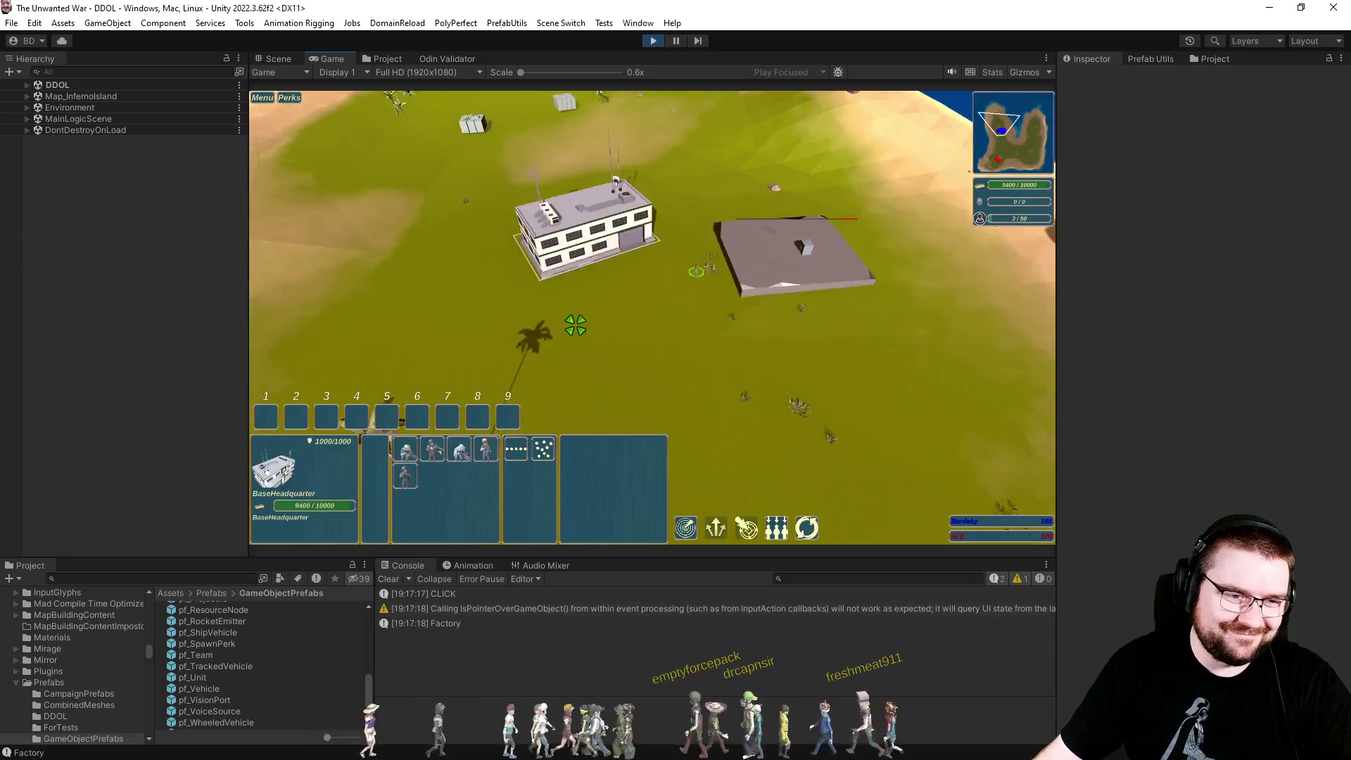
left_click(442, 456, "shift")
left_click(442, 456, "shift")
left_click(774, 264)
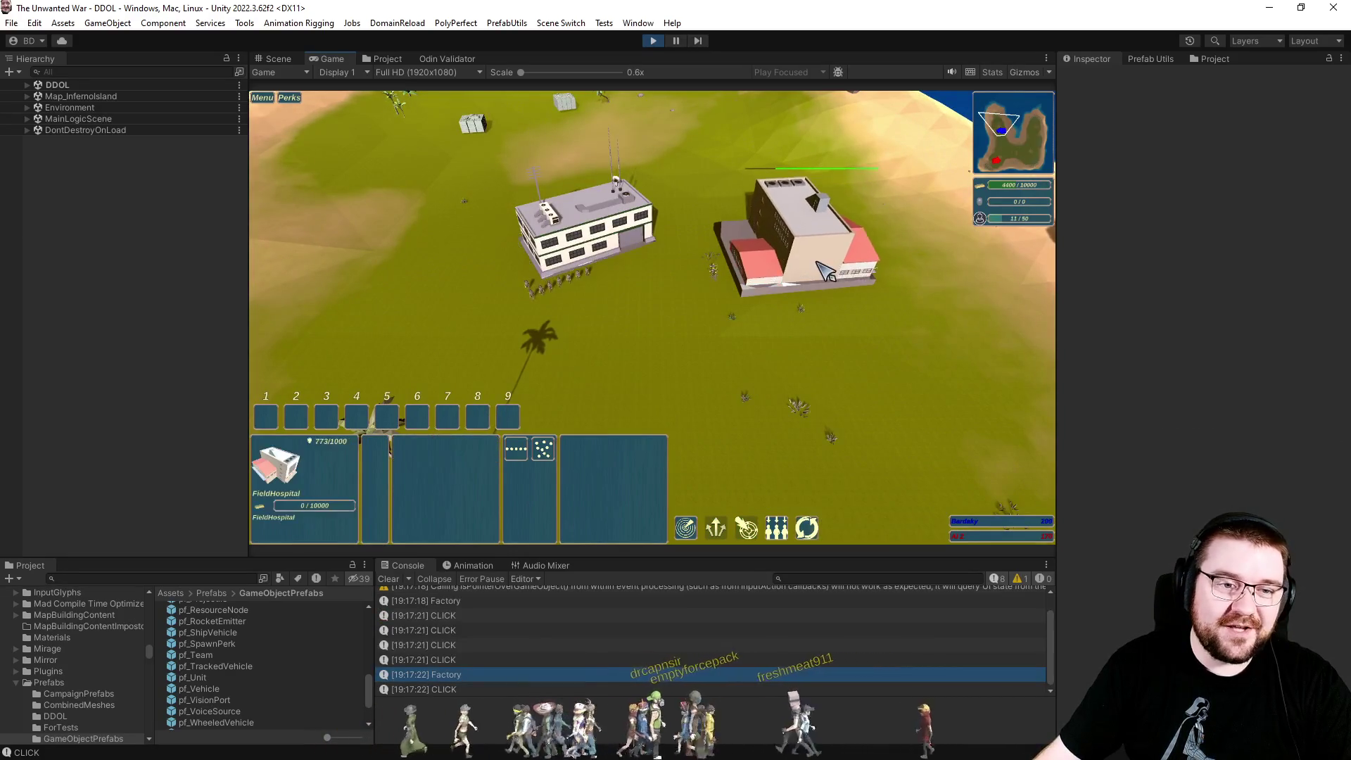
key("s")
key("d")
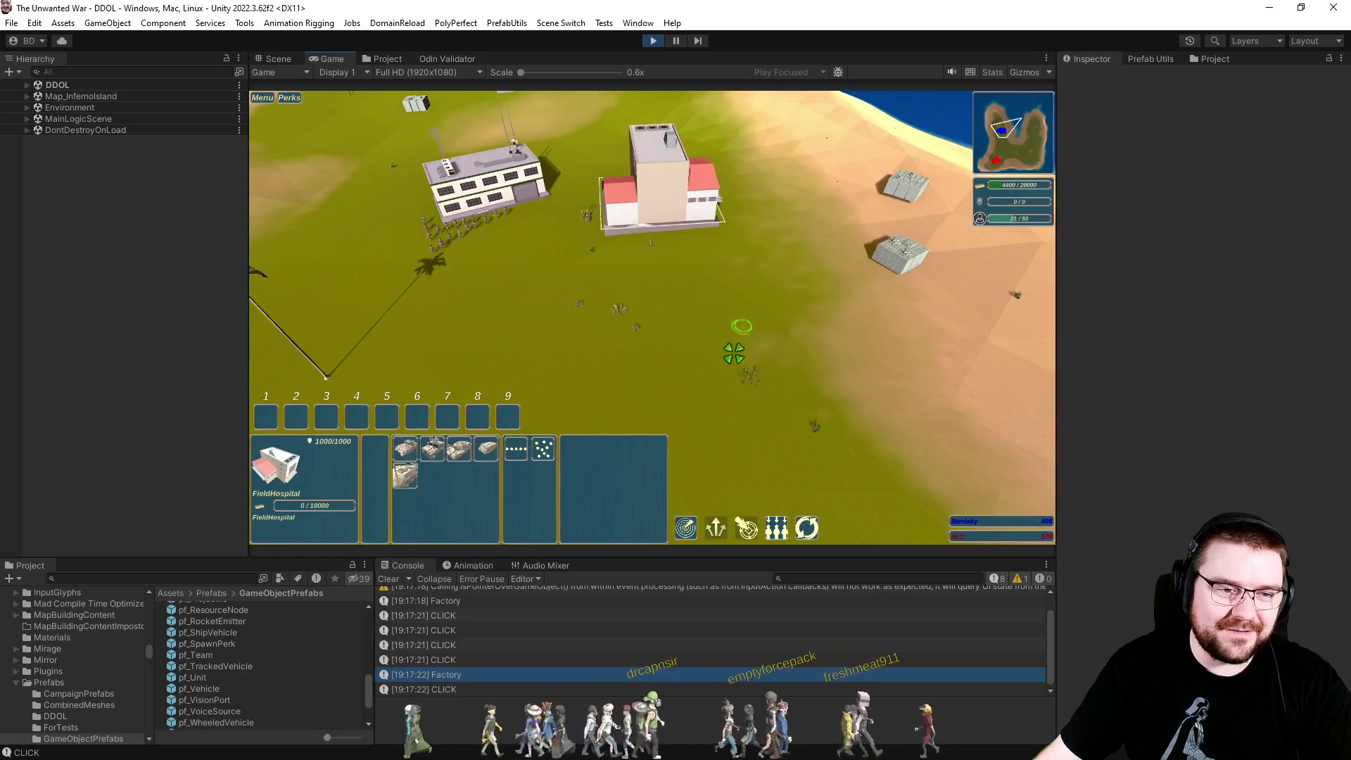
left_click(407, 456)
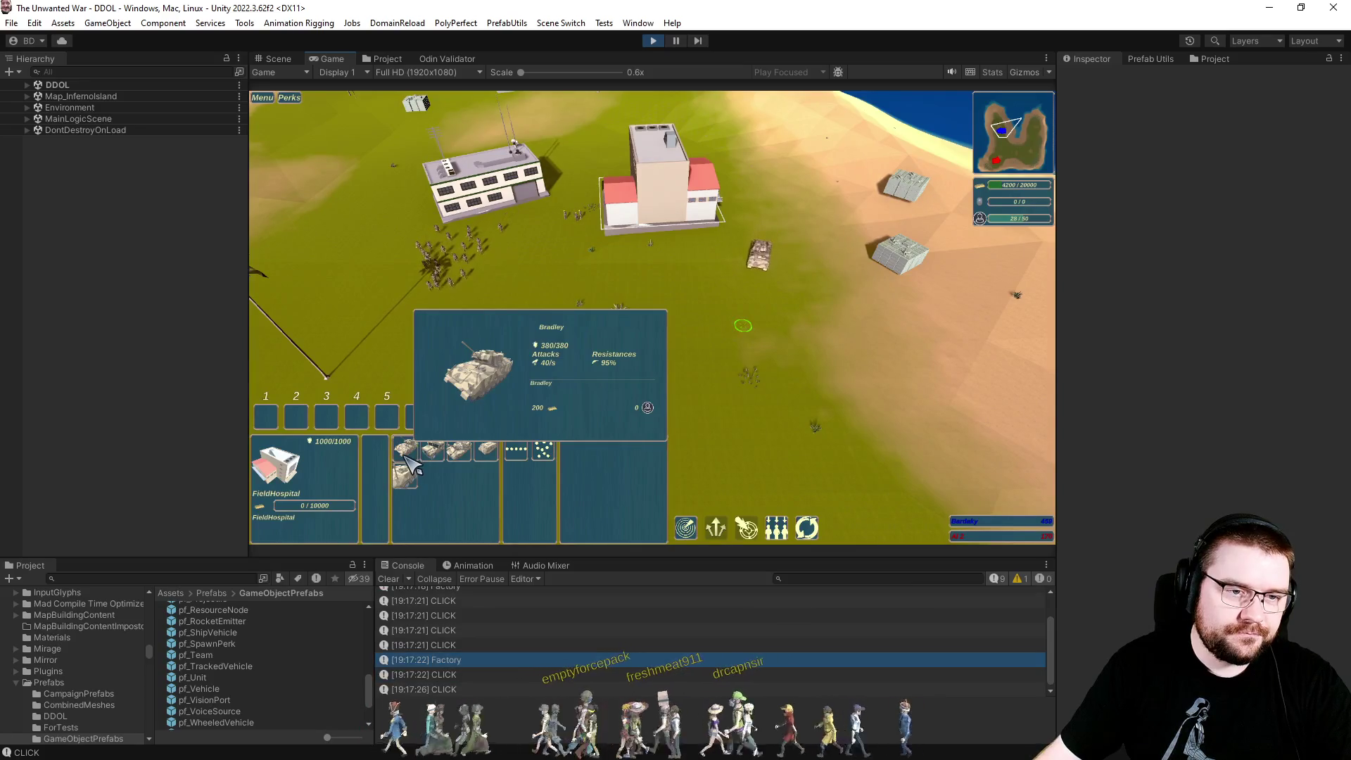
left_click(407, 456)
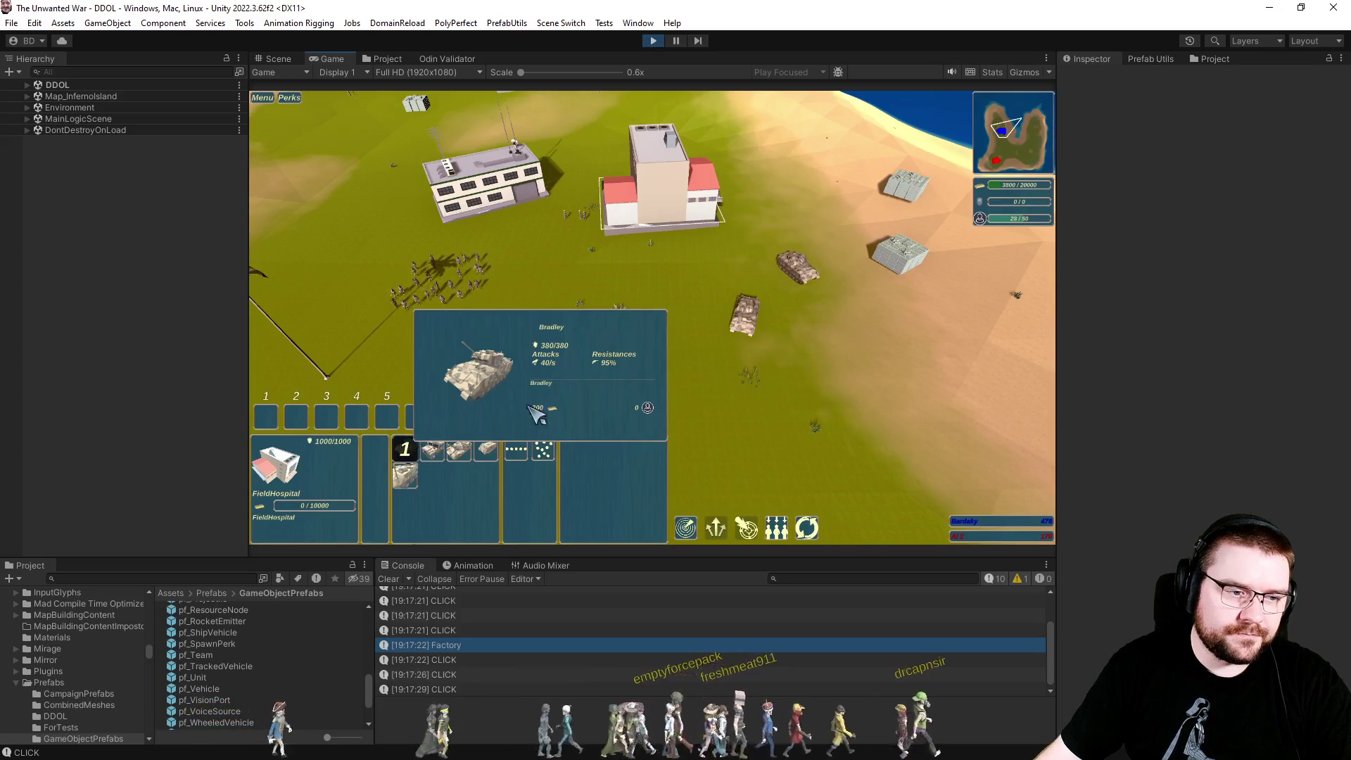
Send the three Bradleys to the bottom right as control group 1 and save the infantry as group 2.
left_click(654, 368)
key("ctrl+2")
left_click_drag(677, 240, 908, 394)
right_click(910, 399)
key("ctrl+1")
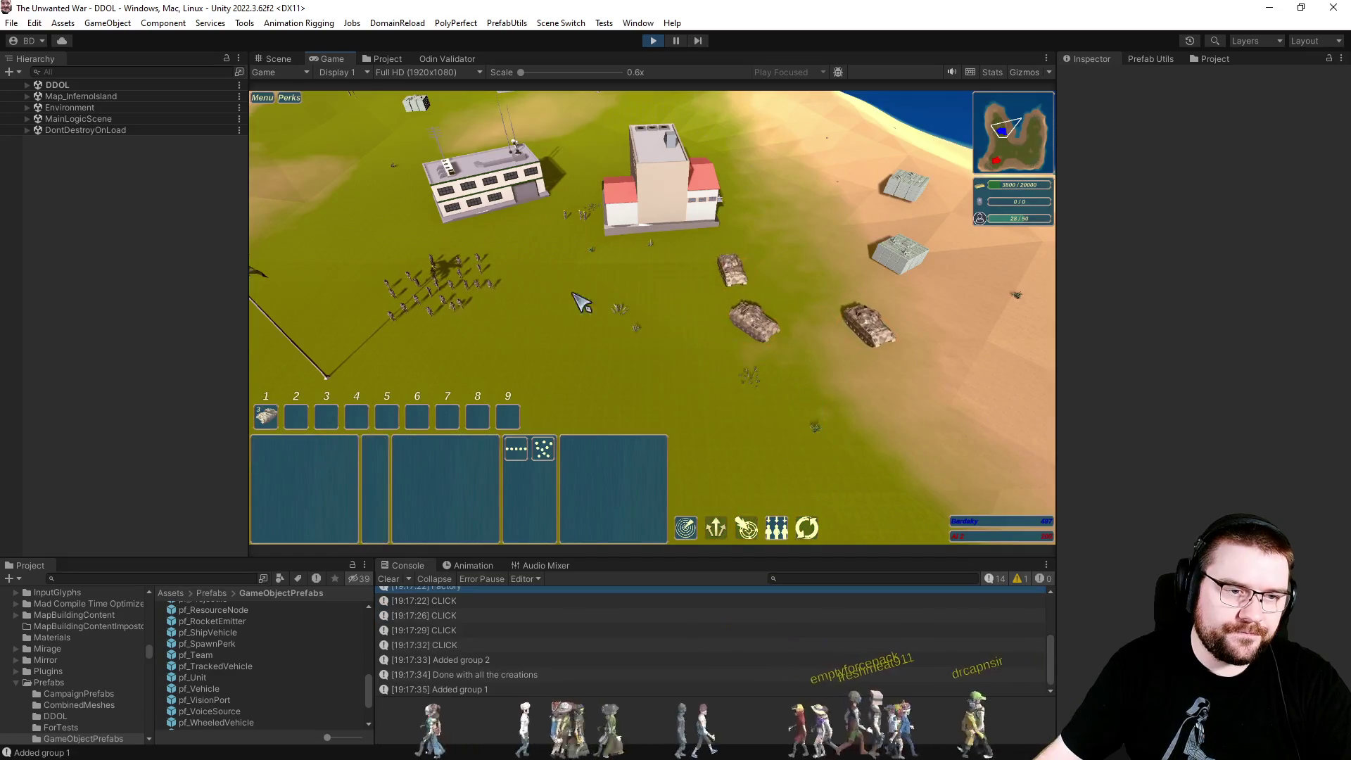
left_click_drag(436, 246, 605, 331)
key("ctrl+2")
Recall groups 1 and 2, then save the current selection as control group 3.
left_click(715, 209)
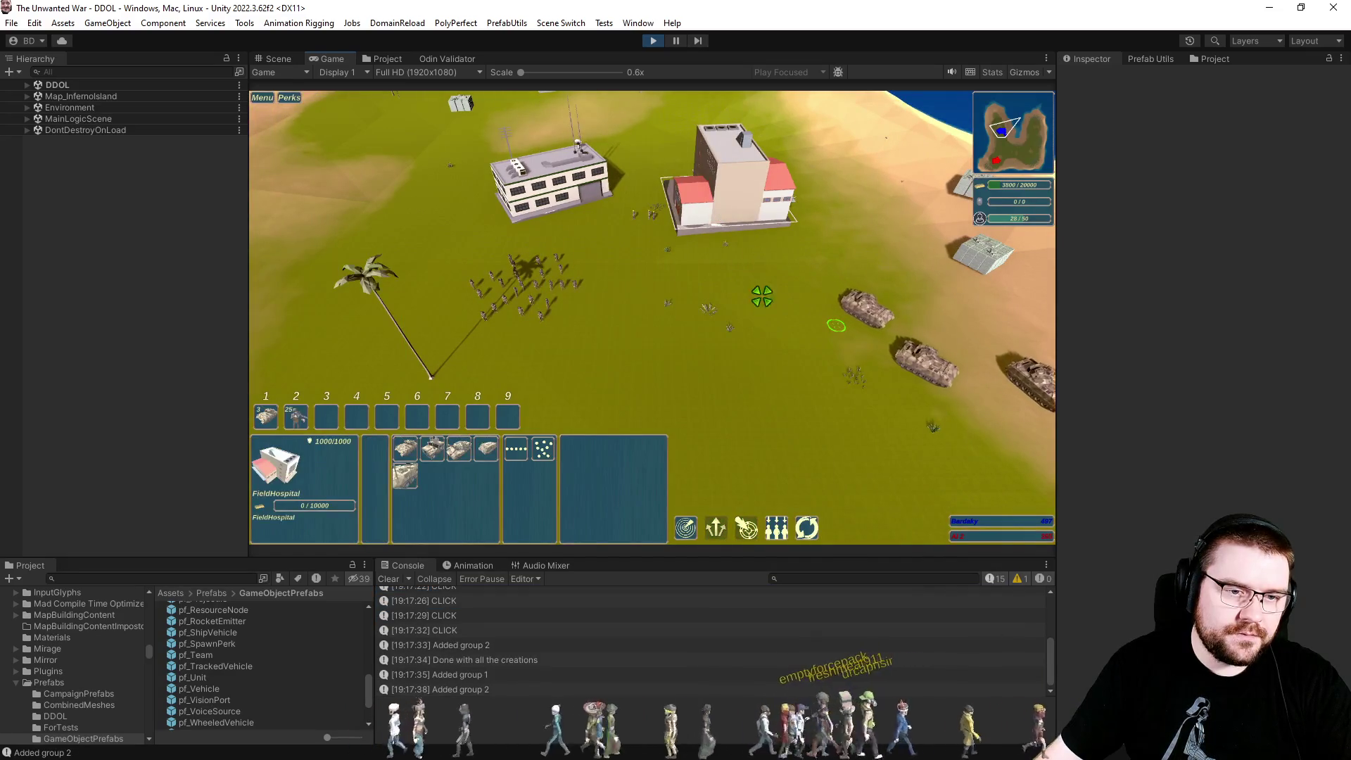
left_click(736, 341)
key("1")
key("2")
left_click(966, 361)
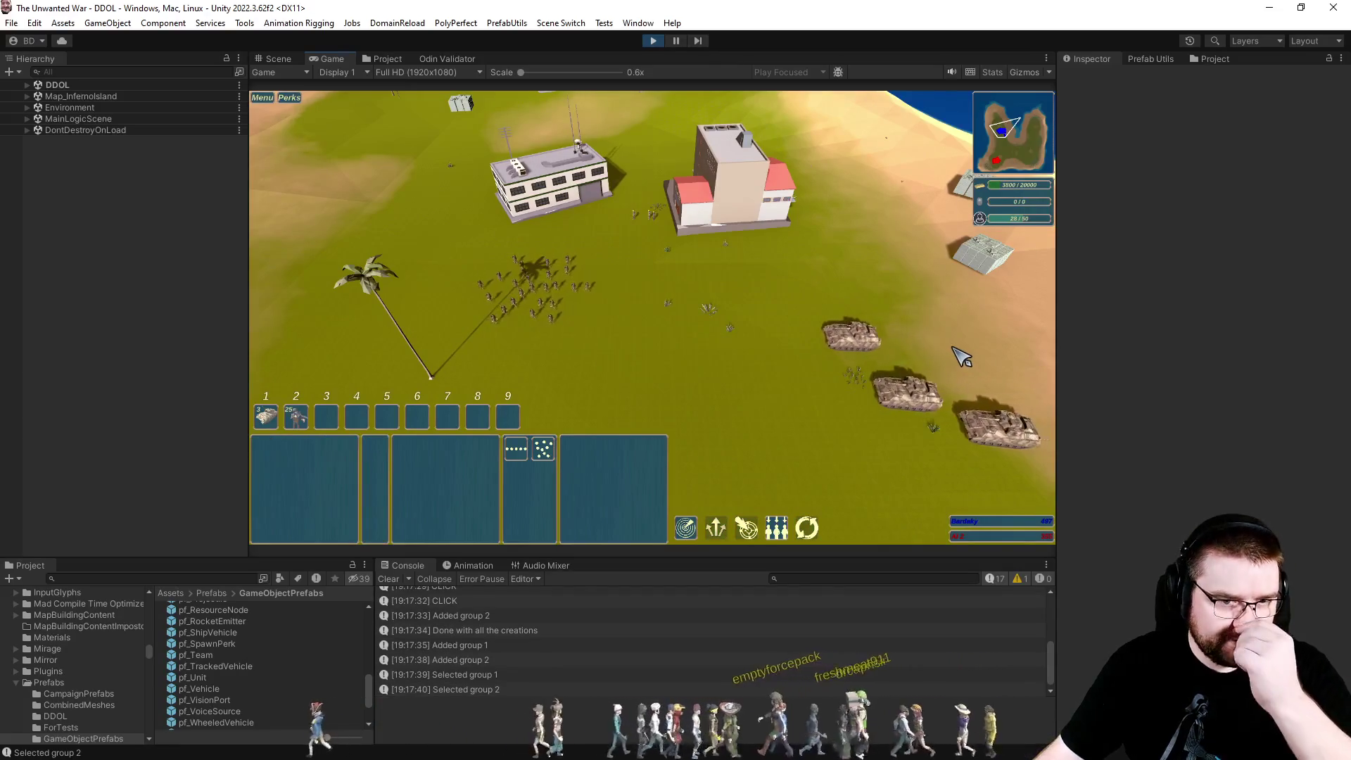
scroll(872, 352, "up", 3)
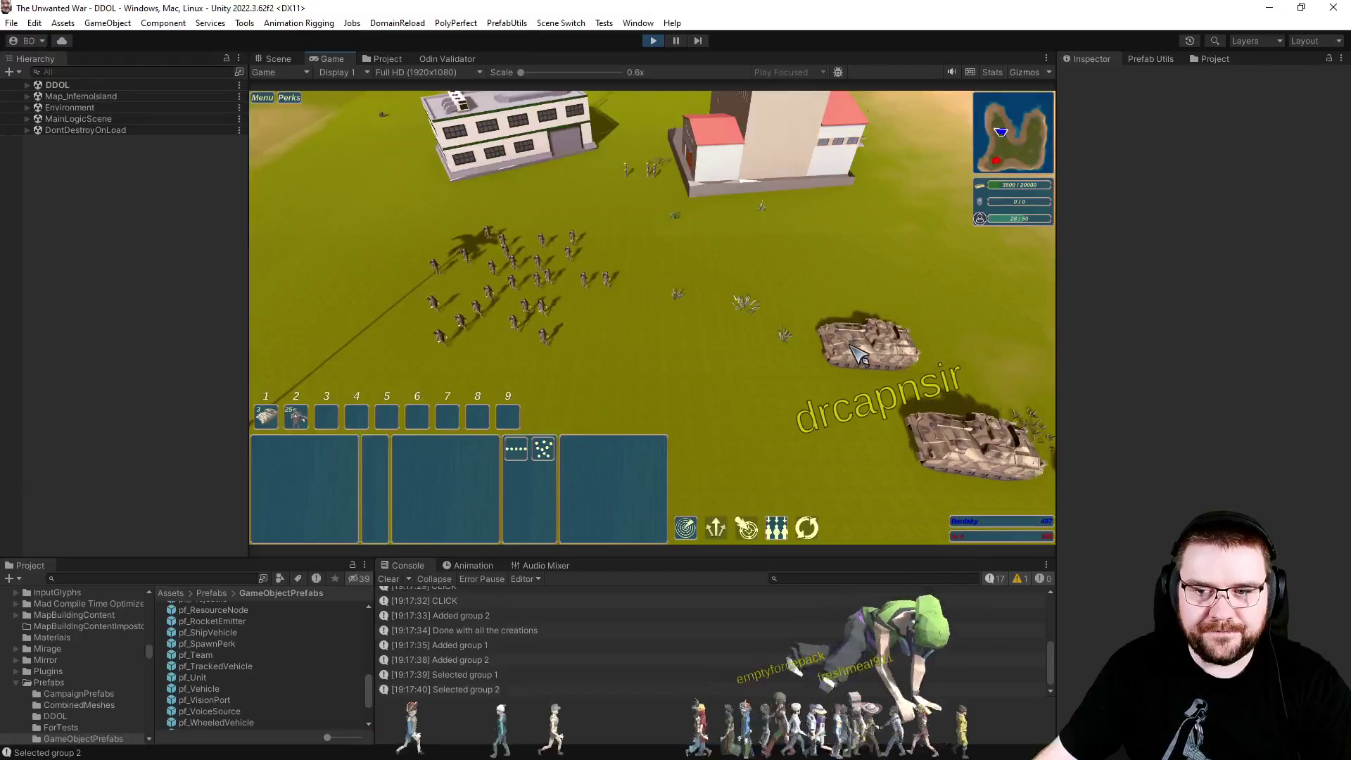
scroll(823, 363, "down", 2)
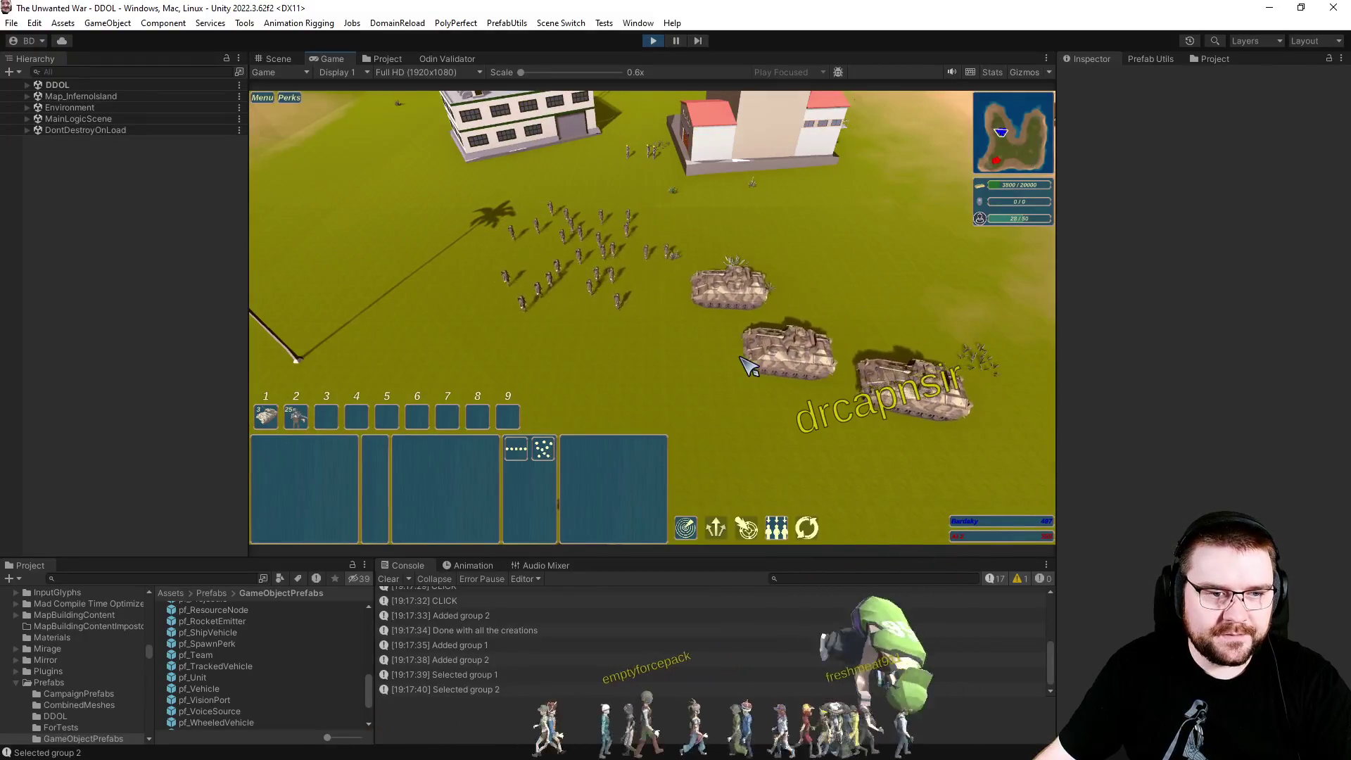
key("ctrl+3")
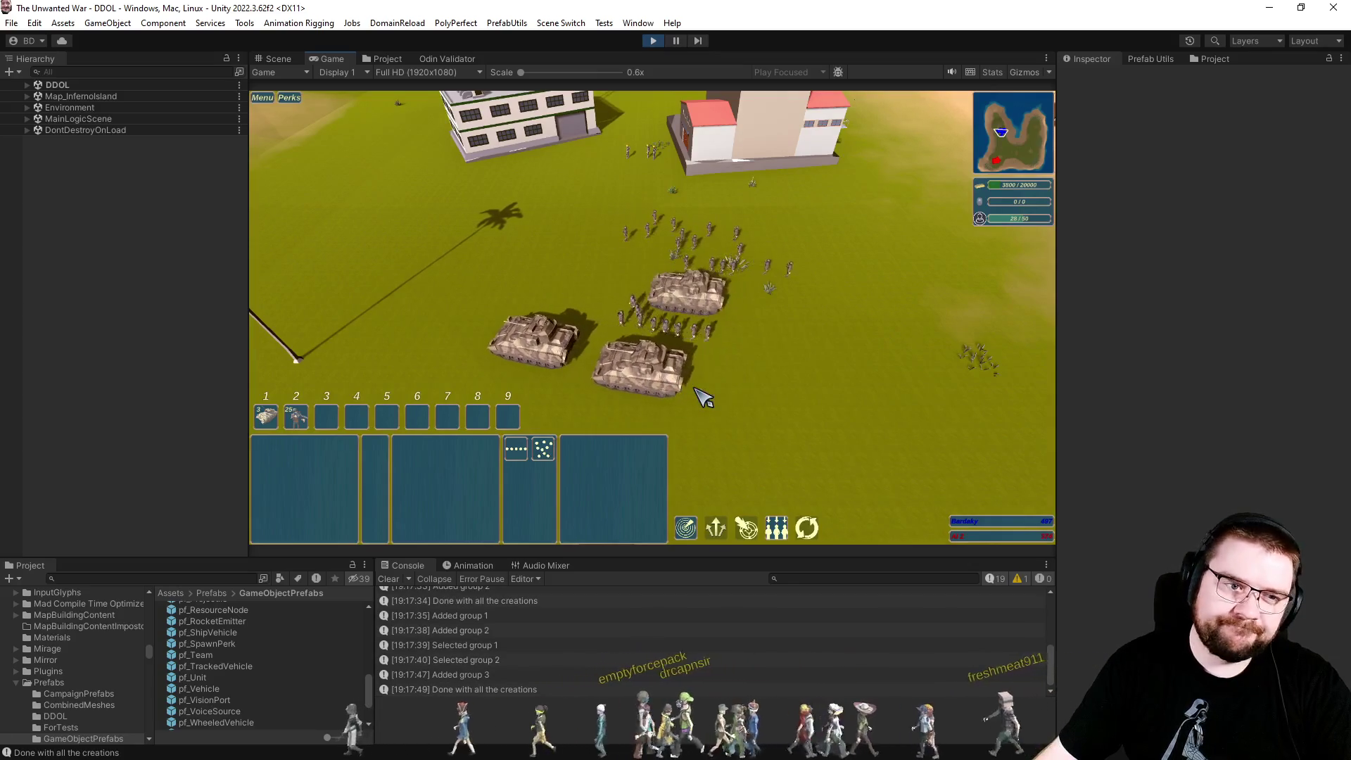
Pause the match and show the pf_Unit prefab's settings.
key("a")
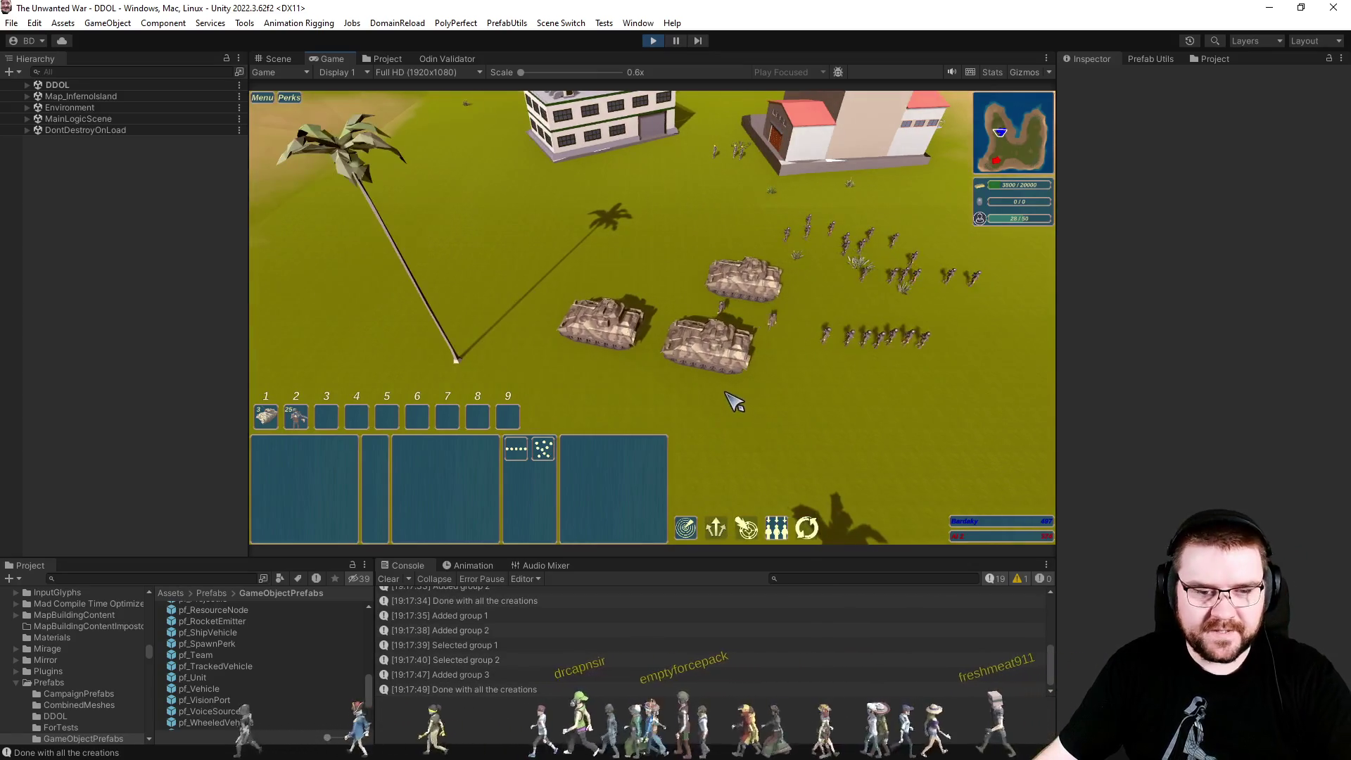
key("p")
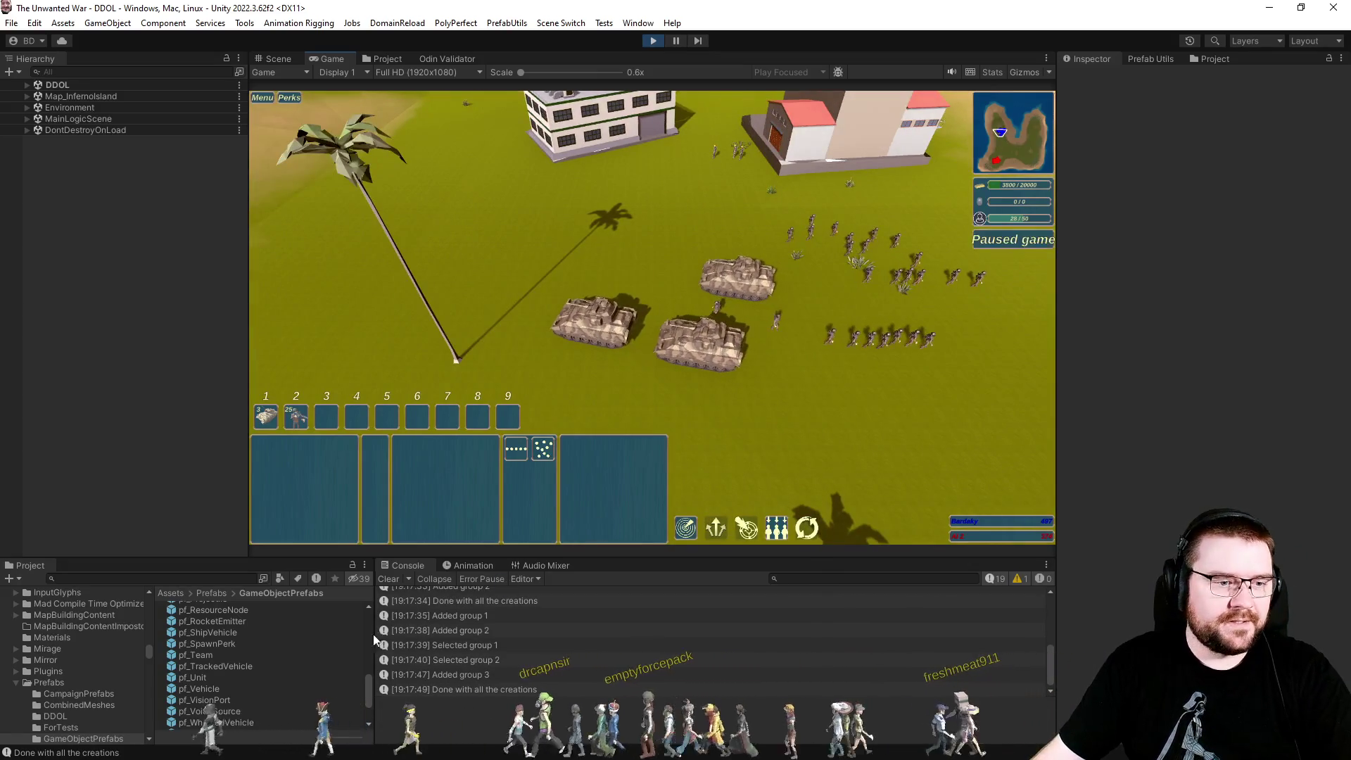
left_click(201, 678)
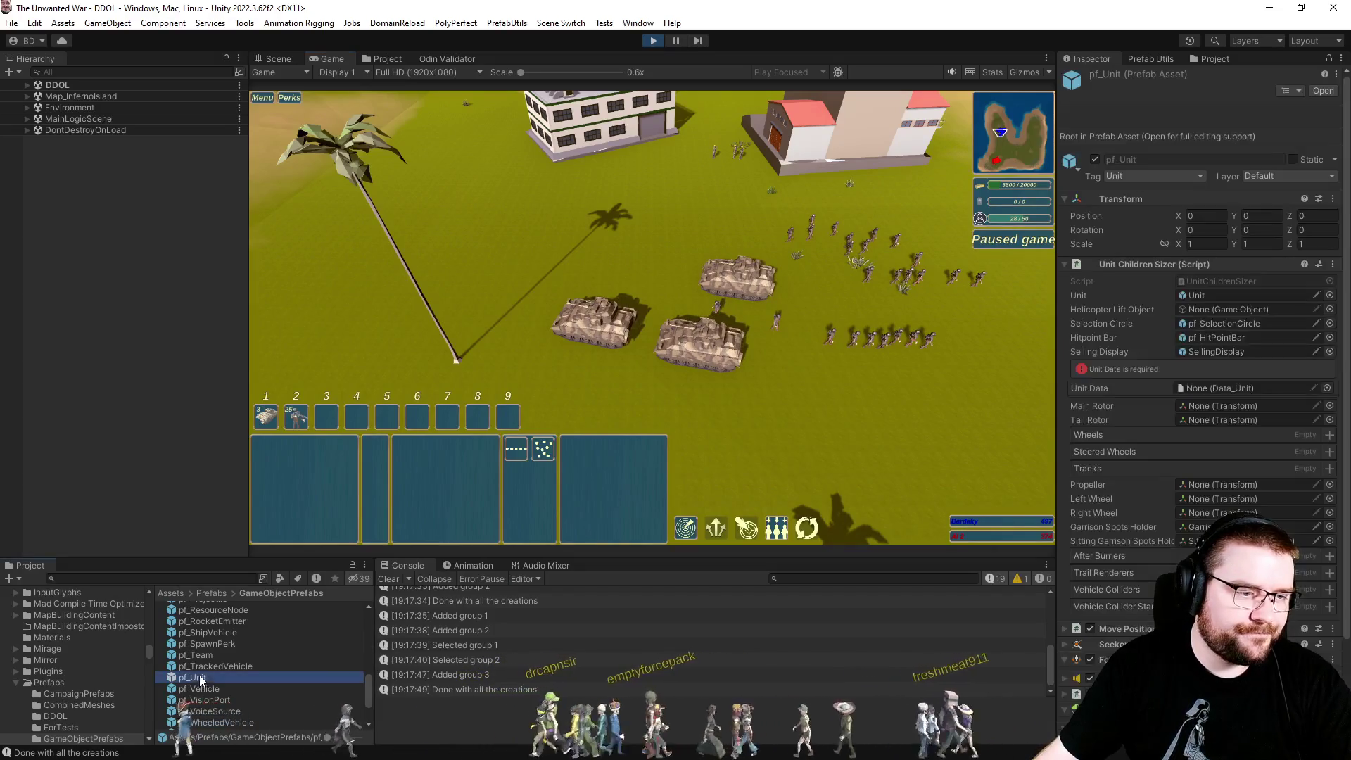
left_click_drag(1348, 223, 1348, 446)
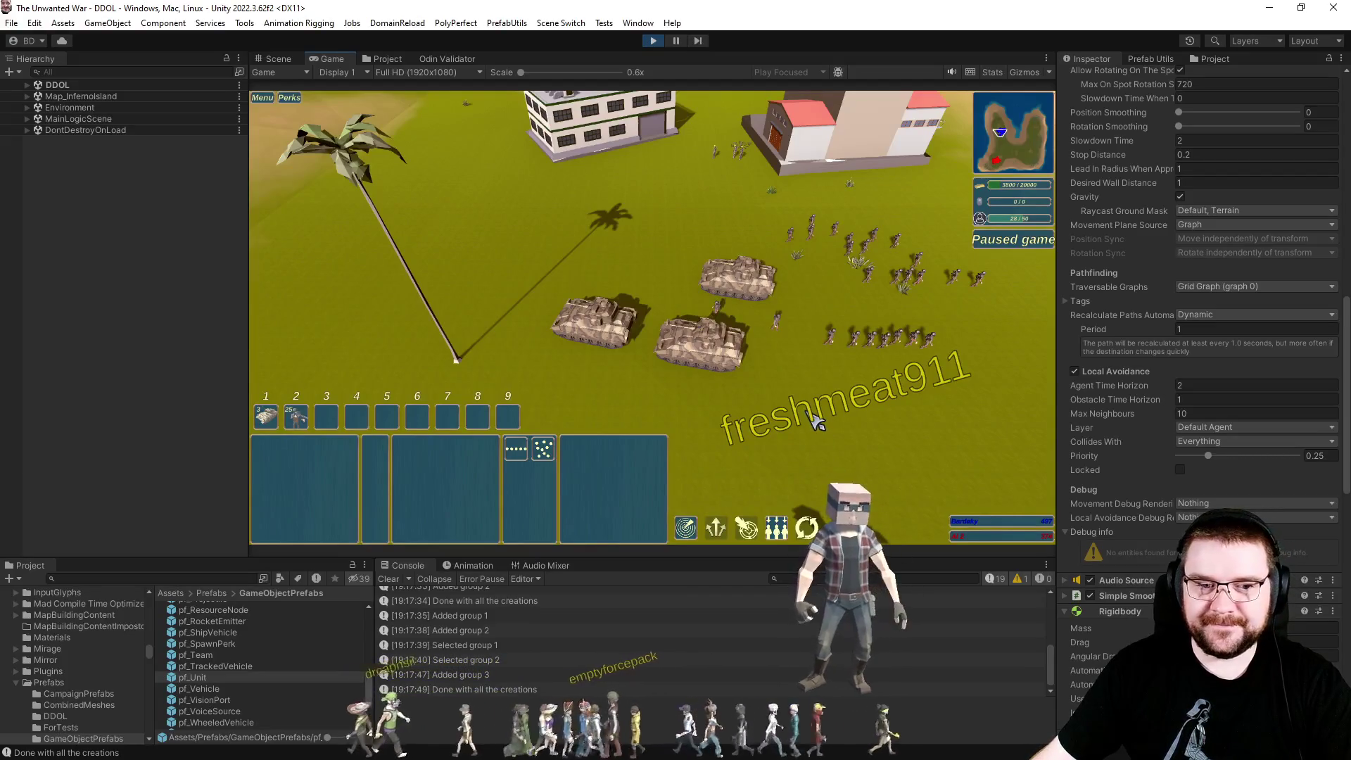
key("d")
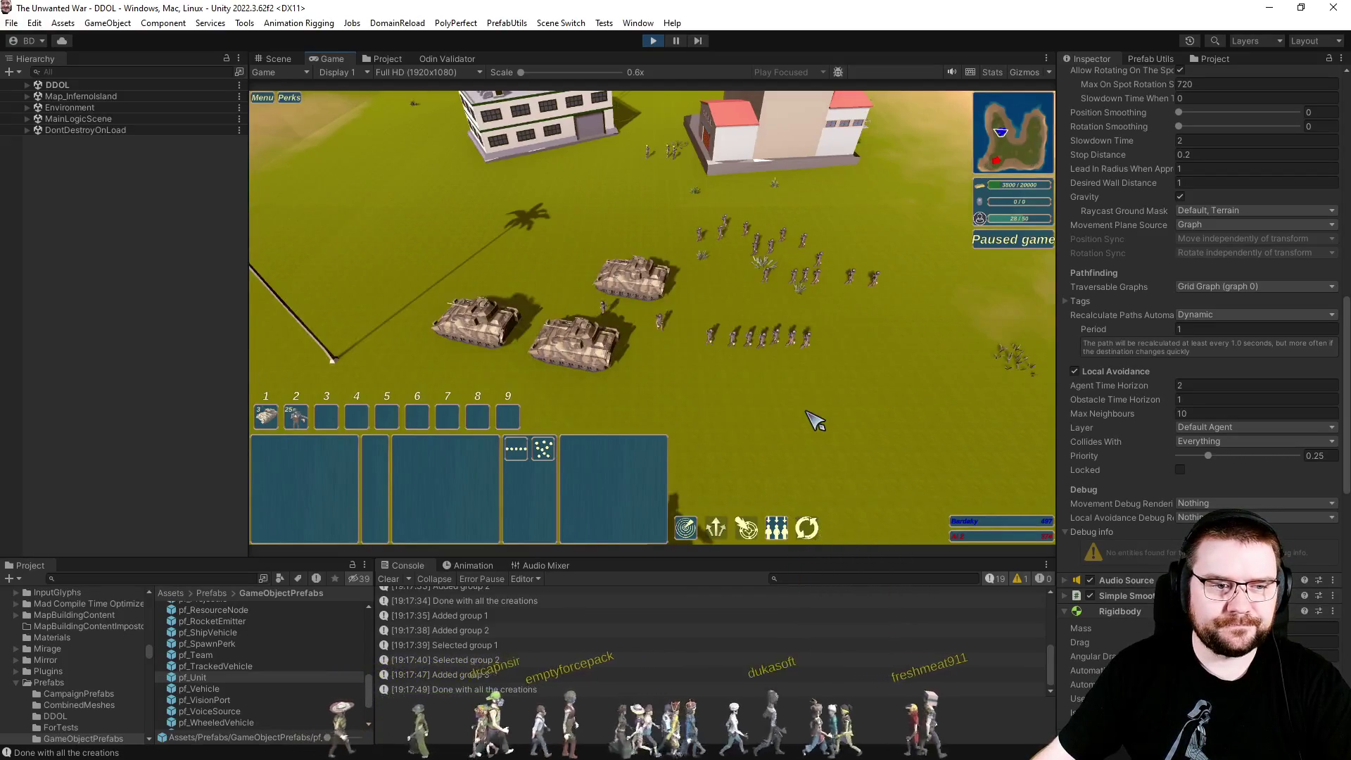
Pan the game camera left and right and box-select units on the battlefield.
key("a")
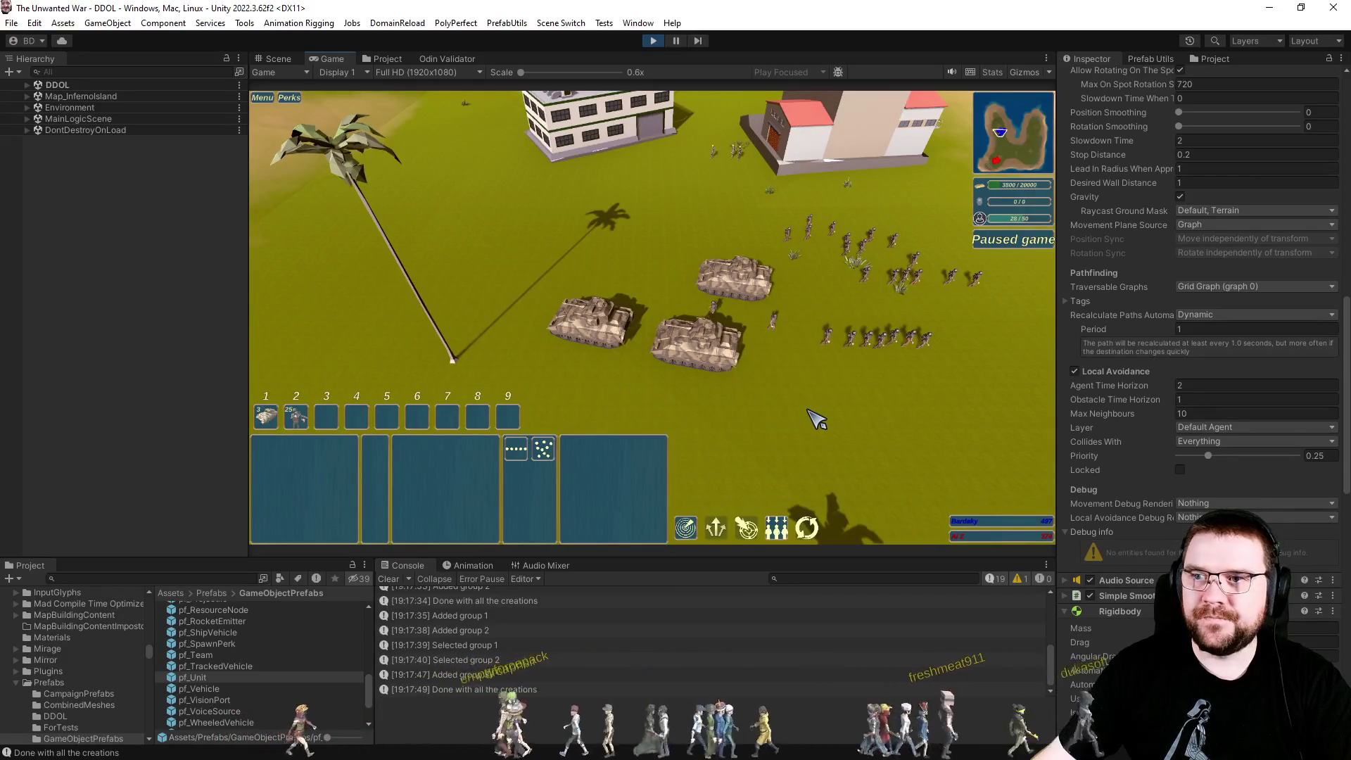
mouse_move(810, 411)
left_mouse_down()
mouse_move(911, 437)
mouse_move(1040, 323)
mouse_move(896, 199)
mouse_move(681, 437)
left_mouse_up()
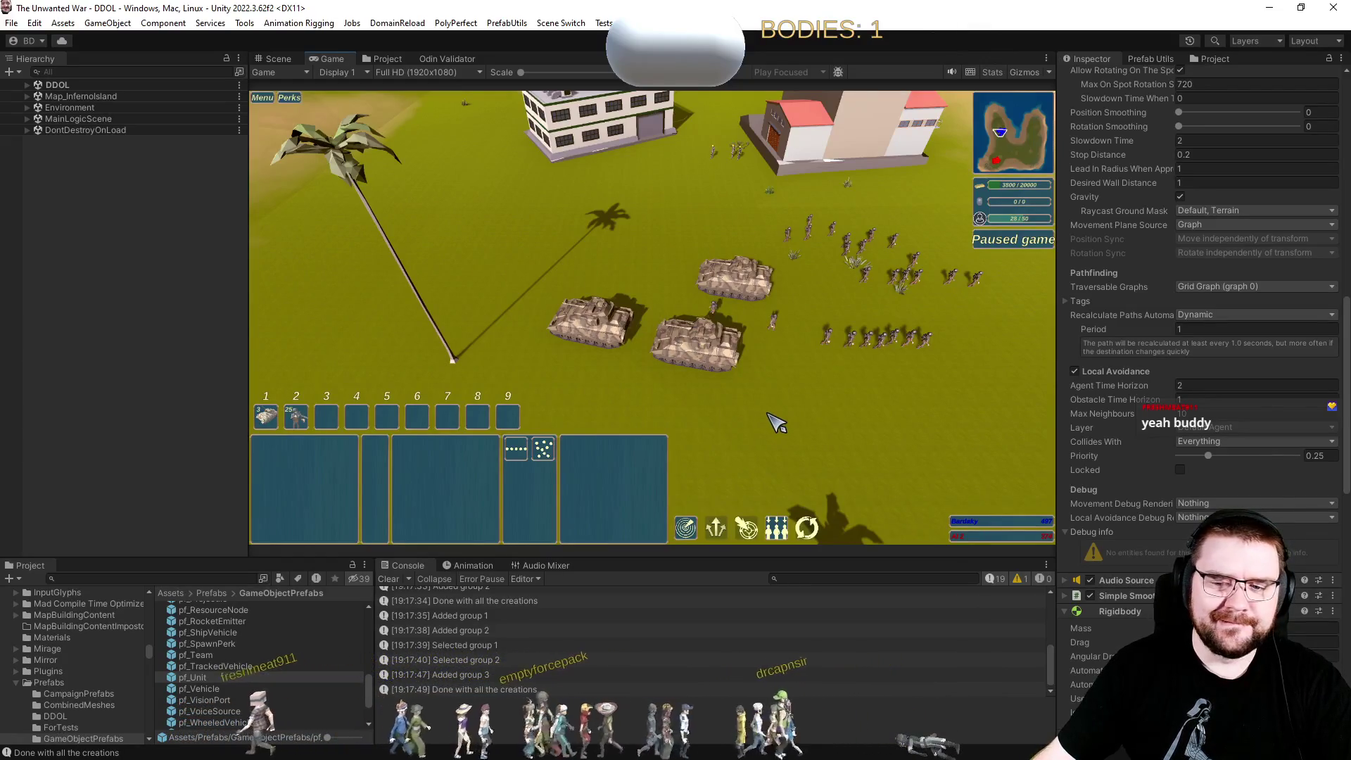
key("d")
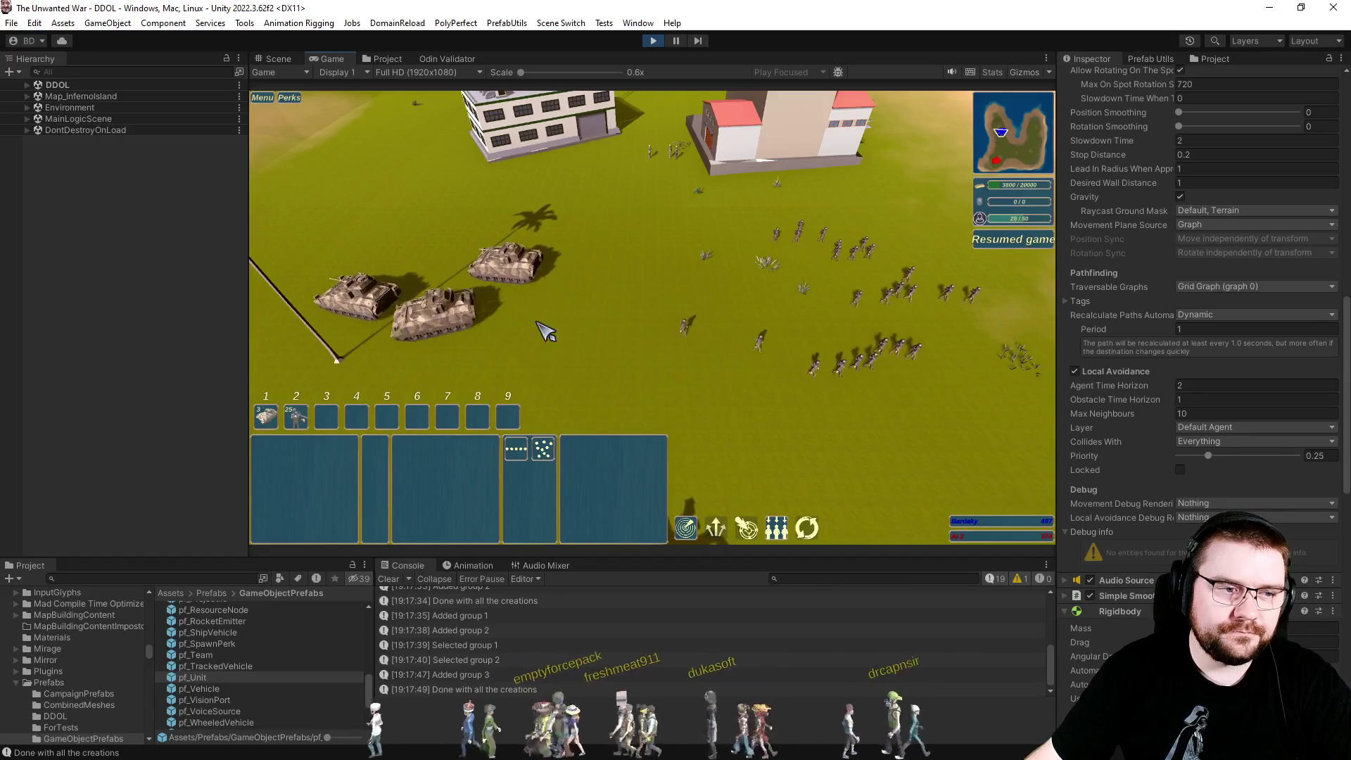
Recall groups 1 and 2 and order the infantry to move further left.
key("1")
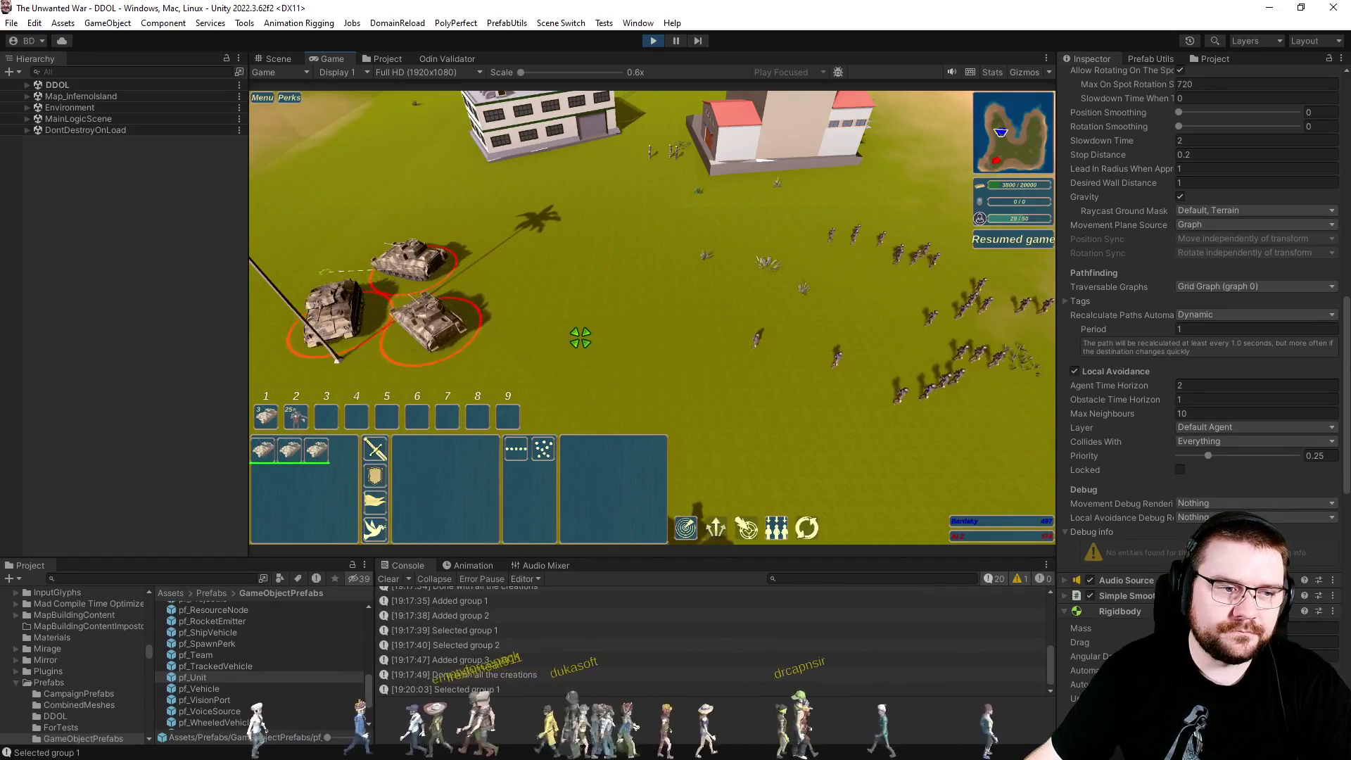
left_click(579, 322)
key("2")
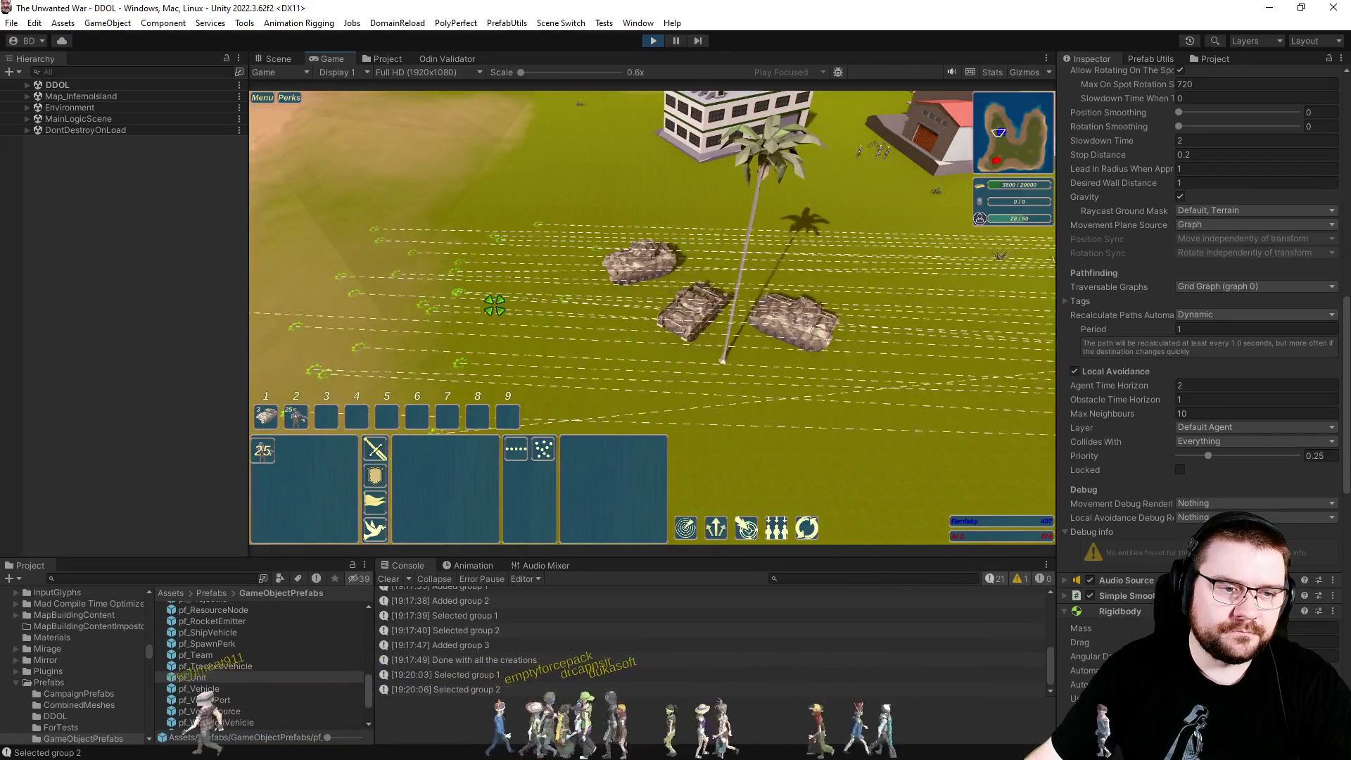
right_click(389, 270)
left_click(446, 301)
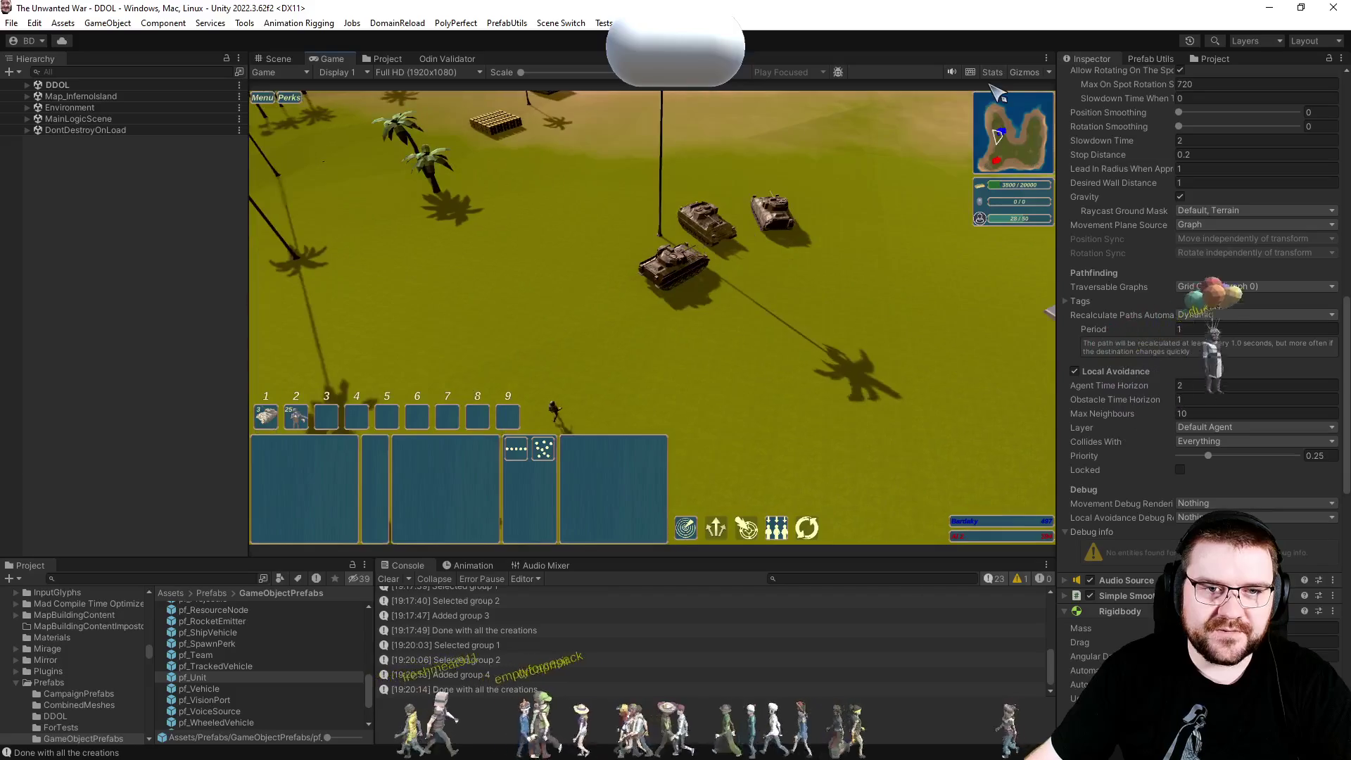
Toggle Gizmos on and off, pause the match, and switch to the Scene view.
left_click(1024, 72)
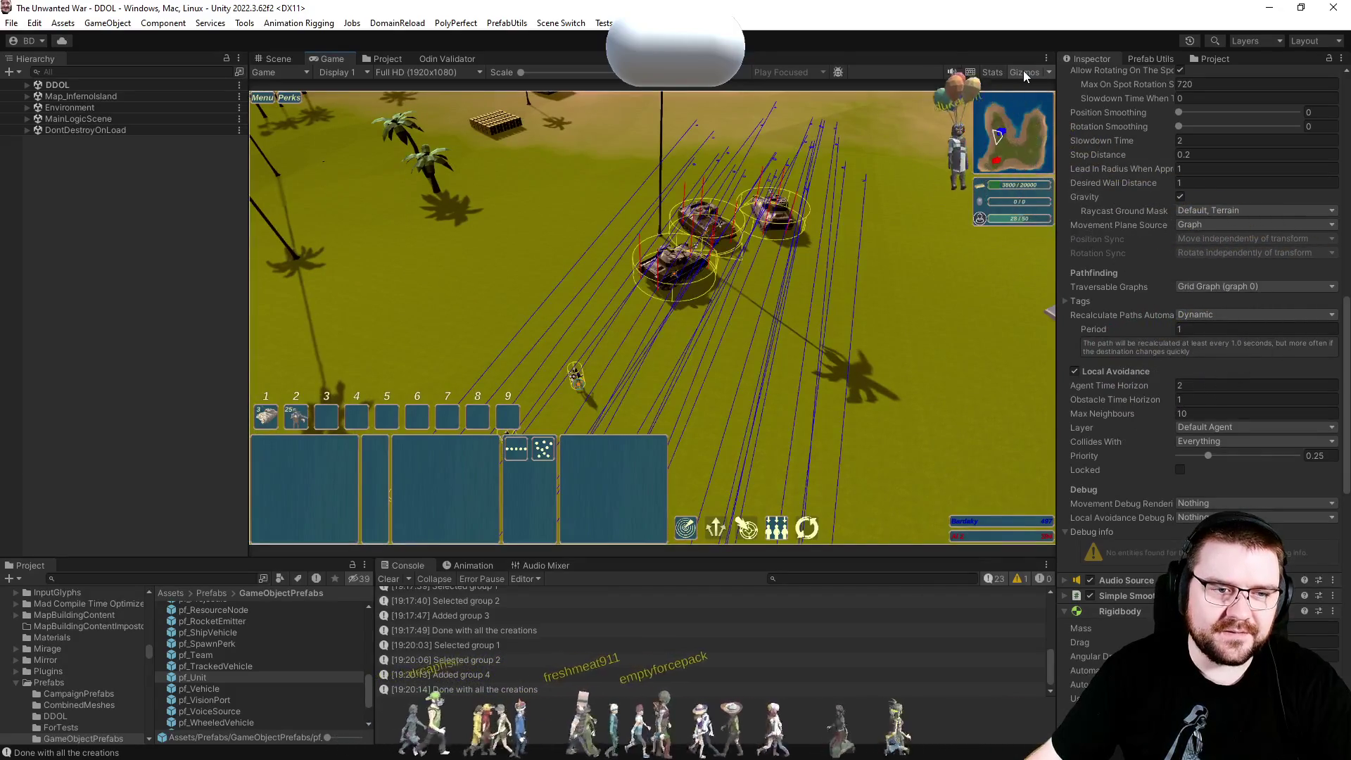
left_click(1023, 71)
key("p")
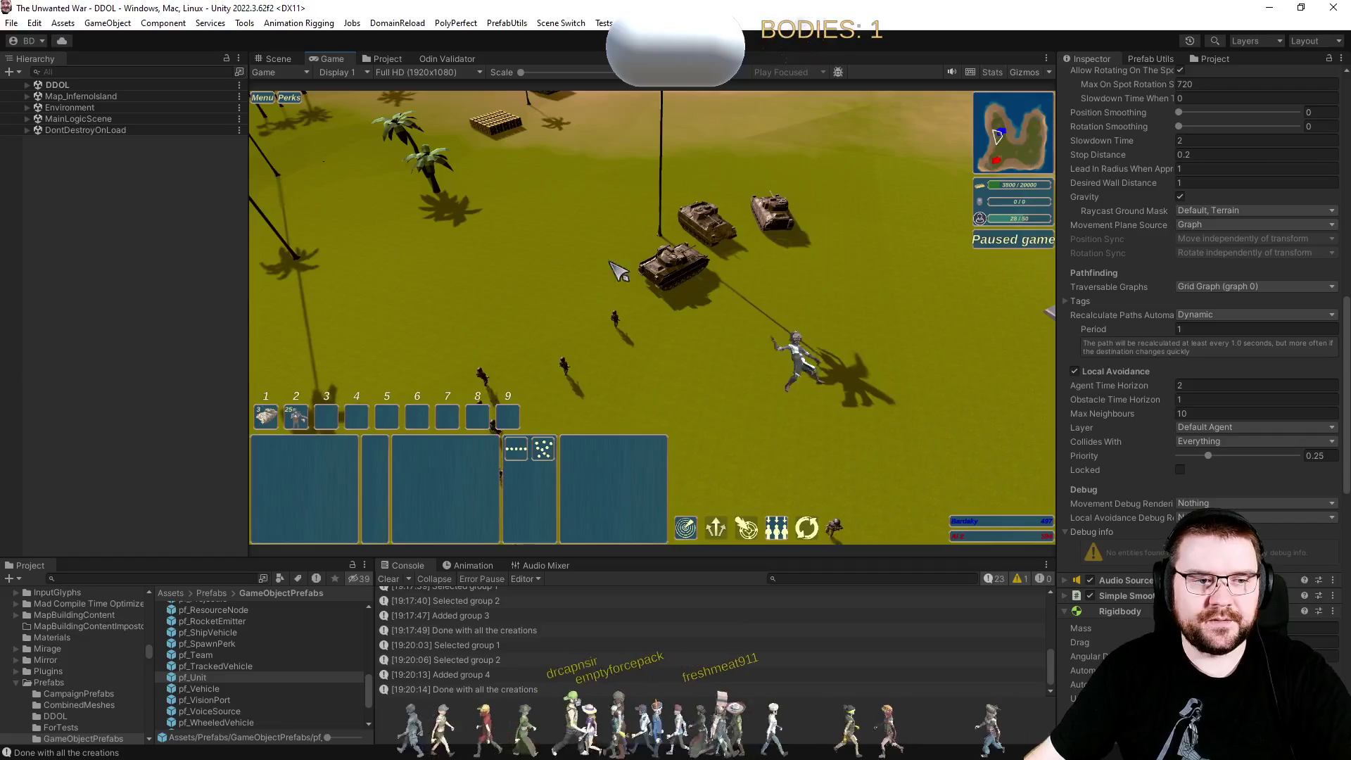
left_click(278, 59)
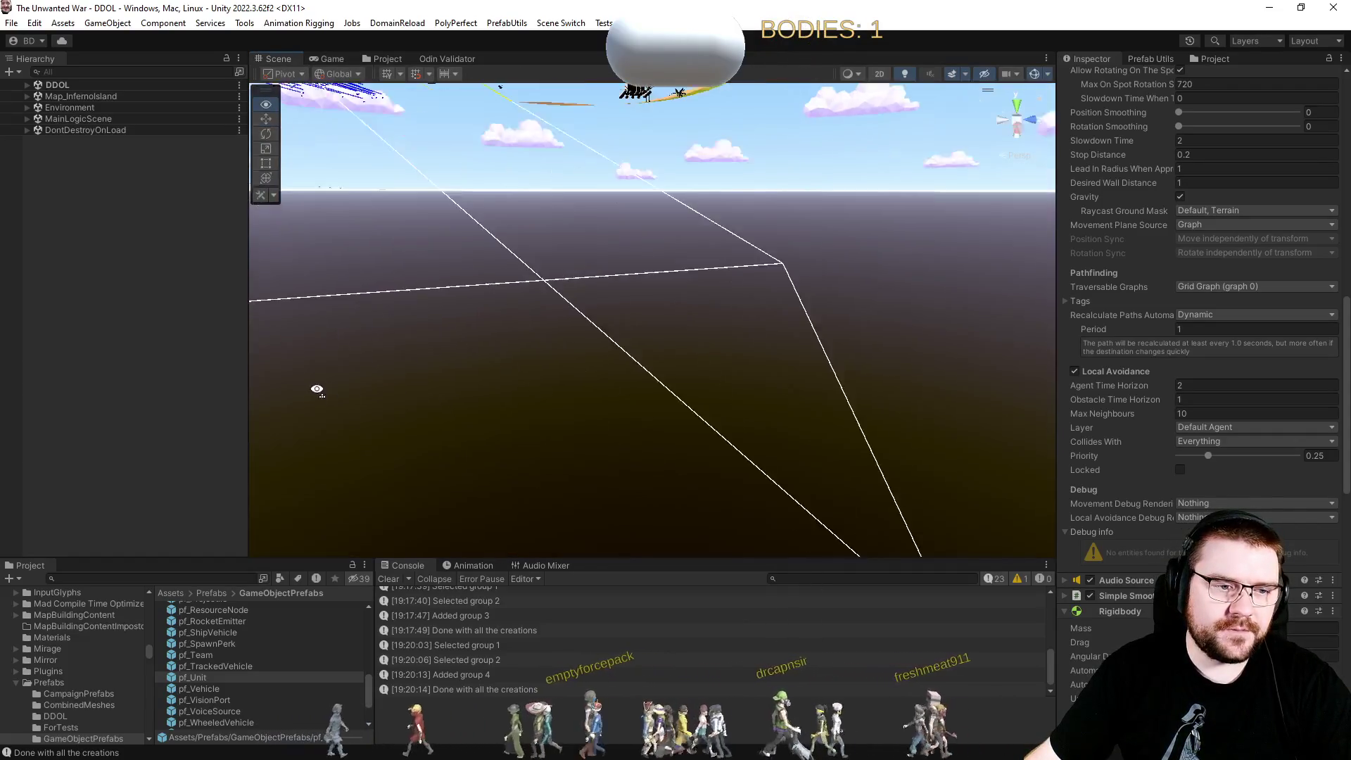
Tilt the scene camera and select a grenadier unit in the Hierarchy.
mouse_move(316, 391)
left_mouse_down()
mouse_move(86, 319)
mouse_move(90, 234)
mouse_move(188, 243)
mouse_move(605, 408)
mouse_move(850, 483)
mouse_move(808, 513)
mouse_move(712, 437)
left_mouse_up()
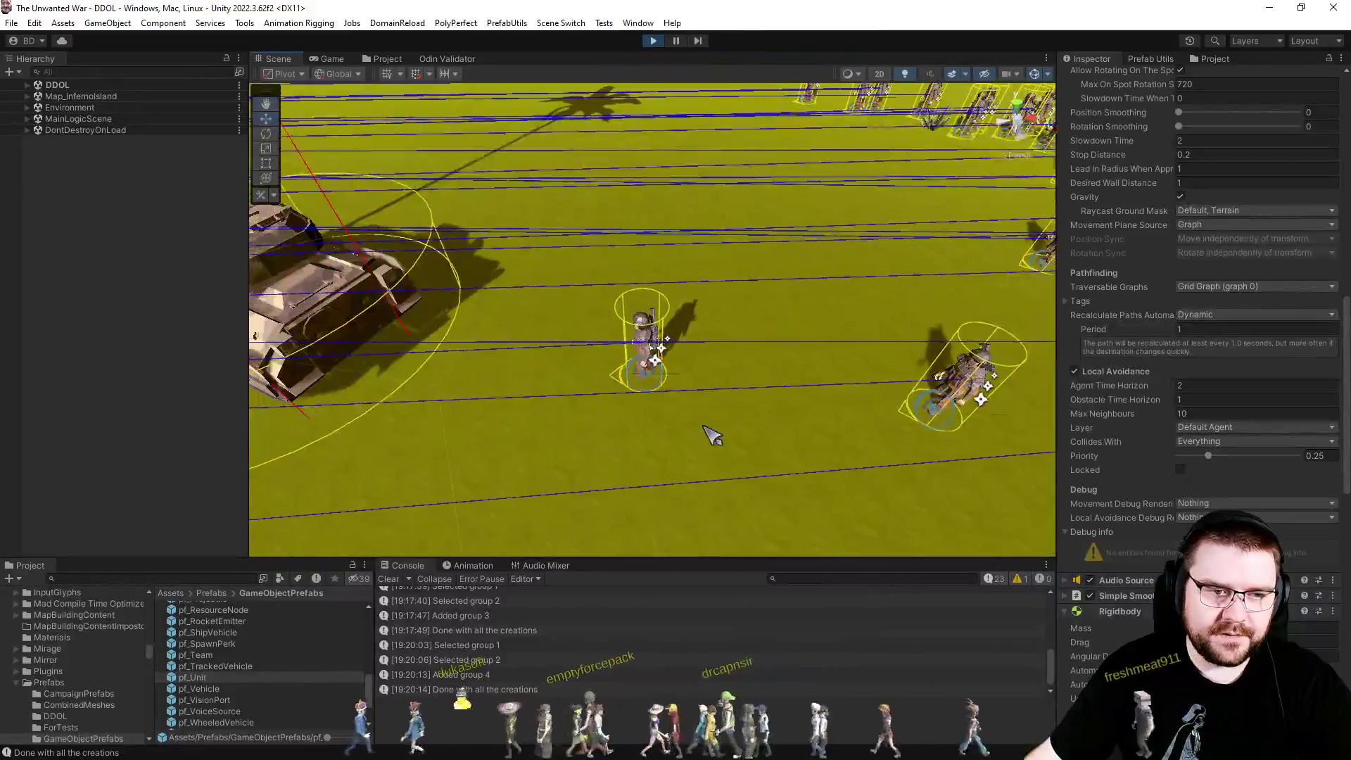
left_click(637, 341)
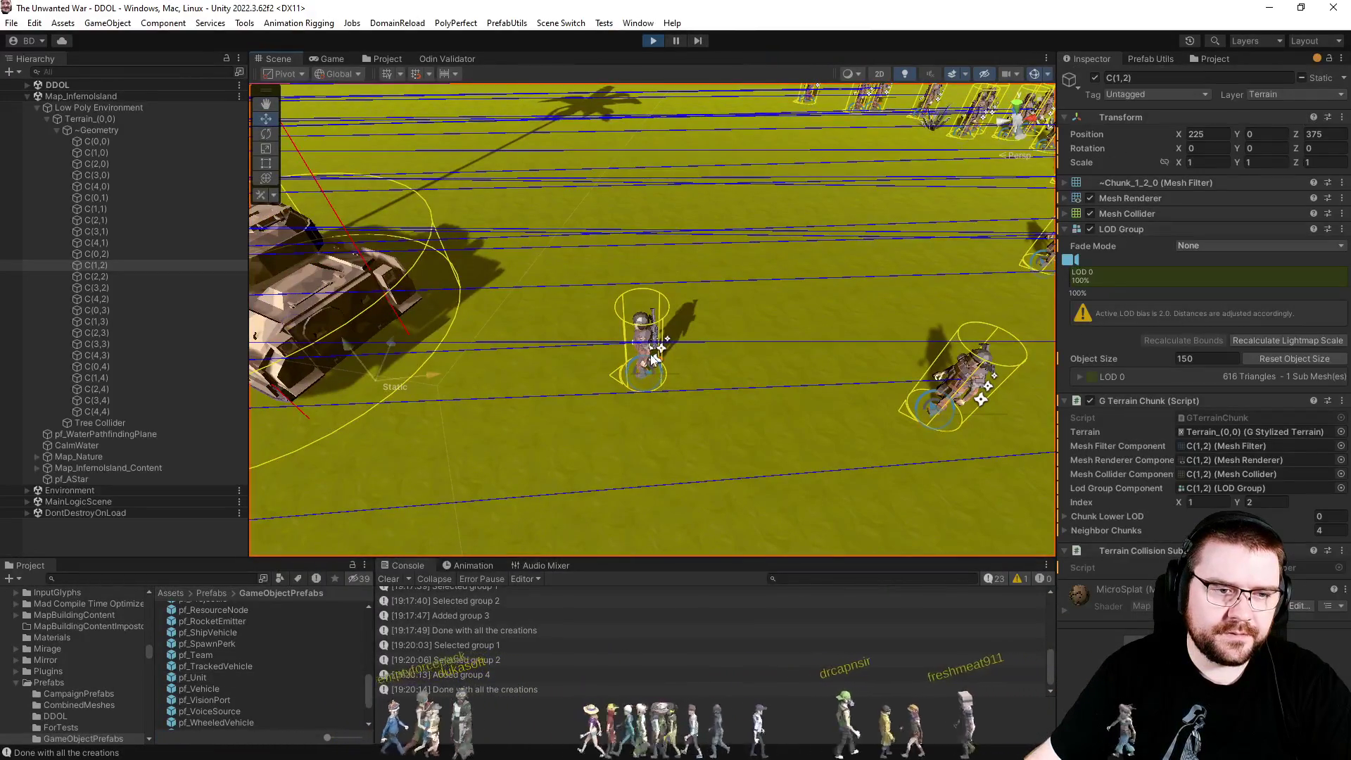
left_click(653, 355)
scroll(194, 349, "up", 3)
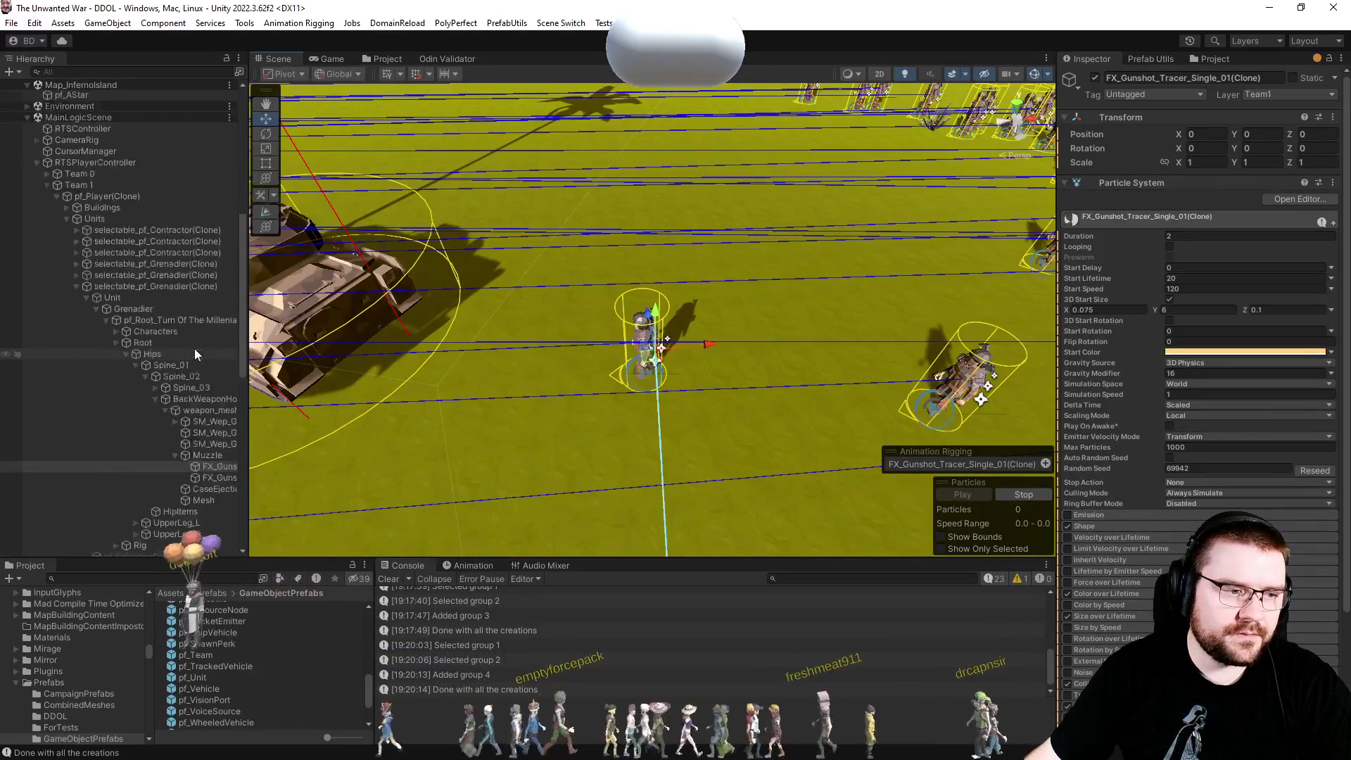
left_click(168, 201)
scroll(1129, 537, "down", 5)
scroll(1132, 537, "down", 6)
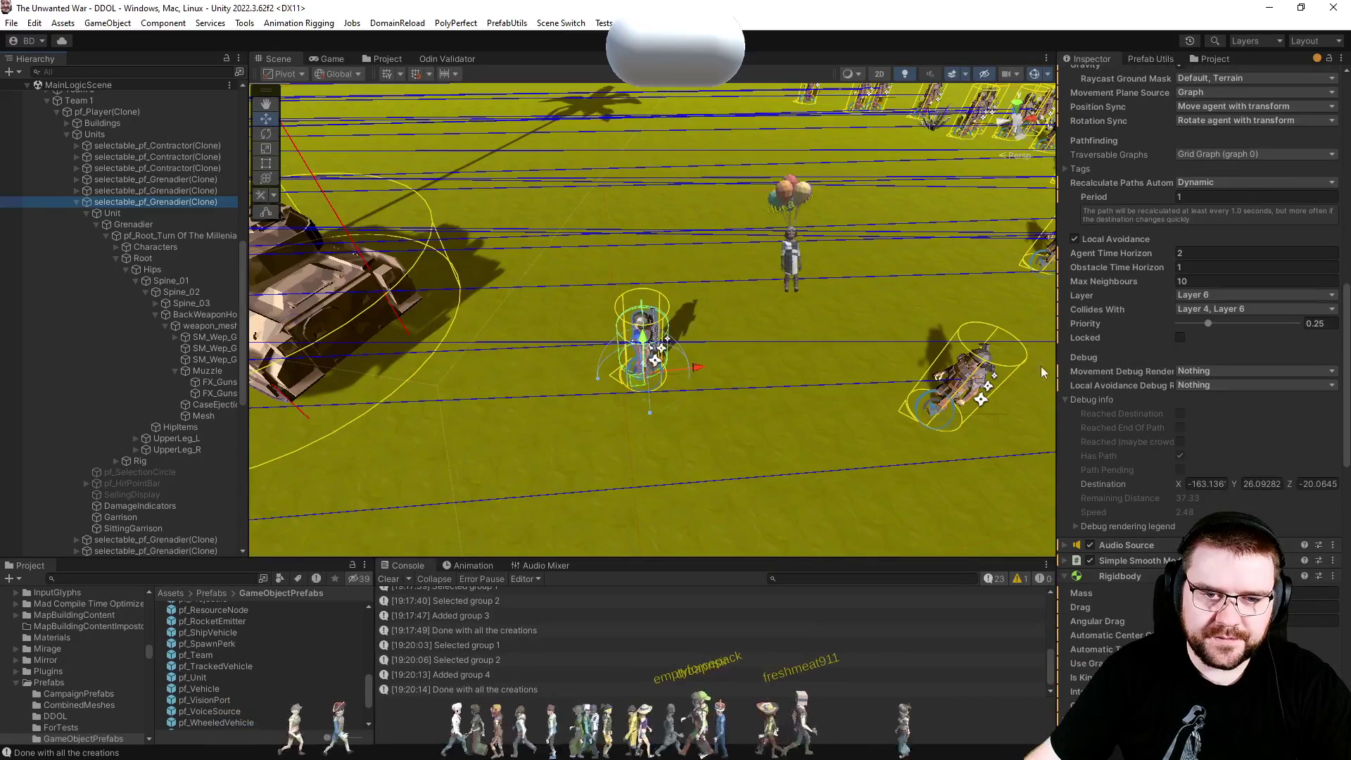
Set the grenadier's Local Avoidance and Movement Debug Rendering to Everything and view with gizmos on.
left_click(1199, 385)
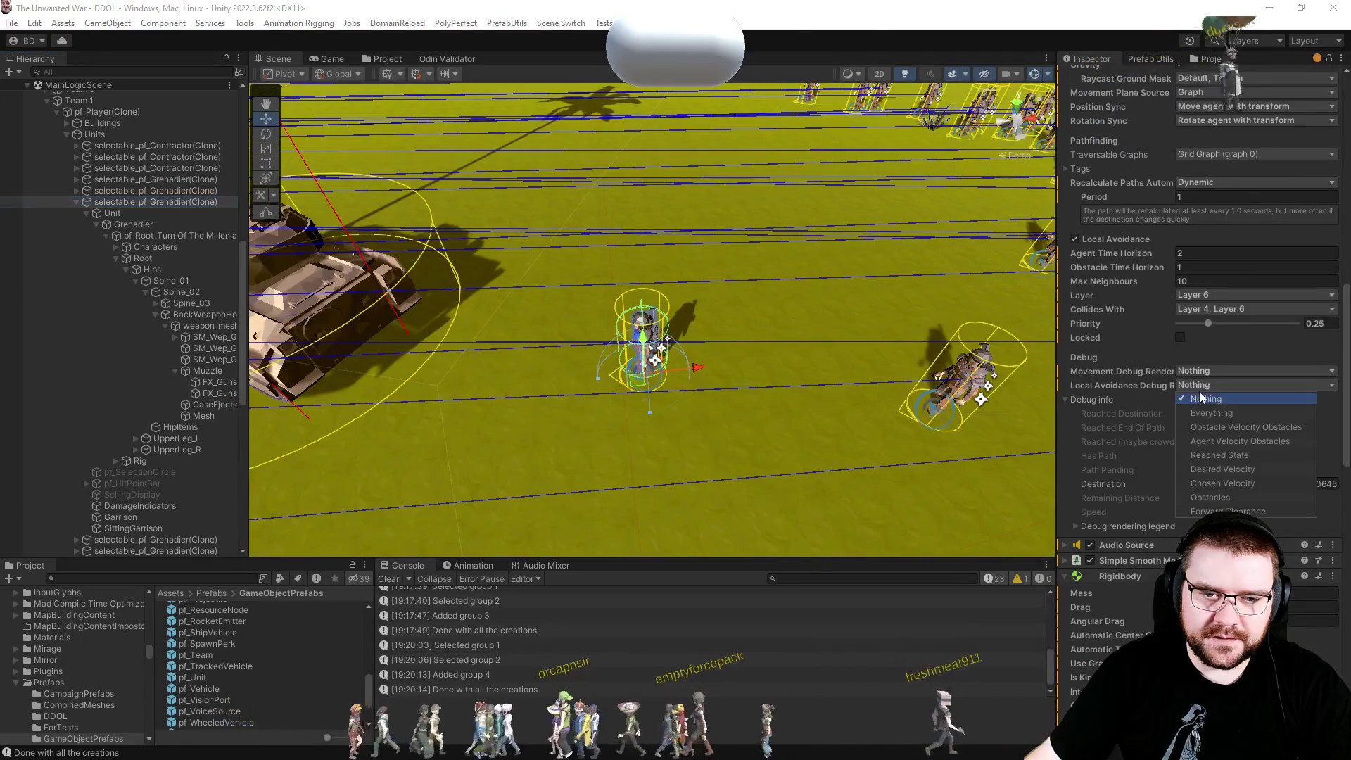
left_click(1210, 413)
left_click(1203, 374)
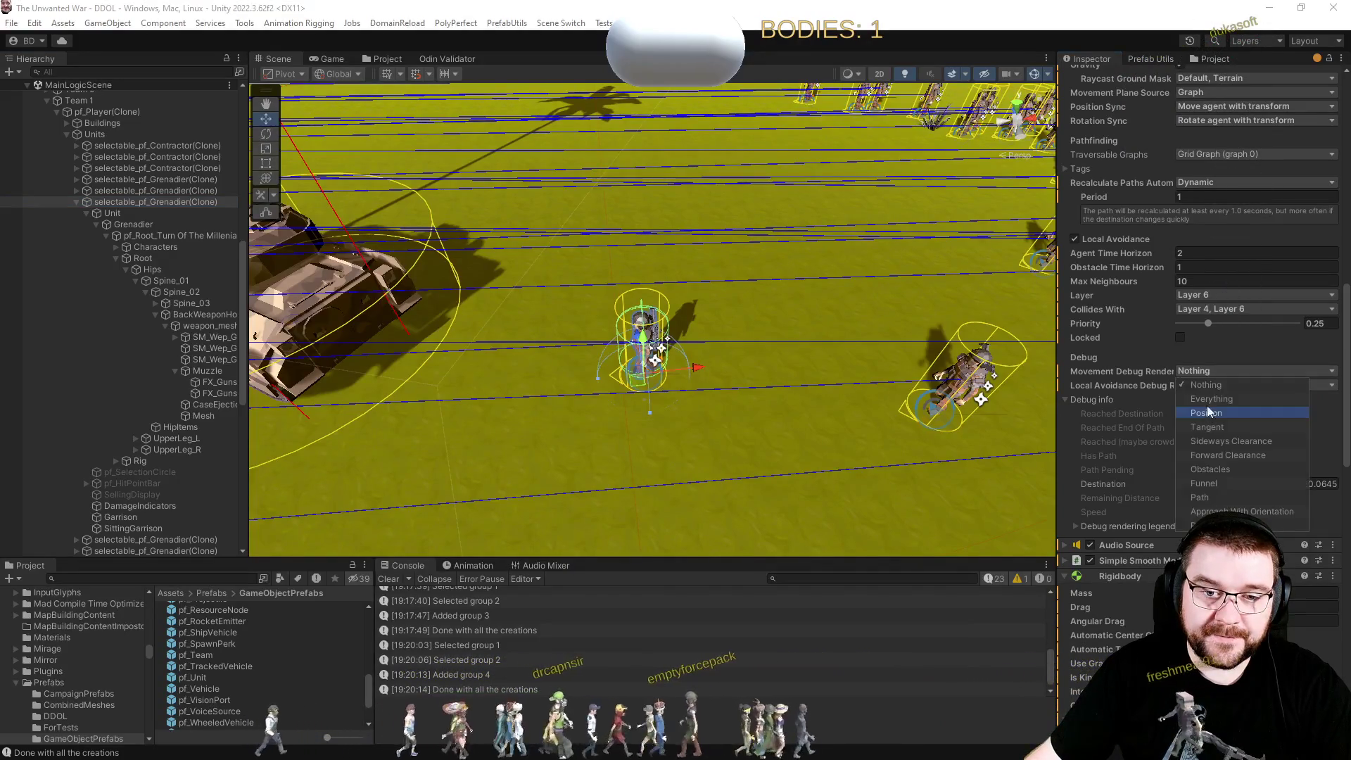
left_click(1188, 399)
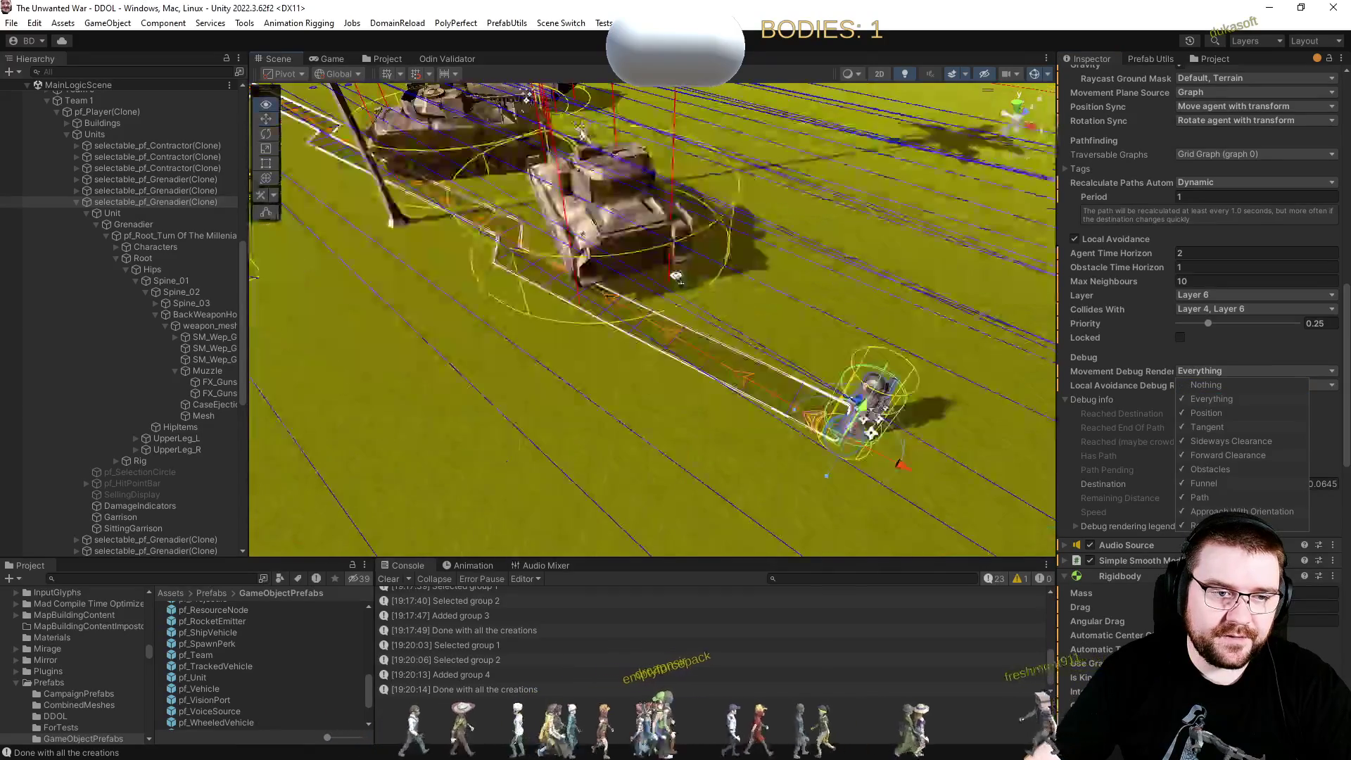
left_click(330, 59)
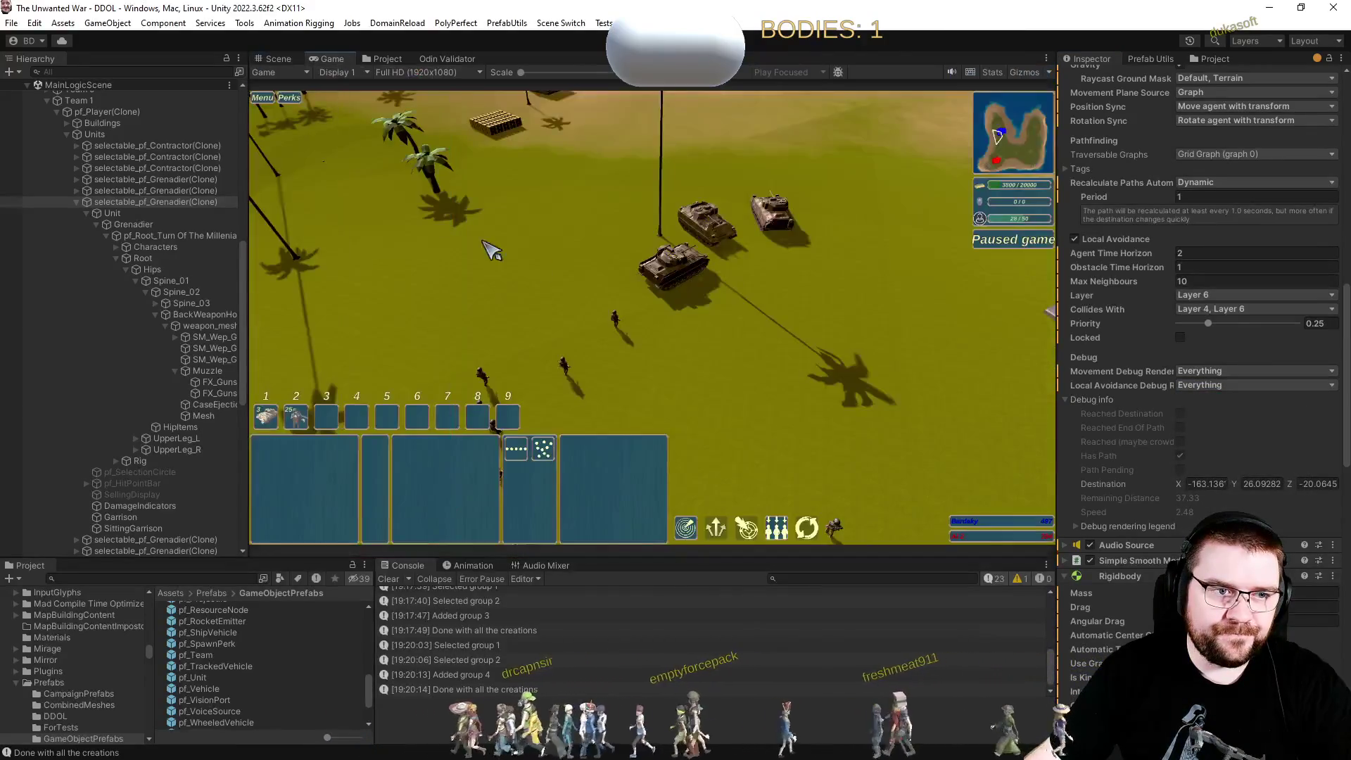
left_click(1019, 71)
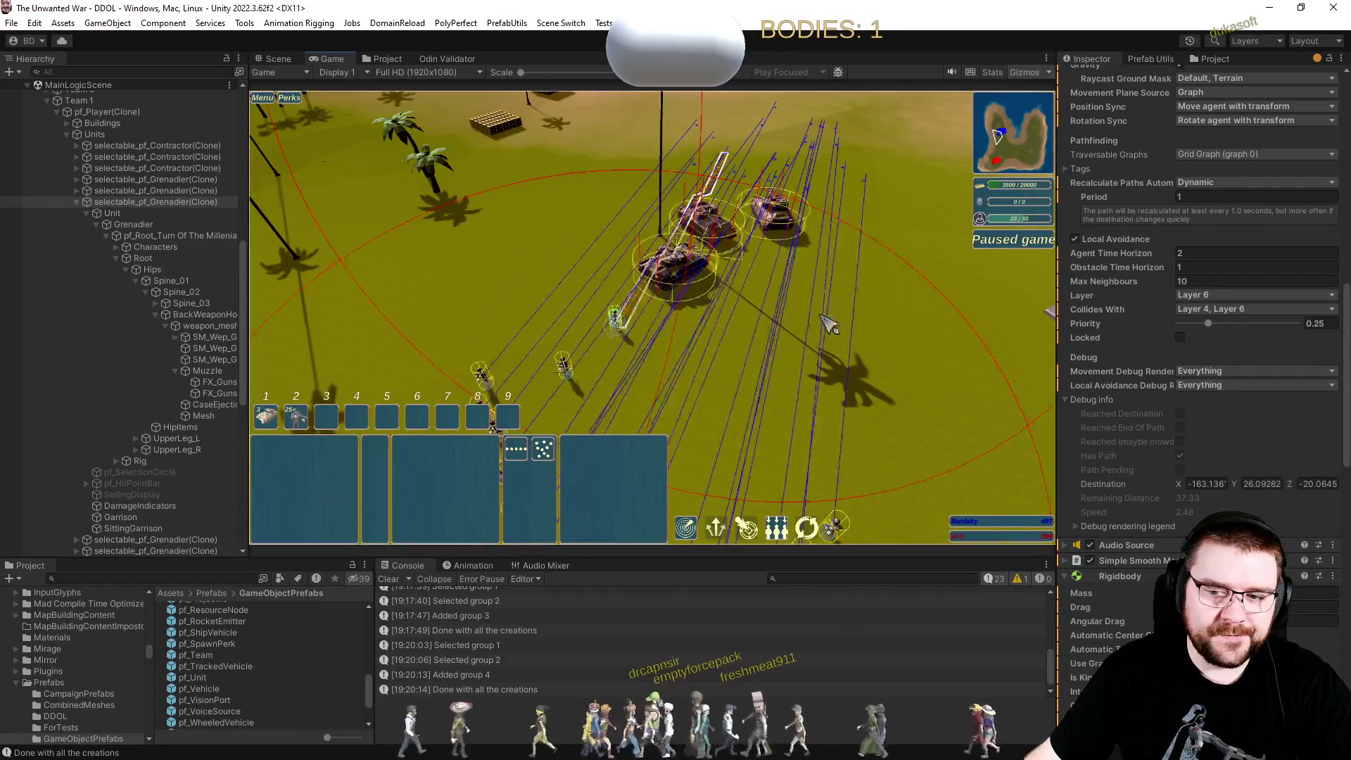
key("e")
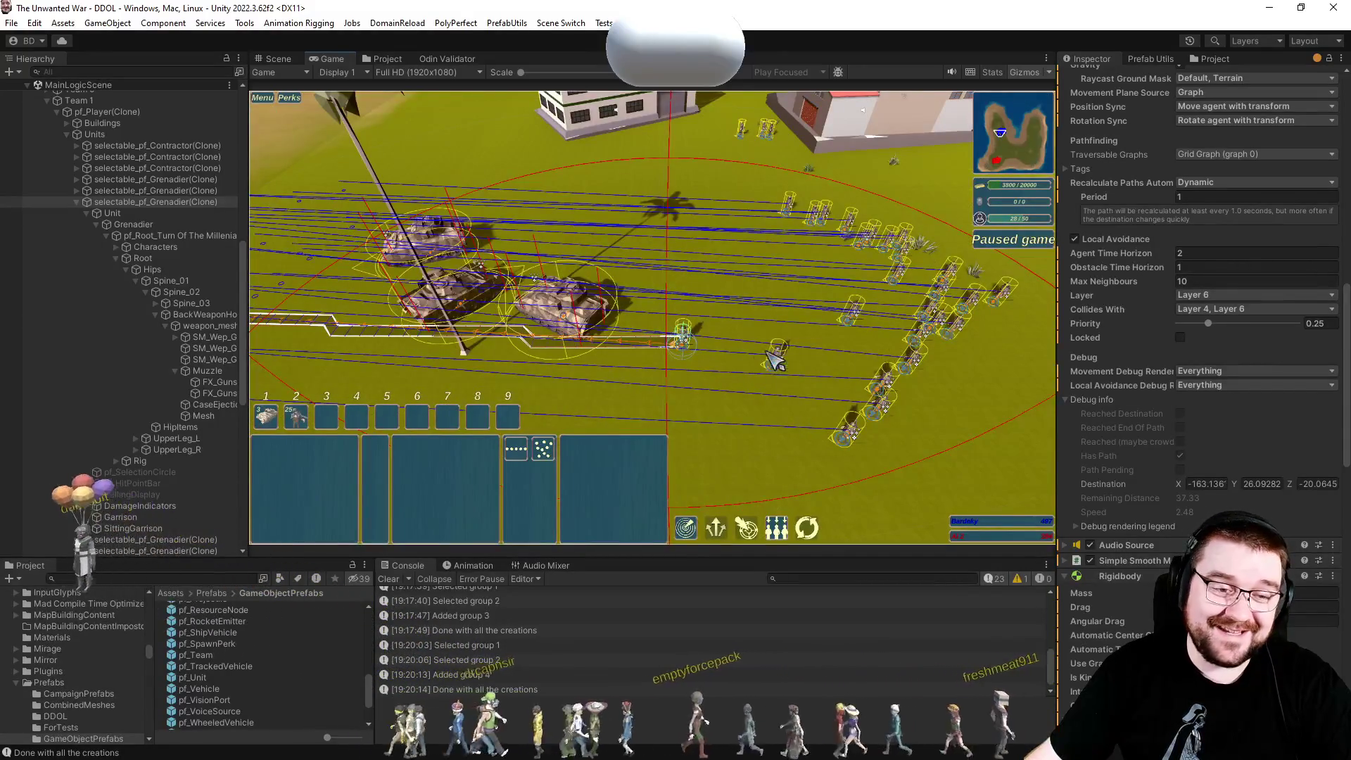
Select another grenadier unit and frame it in the Scene view.
left_click(76, 201)
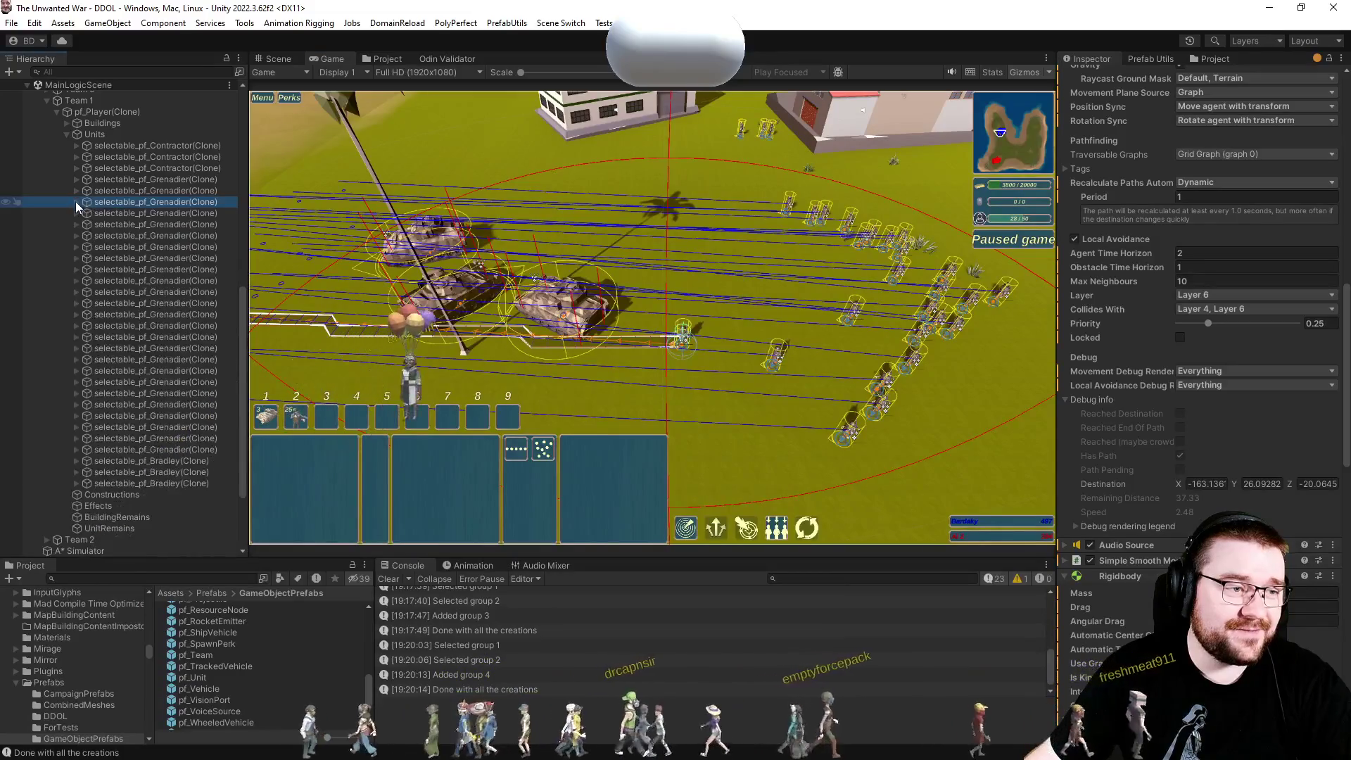
left_click(151, 288)
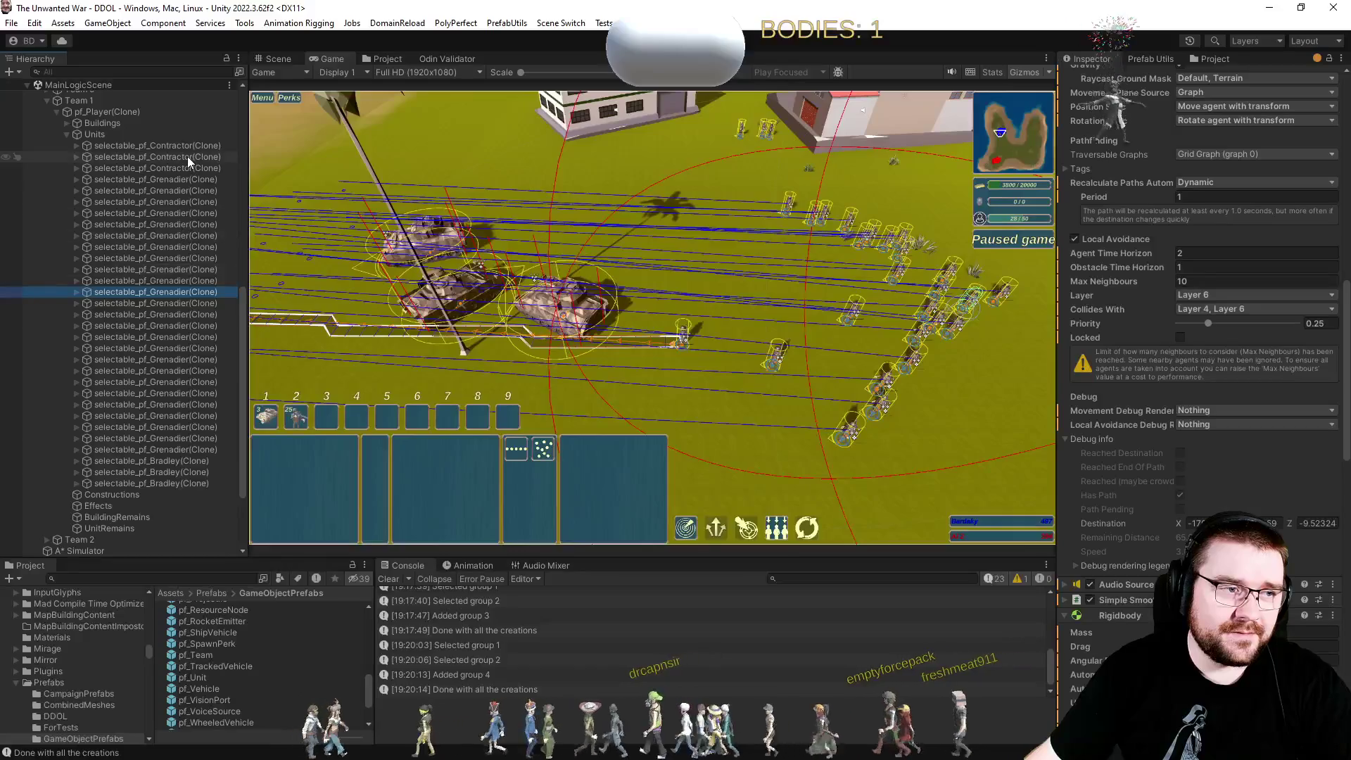
left_click(275, 61)
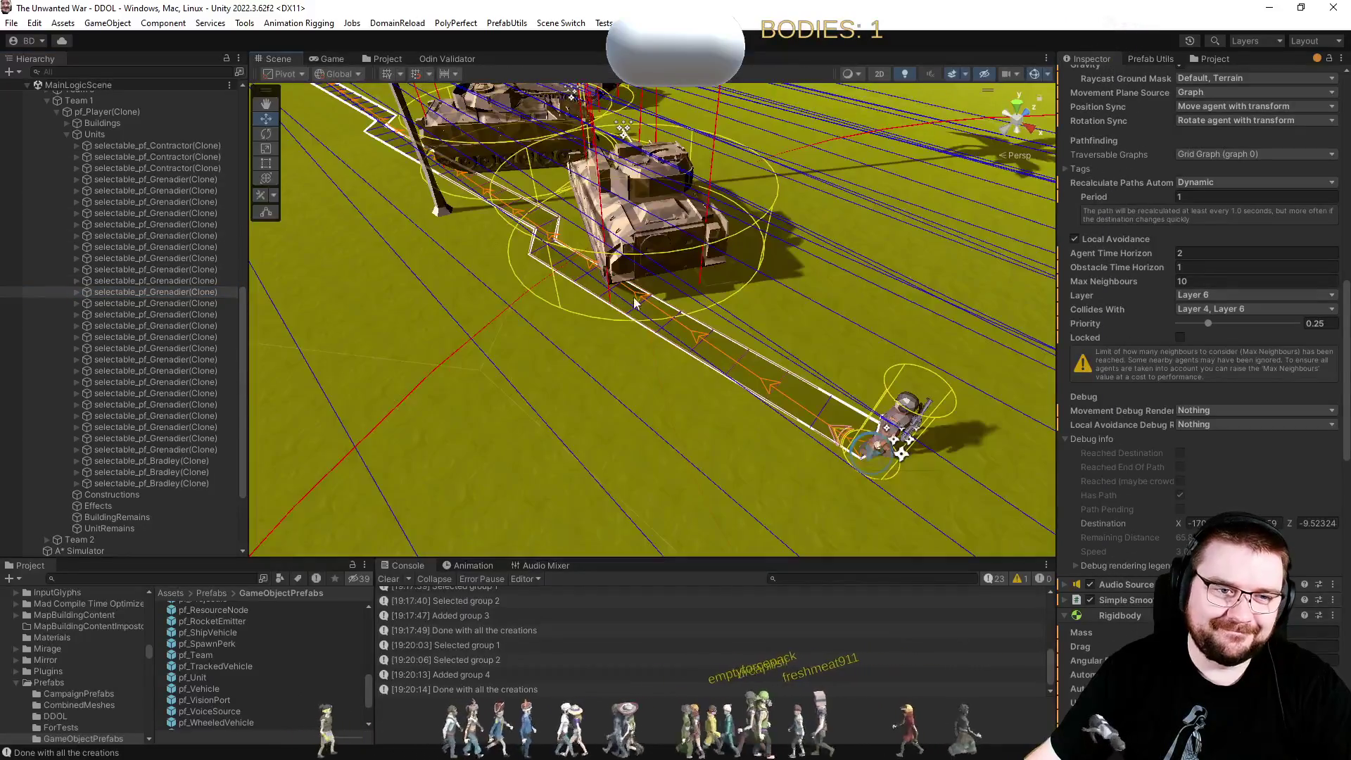
key("f")
left_click(943, 246)
left_click(139, 179)
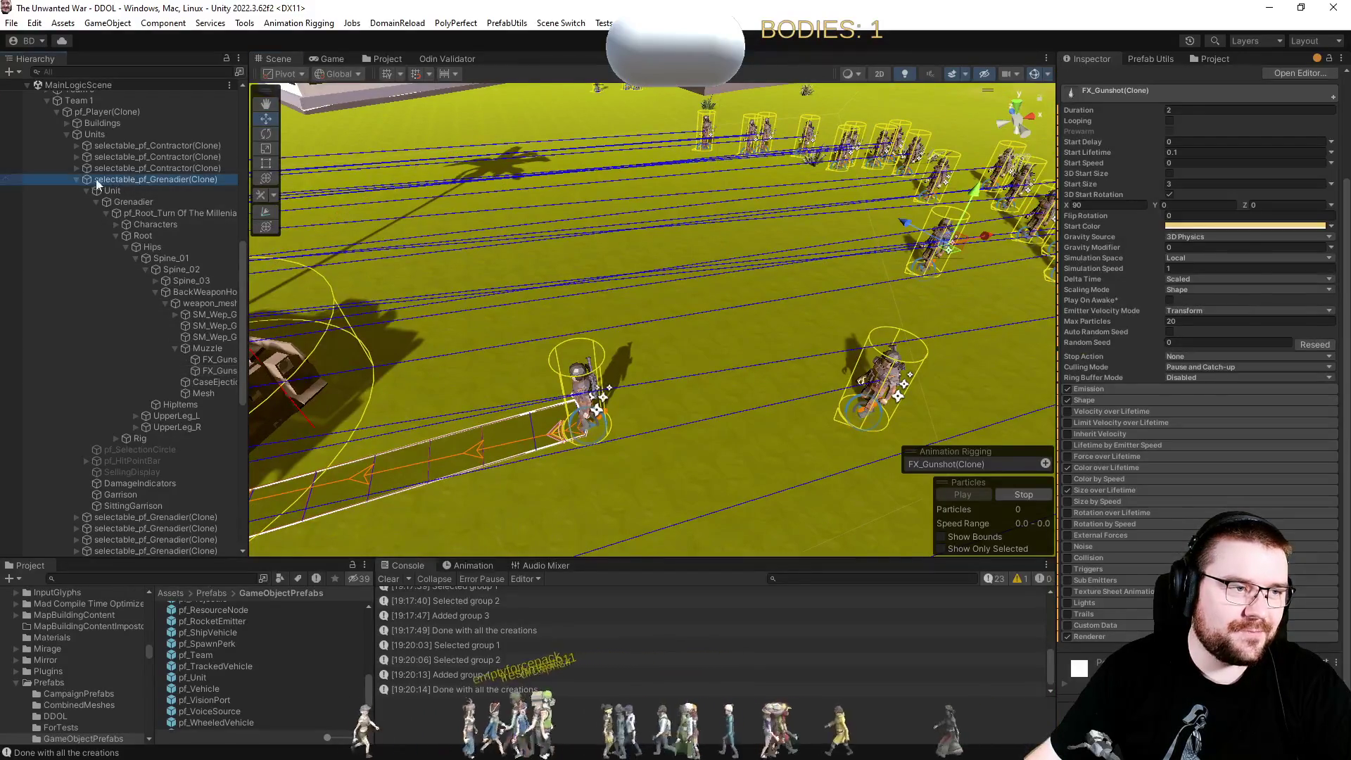
Set the second grenadier's Movement Debug Rendering to Everything, leaving its layer unchanged.
left_click(78, 180)
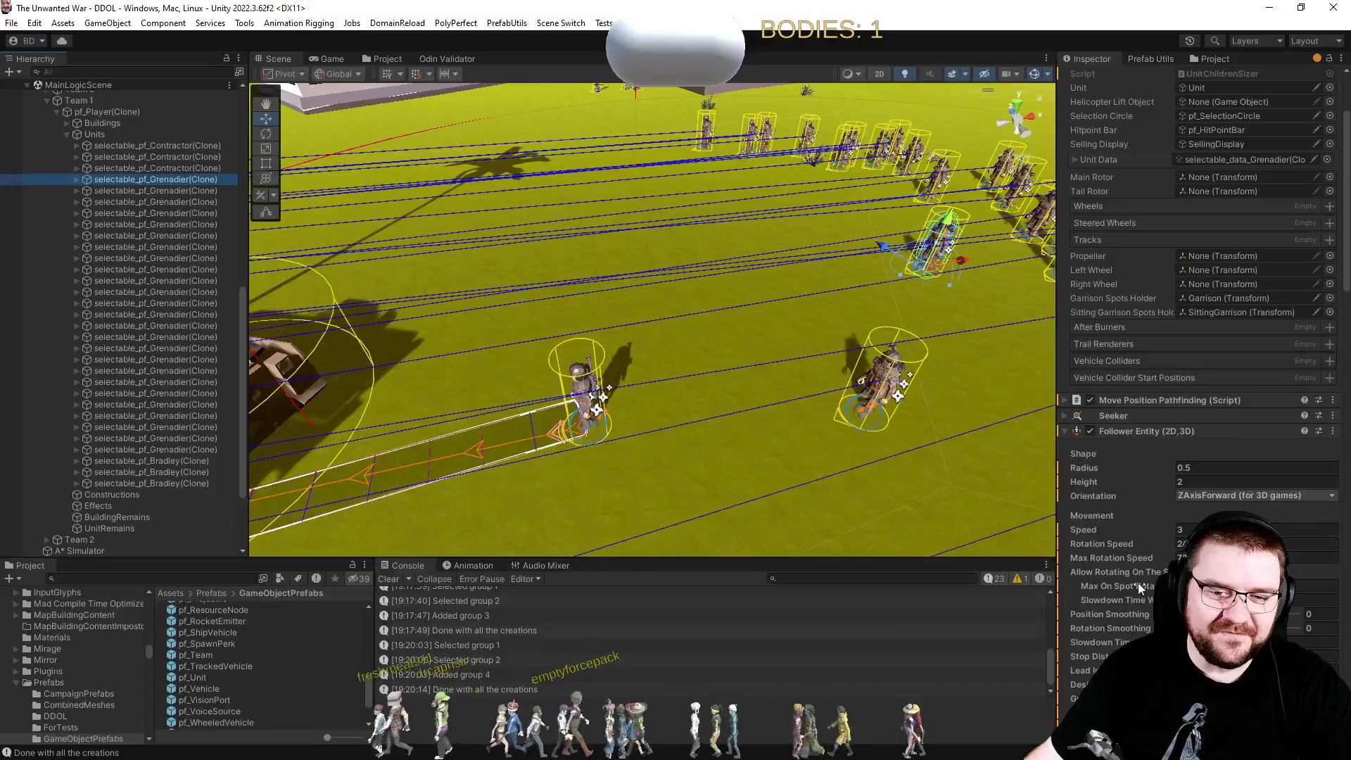
scroll(1137, 583, "down", 5)
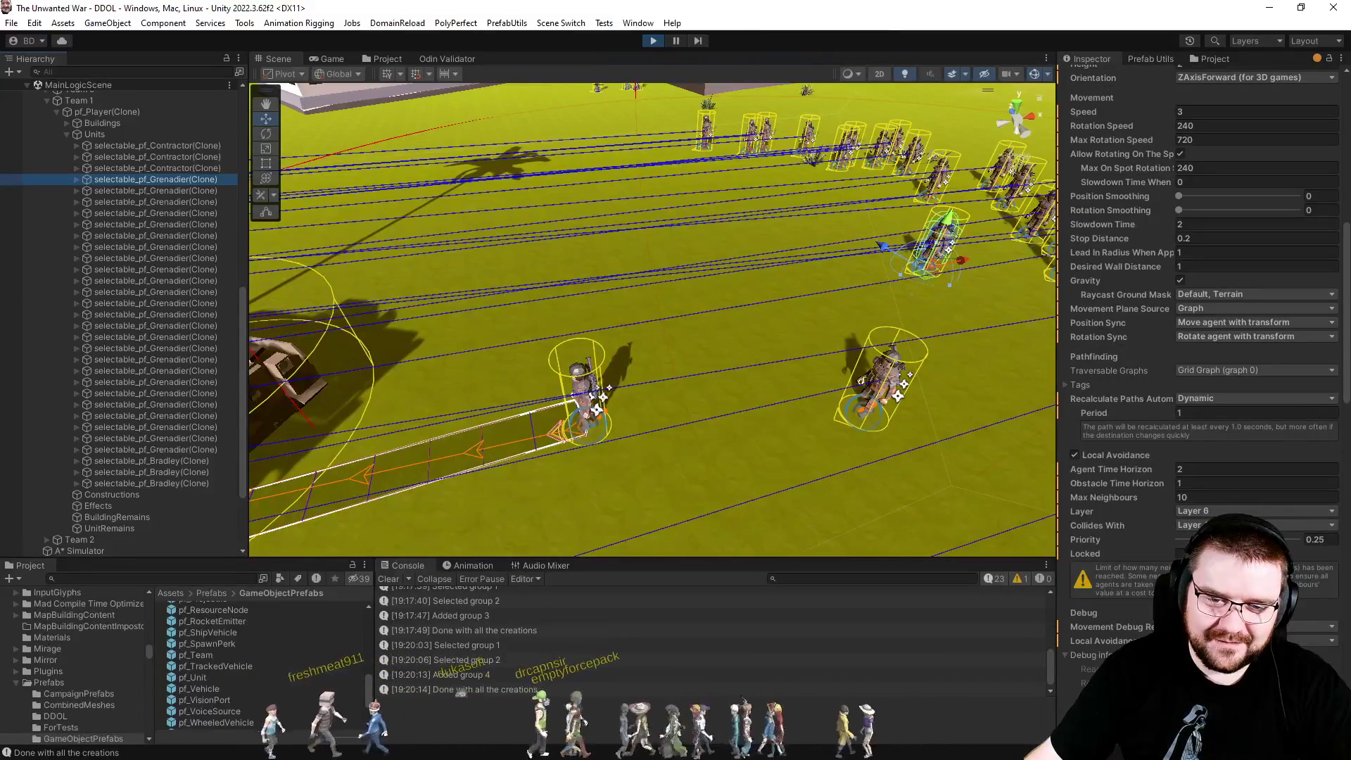
left_click(1211, 626)
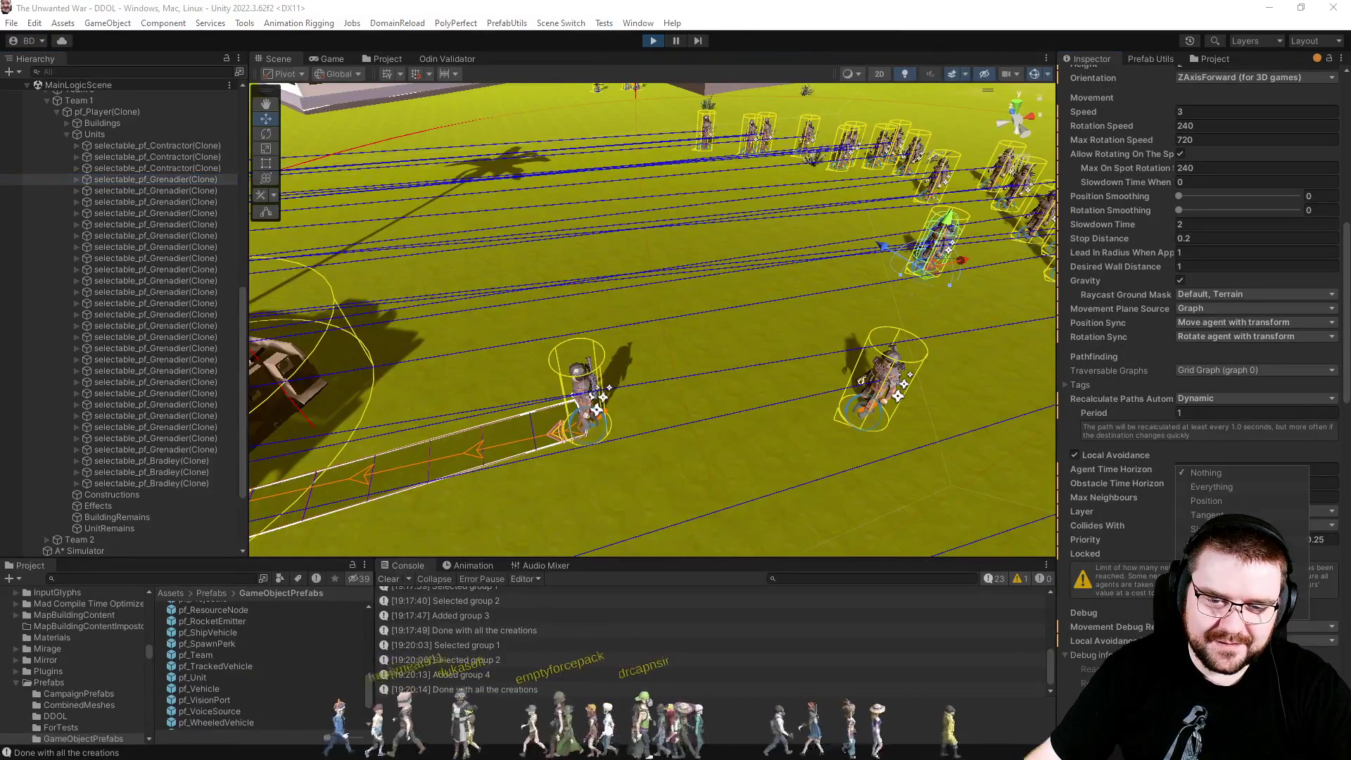
left_click(1210, 487)
key("Escape")
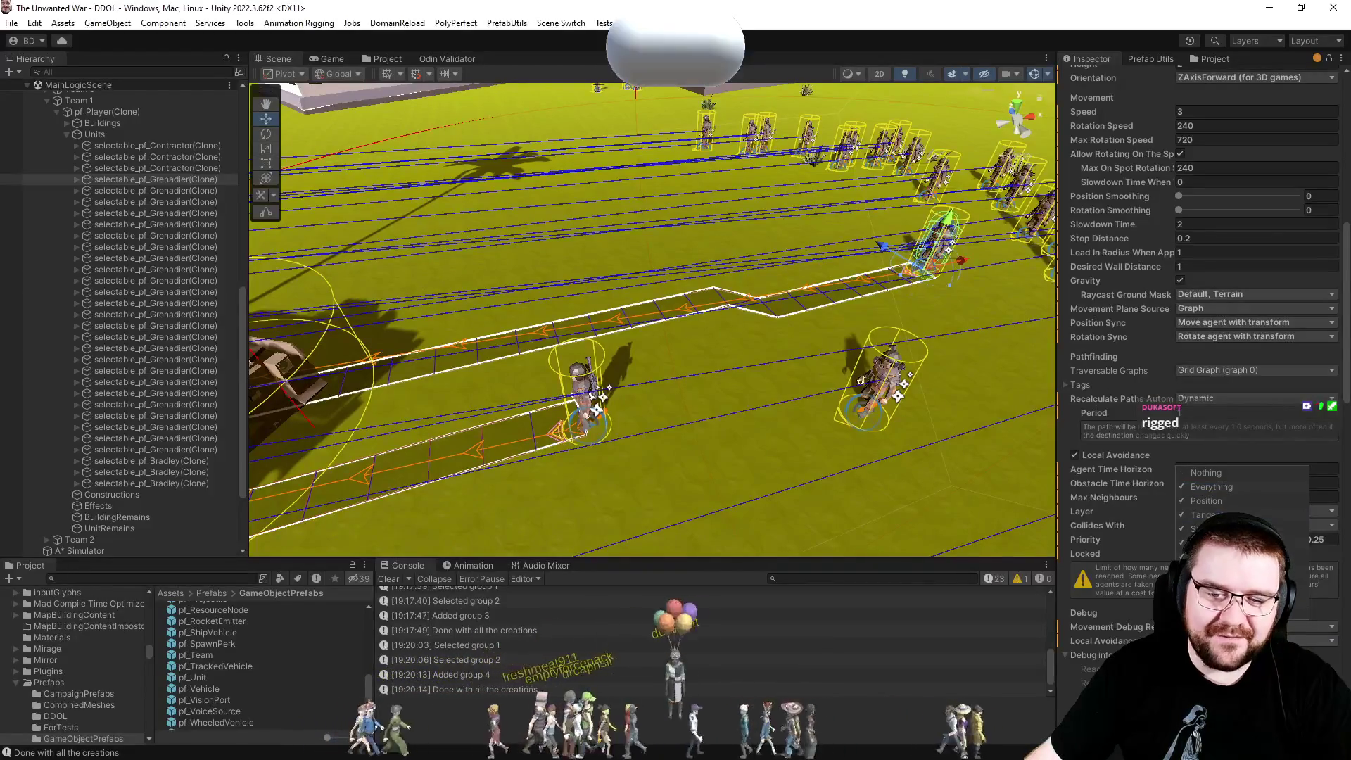
left_click(1253, 525)
left_click(978, 362)
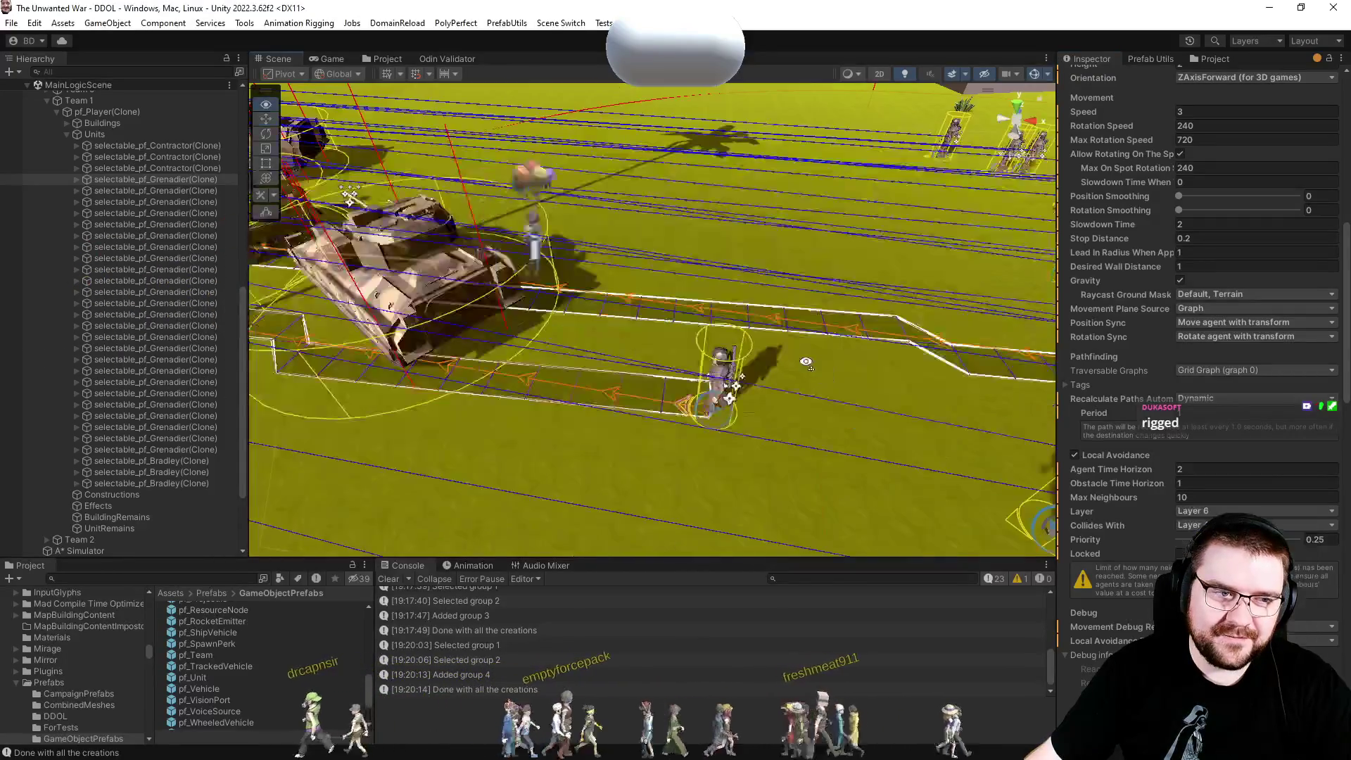
left_click(331, 61)
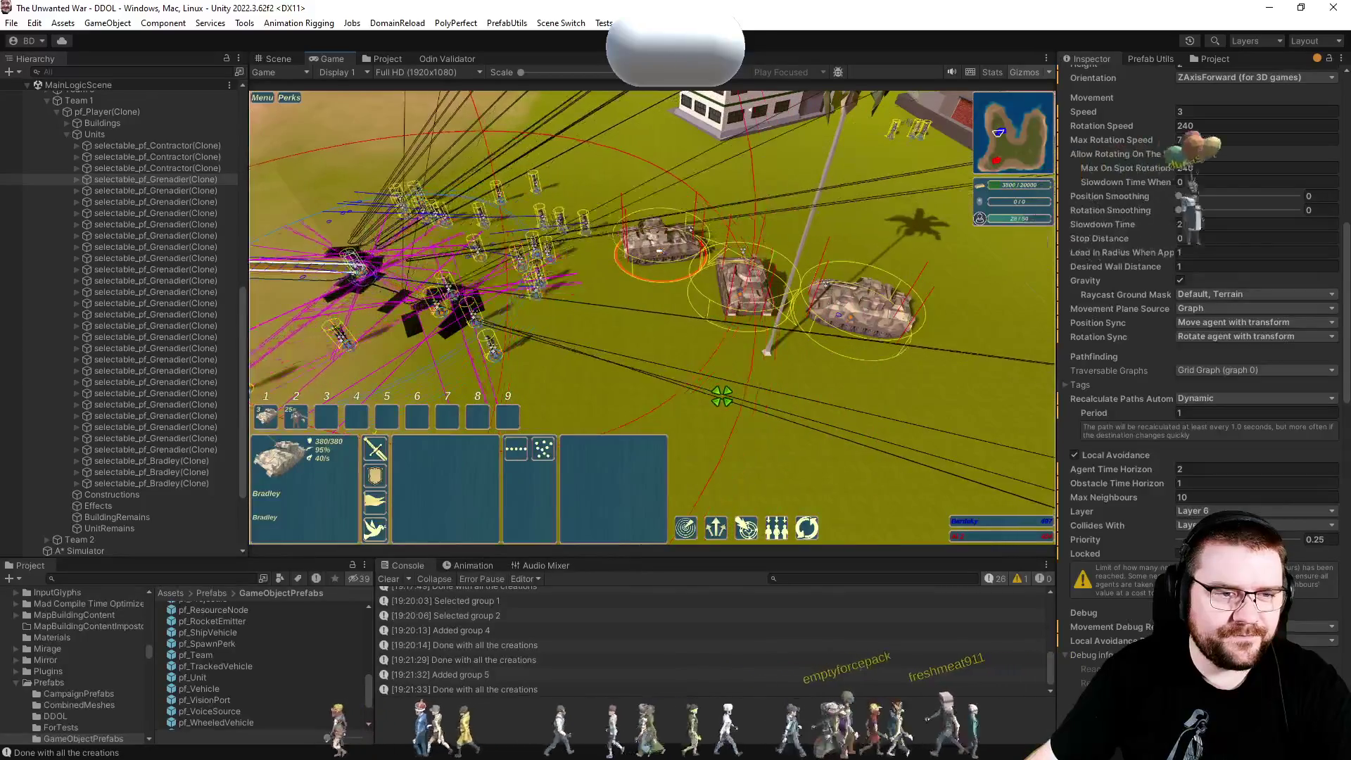
Pause the match after letting it run with the grenadiers' avoidance debug lines drawn.
key("p")
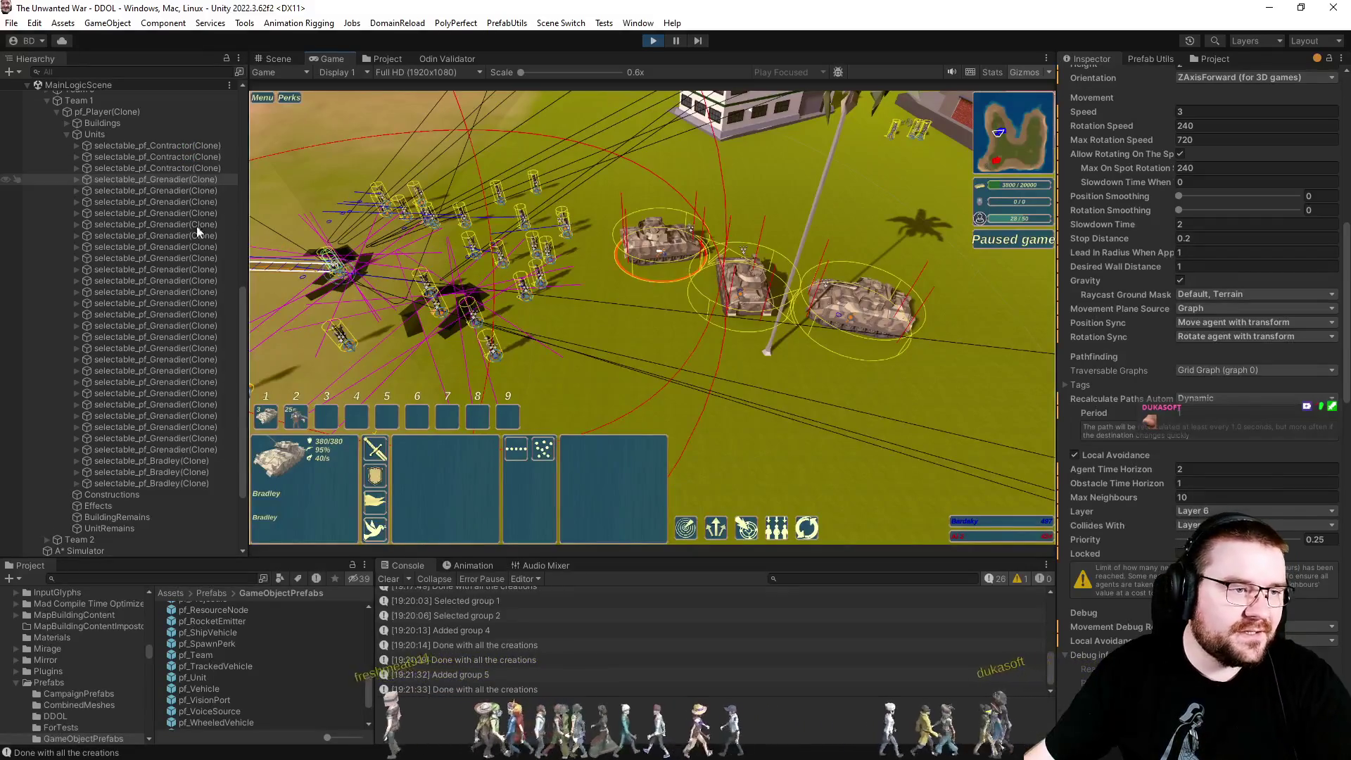
Select all Grenadier clones and set their Max Neighbours to 50.
left_click(193, 450, "shift")
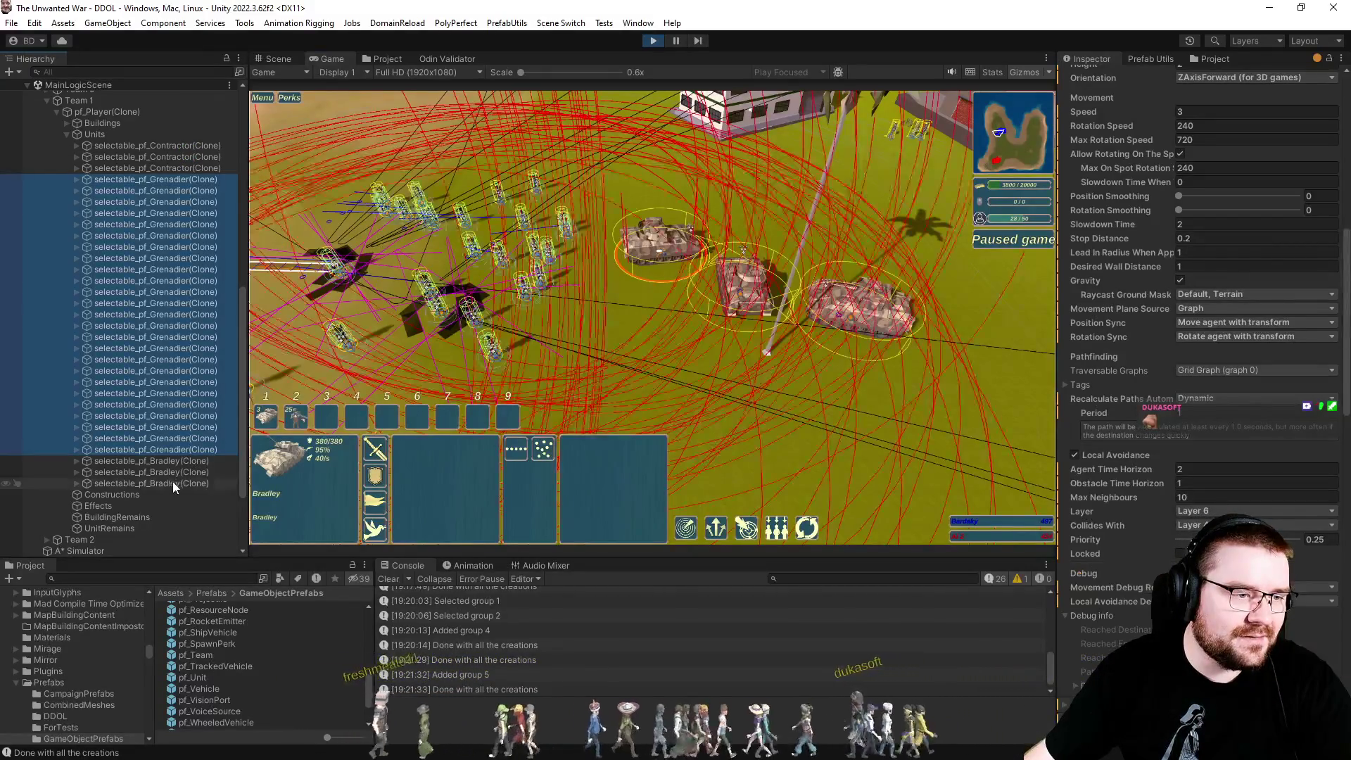
left_click(1217, 497)
type("50")
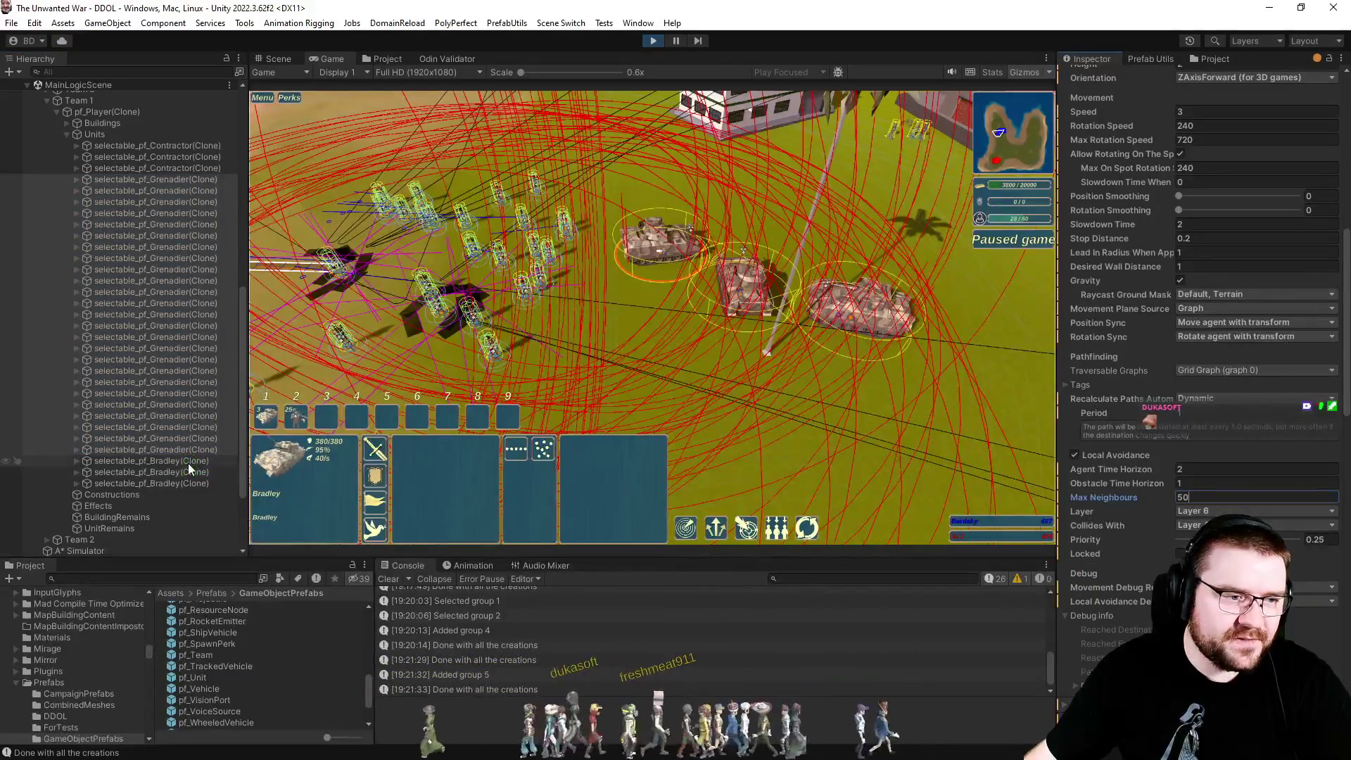
Set the three Bradleys' Max Neighbours to 50 and reselect grenadier group 2.
left_click(189, 460)
left_click(188, 483, "shift")
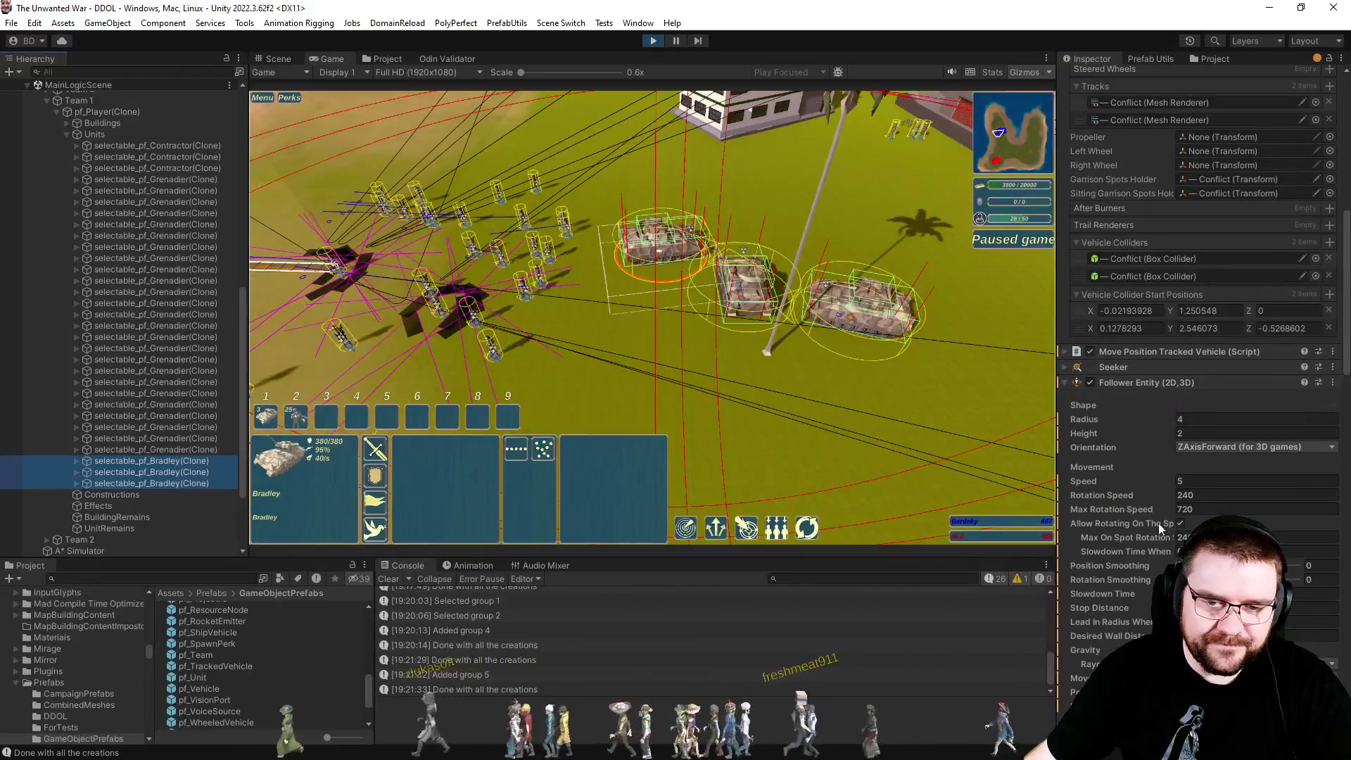
scroll(1161, 529, "down", 10)
double_click(1209, 449)
type("50")
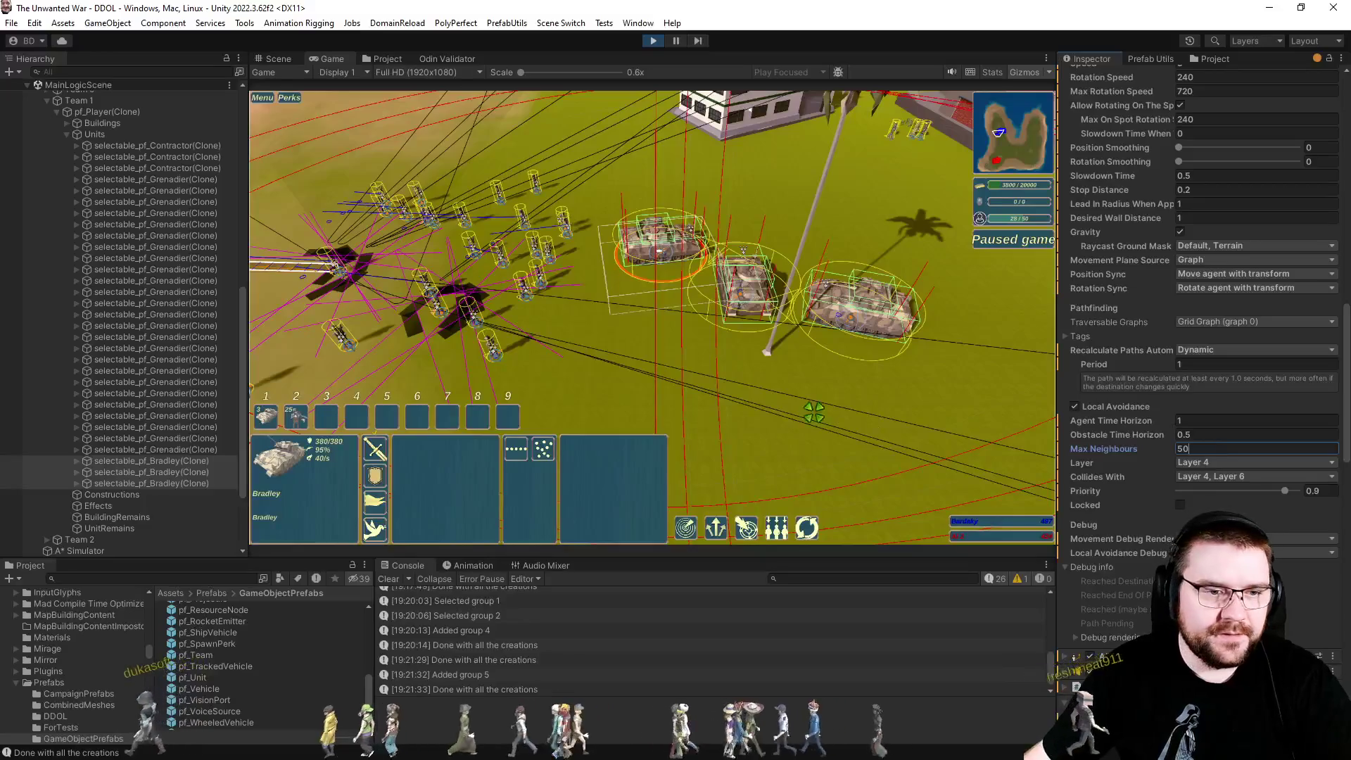
left_click(979, 316)
key("2")
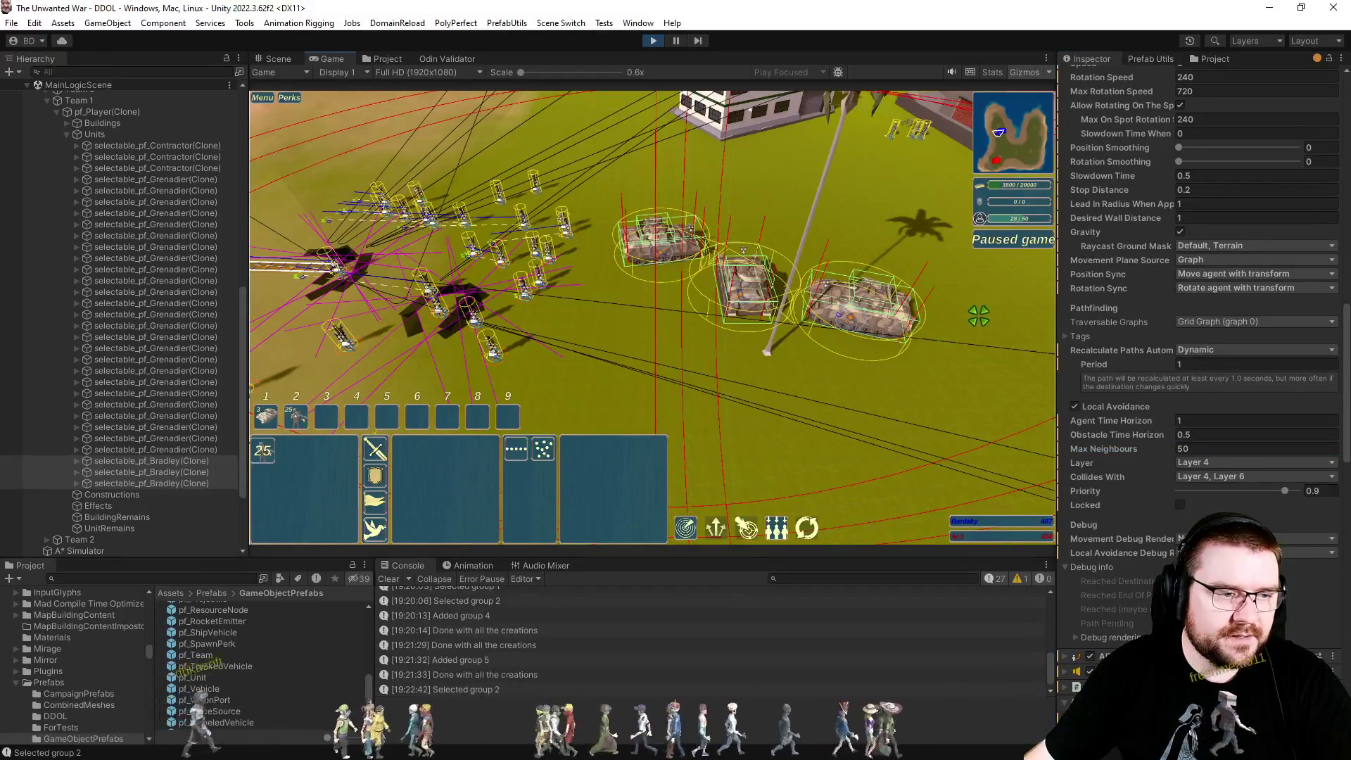
Order the grenadiers to the right, resume at 0.5x speed, and save them as group 6.
right_click(981, 352)
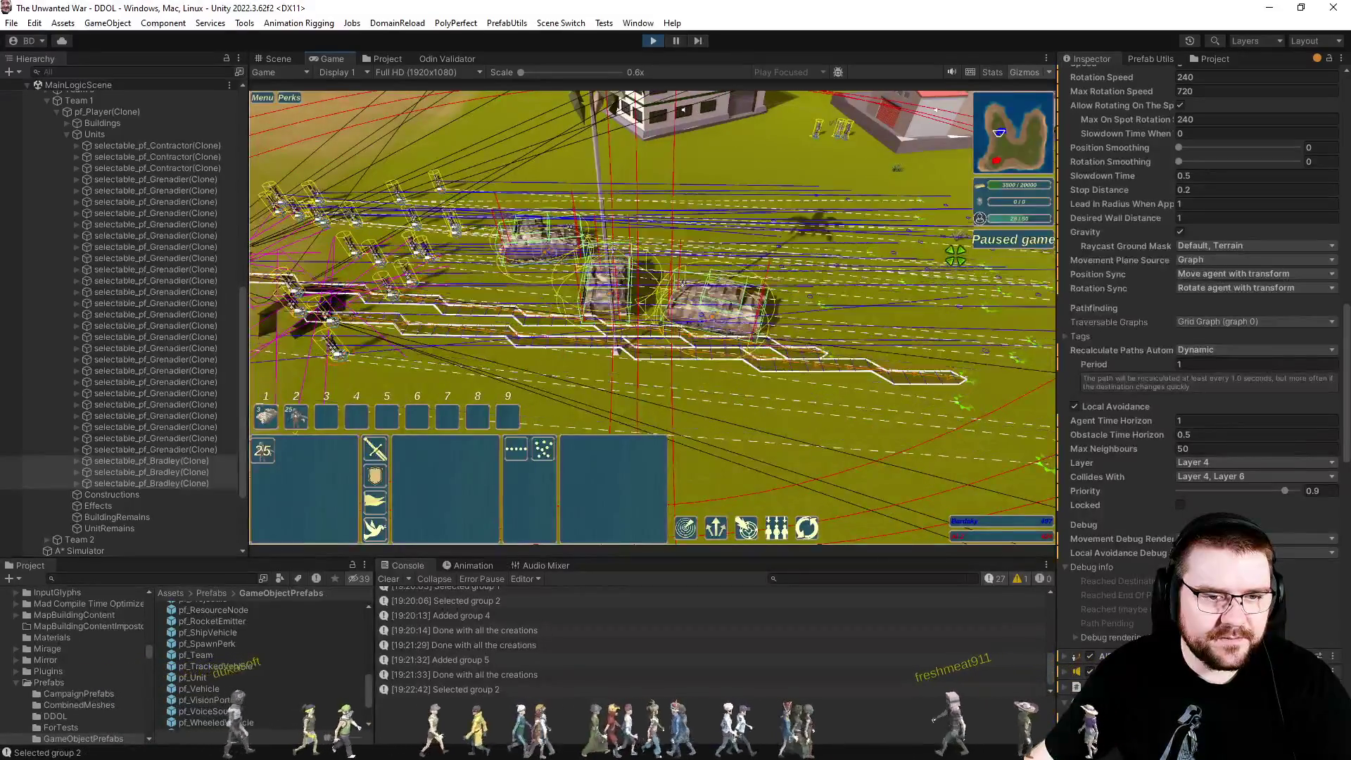
key("p")
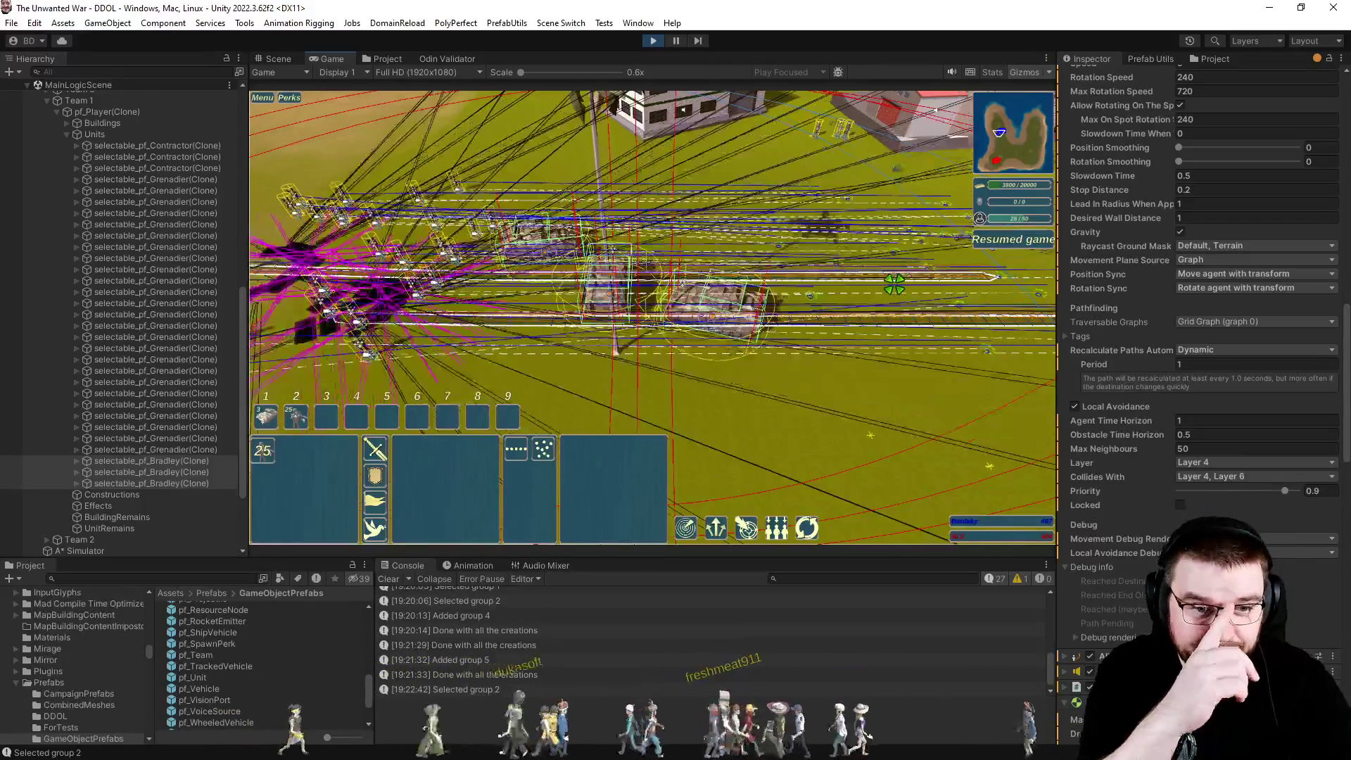
key("minus")
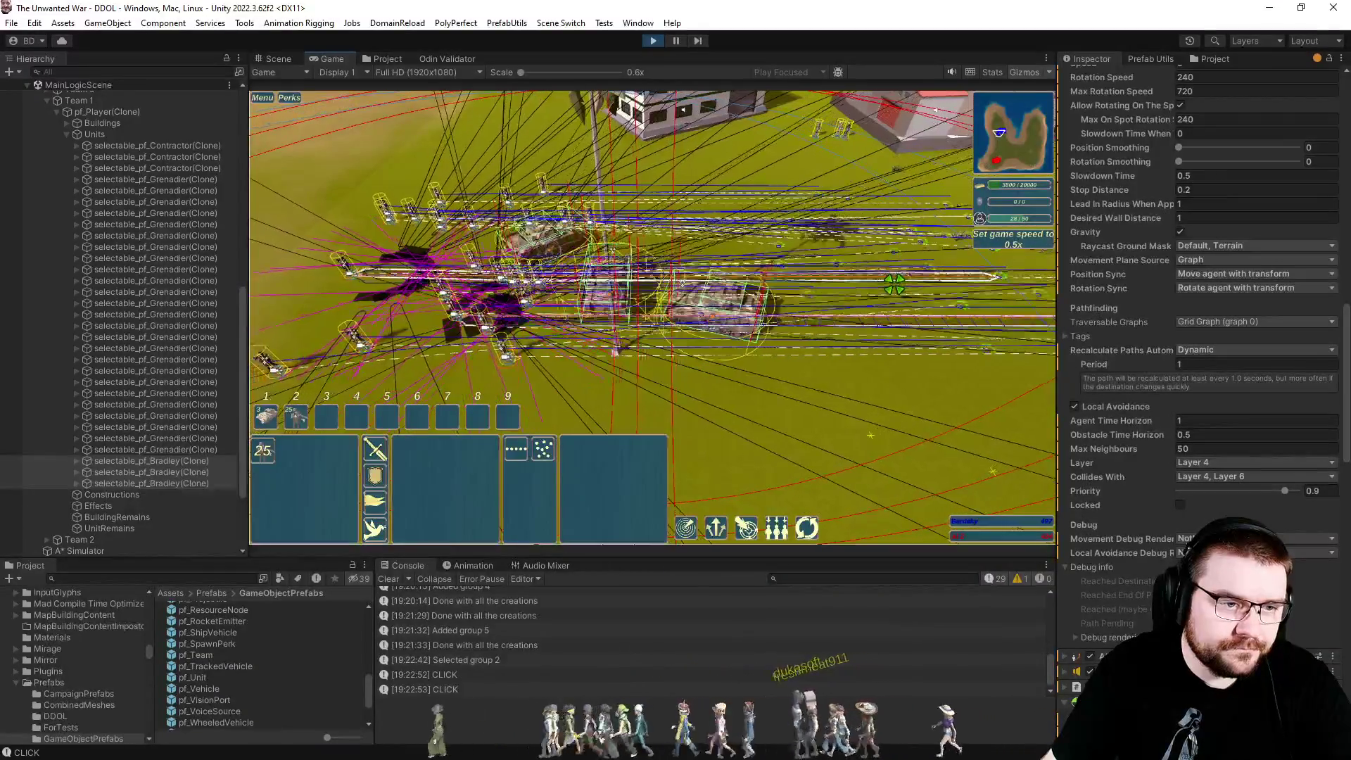
key("ctrl+6")
Toggle Gizmos off and back on, pause the match, and open the Collides With list.
left_click(1014, 71)
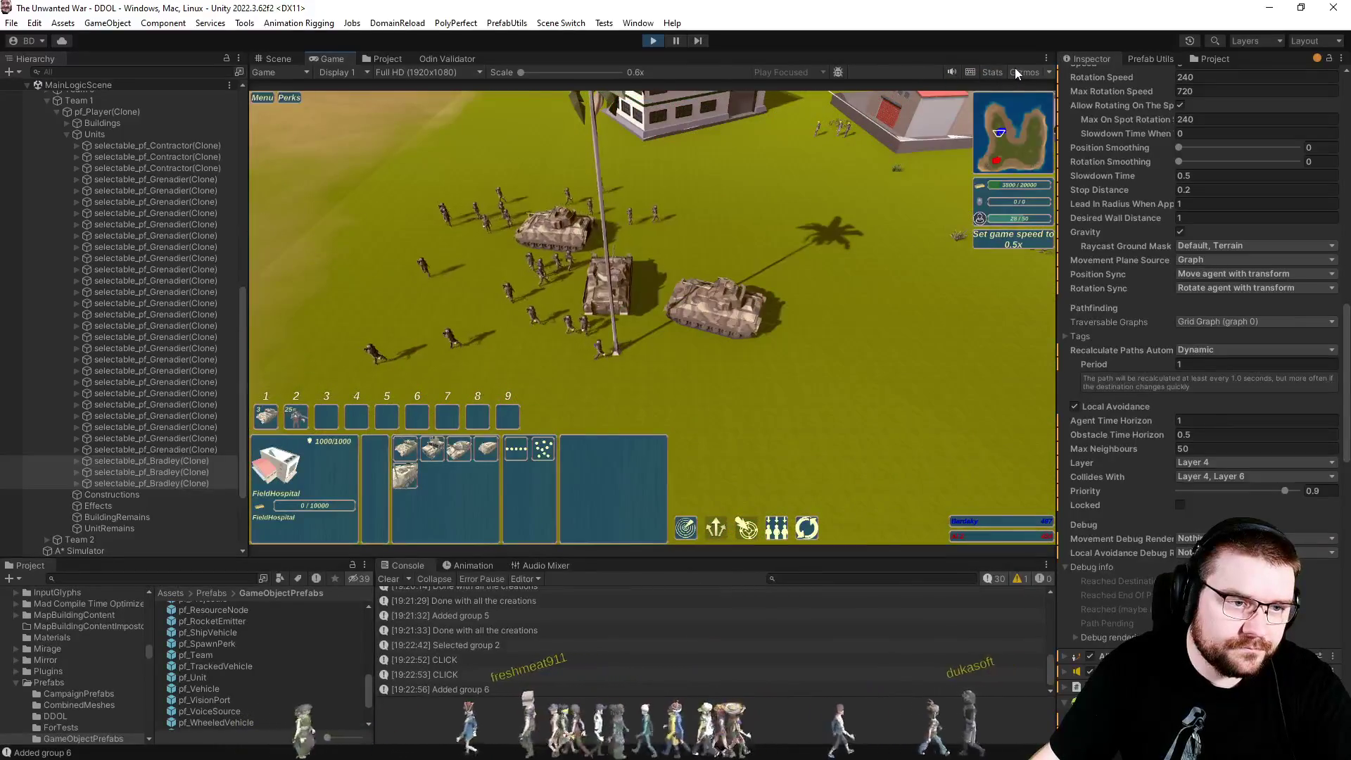
left_click(1015, 70)
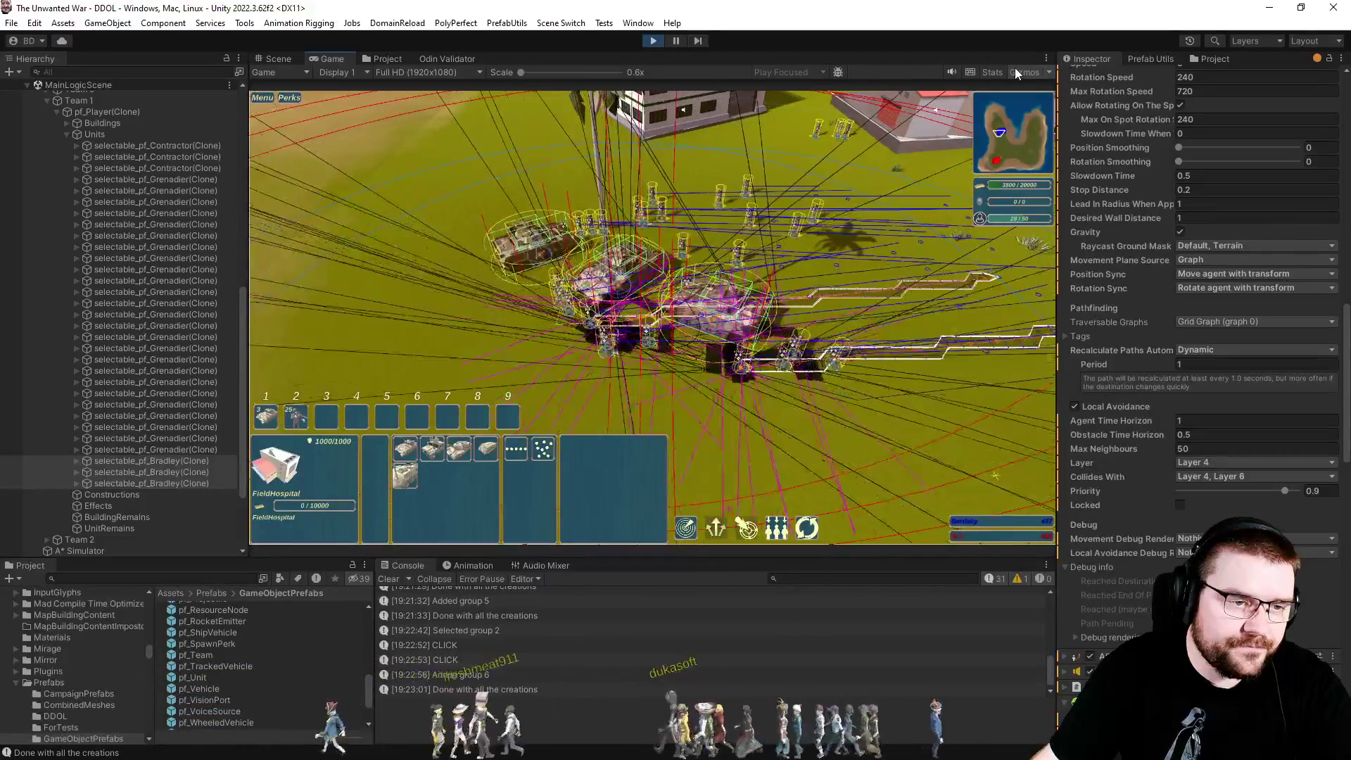
key("p")
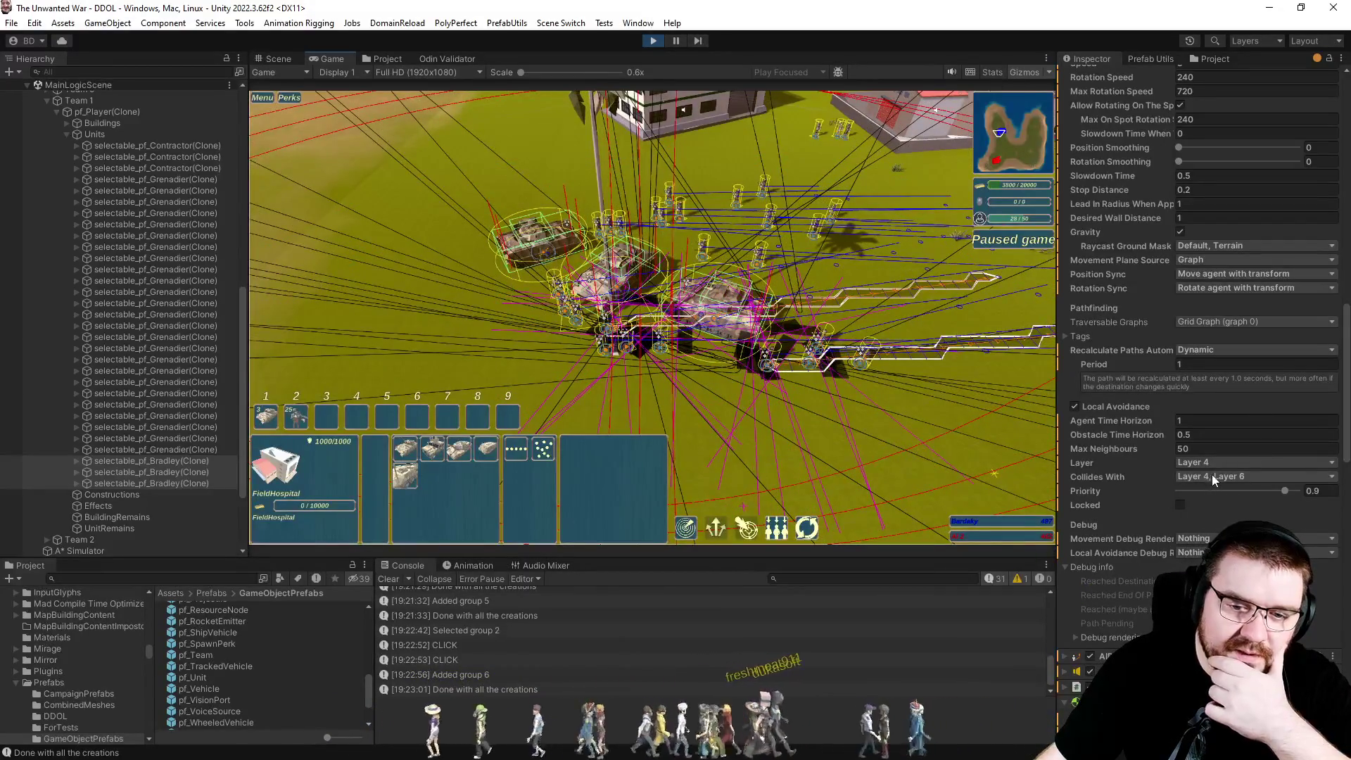
left_click(1196, 476)
Close the Collides With list, then select a single Grenadier clone and scroll through its Inspector.
left_click(1118, 474)
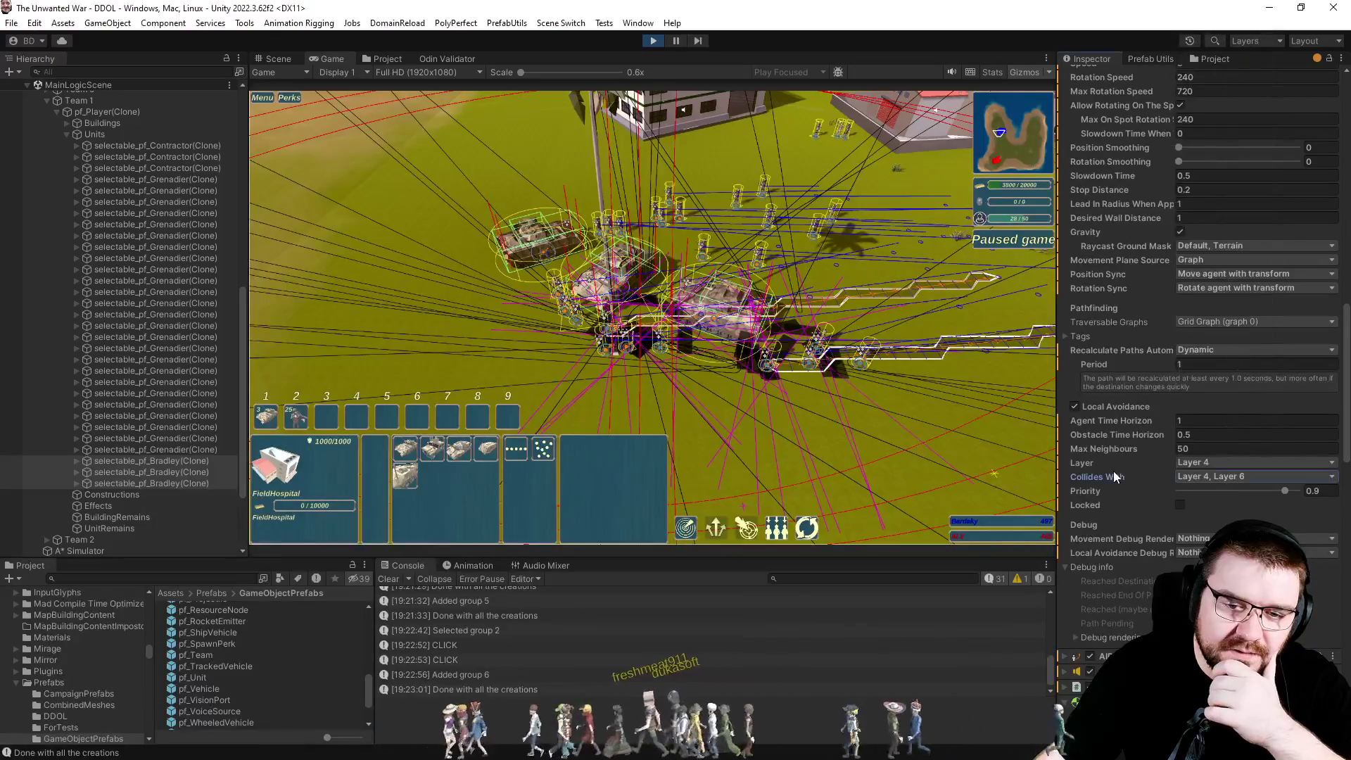
left_click(164, 470)
left_click(184, 358)
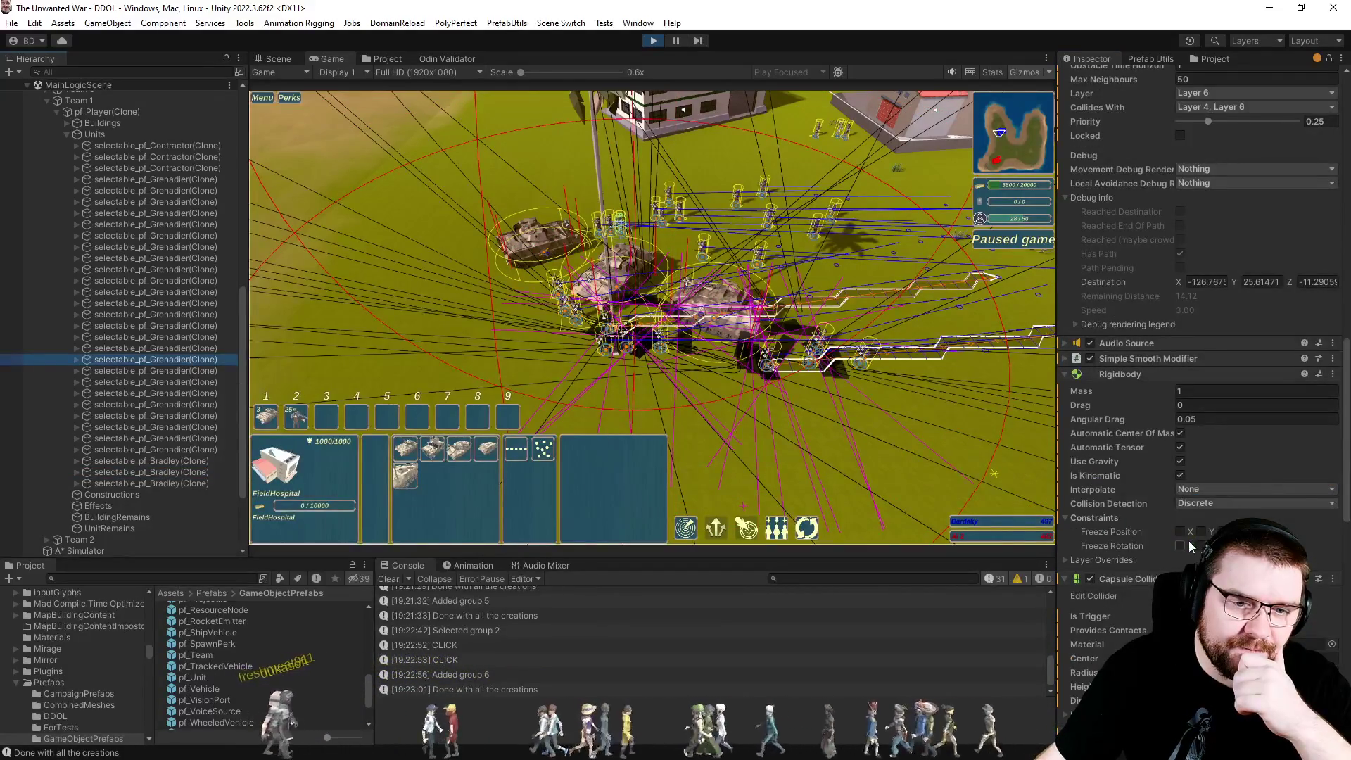
scroll(1185, 541, "down", 5)
scroll(1185, 540, "up", 5)
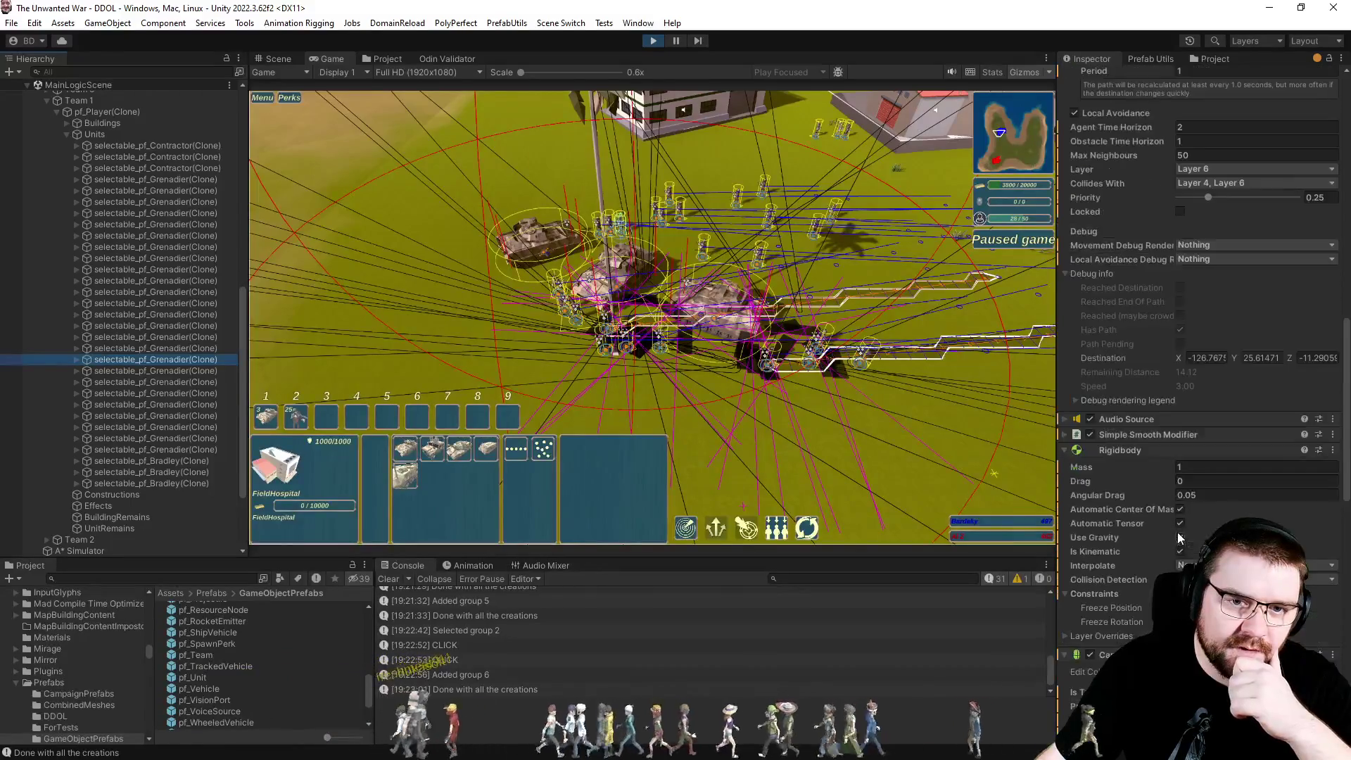
scroll(1148, 516, "up", 2)
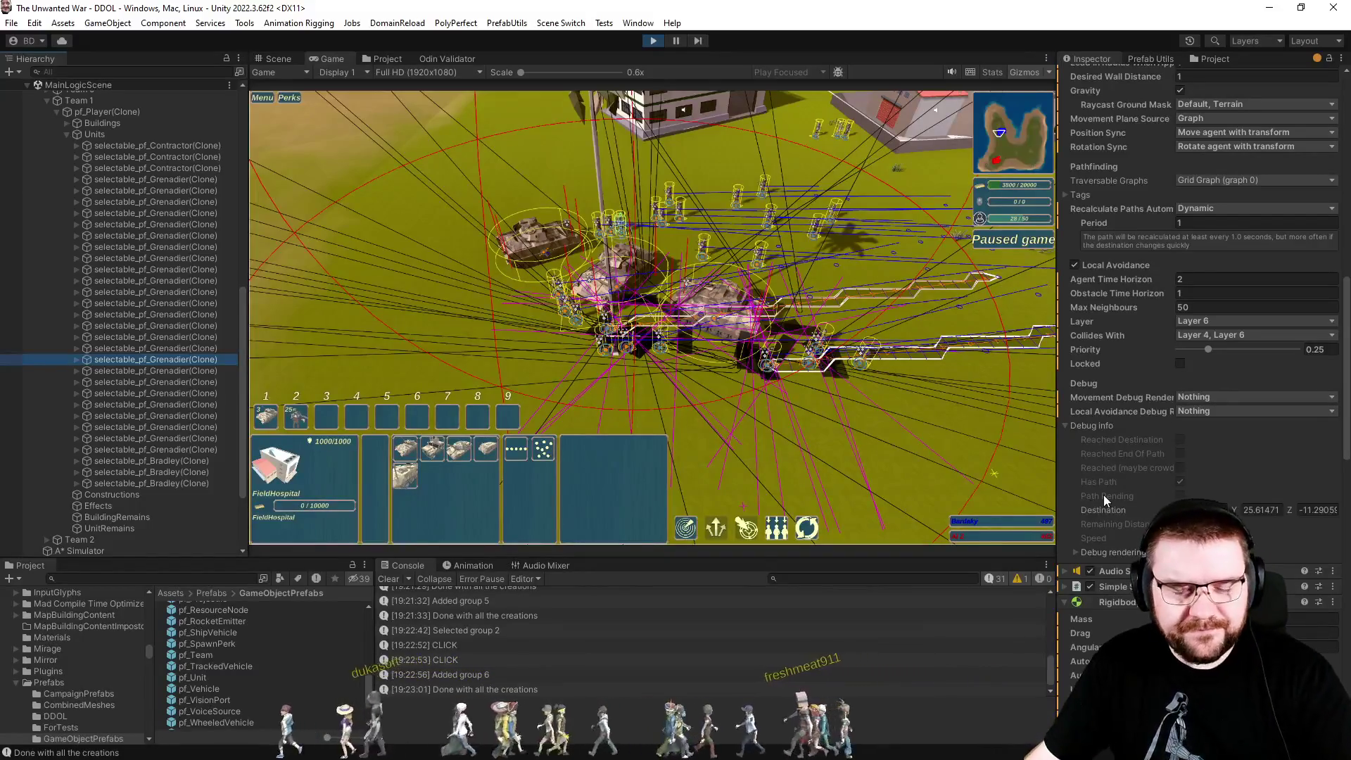
left_click(199, 450)
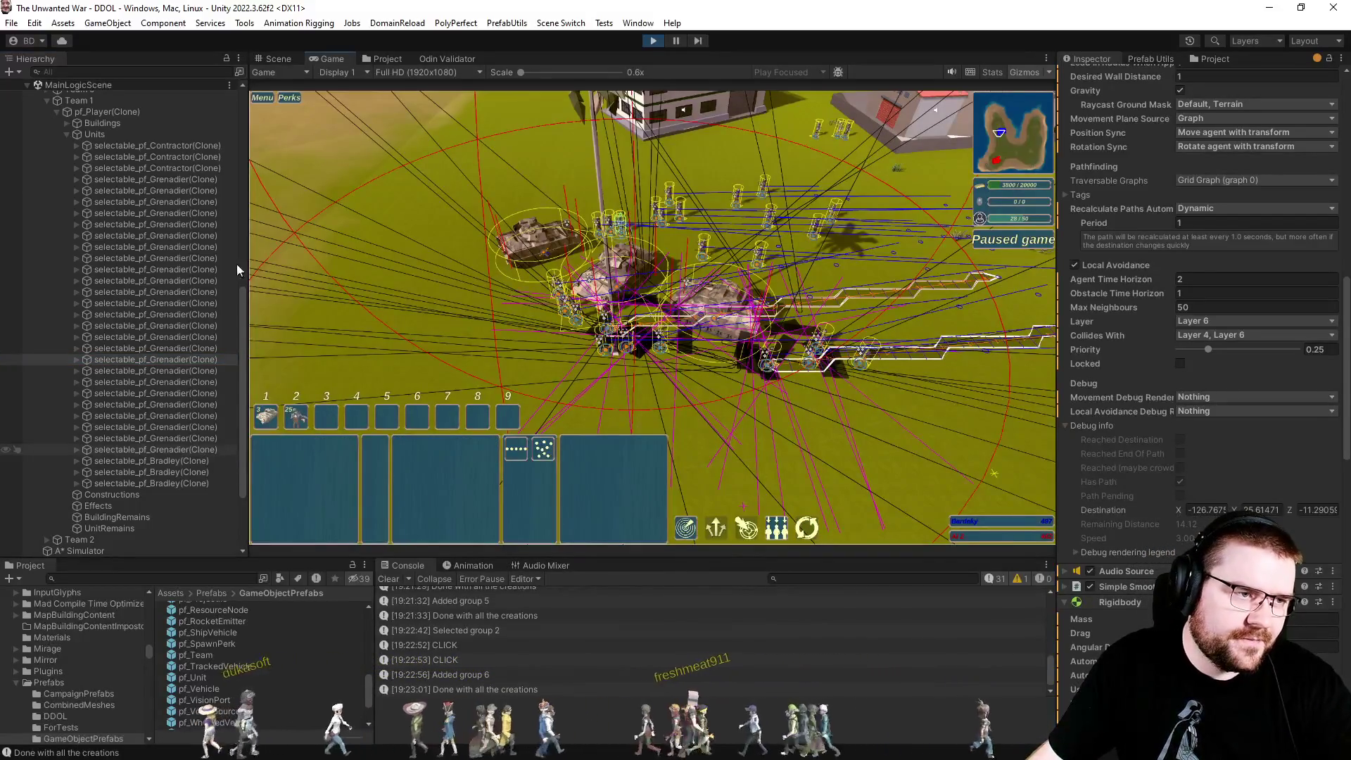
Select all Grenadier clones and set their Obstacle and Agent Time Horizon to 5.
left_click(208, 178, "shift")
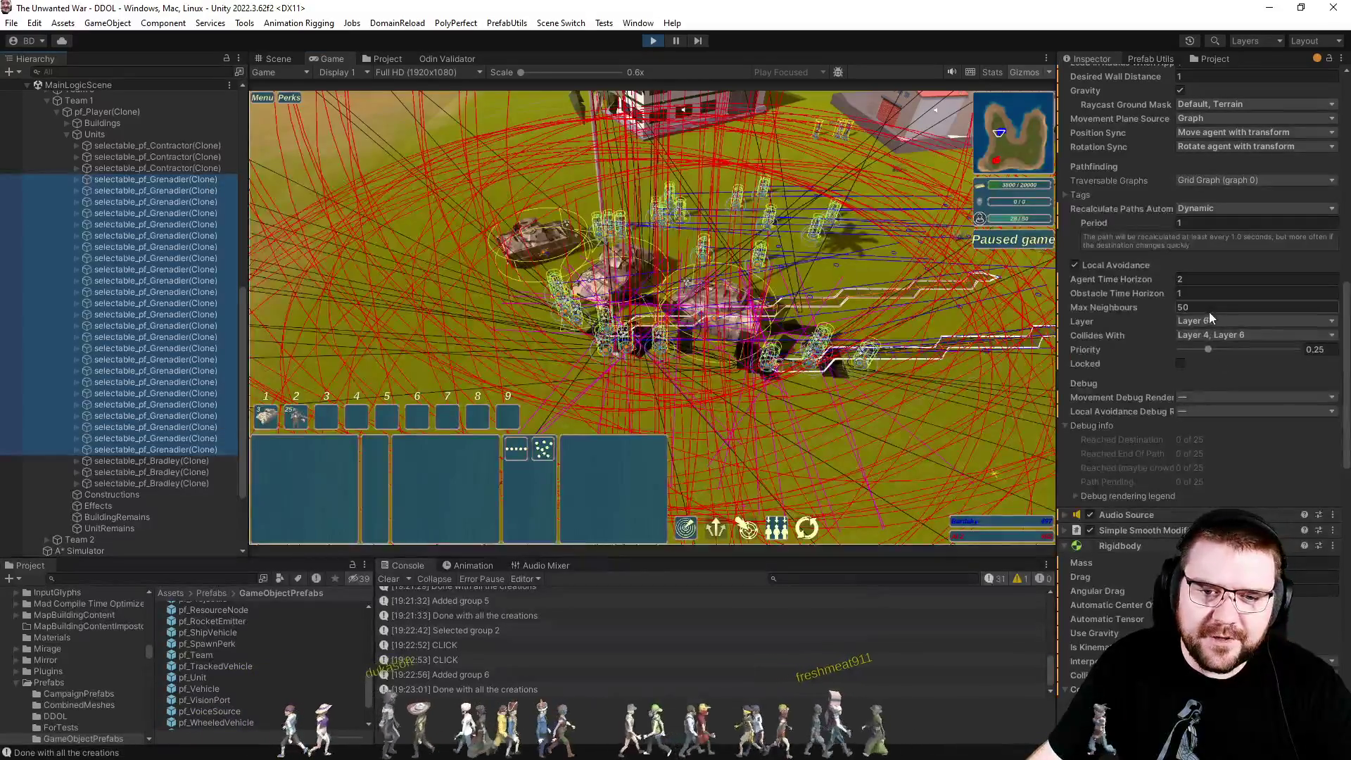
left_click(1215, 295)
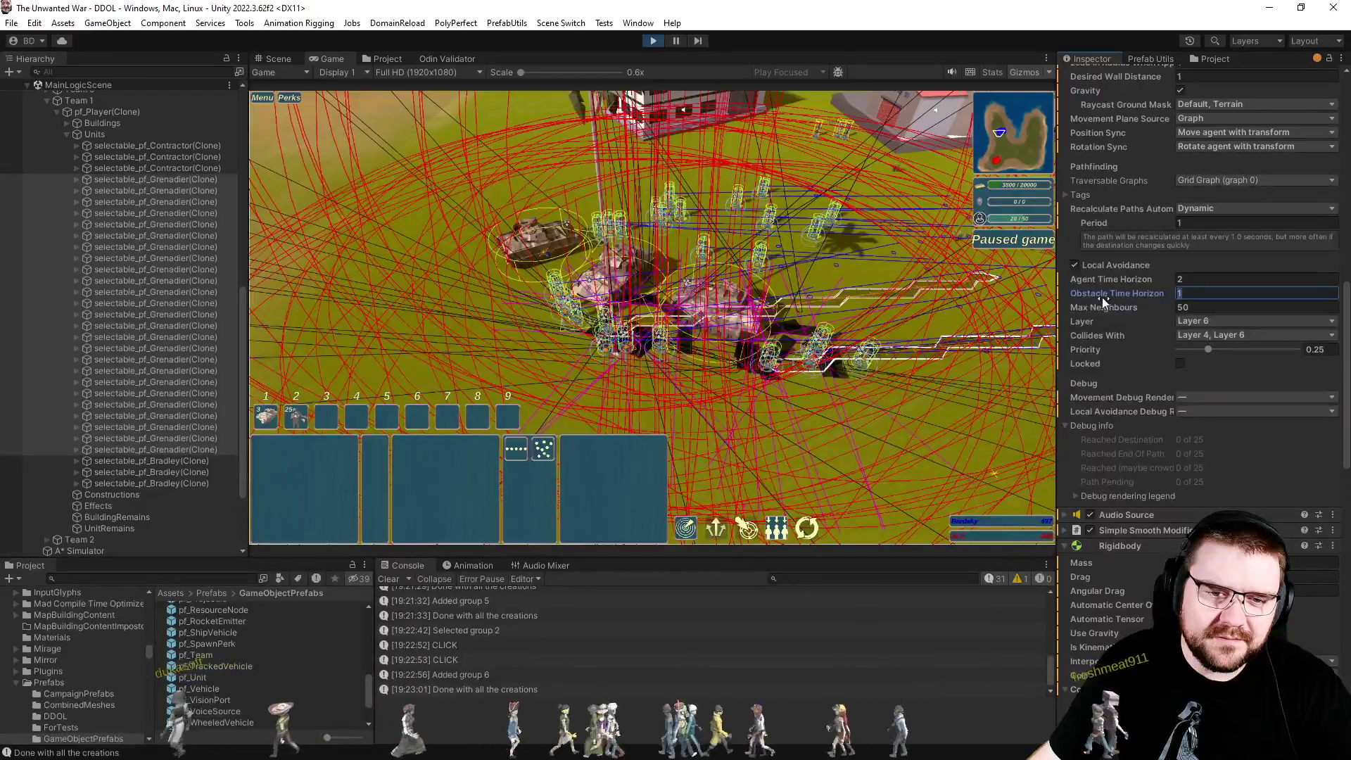
type("5")
key("shift+Tab")
type("5")
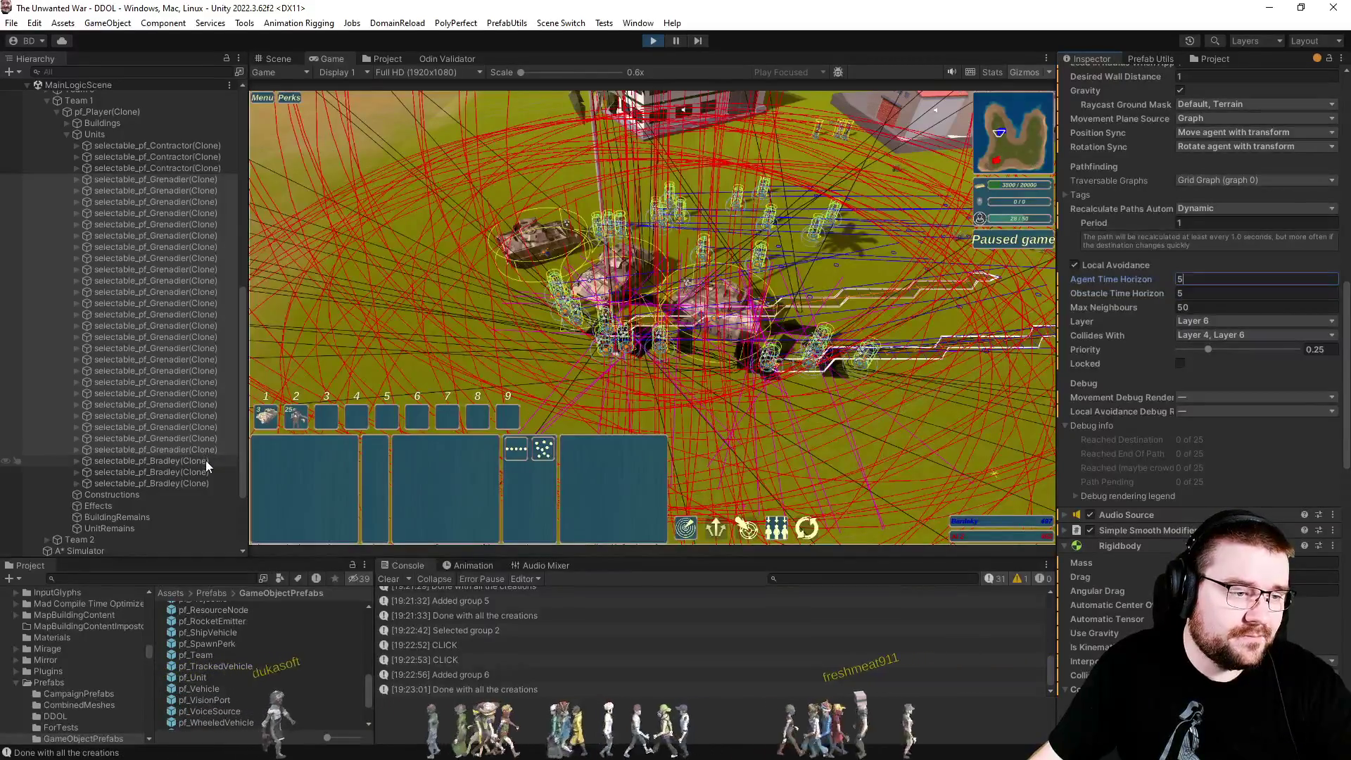
Set the three Bradleys' Agent and Obstacle Time Horizon to 5.
left_click(205, 460)
left_click(209, 482, "shift")
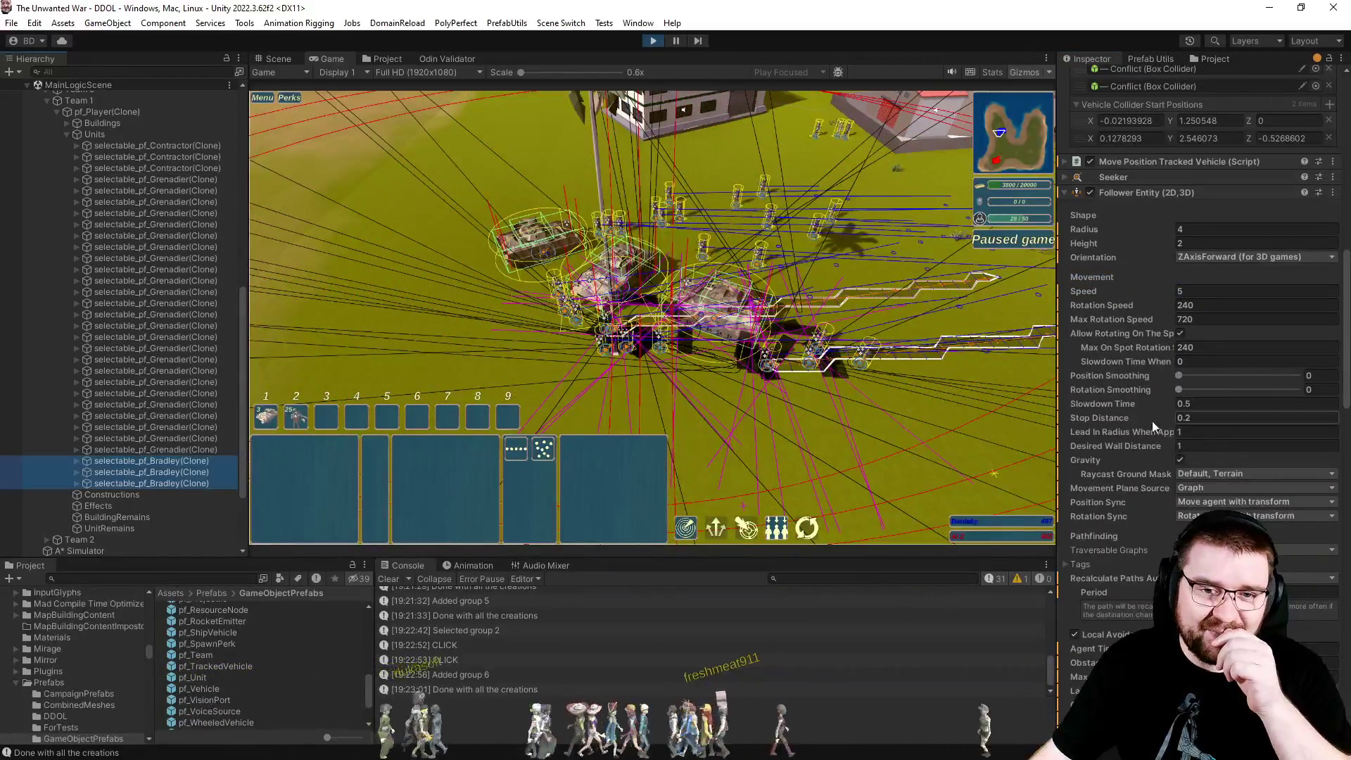
scroll(1133, 406, "down", 5)
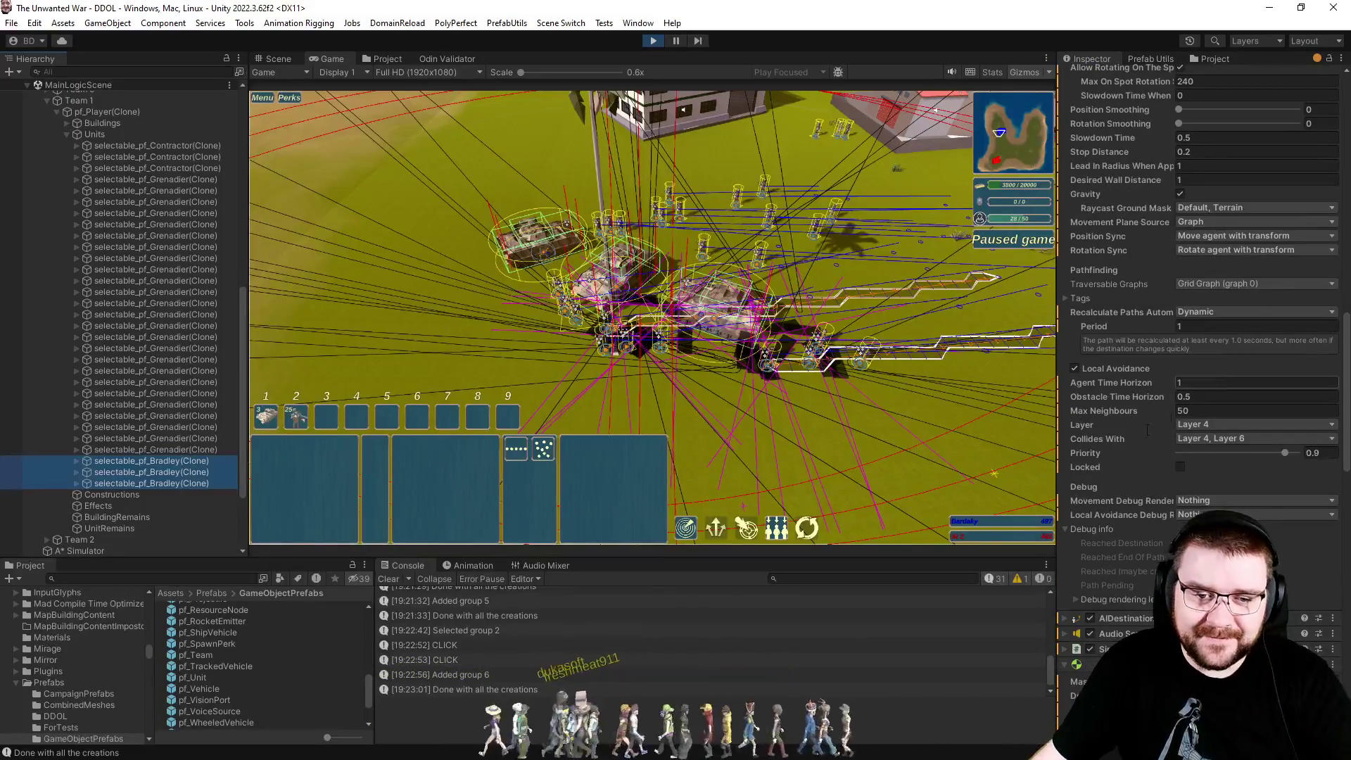
left_click(1186, 380)
type("5")
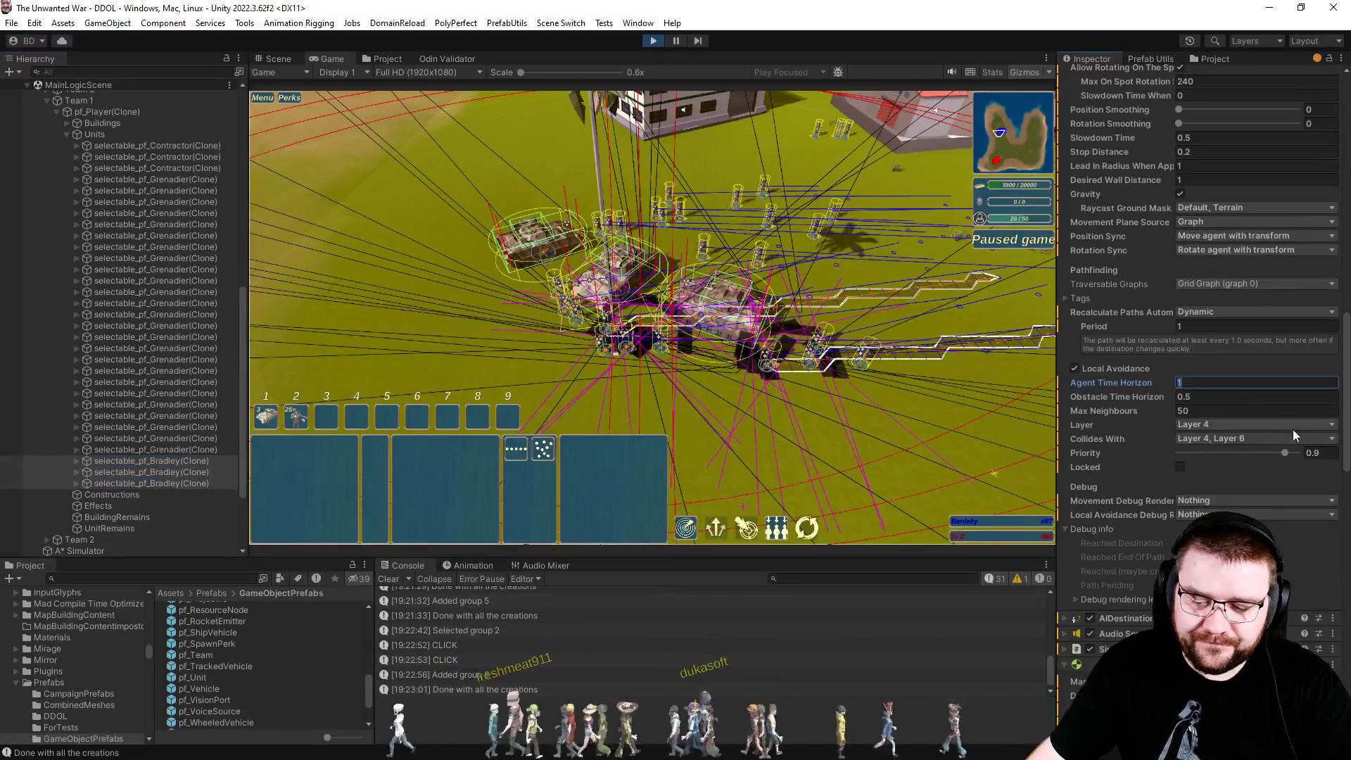
key("Tab")
type("5")
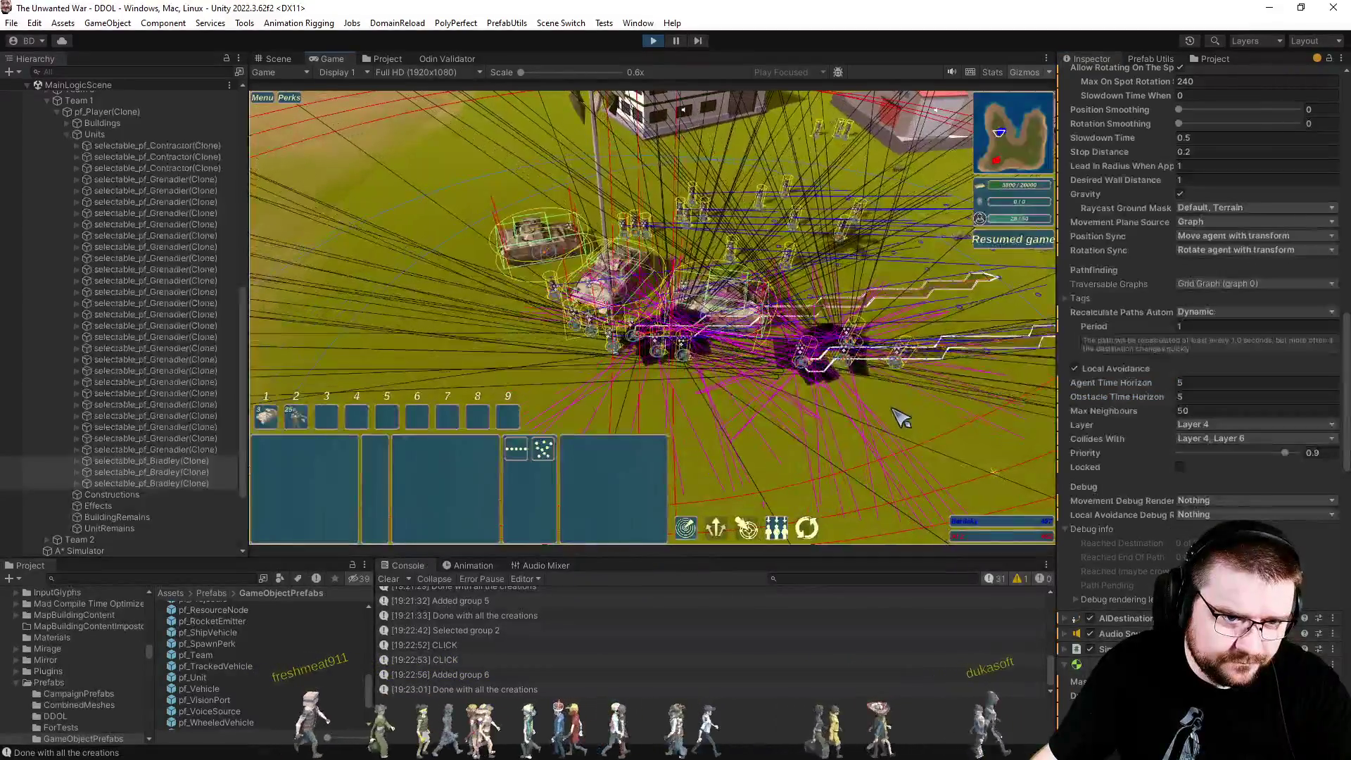
Order the selected units right, then inspect a Bradley tank with the debug gizmos hidden.
right_click(914, 414)
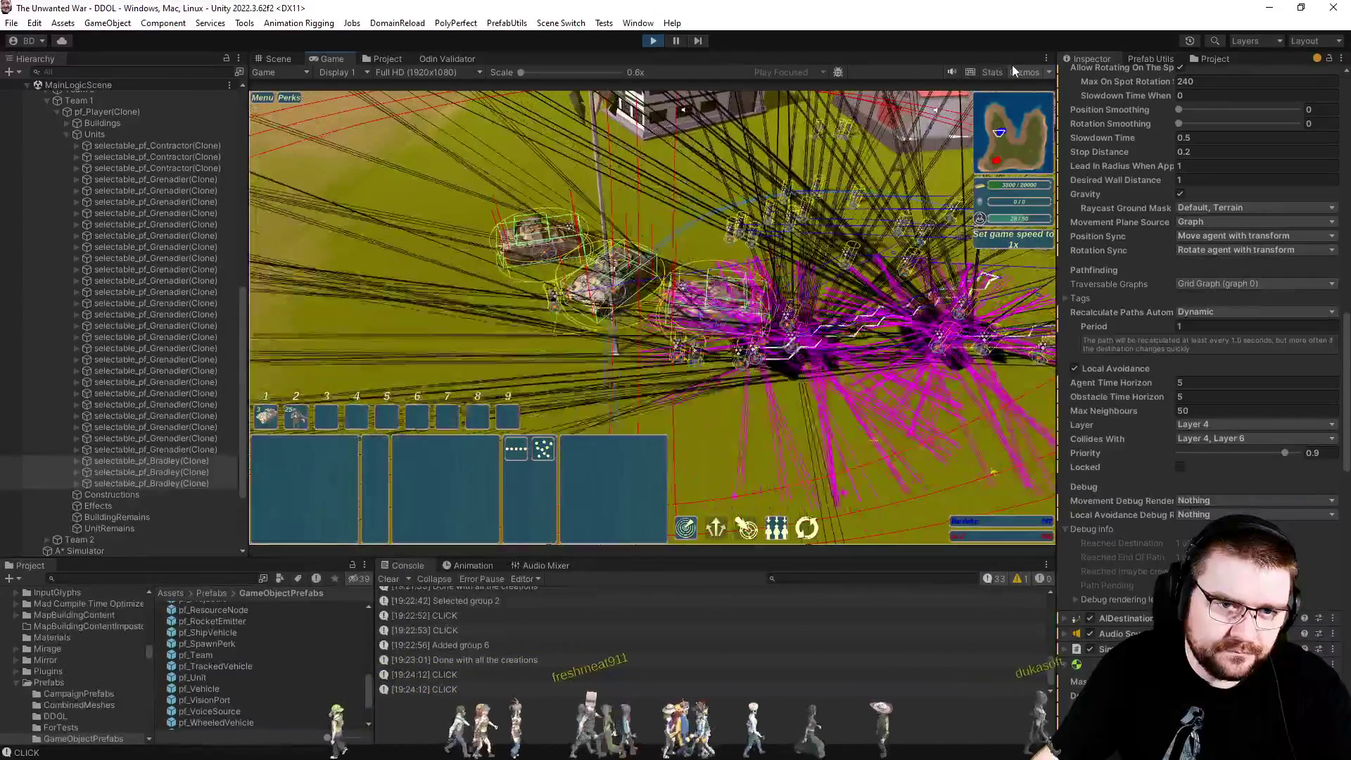
left_click(1022, 73)
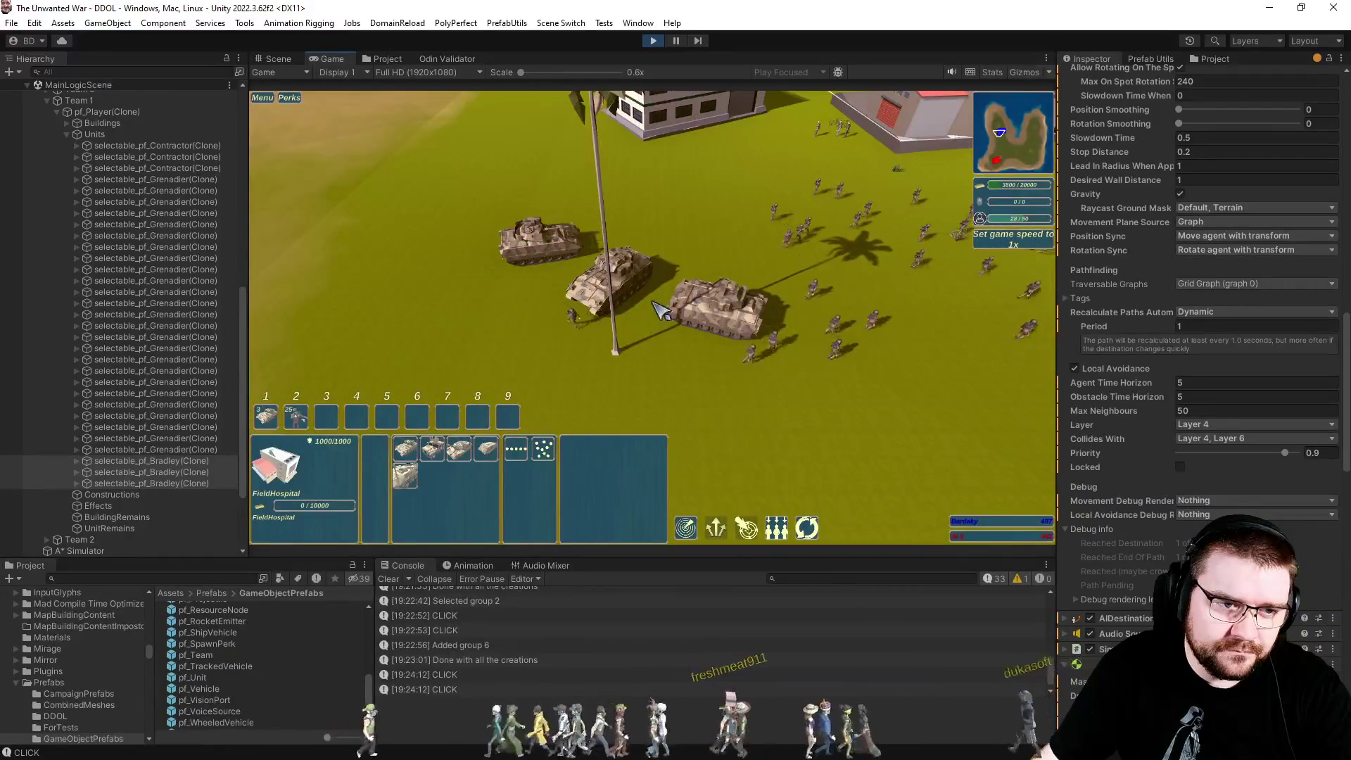
left_click(756, 342)
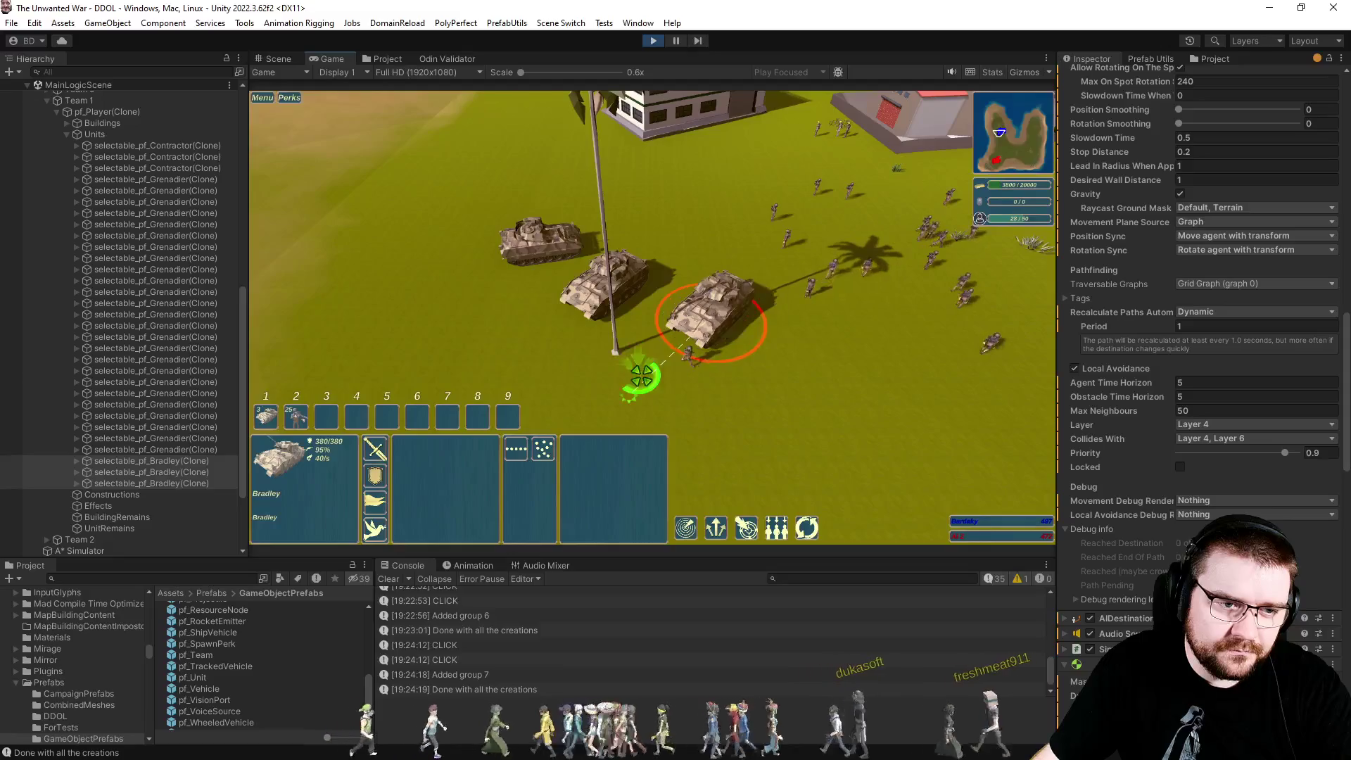
left_click(641, 377)
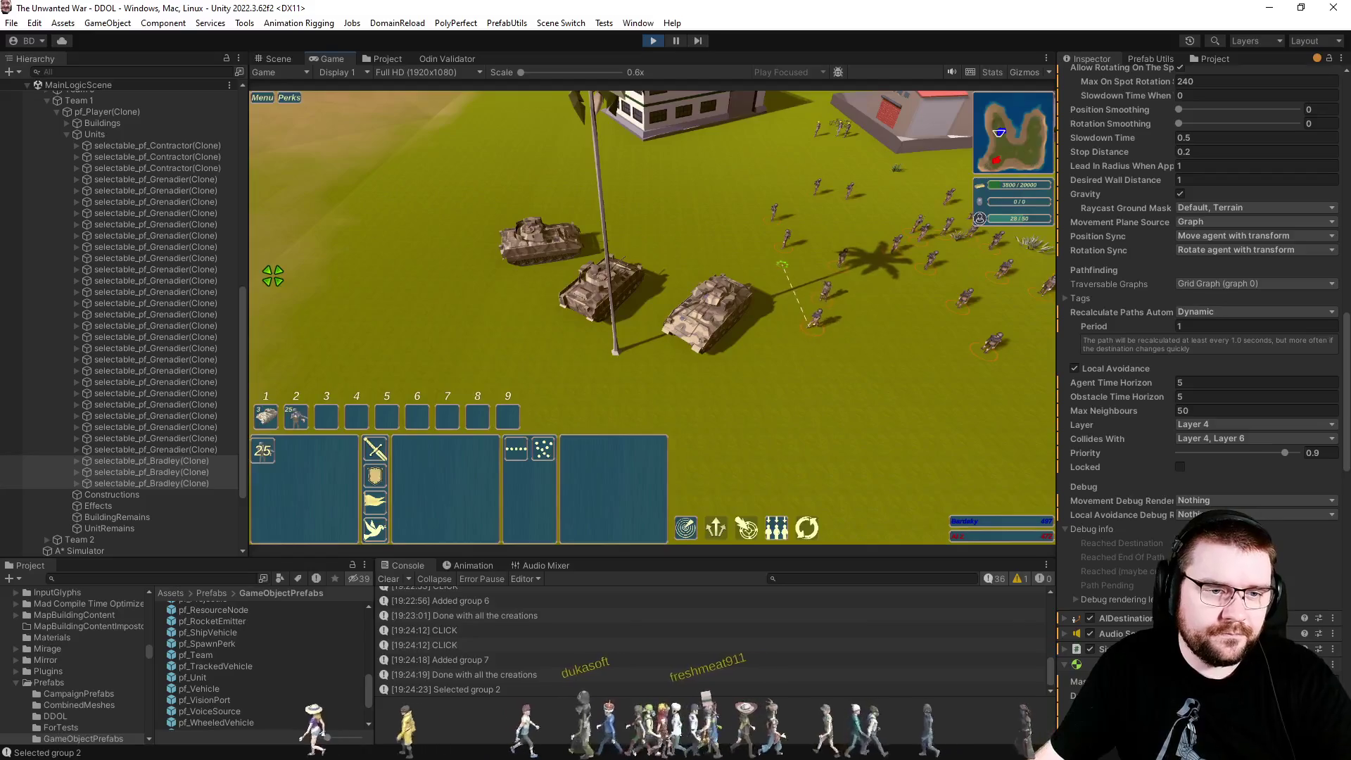
left_click(372, 262)
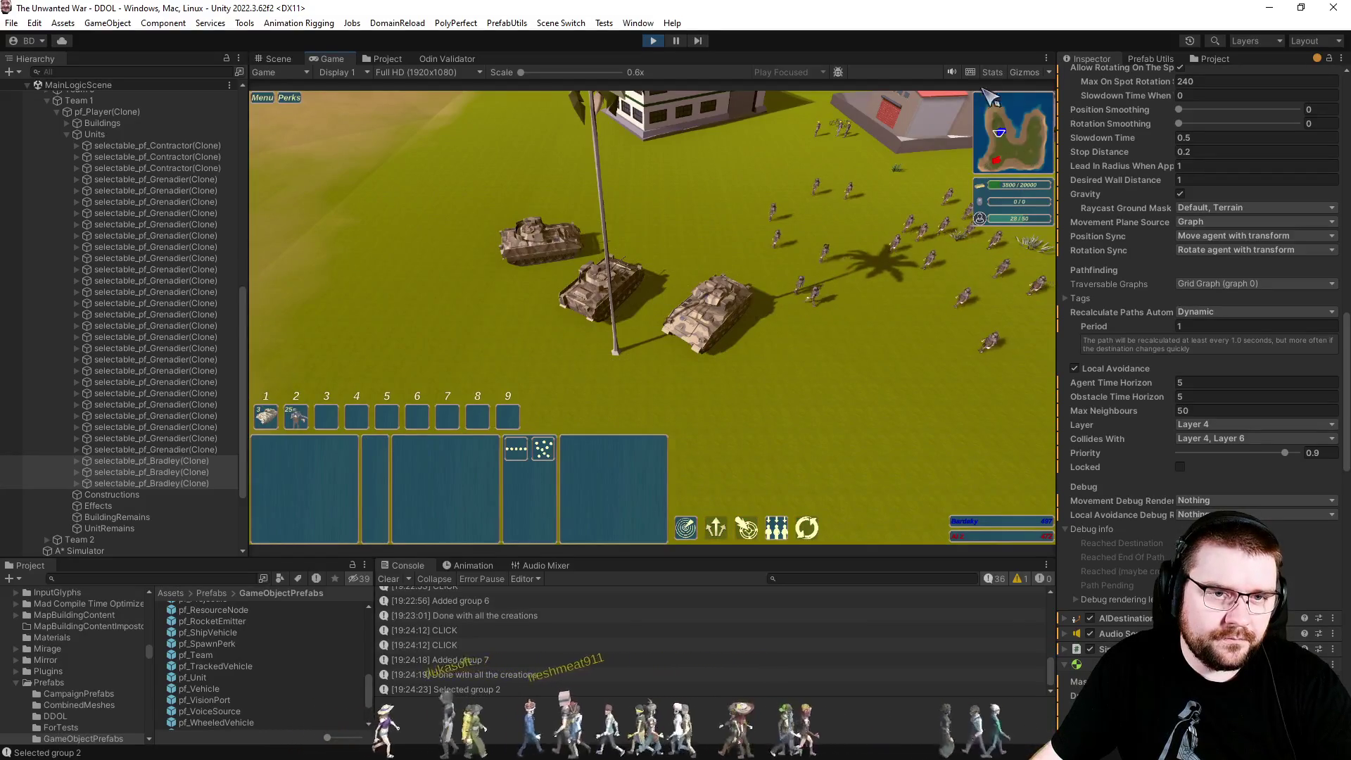
left_click(1023, 73)
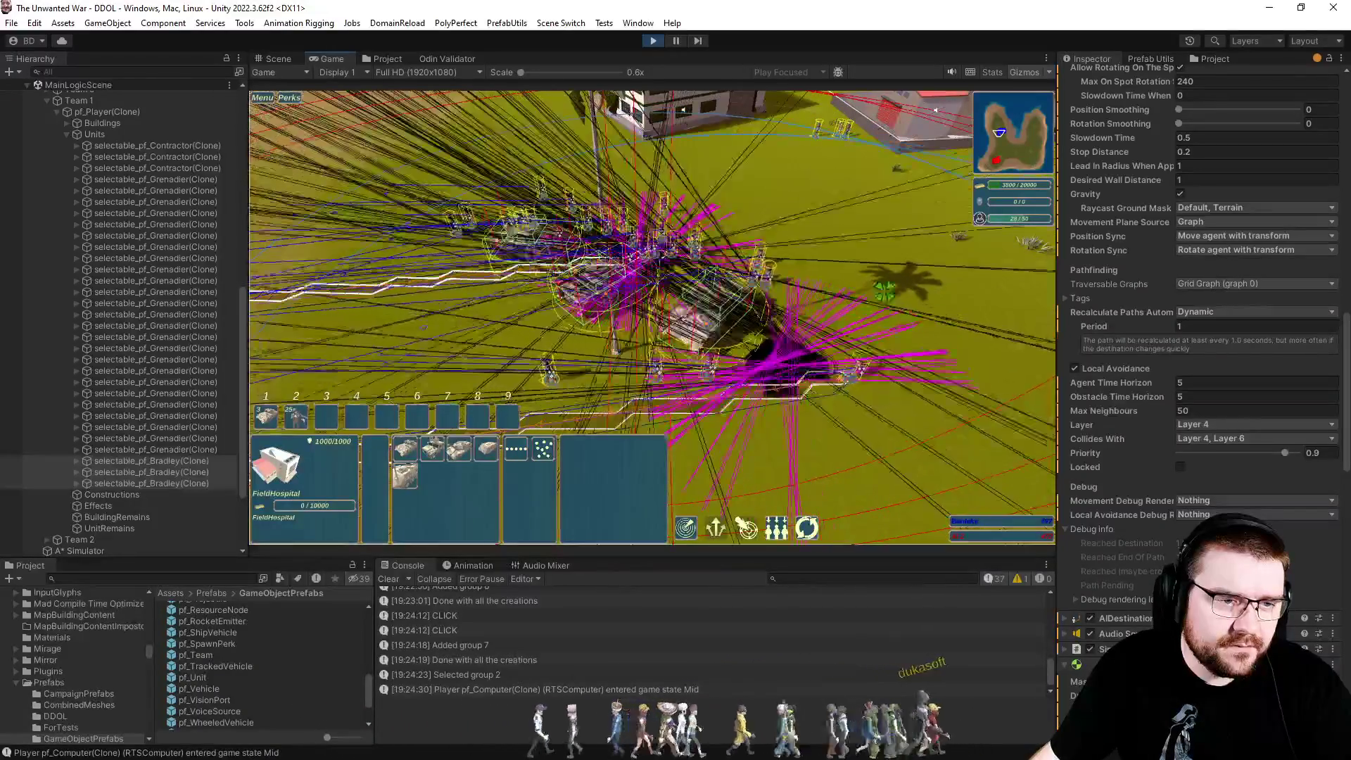
Move grenadier group 2 to the right, briefly running the game at 1.5x before returning to 1x.
left_click(817, 301)
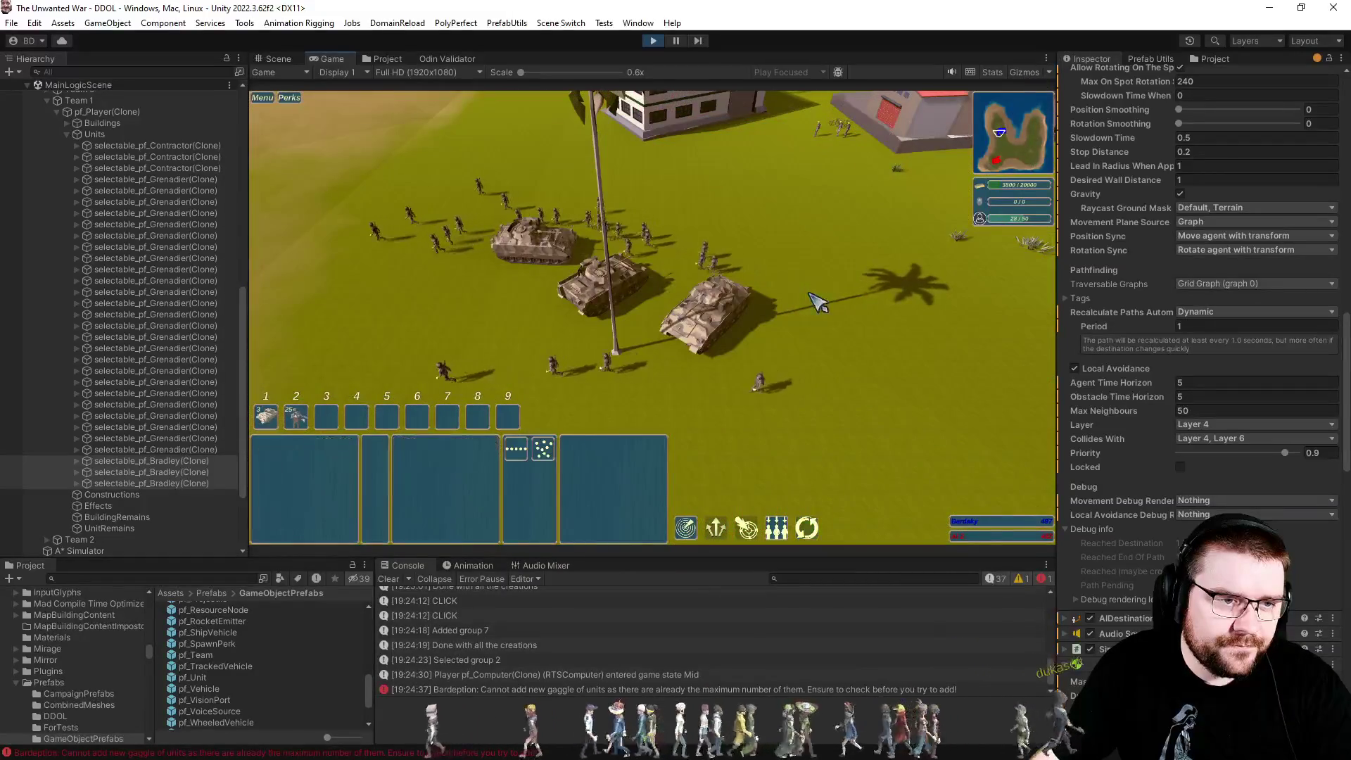
left_click(847, 336)
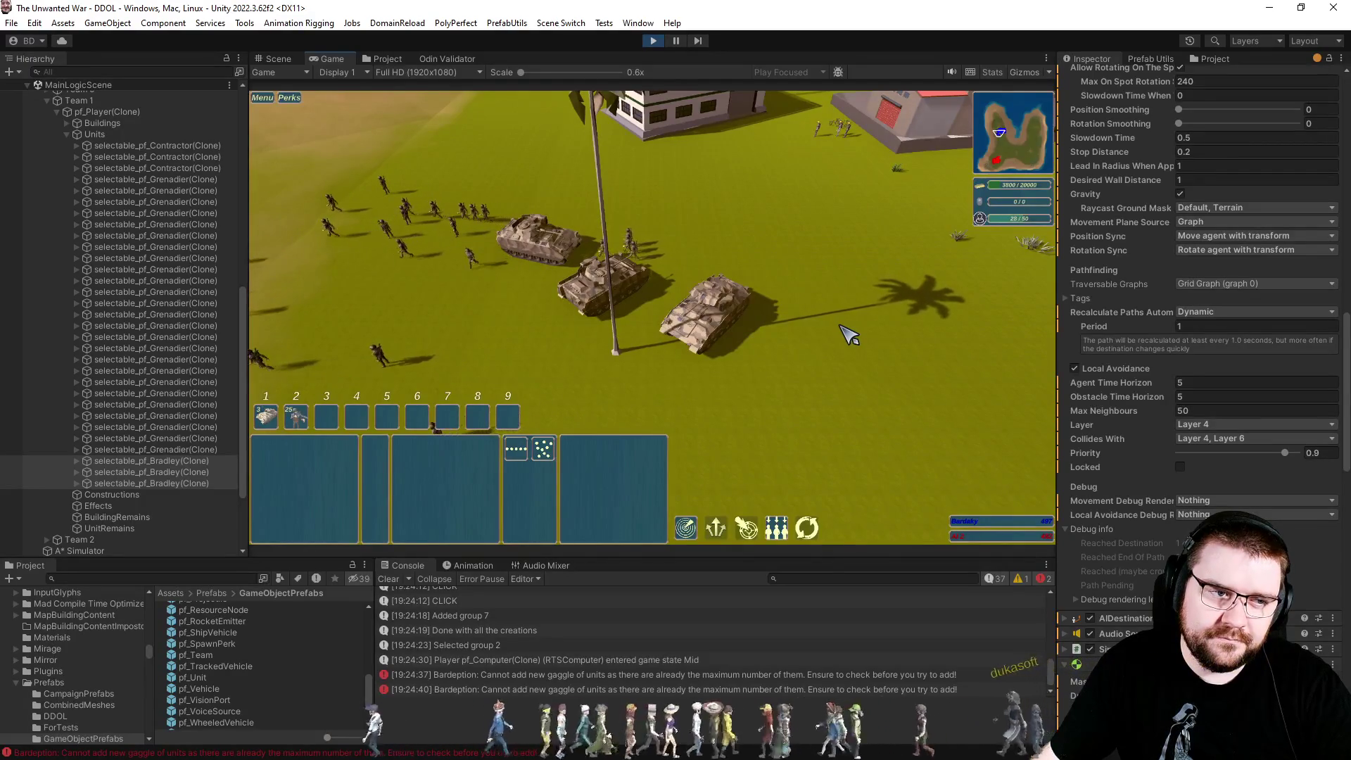
key("2")
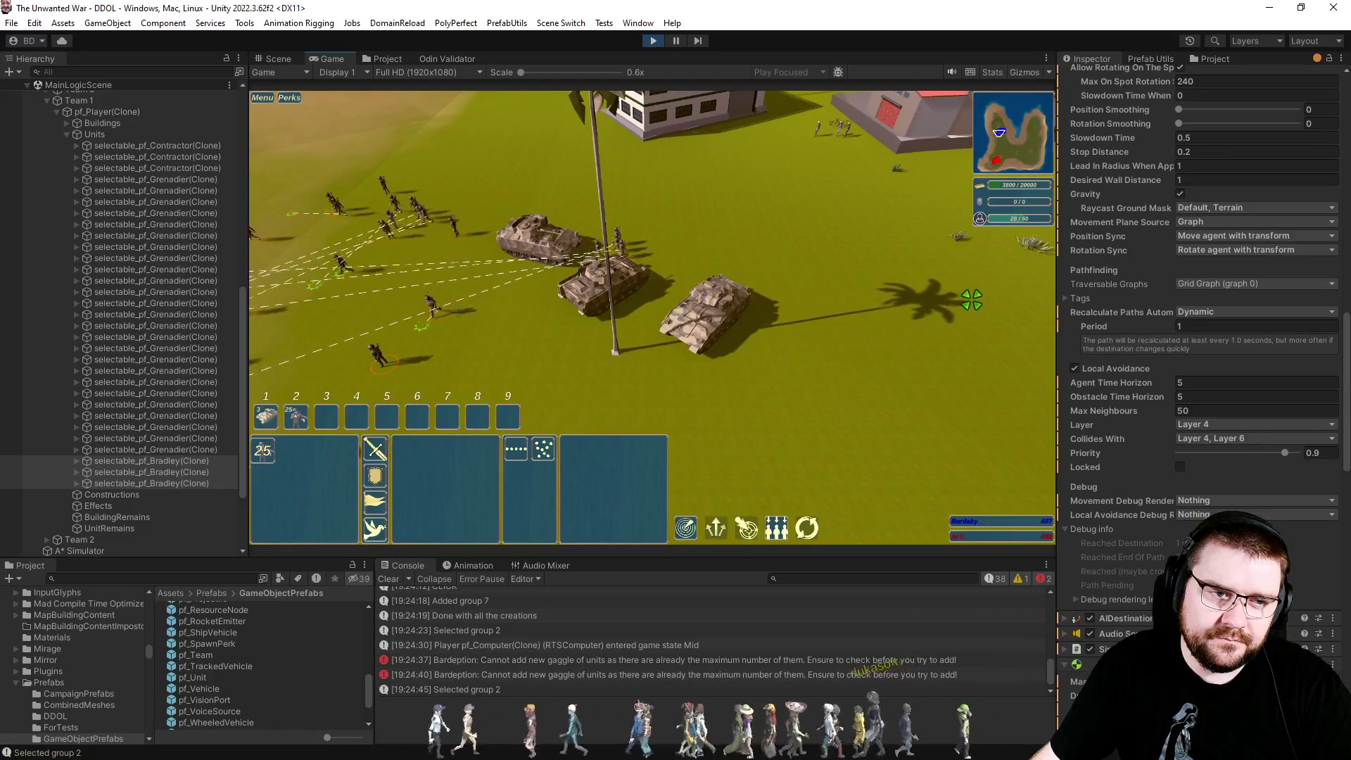
right_click(1019, 278)
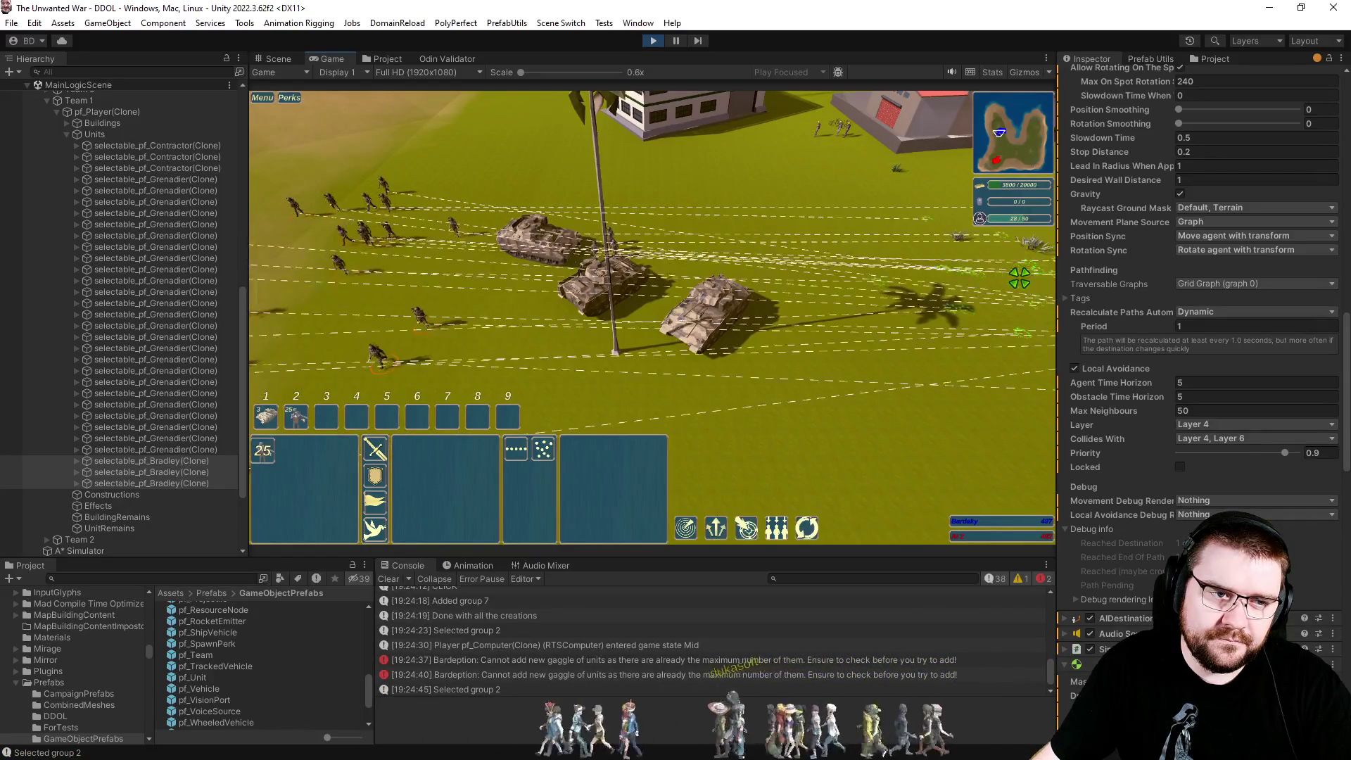
left_click(930, 317)
double_click(949, 318)
double_click(959, 315)
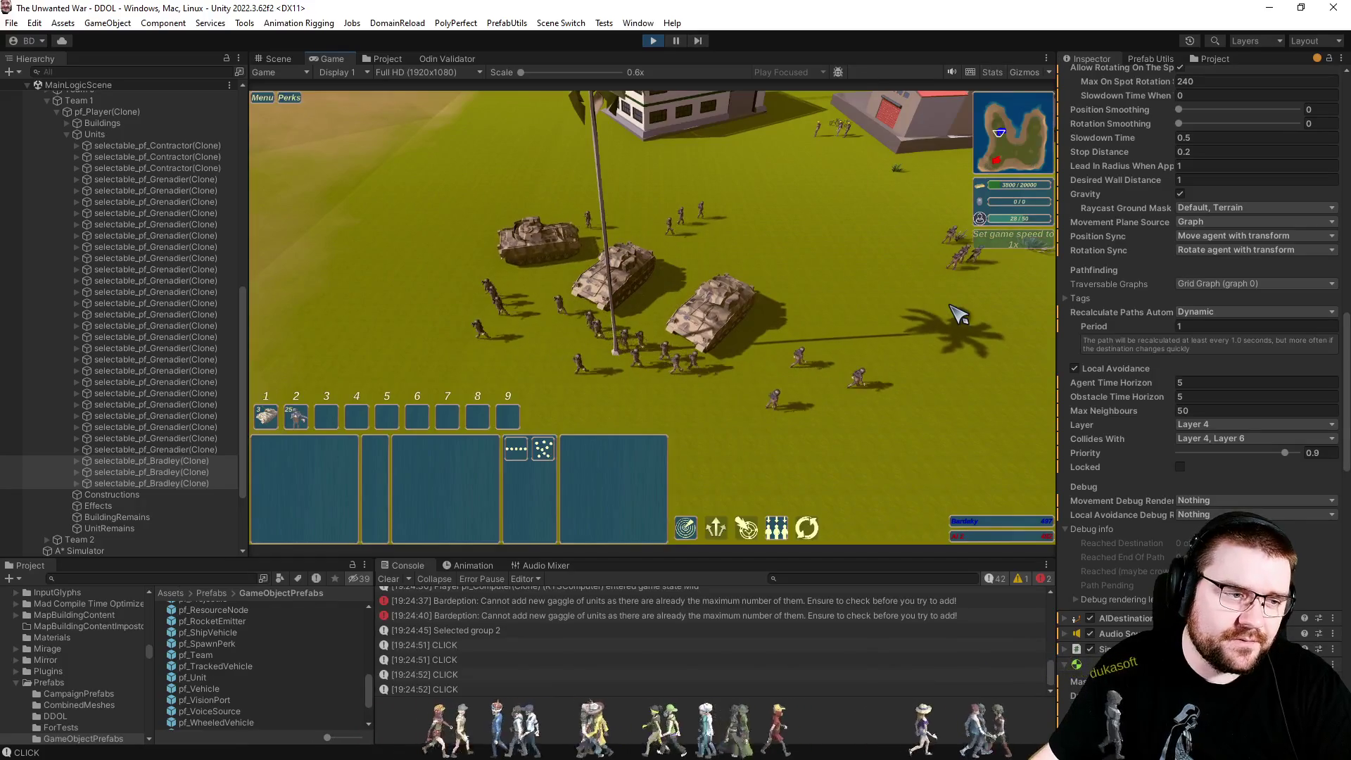
Lock the tanks' local-avoidance agent and send the grenadiers back toward the left.
left_click(1182, 468)
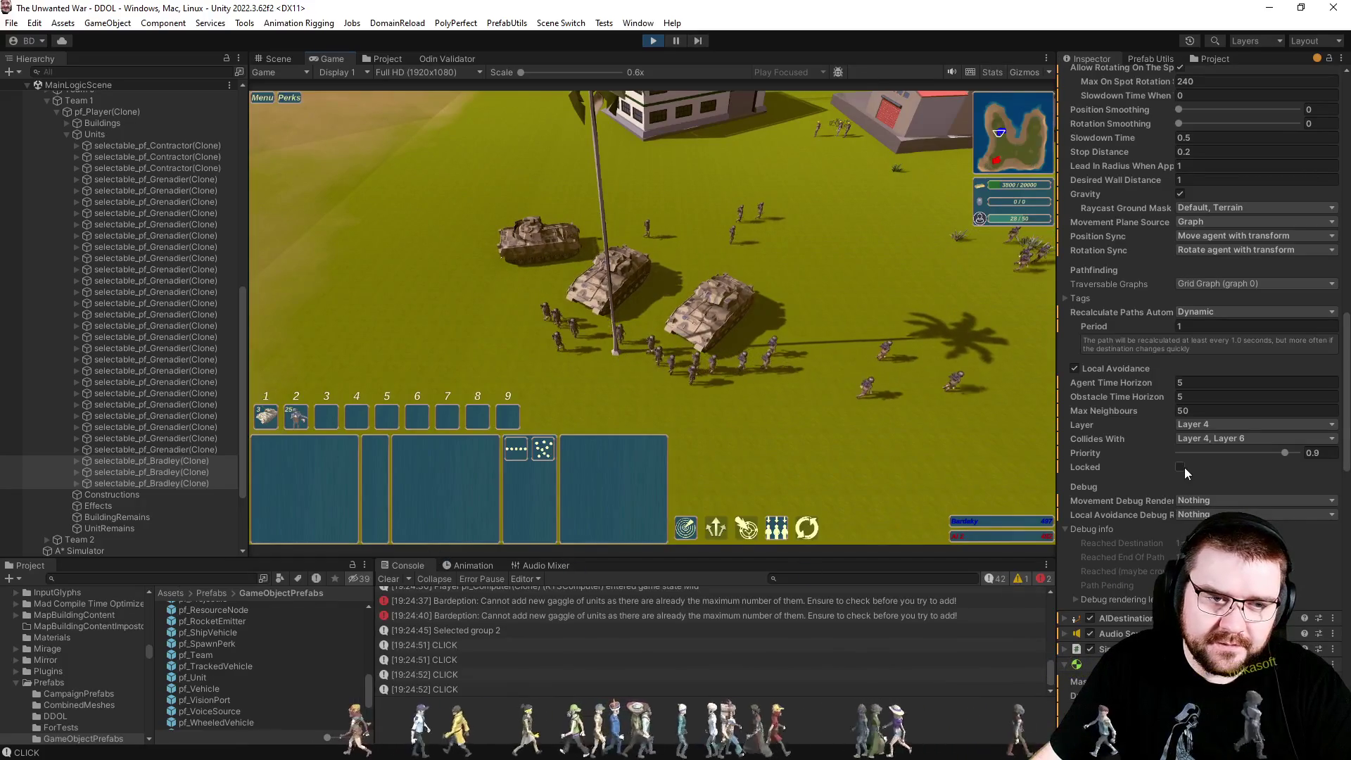
key("2")
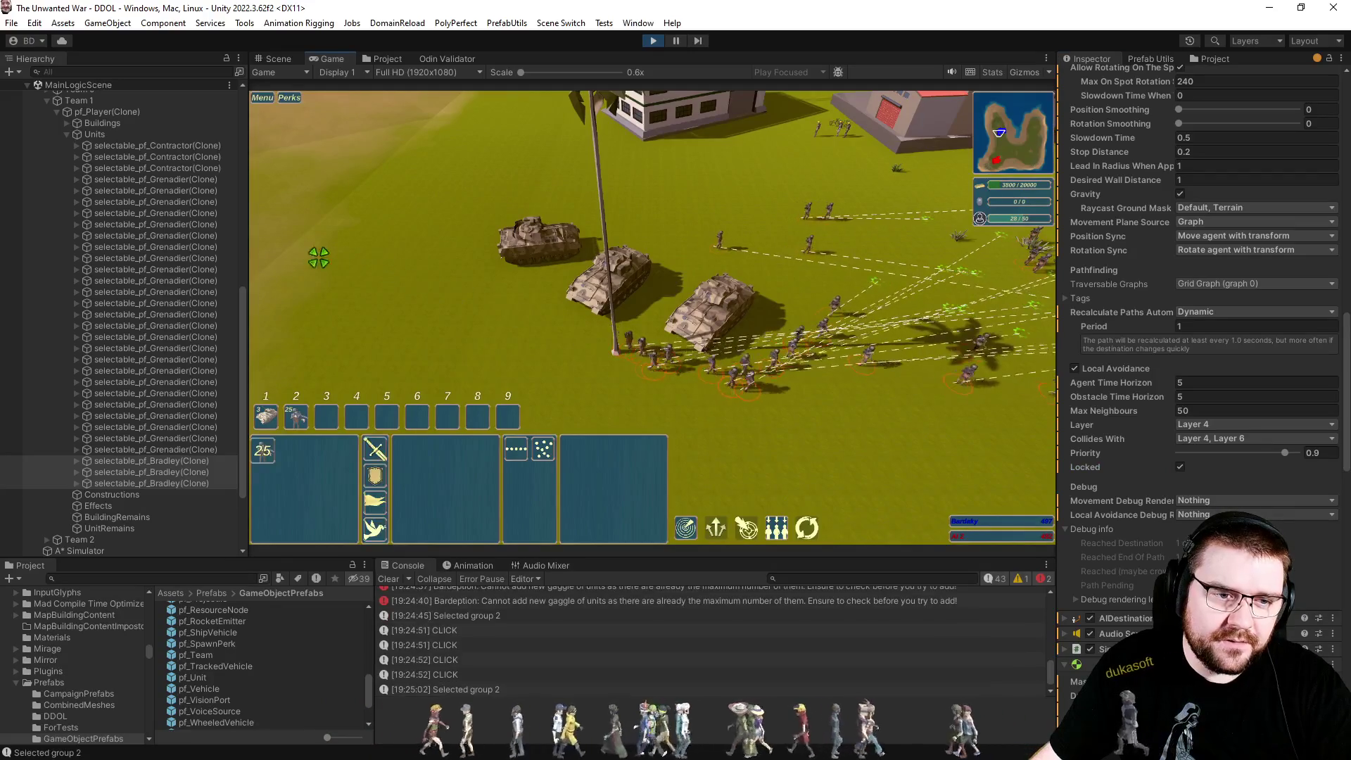
right_click(278, 249)
left_click(327, 254)
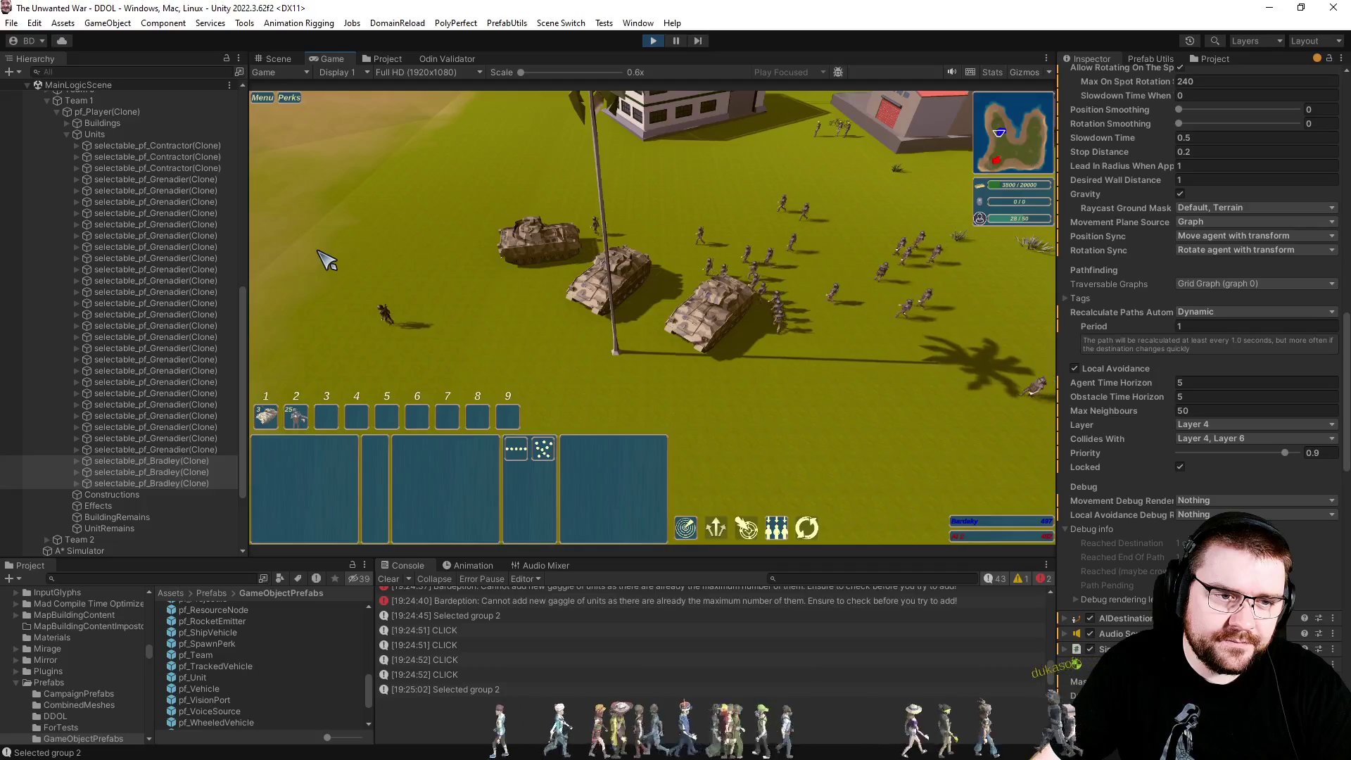
Reselect the grenadiers, then toggle the debug gizmos on and off.
key("2")
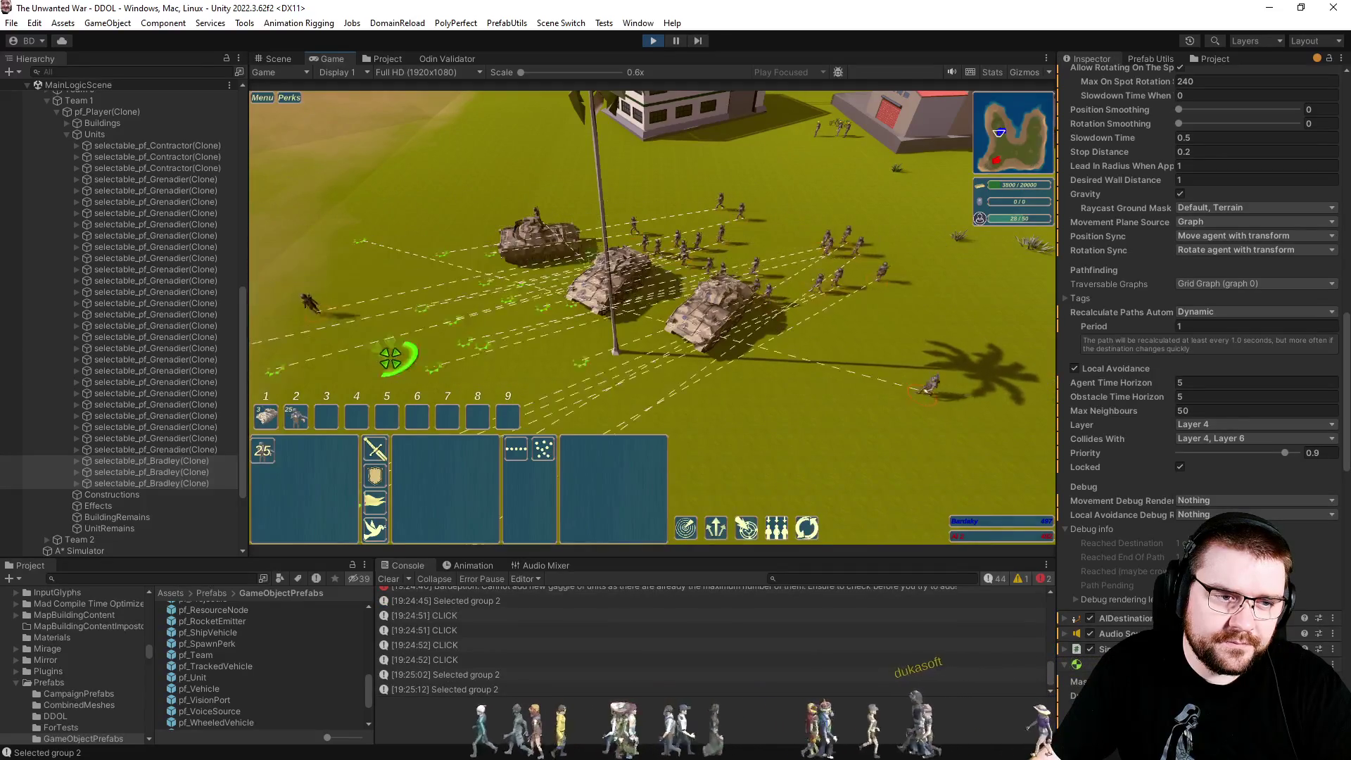
left_click(365, 355)
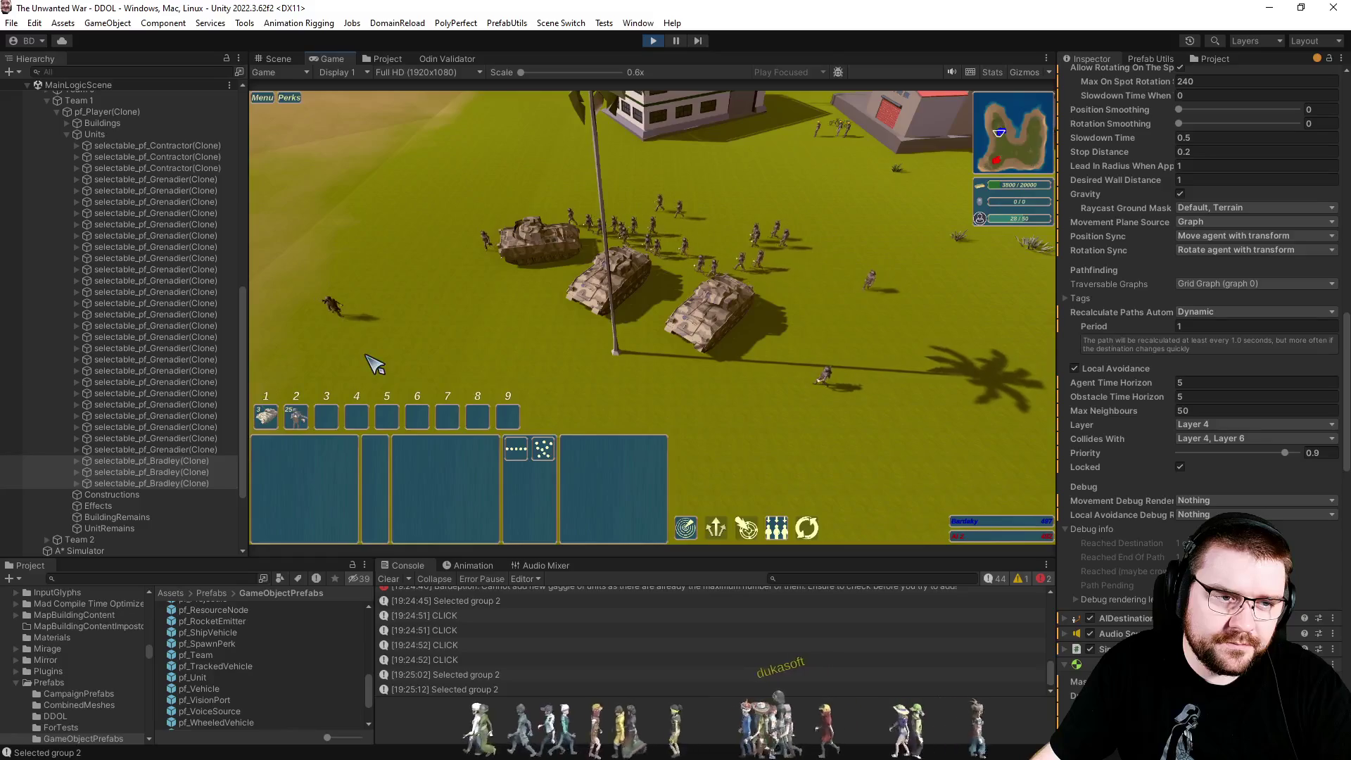
left_click(1027, 72)
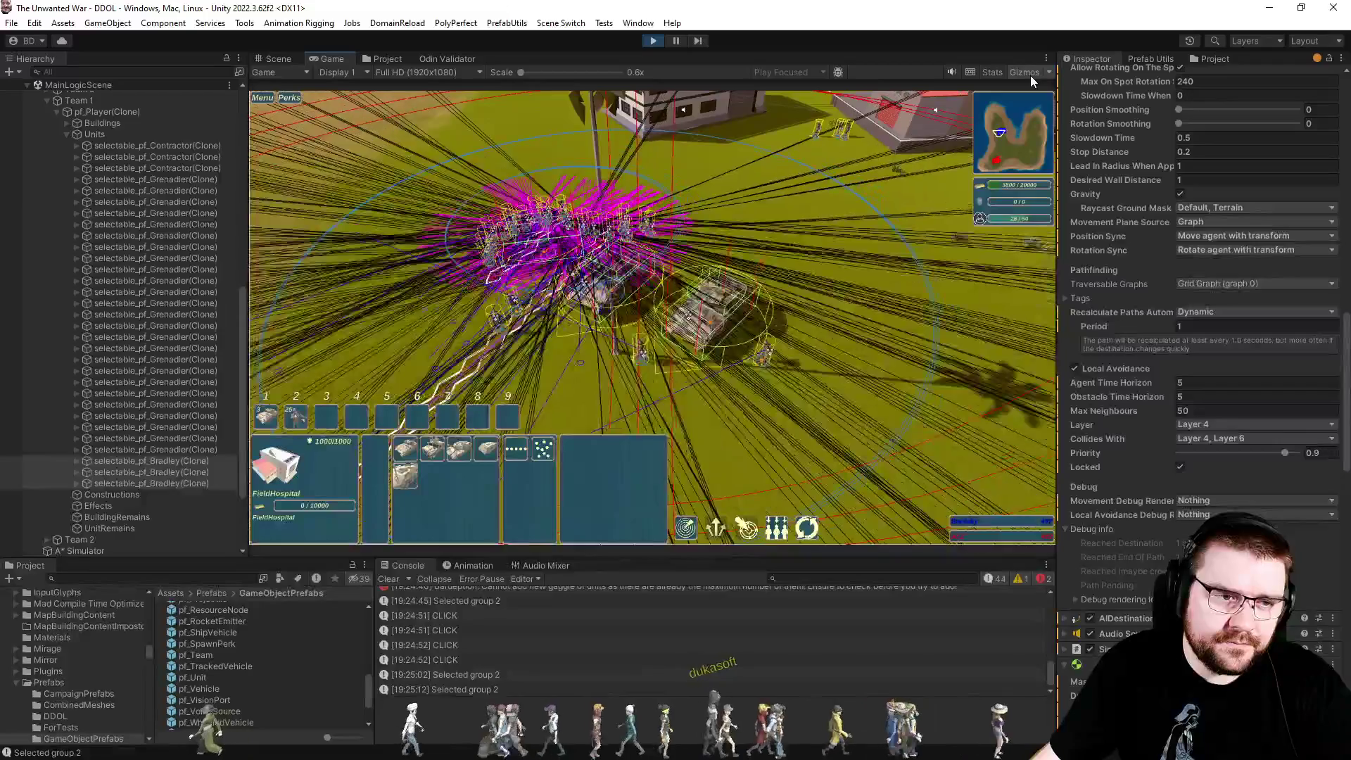
left_click(1030, 75)
left_click(773, 232)
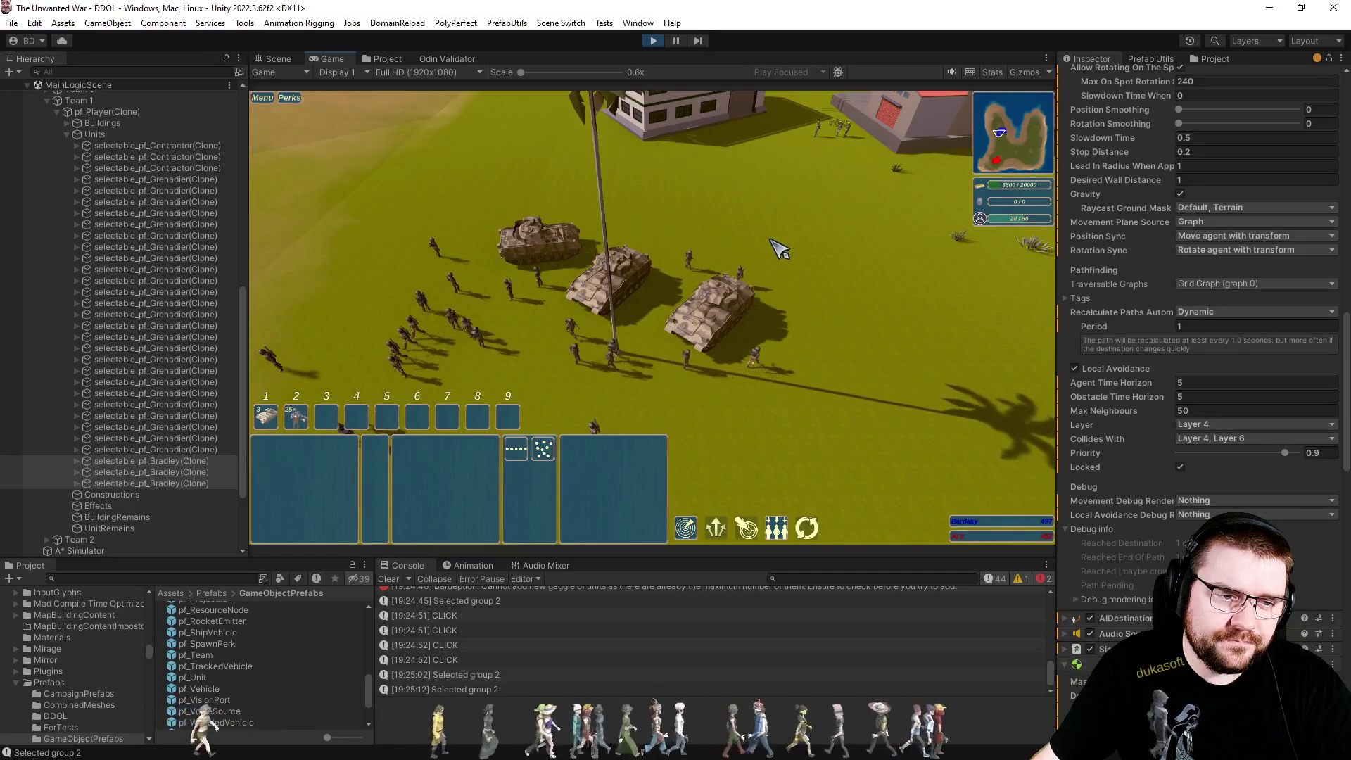
March the 25 grenadiers past the tanks toward the building at the top.
key("2")
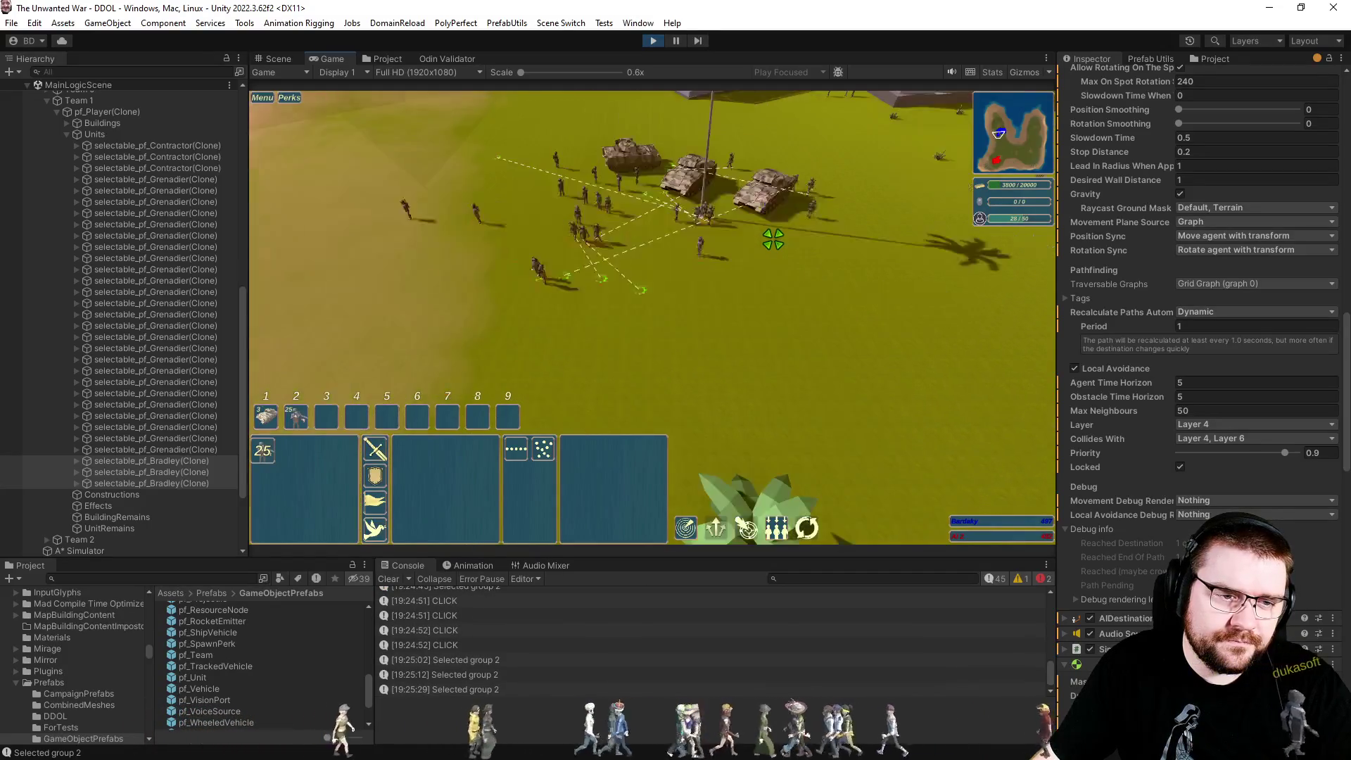
right_click(482, 270)
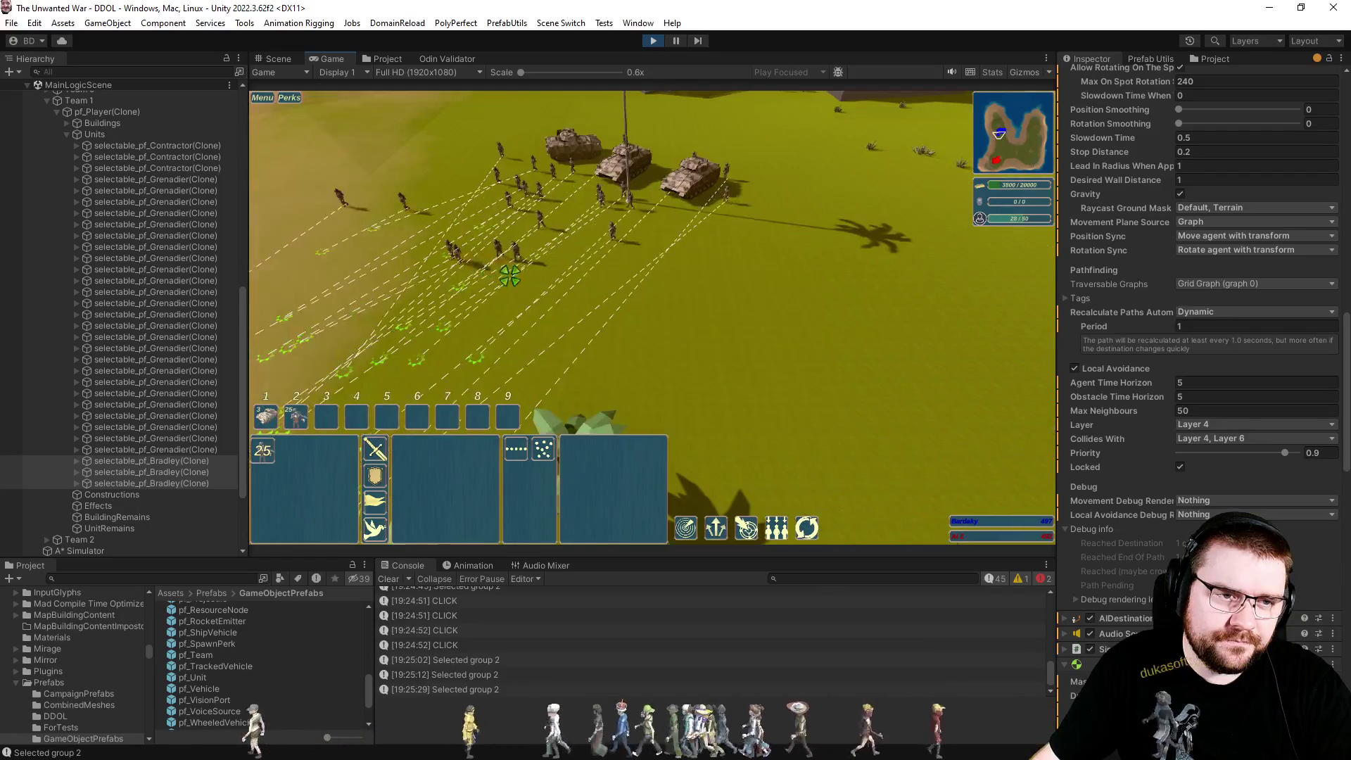
scroll(563, 267, "up", 2)
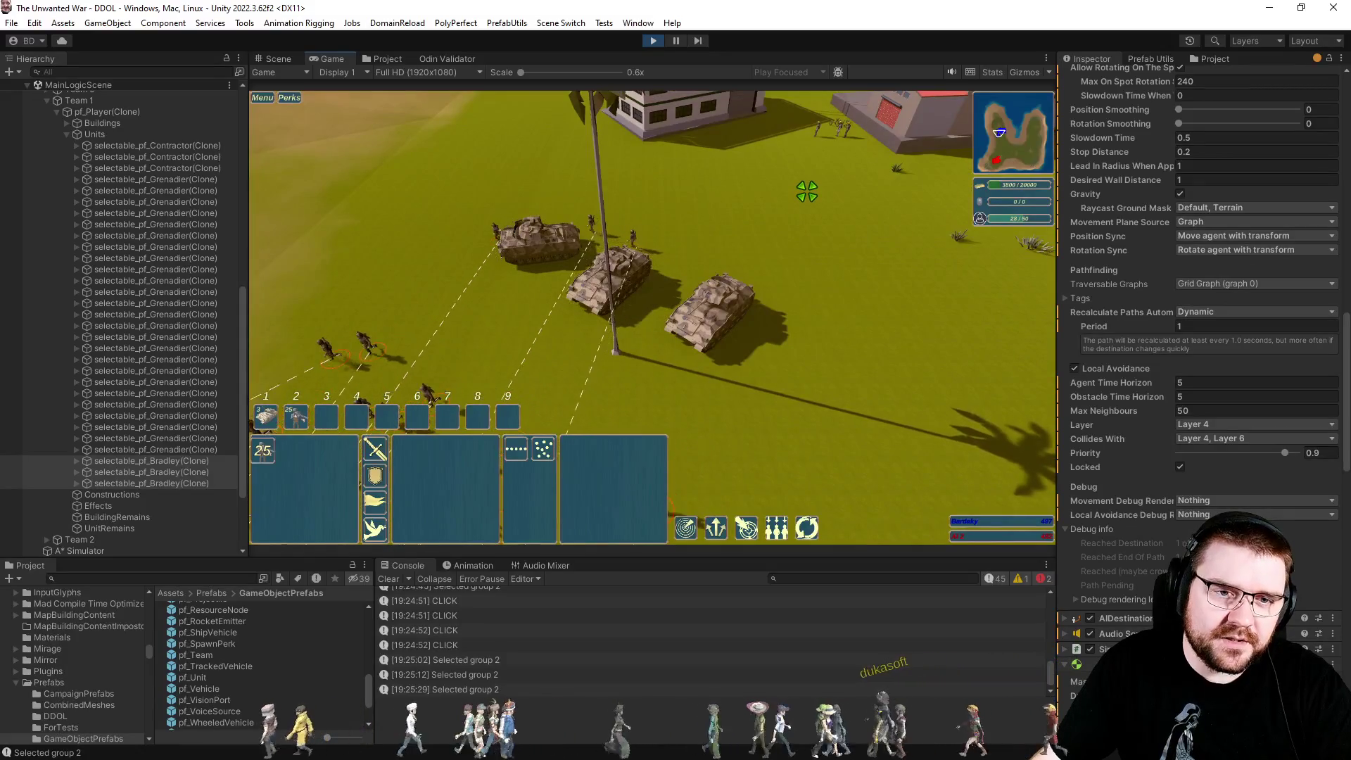
right_click(807, 188)
left_click(987, 305)
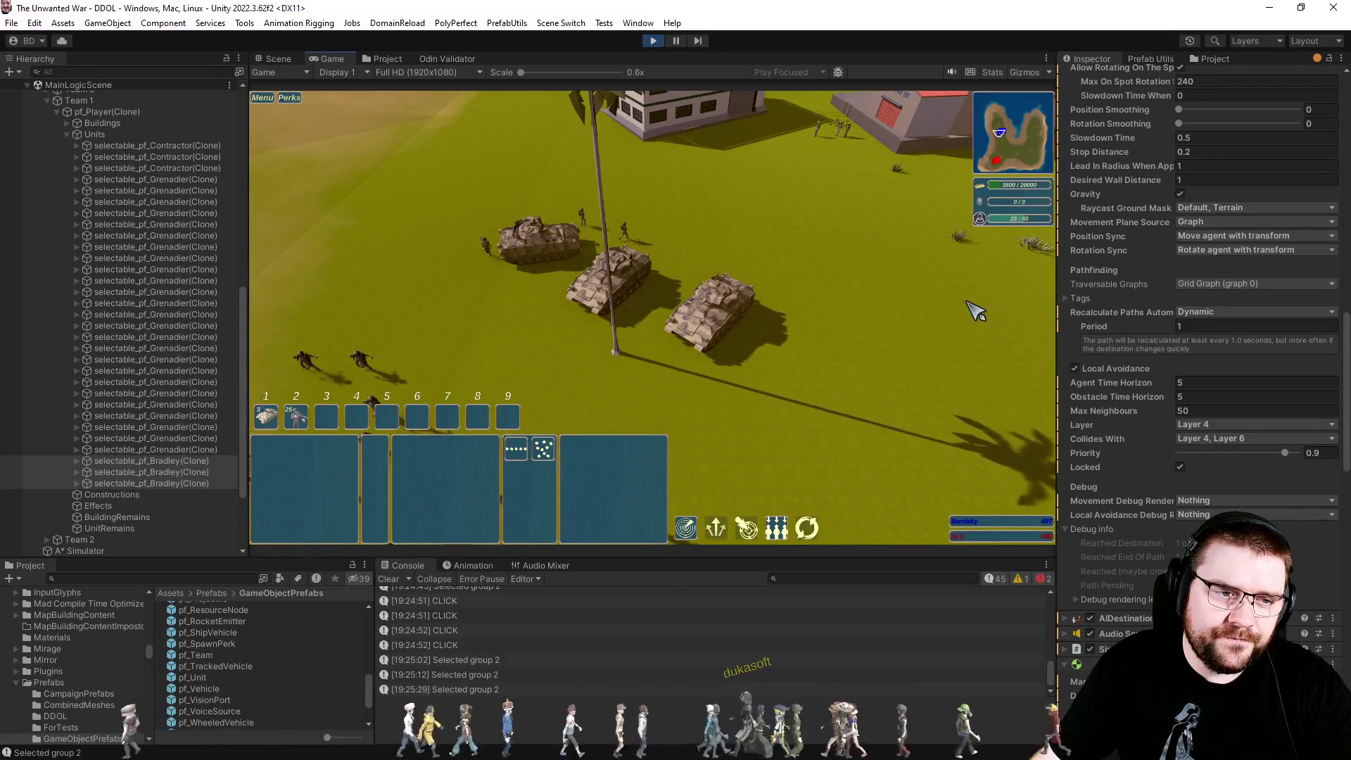
Toggle the debug gizmos and clear the selection while the grenadiers pass the tanks.
scroll(974, 304, "down", 3)
scroll(893, 350, "up", 3)
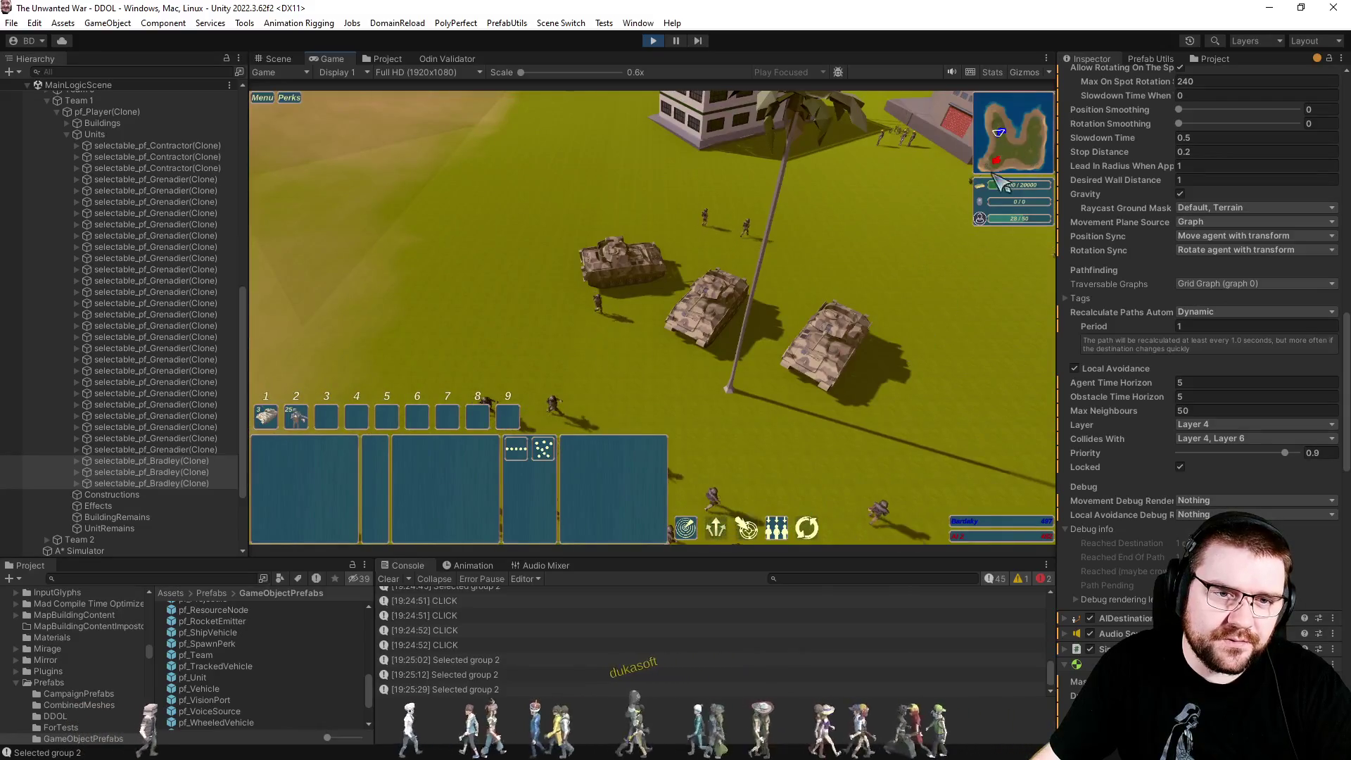
left_click(1029, 72)
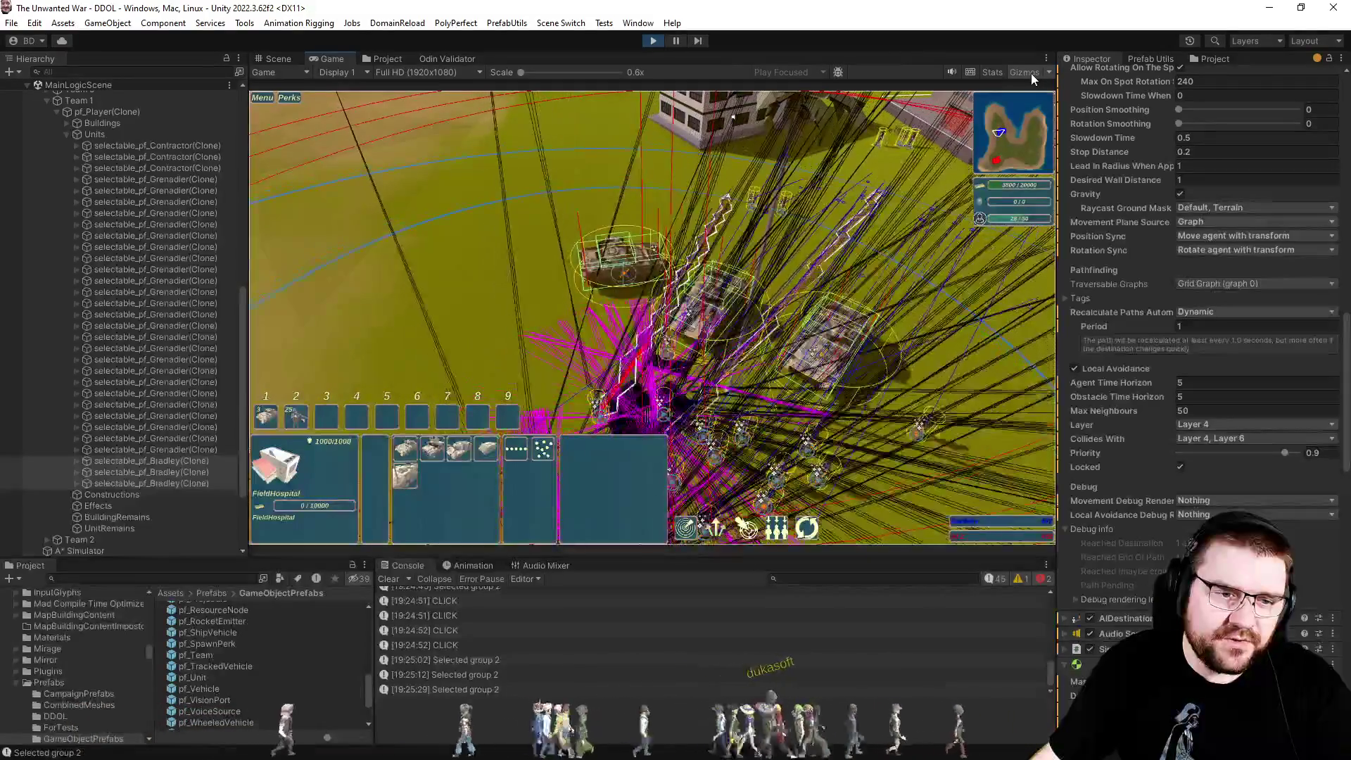
left_click(1032, 74)
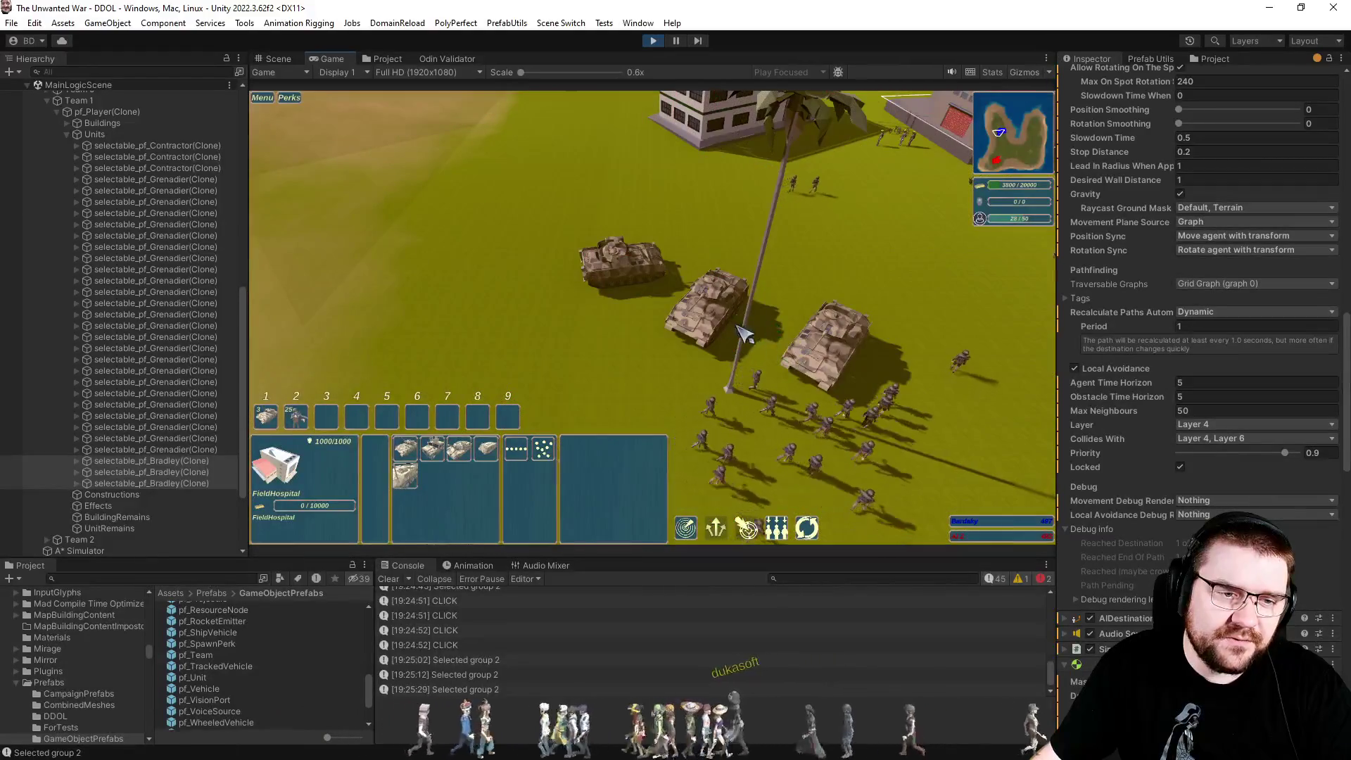
left_click(816, 286)
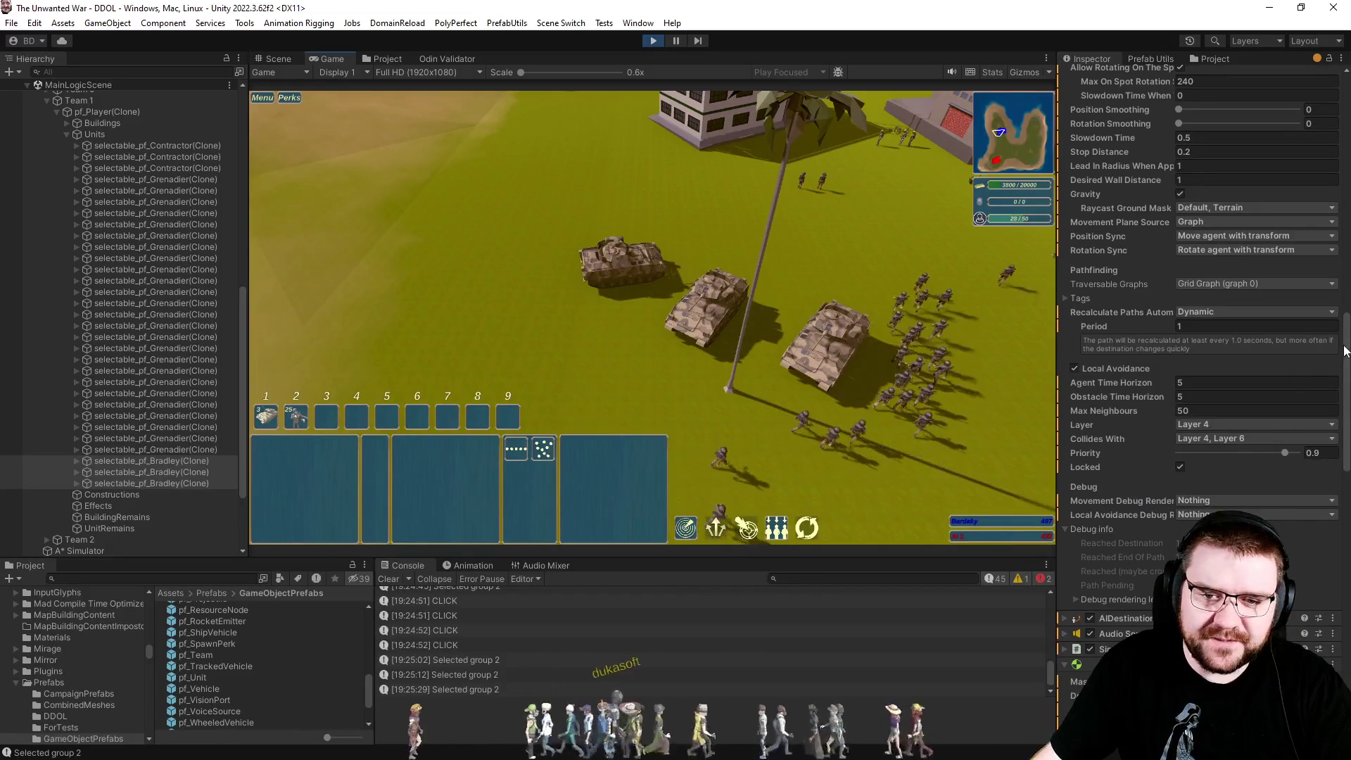
left_click_drag(1347, 339, 1347, 313)
Bring up Follower Entity, keep Radius at 2, and compare grenadiers and tanks using group hotkeys.
scroll(1184, 163, "up", 2)
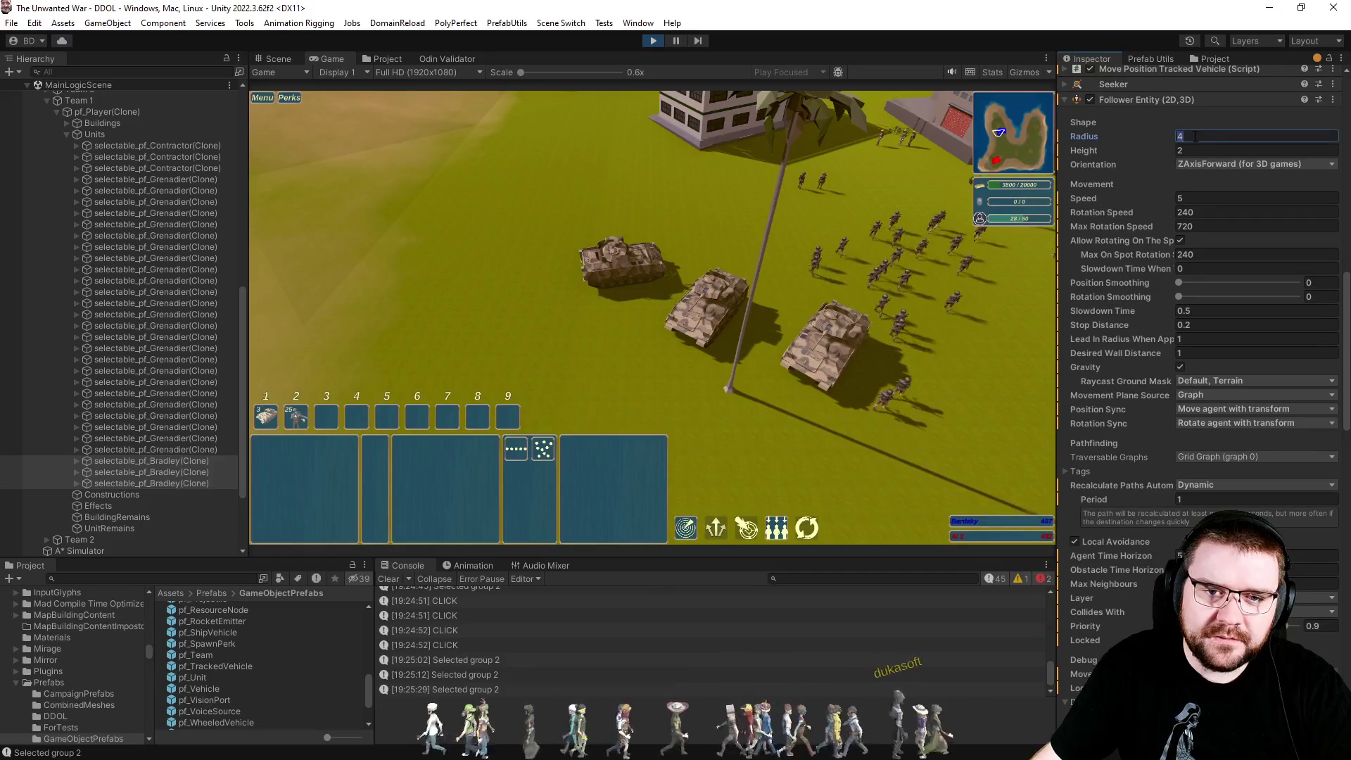
key("Escape")
left_click(1022, 72)
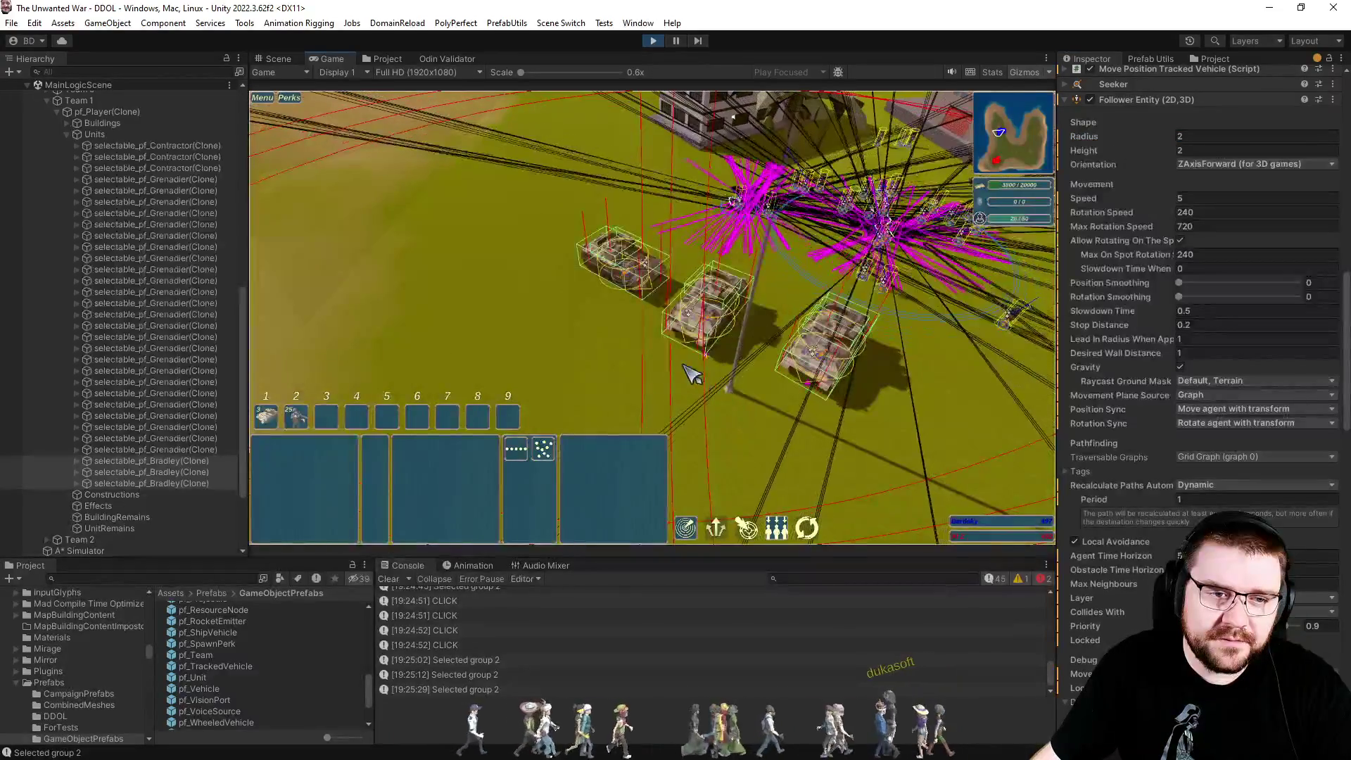
left_click(1012, 72)
key("2")
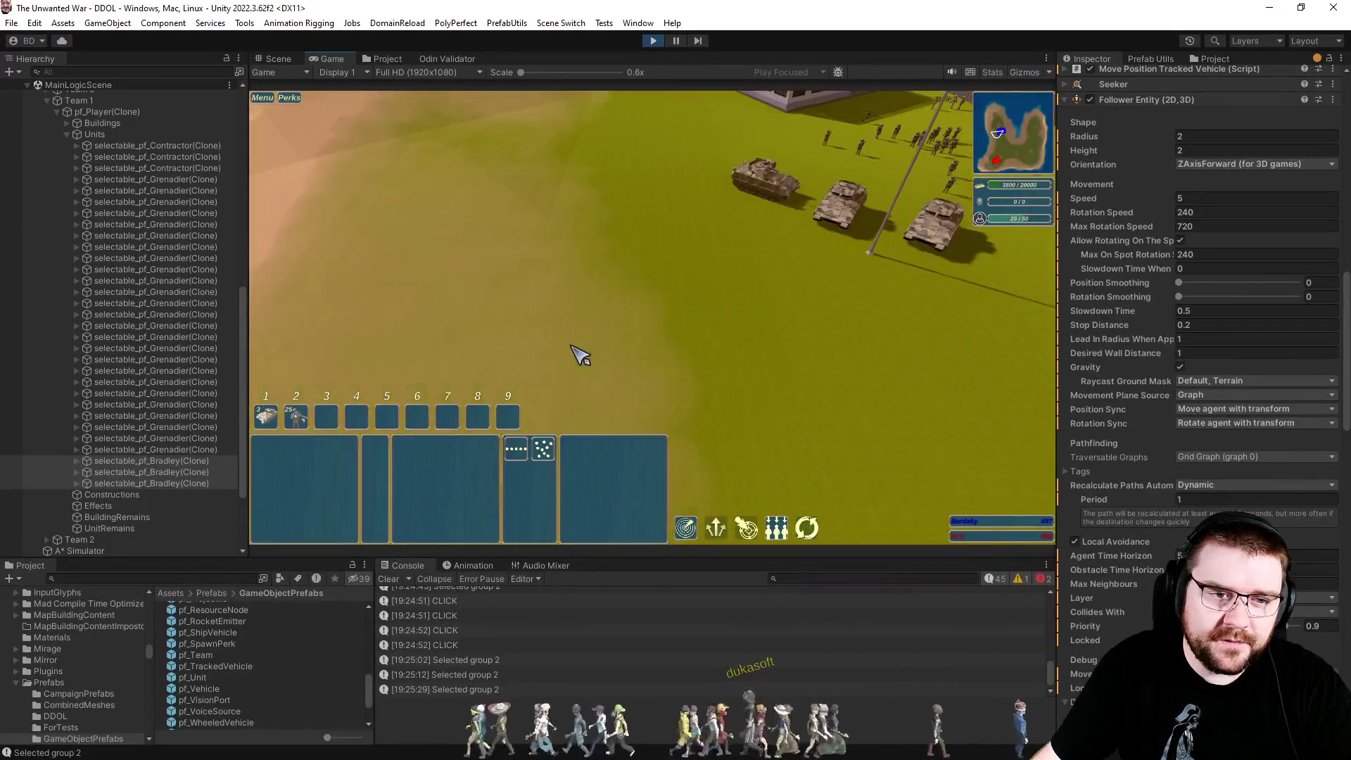
key("1")
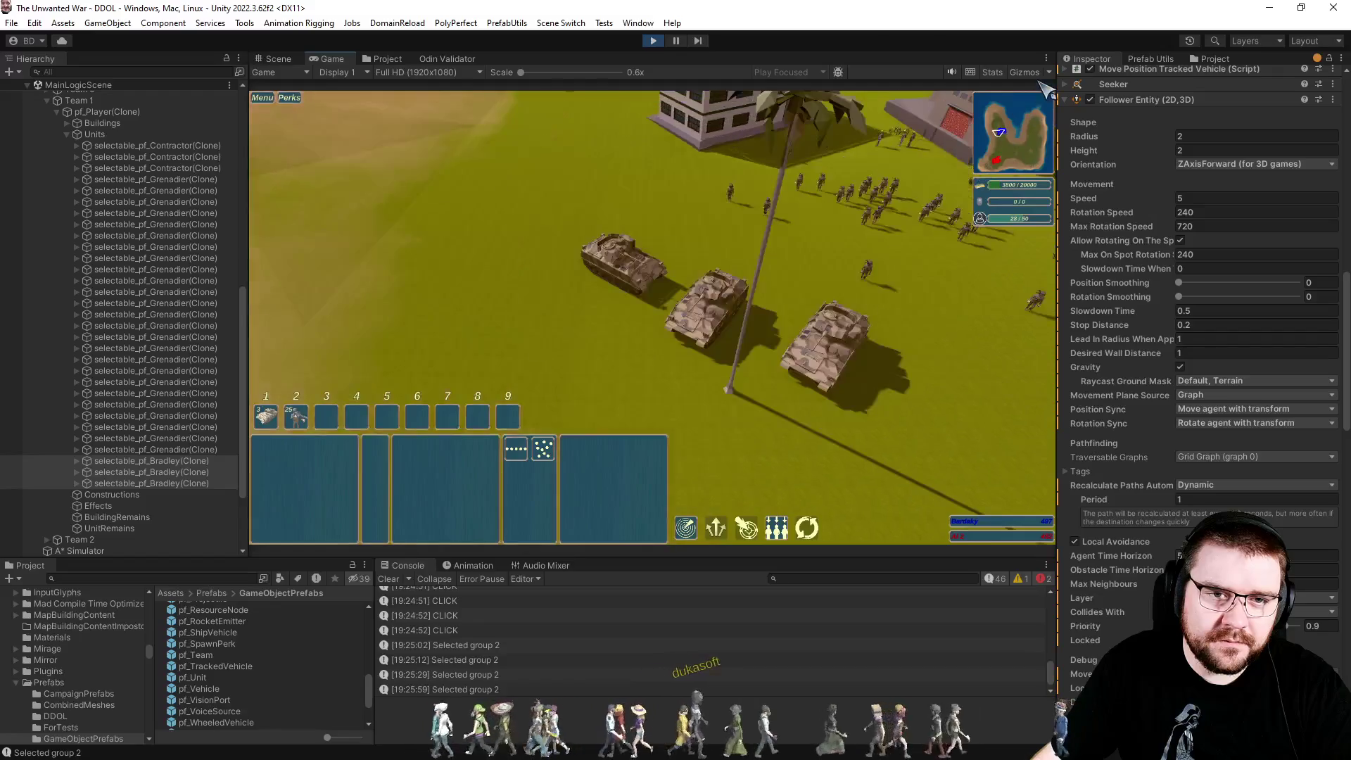
Clear the tank selection, pan across the map, and reselect grenadier group 2 with gizmos shown.
left_click(1028, 71)
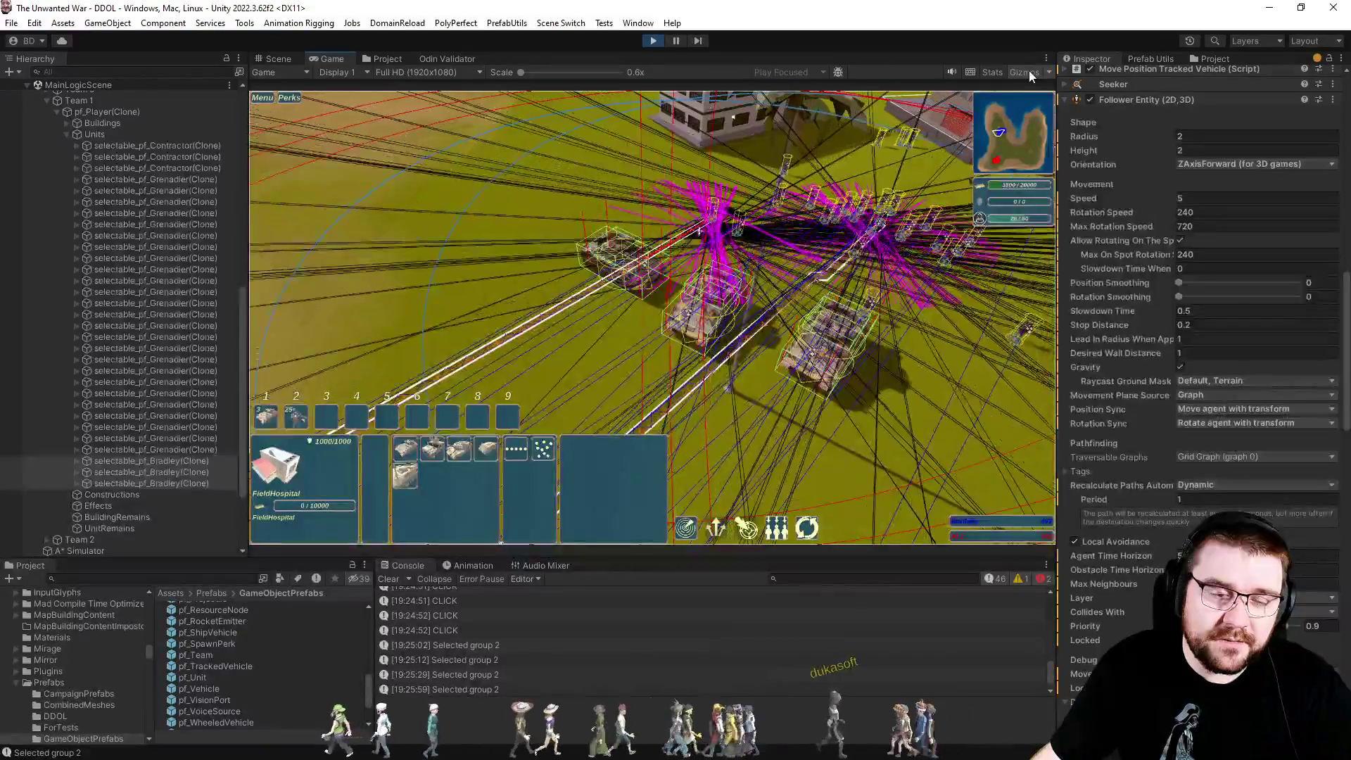
left_click(1024, 75)
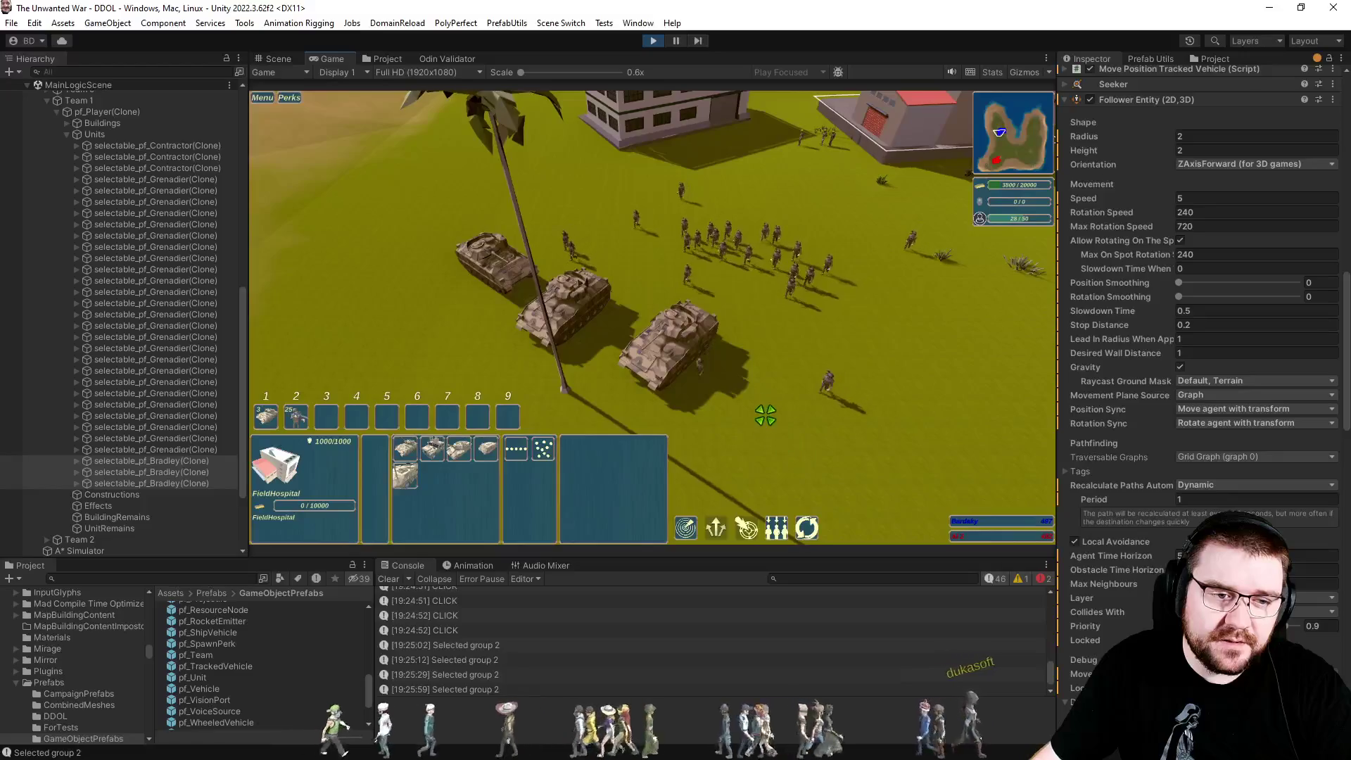
left_click(800, 417)
key("a")
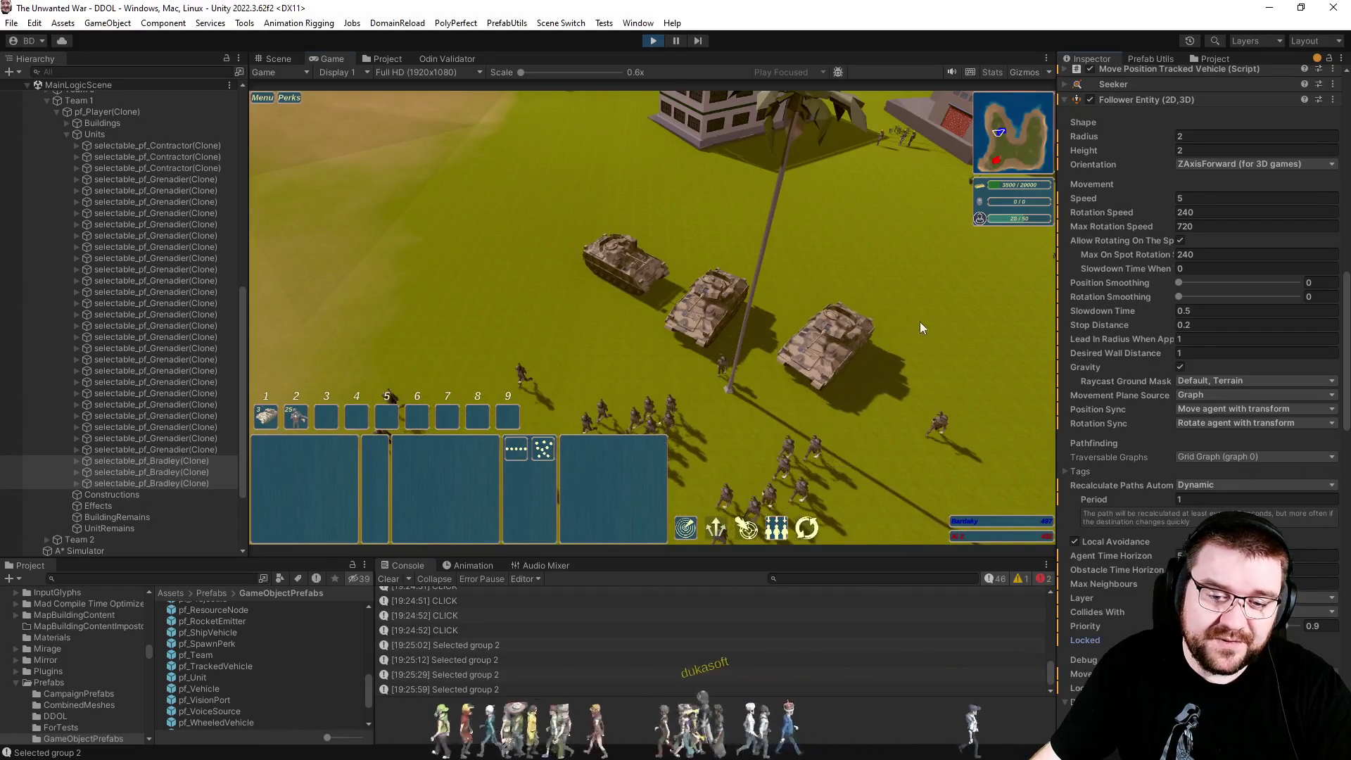
key("2")
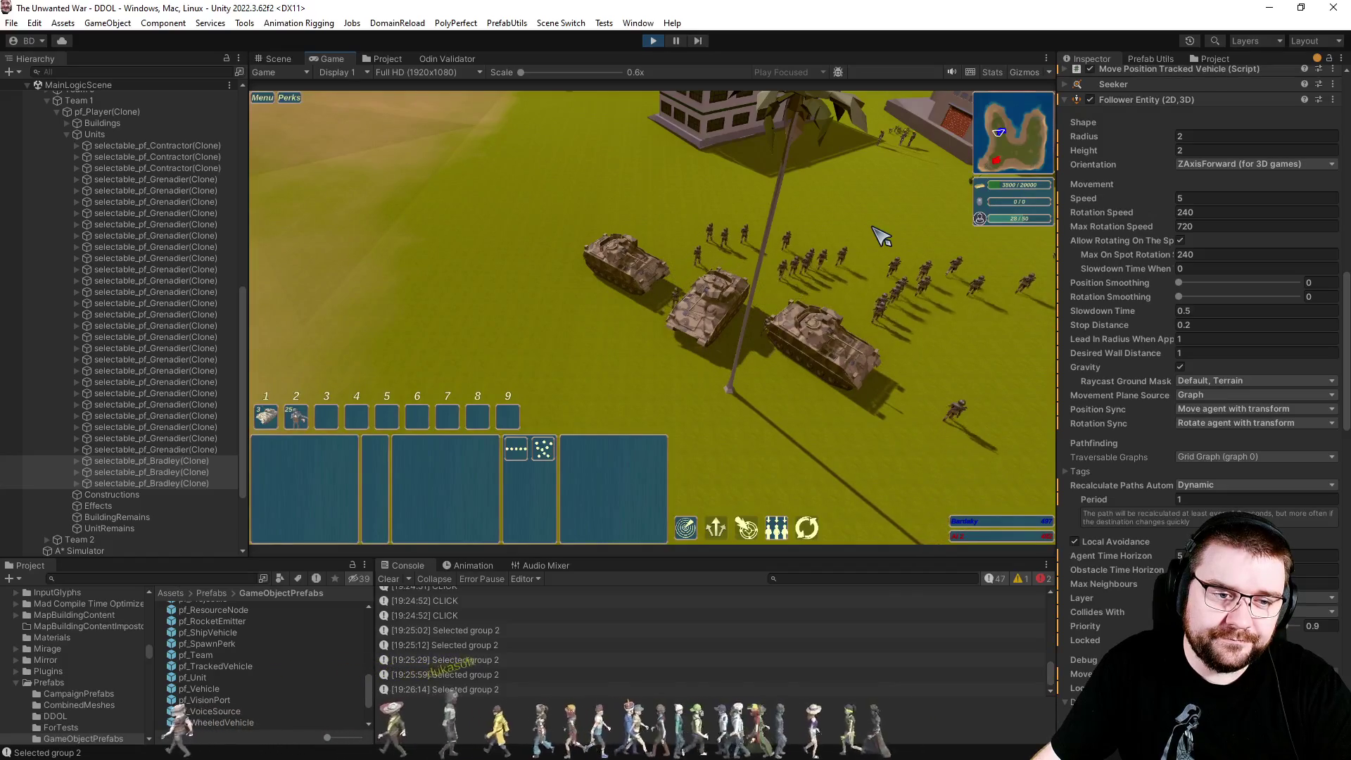
left_click(1029, 73)
Pause the game and set the Bradleys' Follower Entity Radius to 3.
left_click(947, 387)
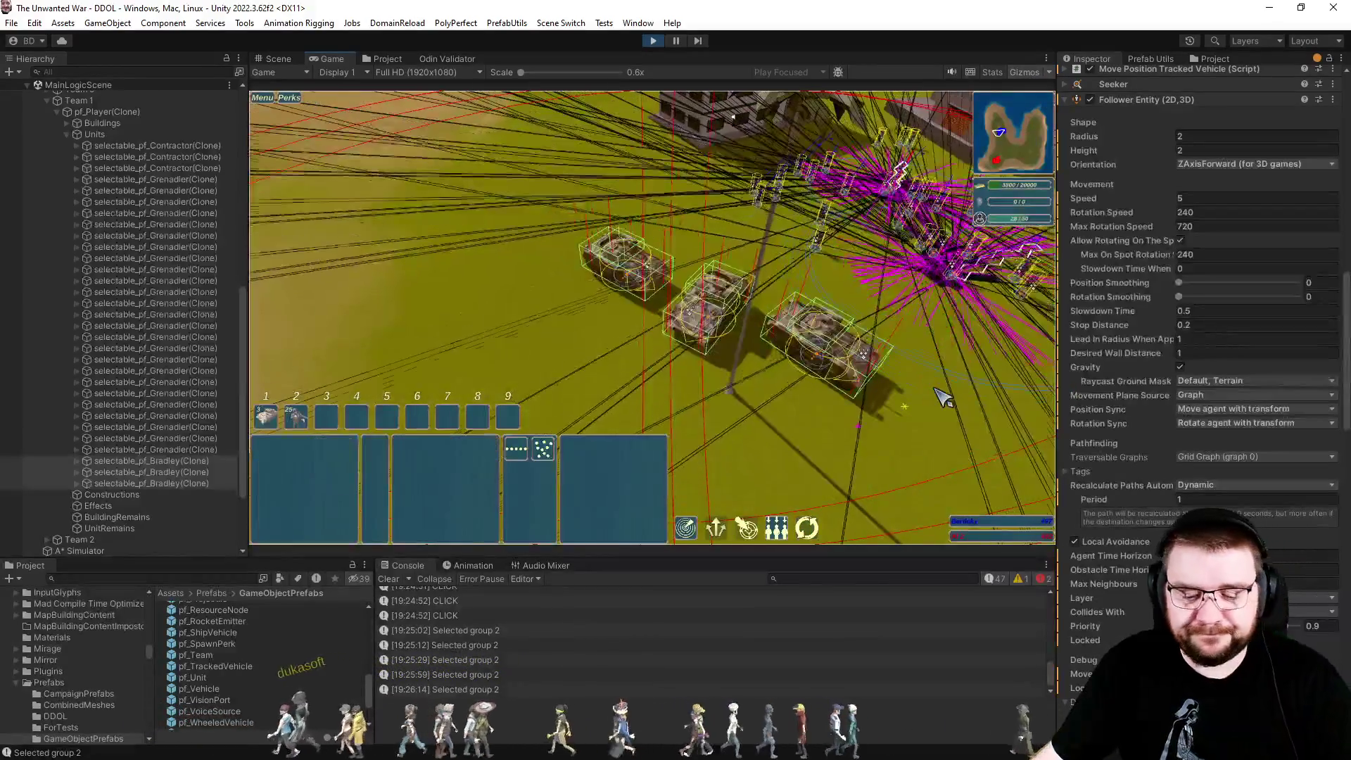
key("p")
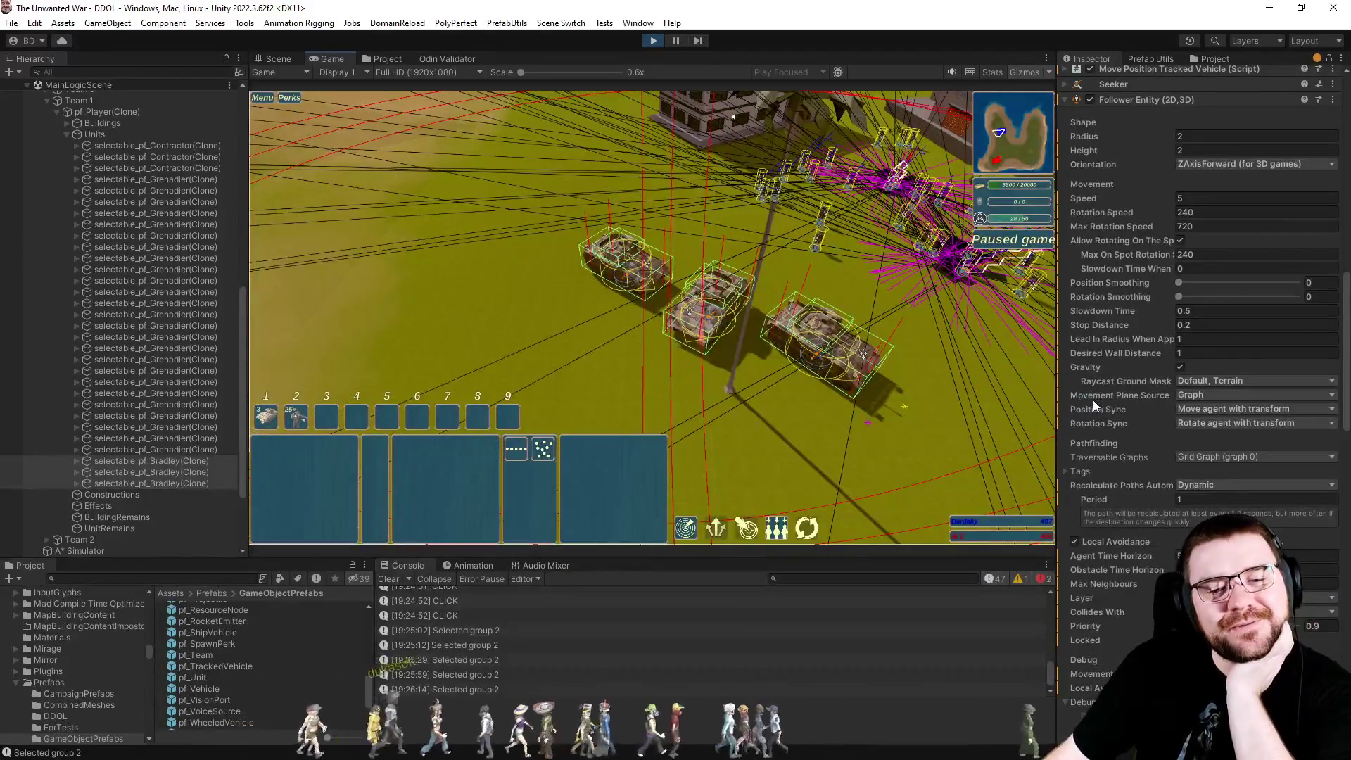
scroll(1097, 400, "down", 2)
scroll(1113, 387, "up", 2)
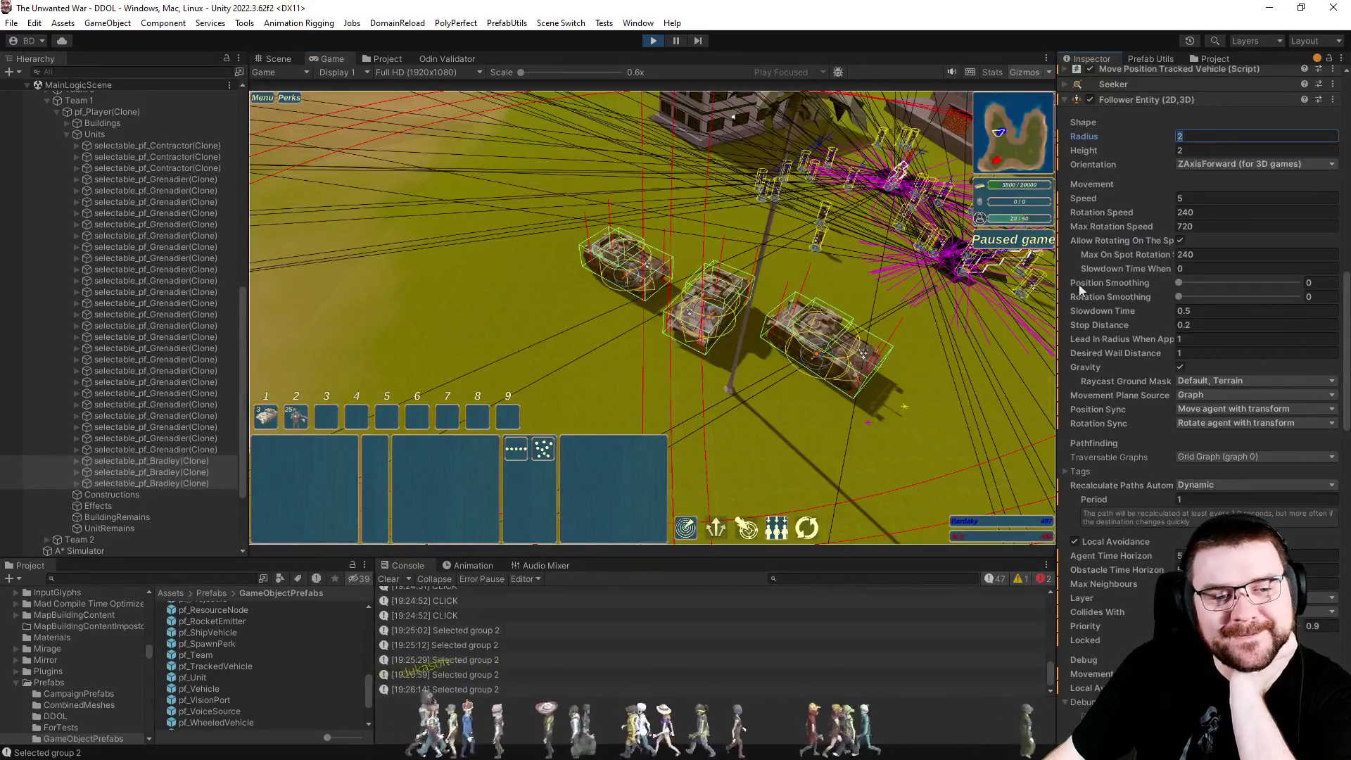
type("3")
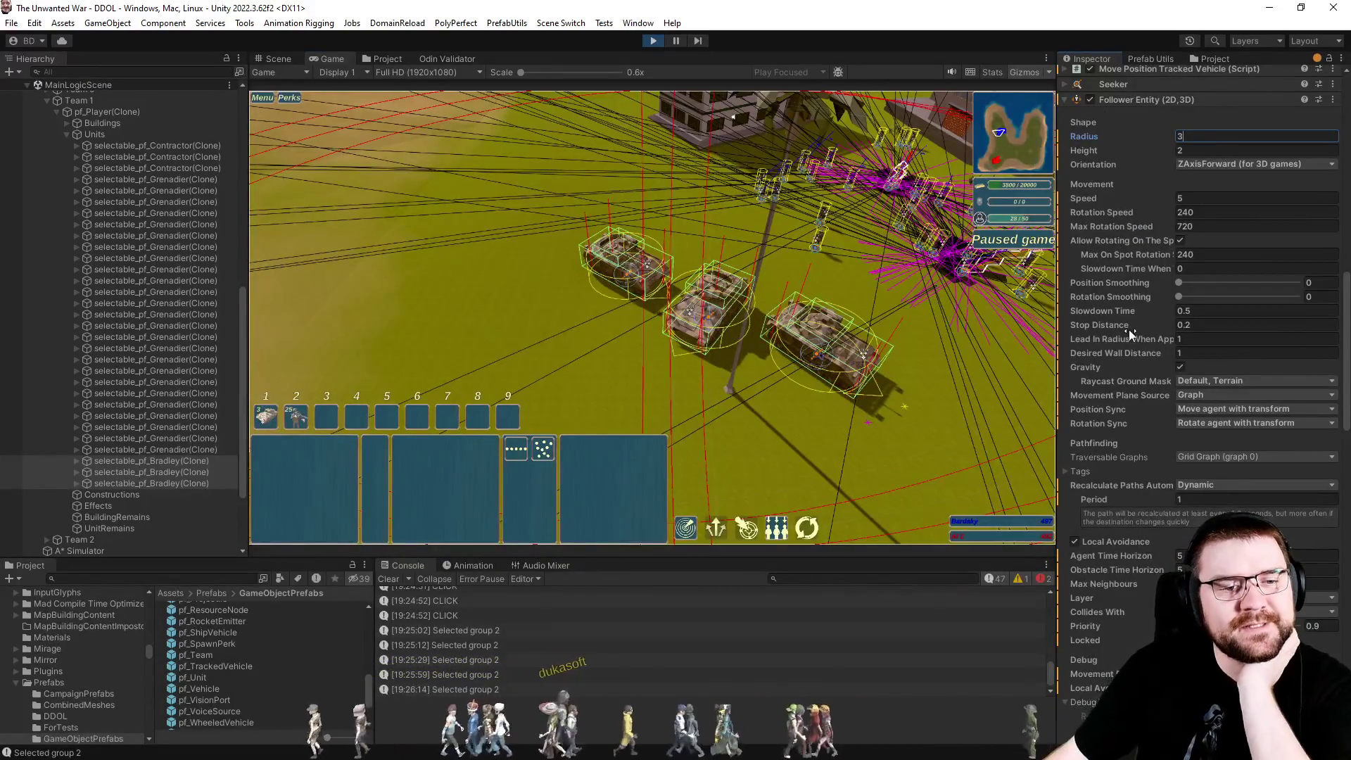
left_click(769, 443)
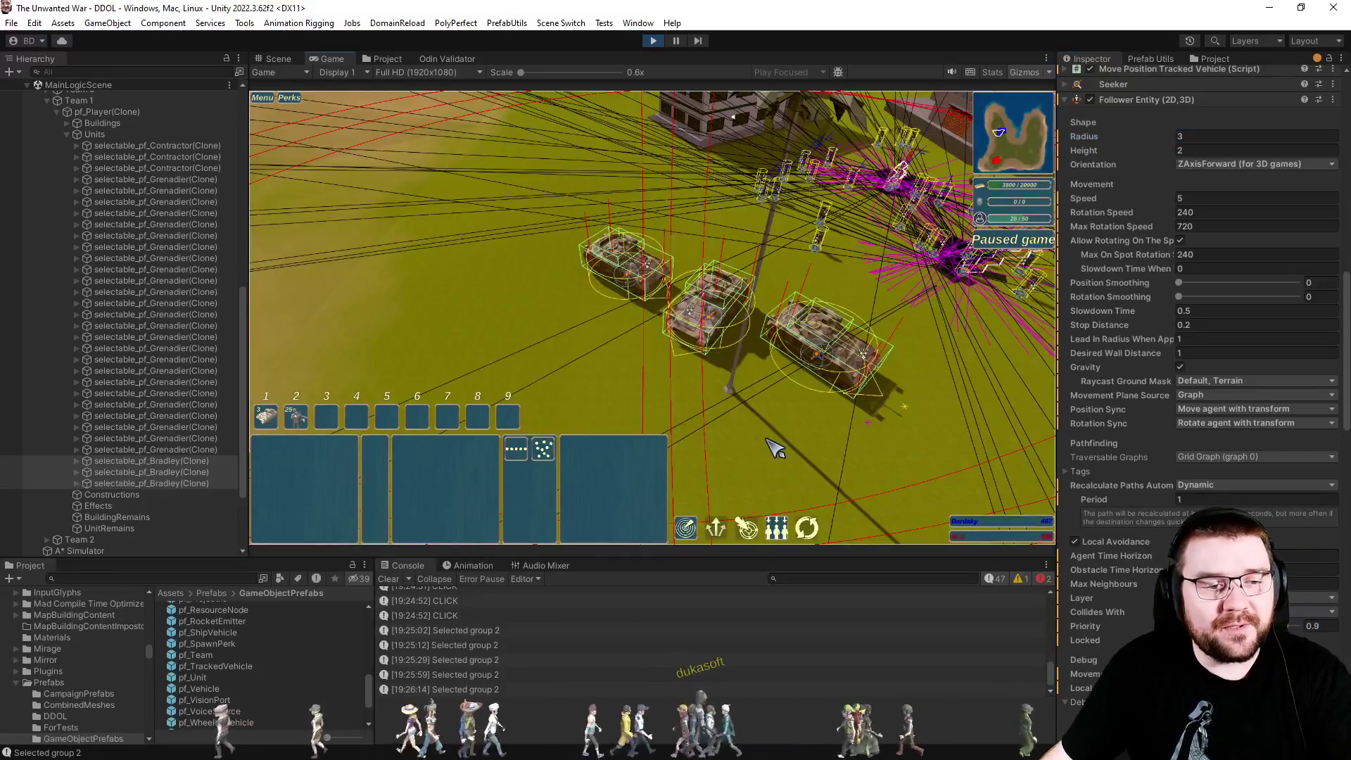
Pan the camera across the battlefield, hide the gizmo wireframes, and select unit group 2.
key("a")
key("s")
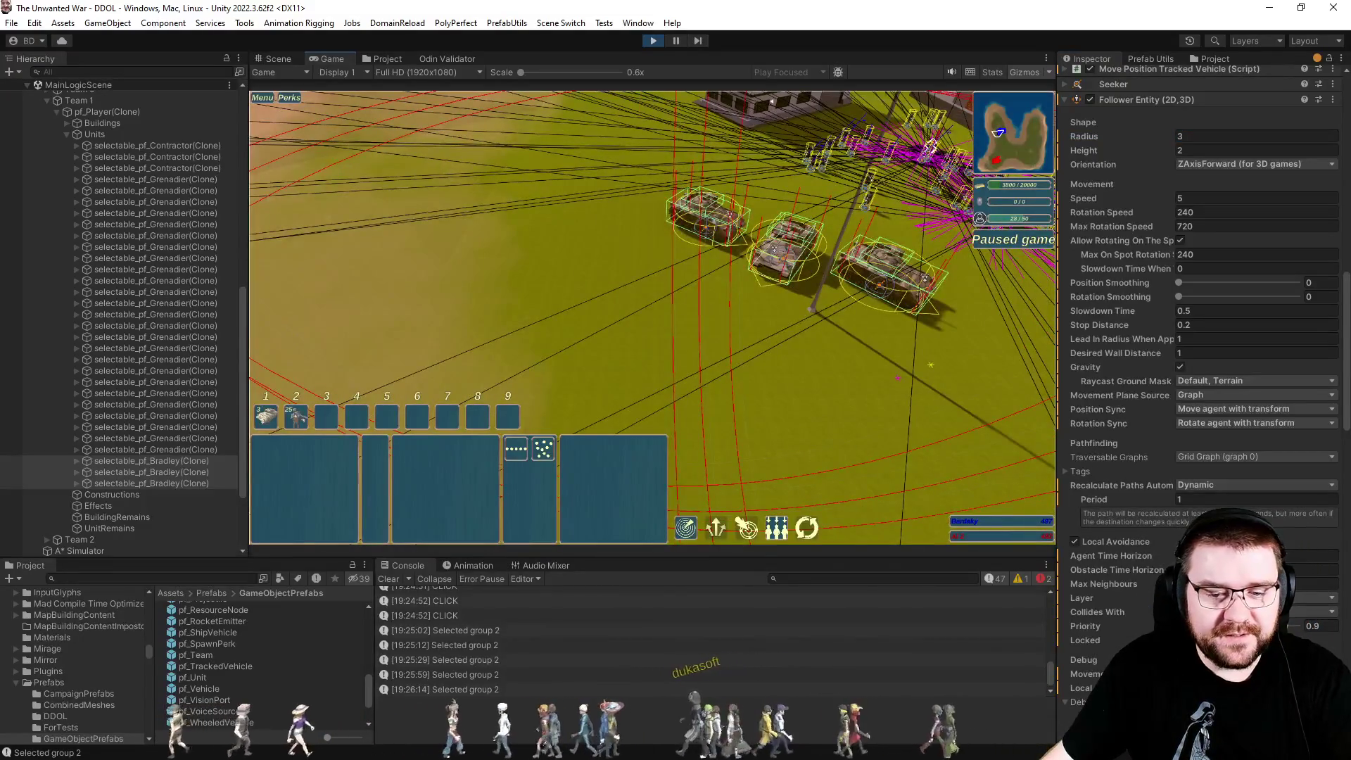
left_click(1029, 73)
key("2")
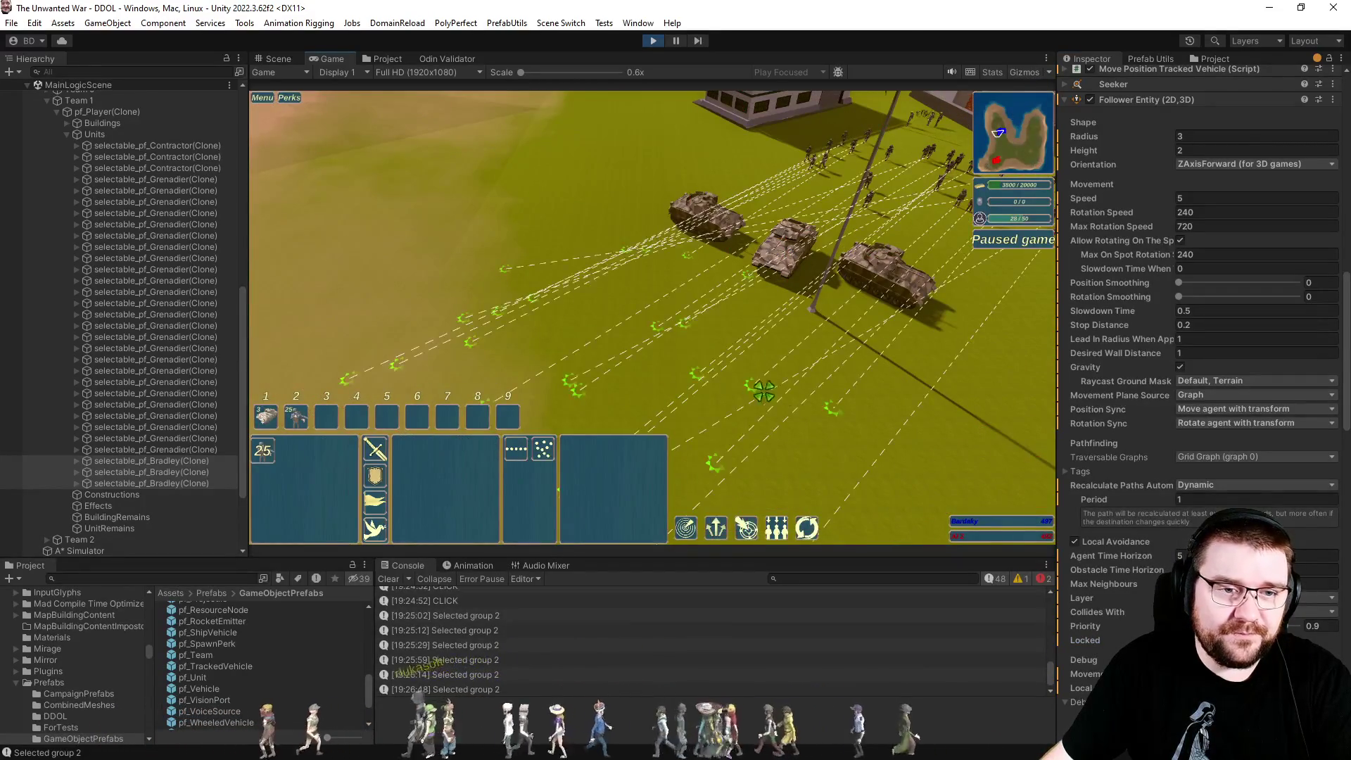
Speed up the game and send group 2 toward the top of the battlefield.
key("plus")
key("plus")
key("plus")
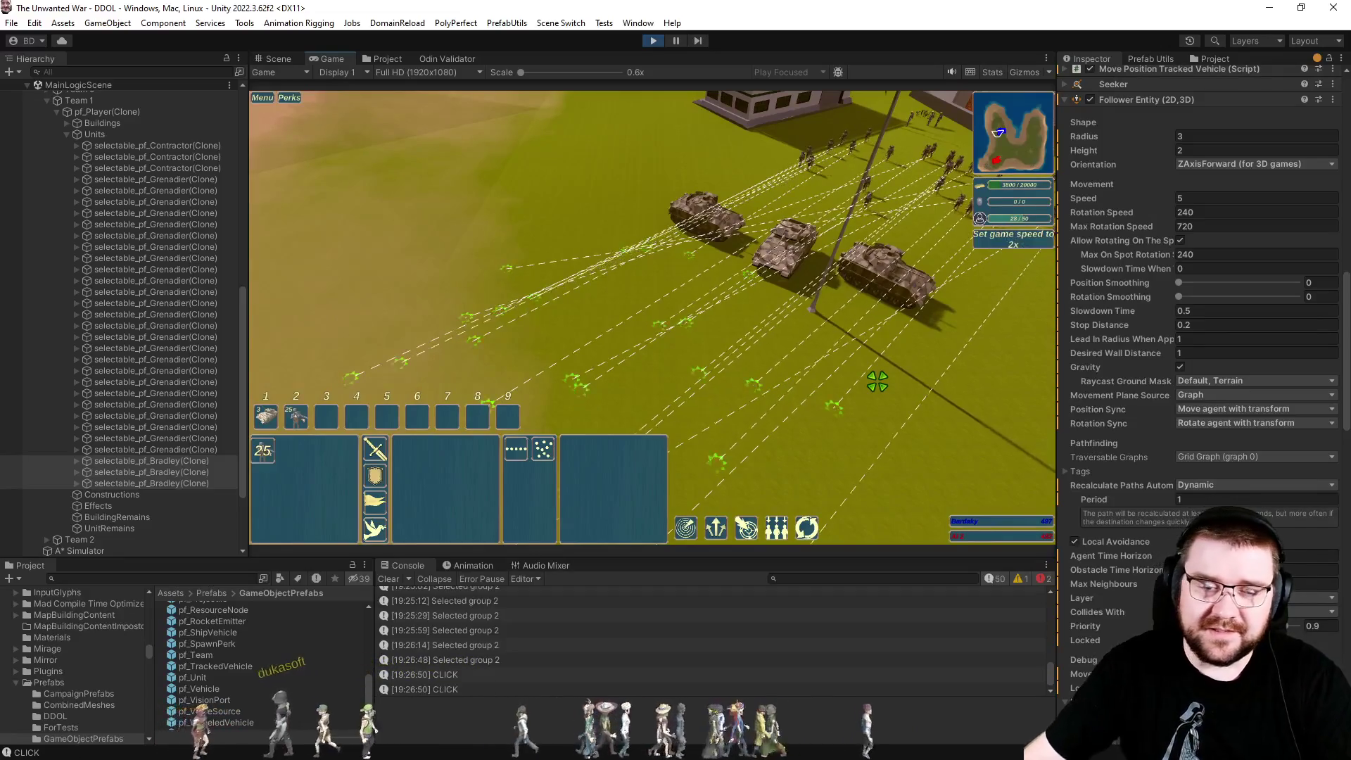
left_click(881, 385)
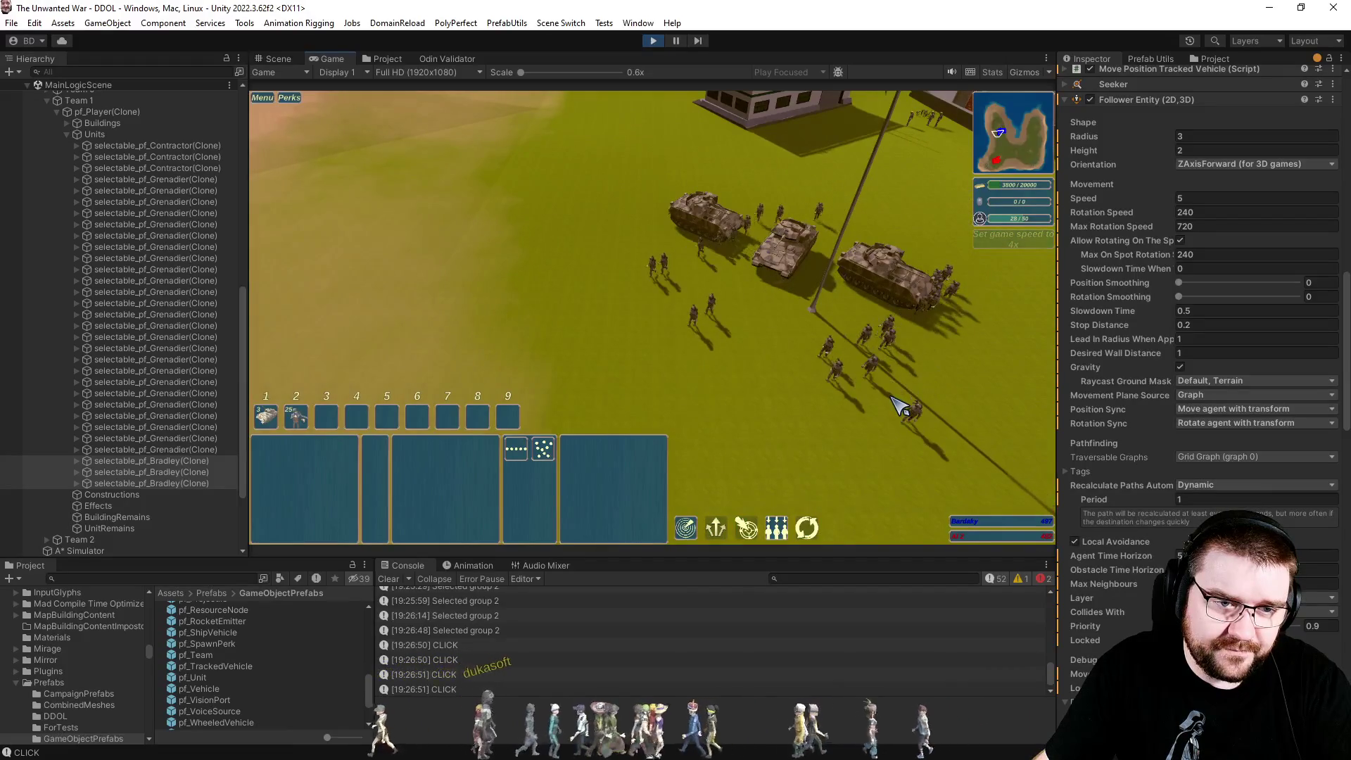
key("2")
right_click(875, 211)
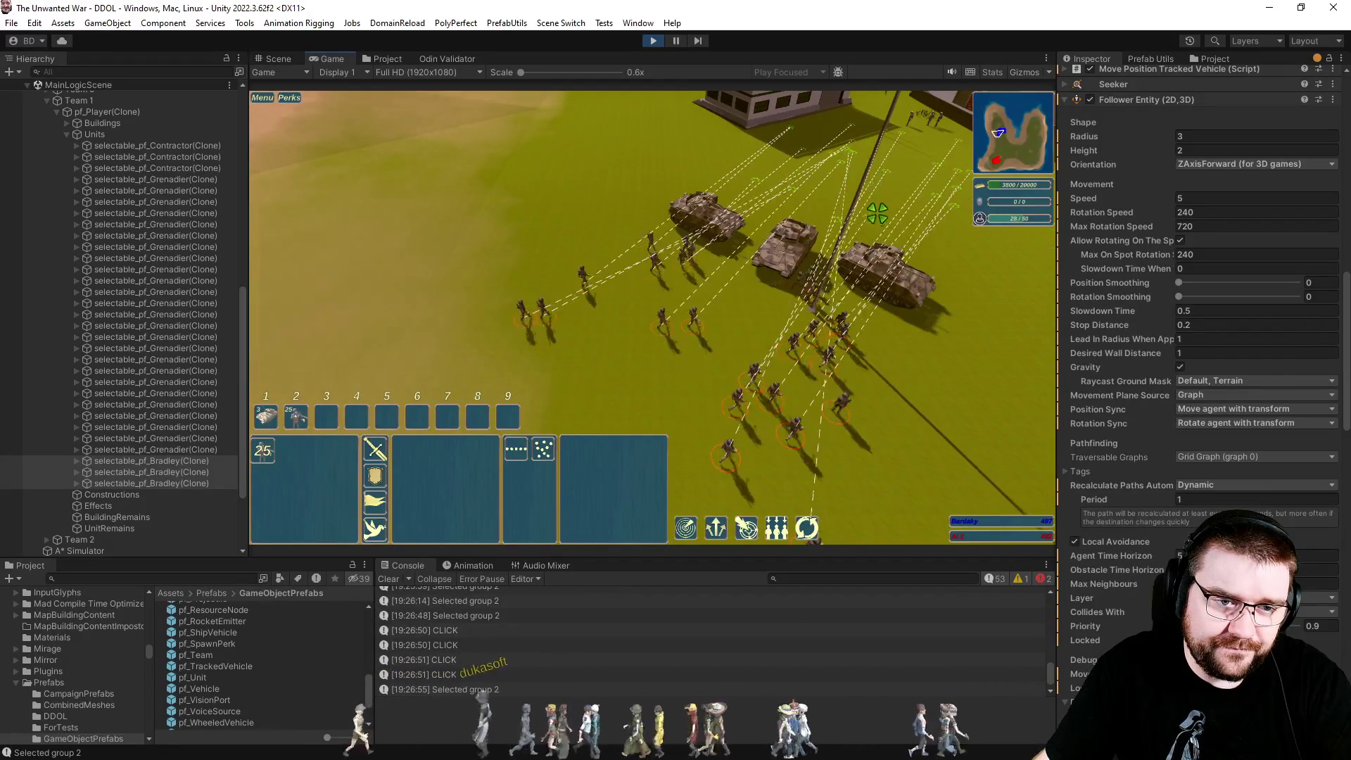
left_click(951, 422)
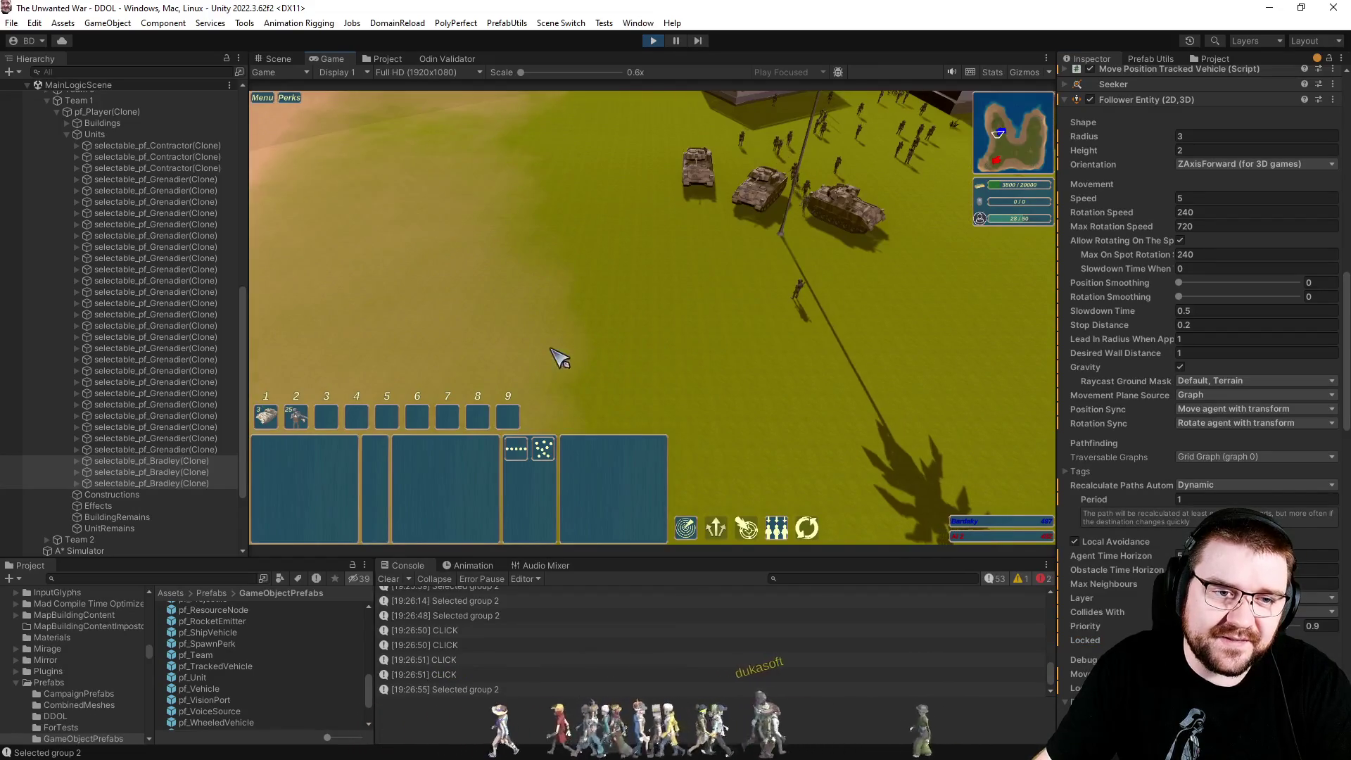
Follow the Bradley tanks and group 2 across the desert, then stop Play mode with Ctrl+P.
key("2")
key("1")
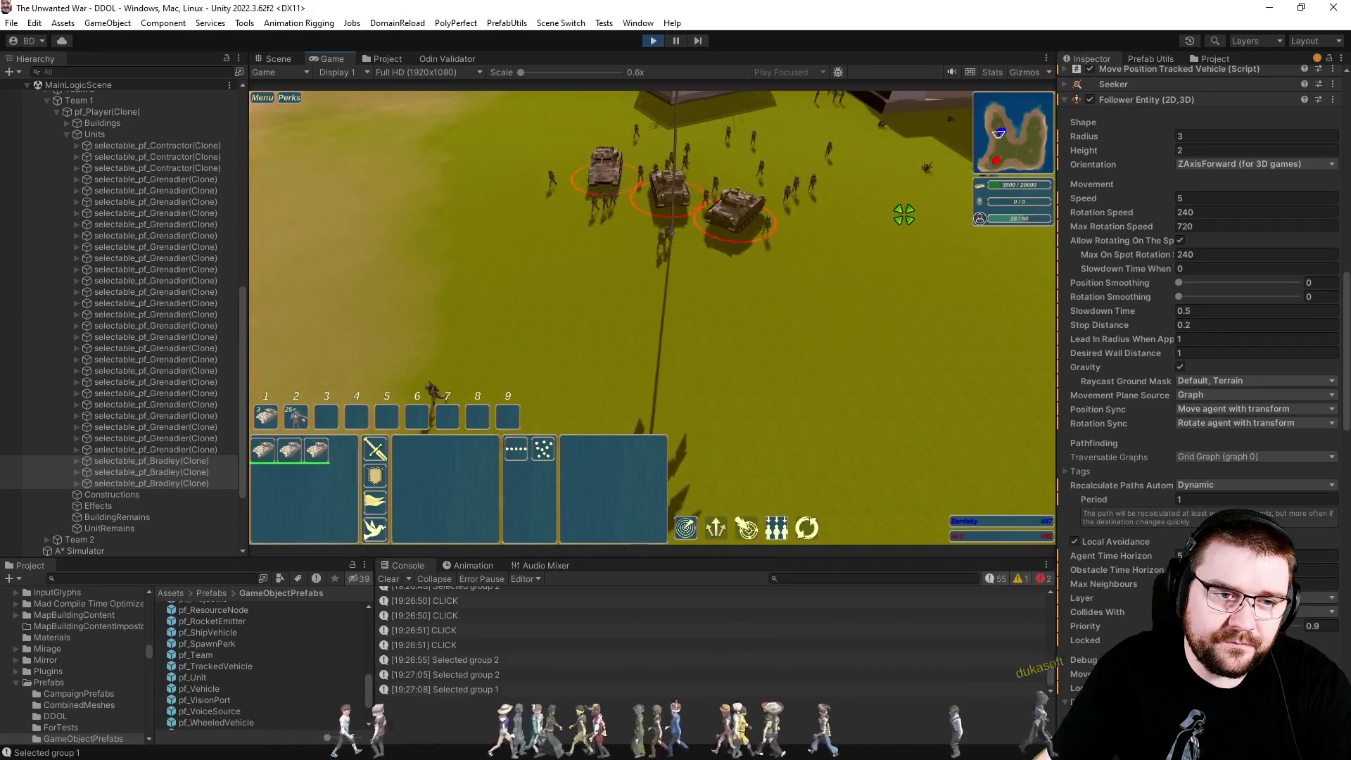
left_click(907, 349)
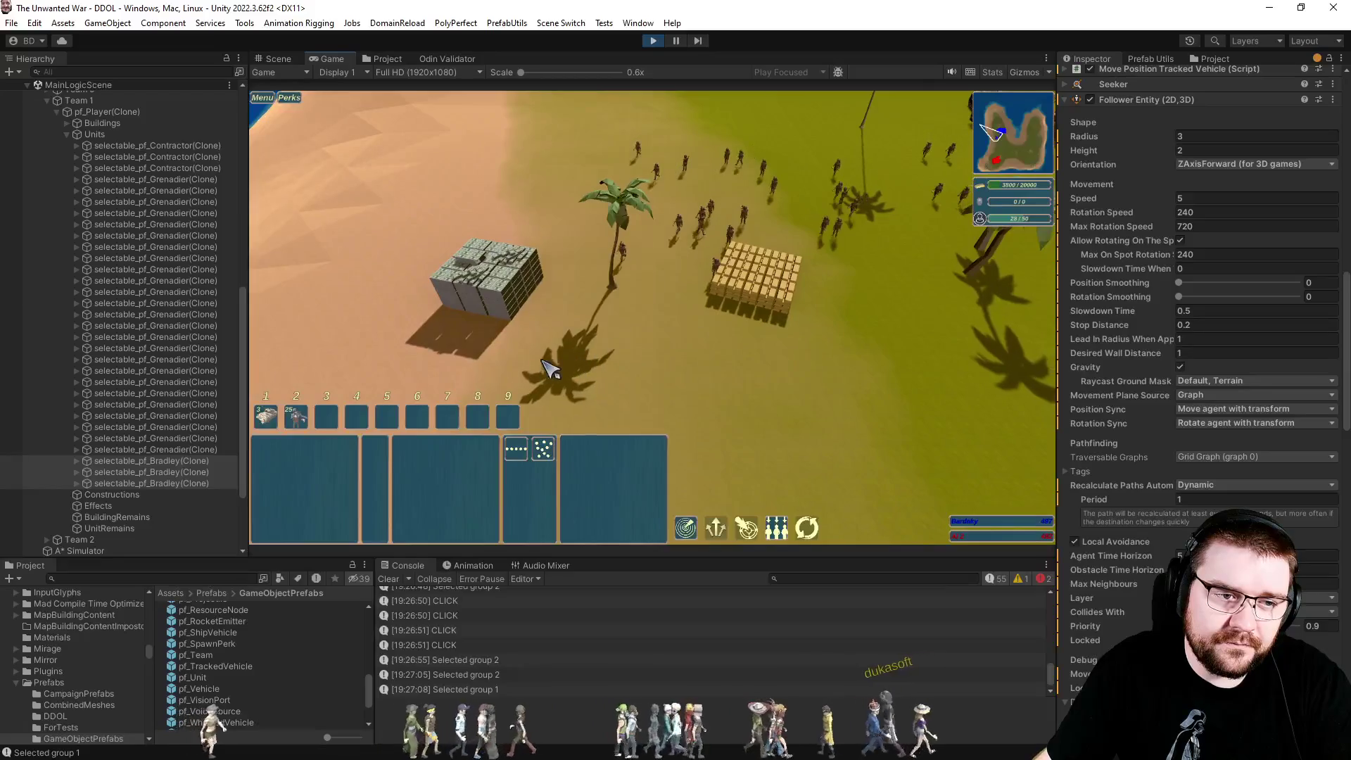
key("1")
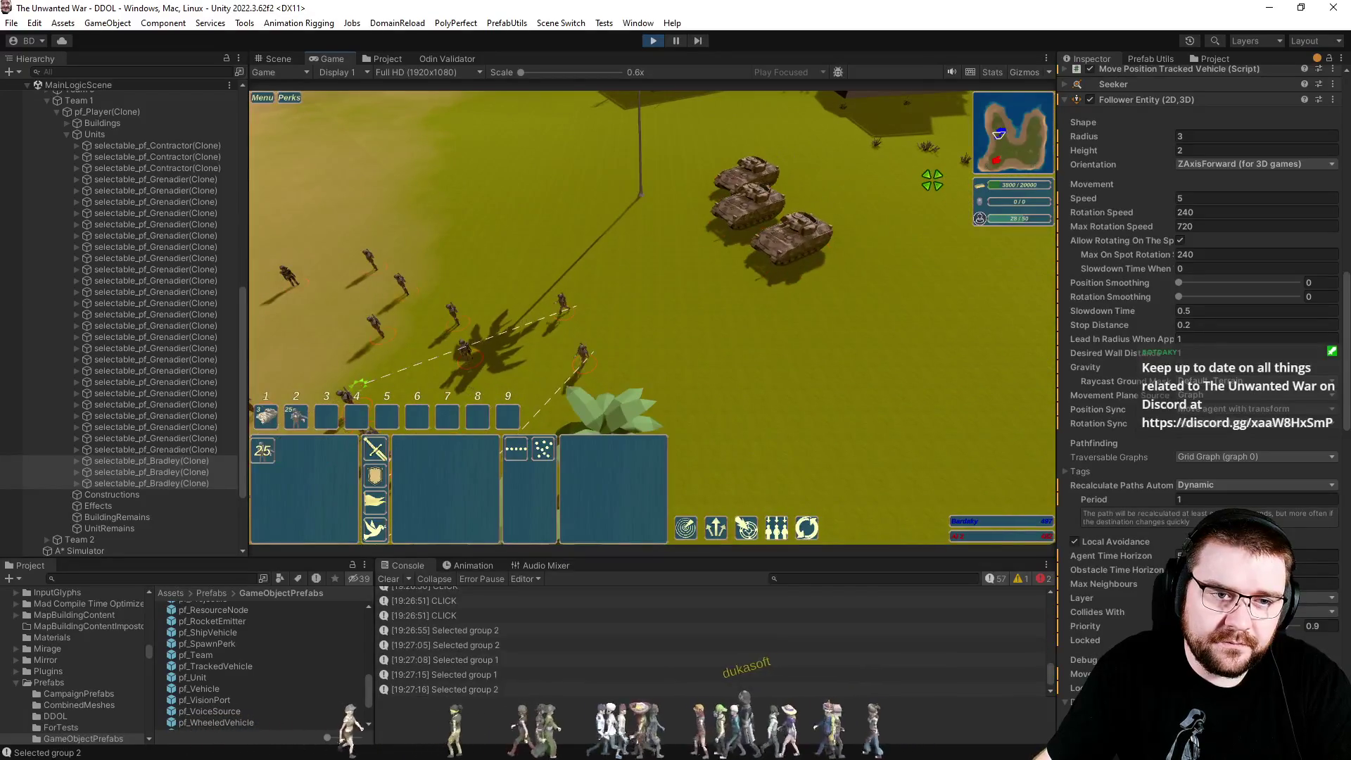
key("2")
key("2")
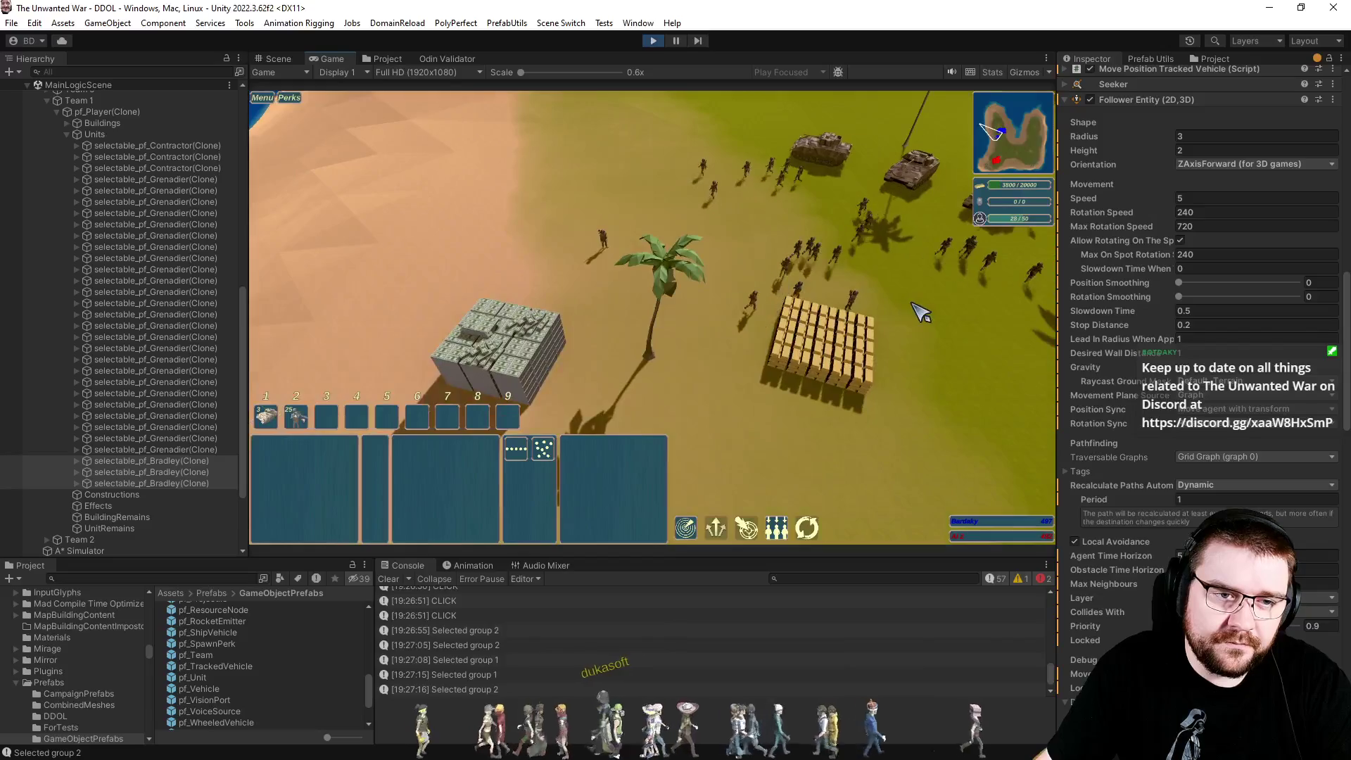
key("2")
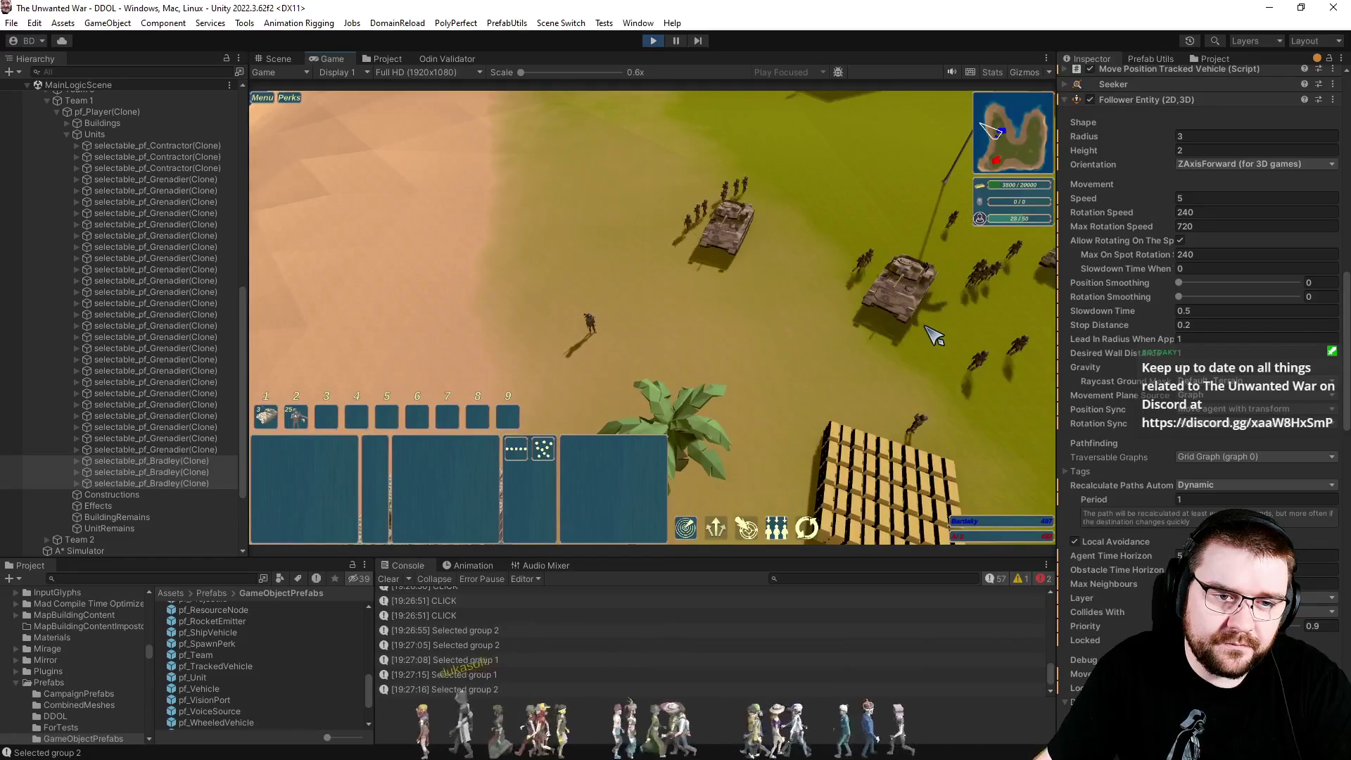
key("a")
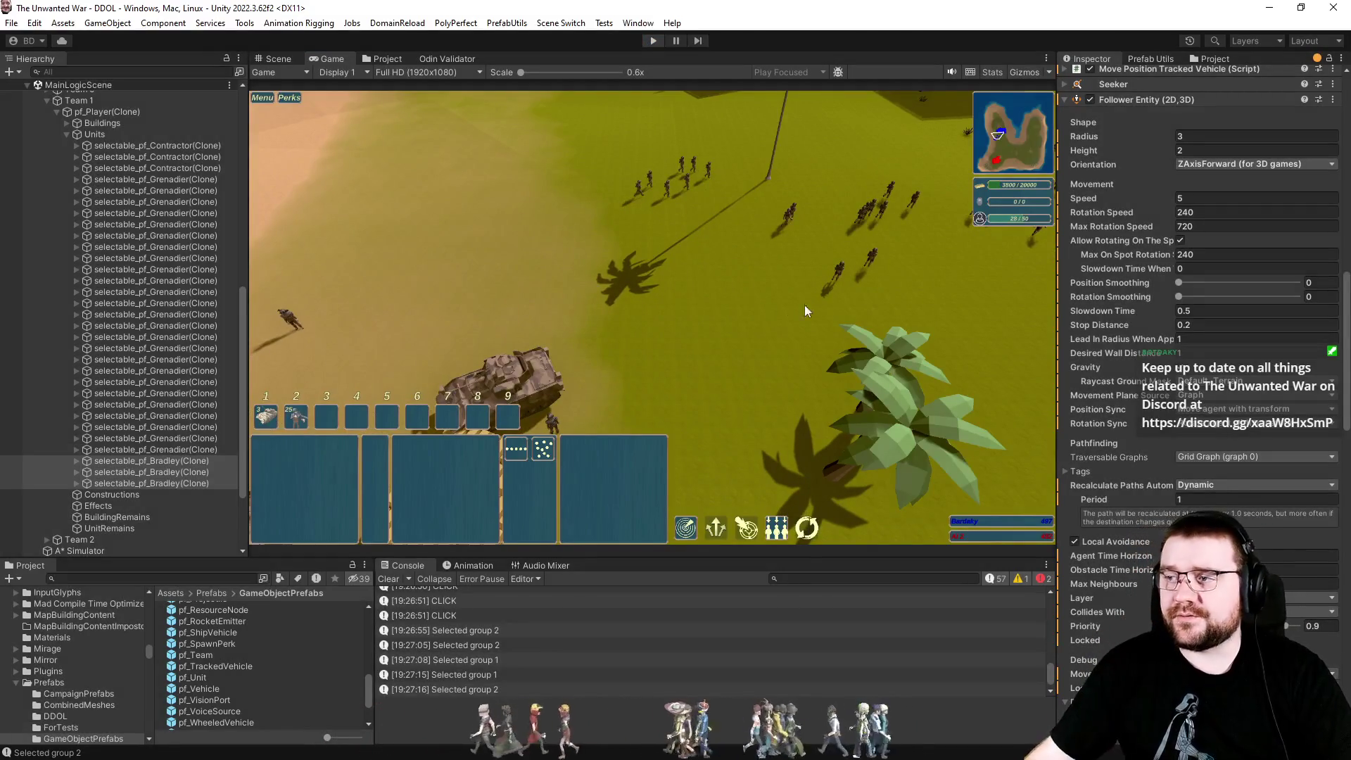
key("ctrl+p")
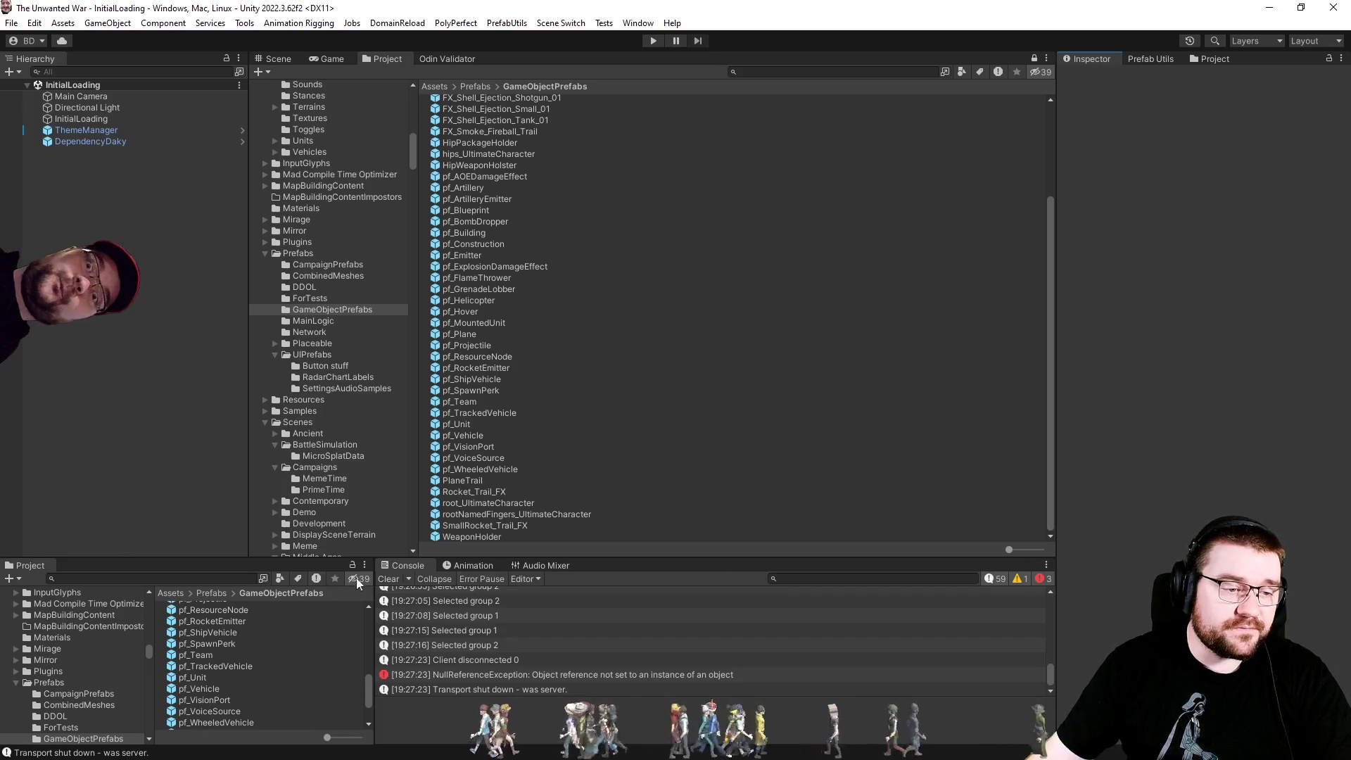
Clear the Console log so its counters read 0, then return to Visual Studio.
left_click(387, 580)
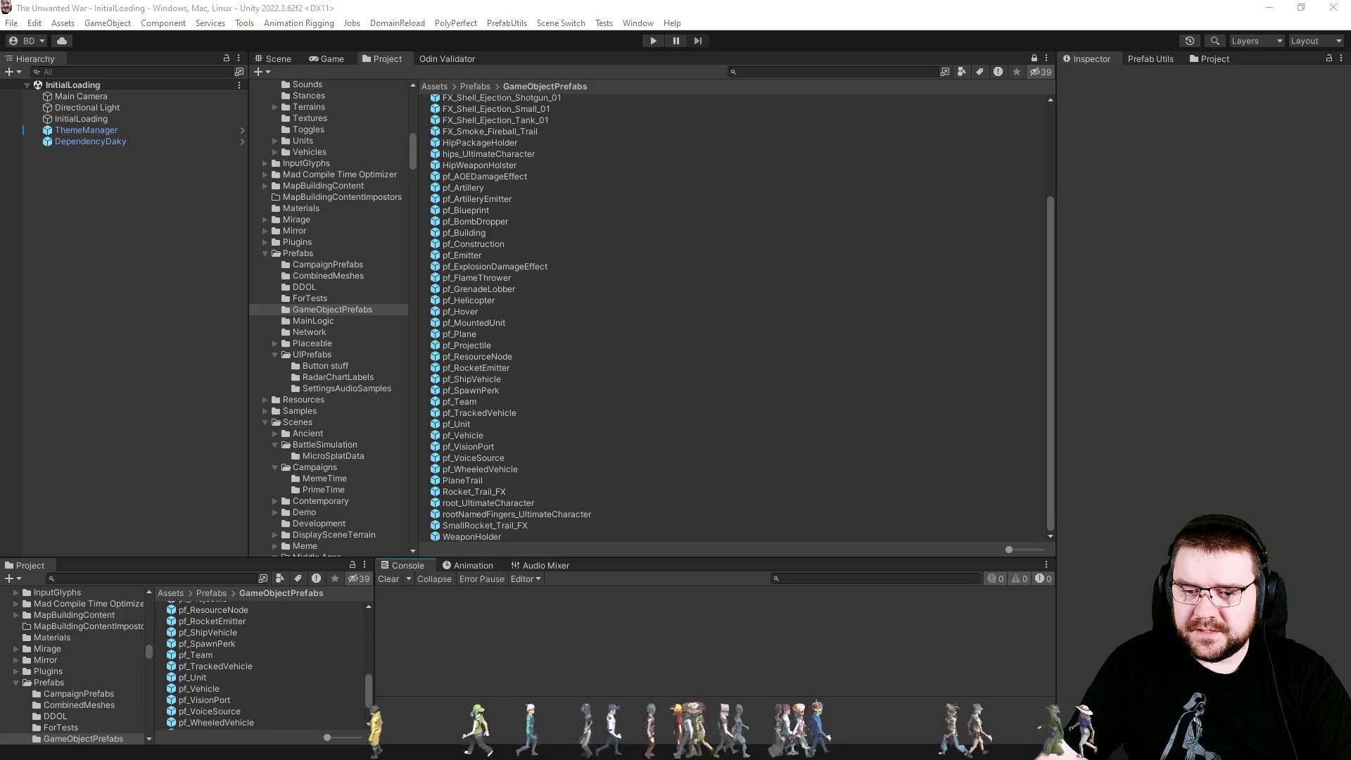
key("alt+Tab")
Open PlayerRTSController.cs at its class declaration through Ctrl+T Code Search.
left_click(826, 394)
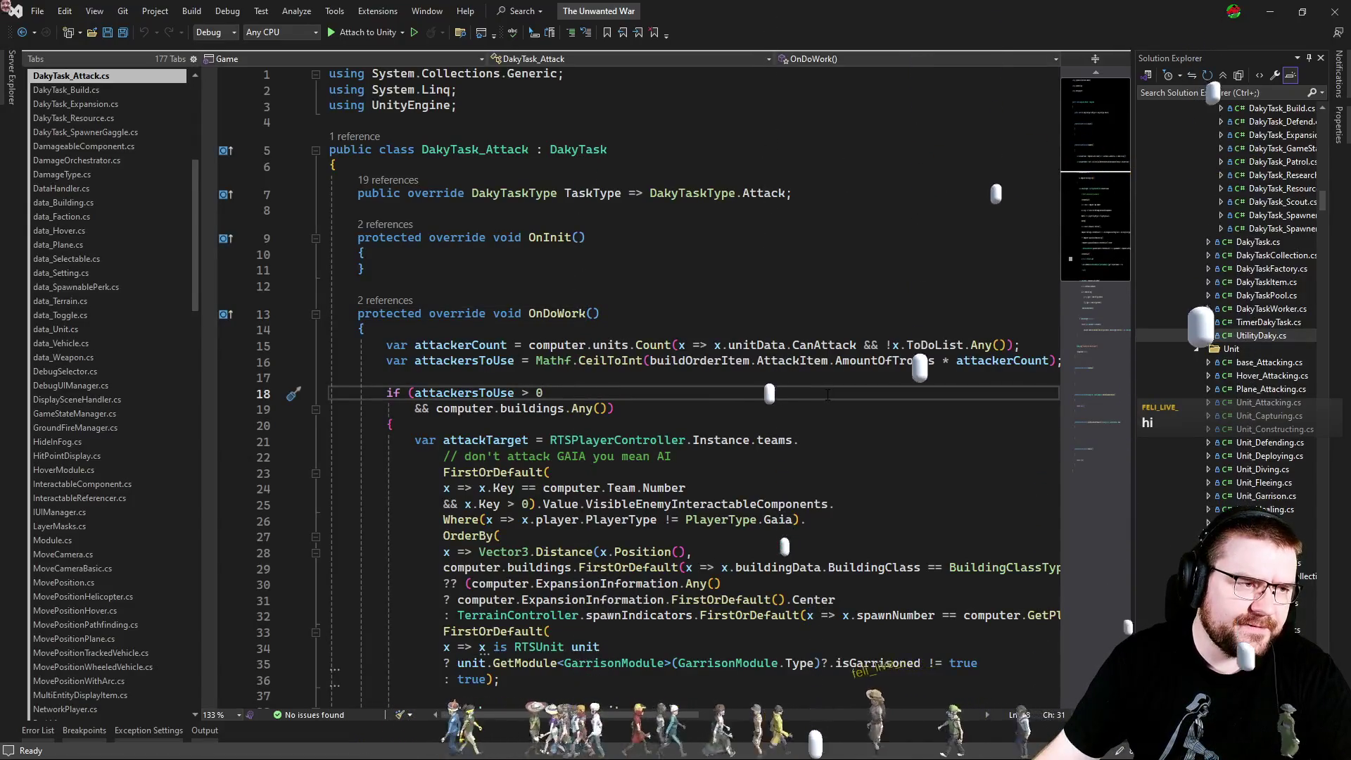
key("ctrl+Tab")
key("Escape")
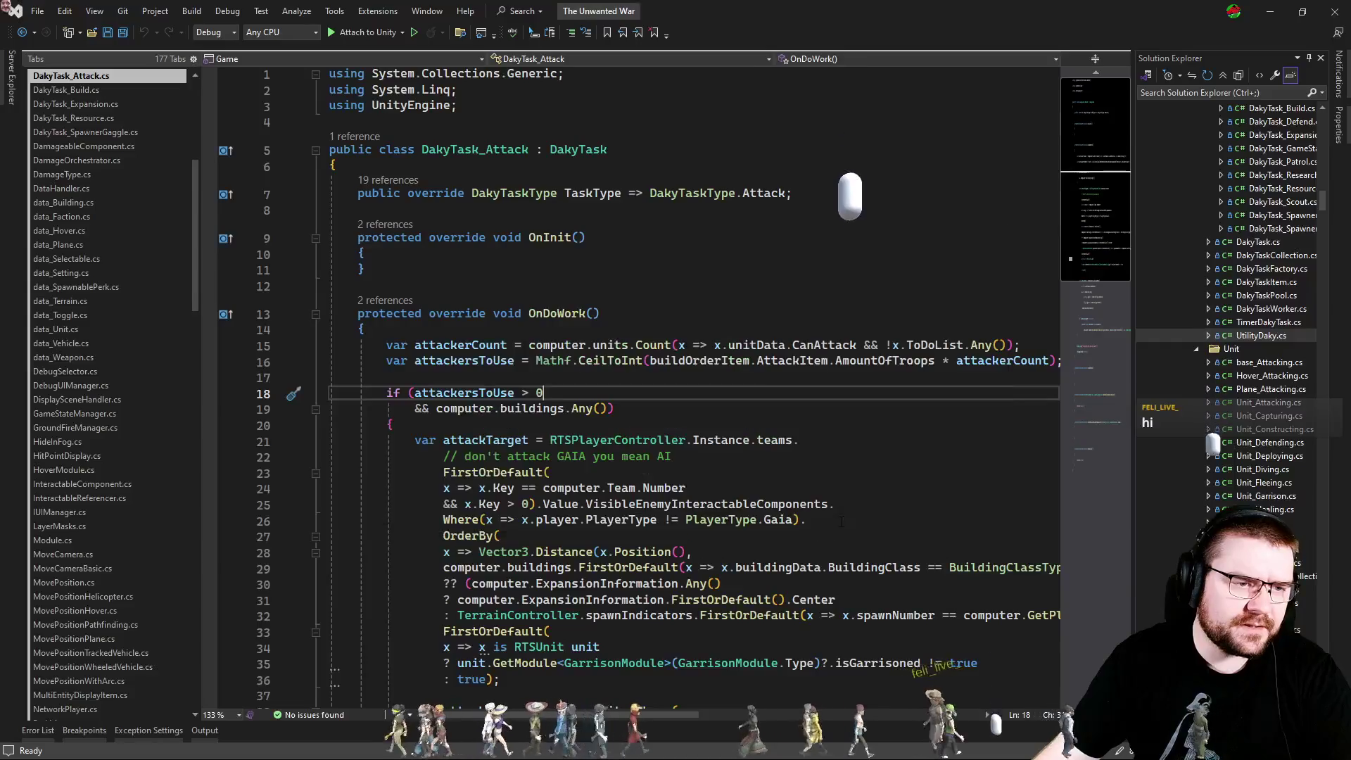
key("ctrl+t")
type("play")
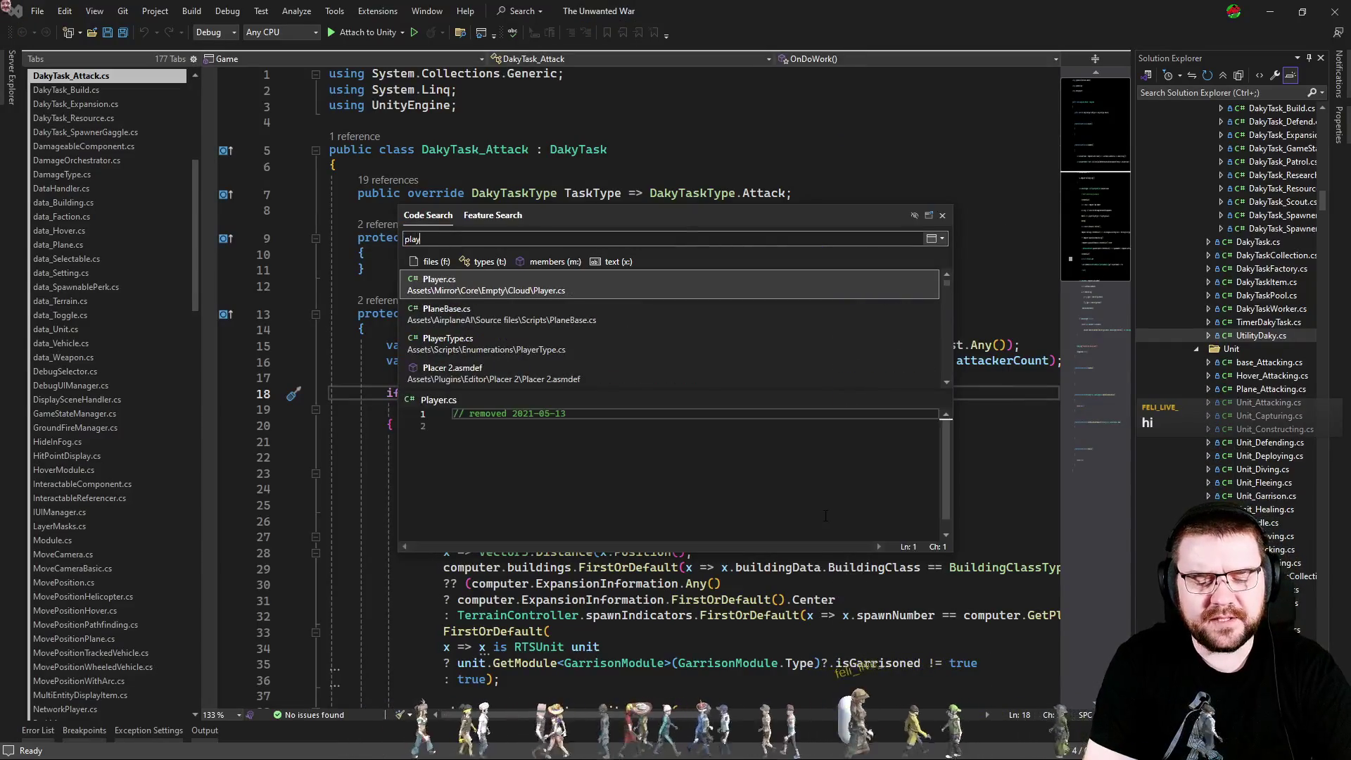
type("errtscontr")
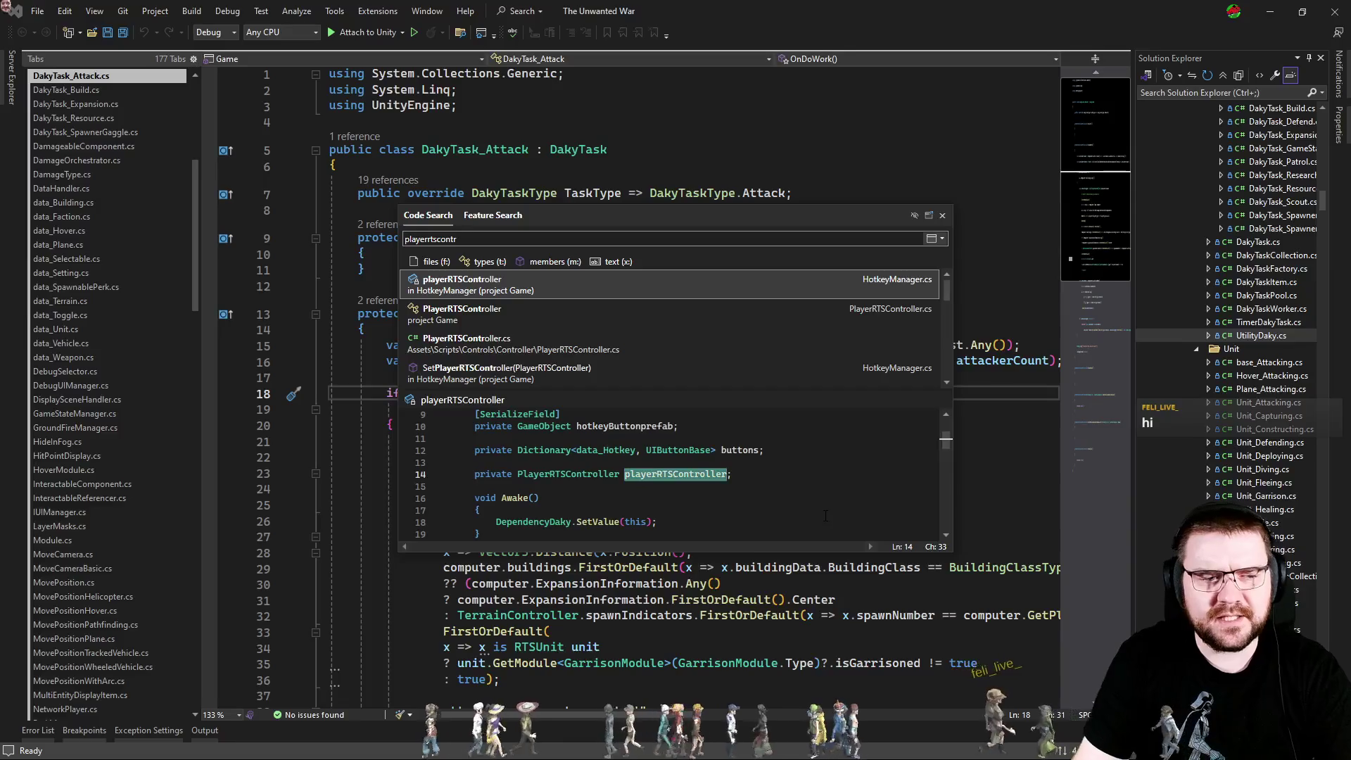
key("Down")
key("Return")
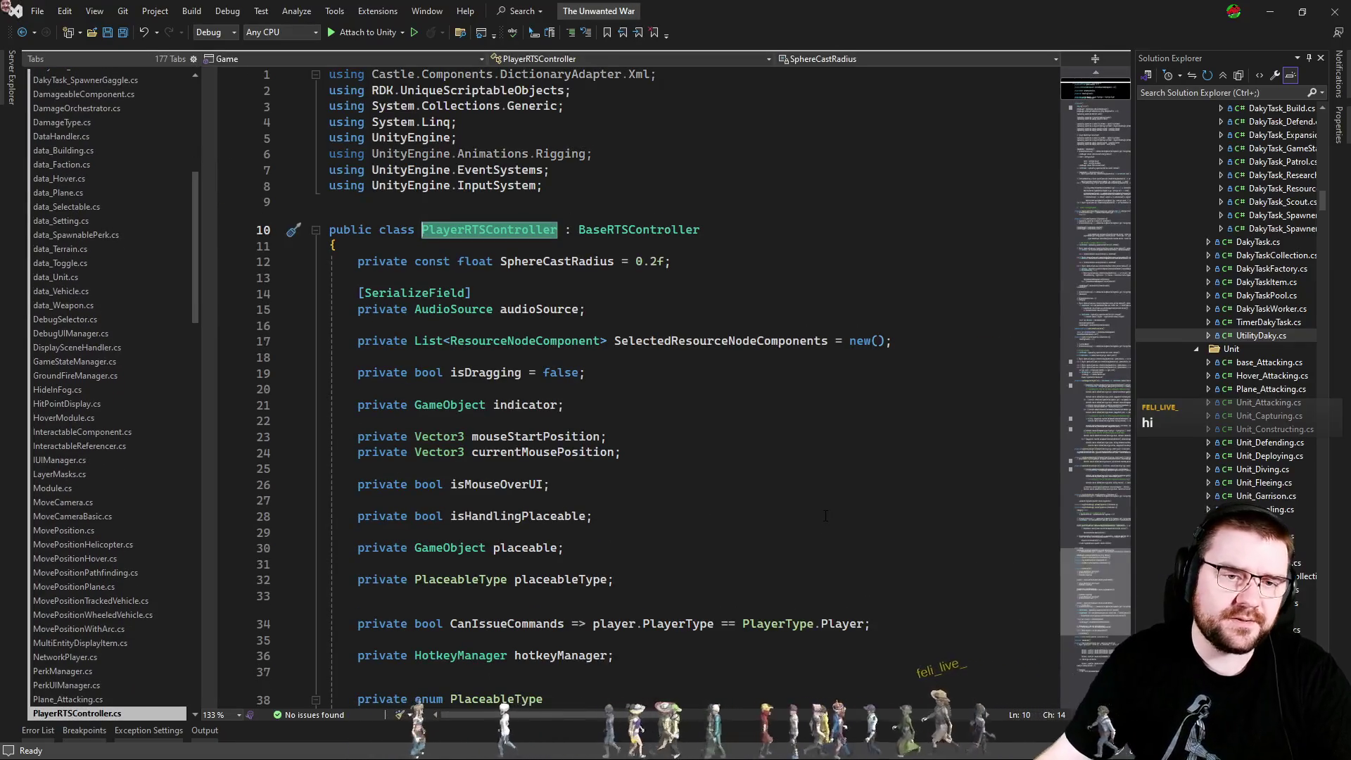
Search PlayerRTSController.cs for 'attackmove'.
scroll(766, 441, "down", 8)
key("ctrl+f")
type("attackmove")
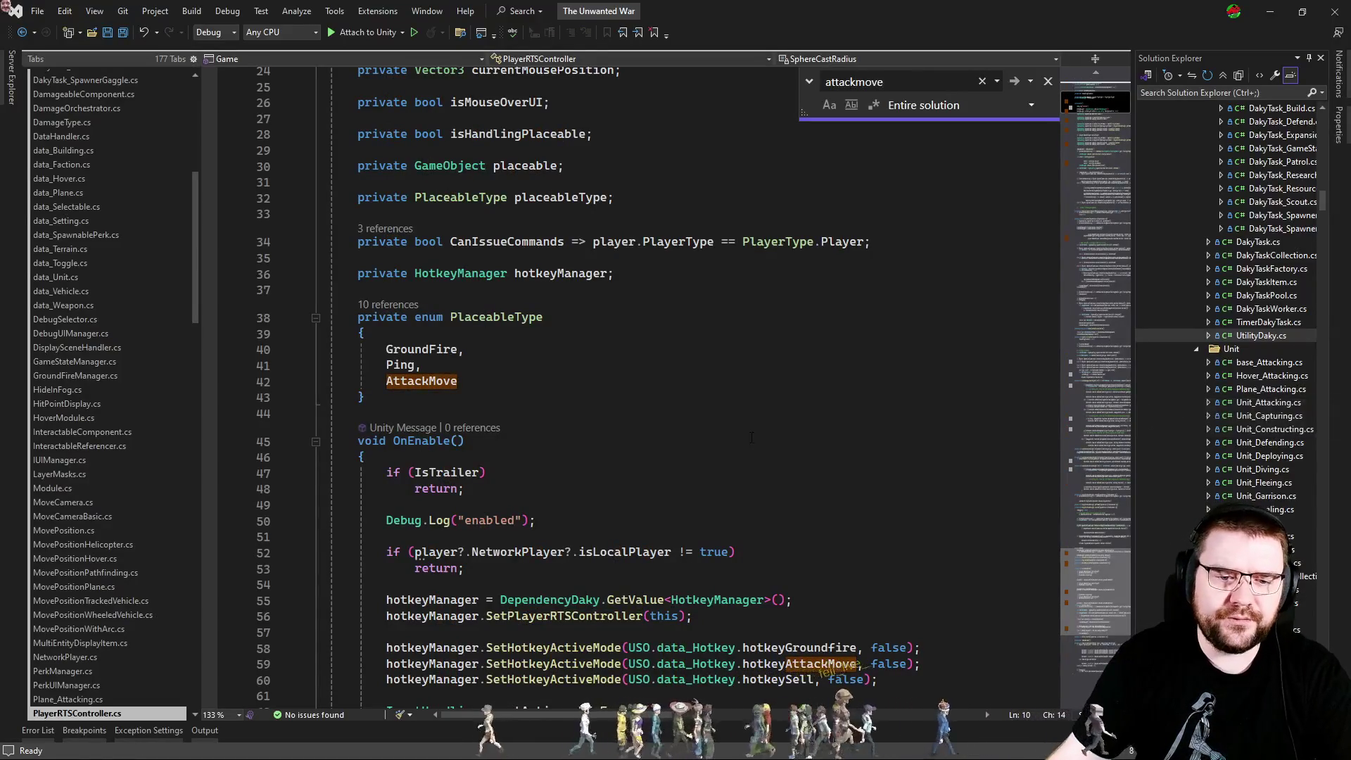
Jump to the SetAttackMove call on line 278 and read the surrounding placeable switch block.
key("Return")
key("Return")
key("Return")
scroll(682, 482, "up", 3)
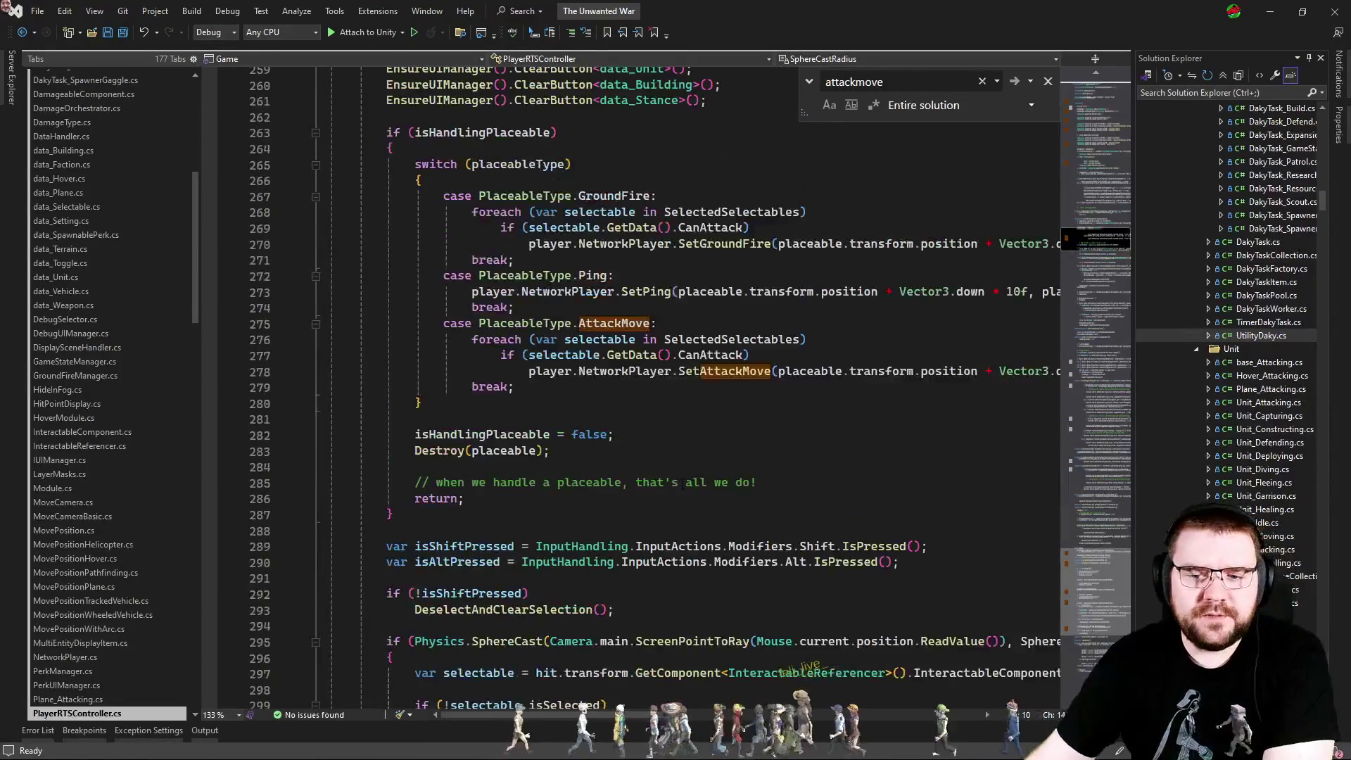
scroll(731, 466, "up", 1)
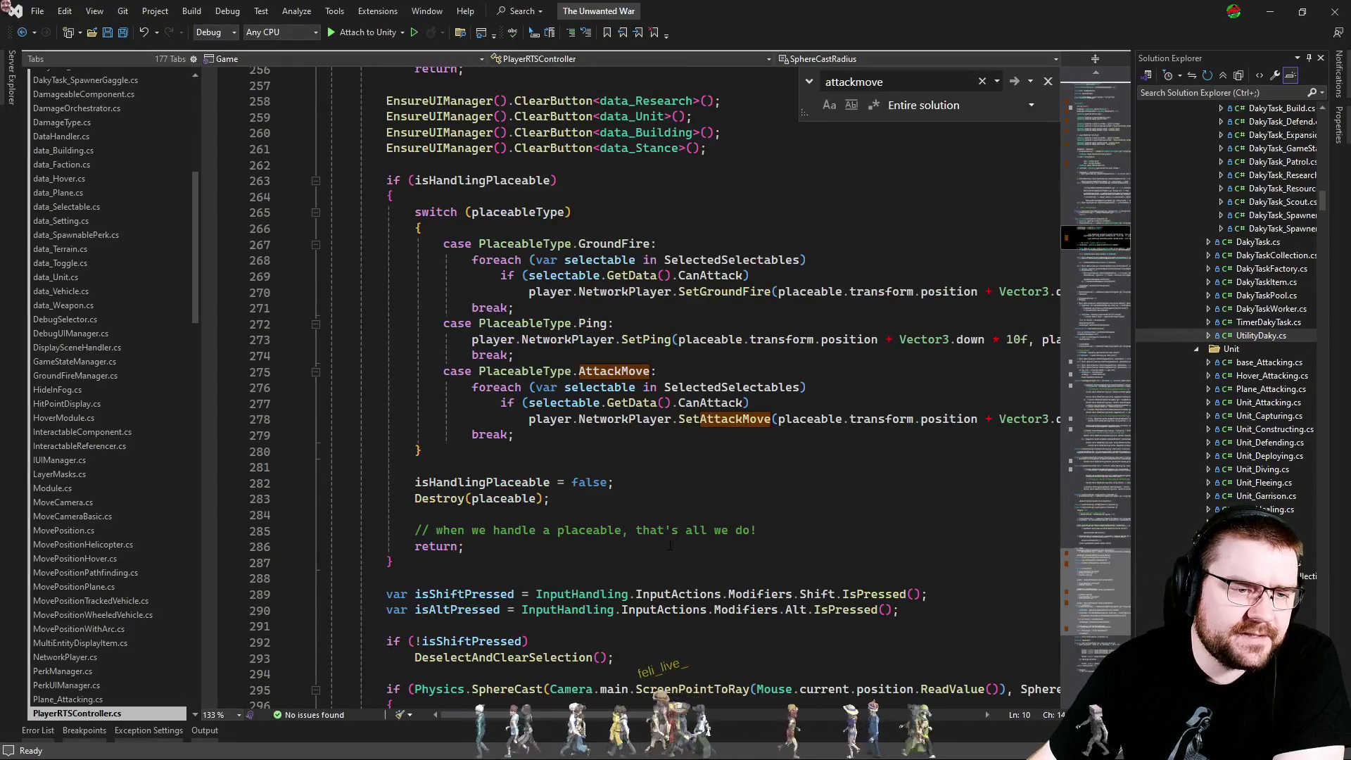
scroll(639, 719, "right", 3)
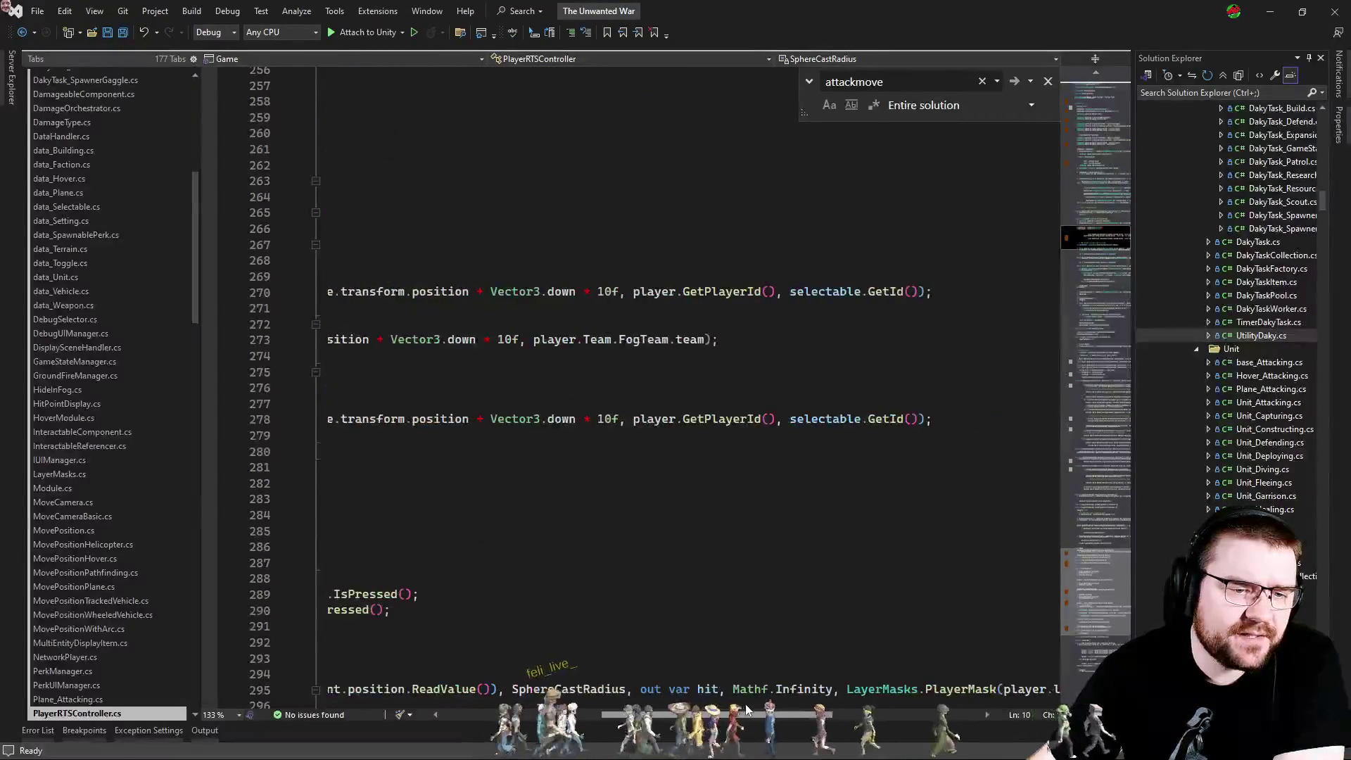
scroll(639, 719, "left", 1)
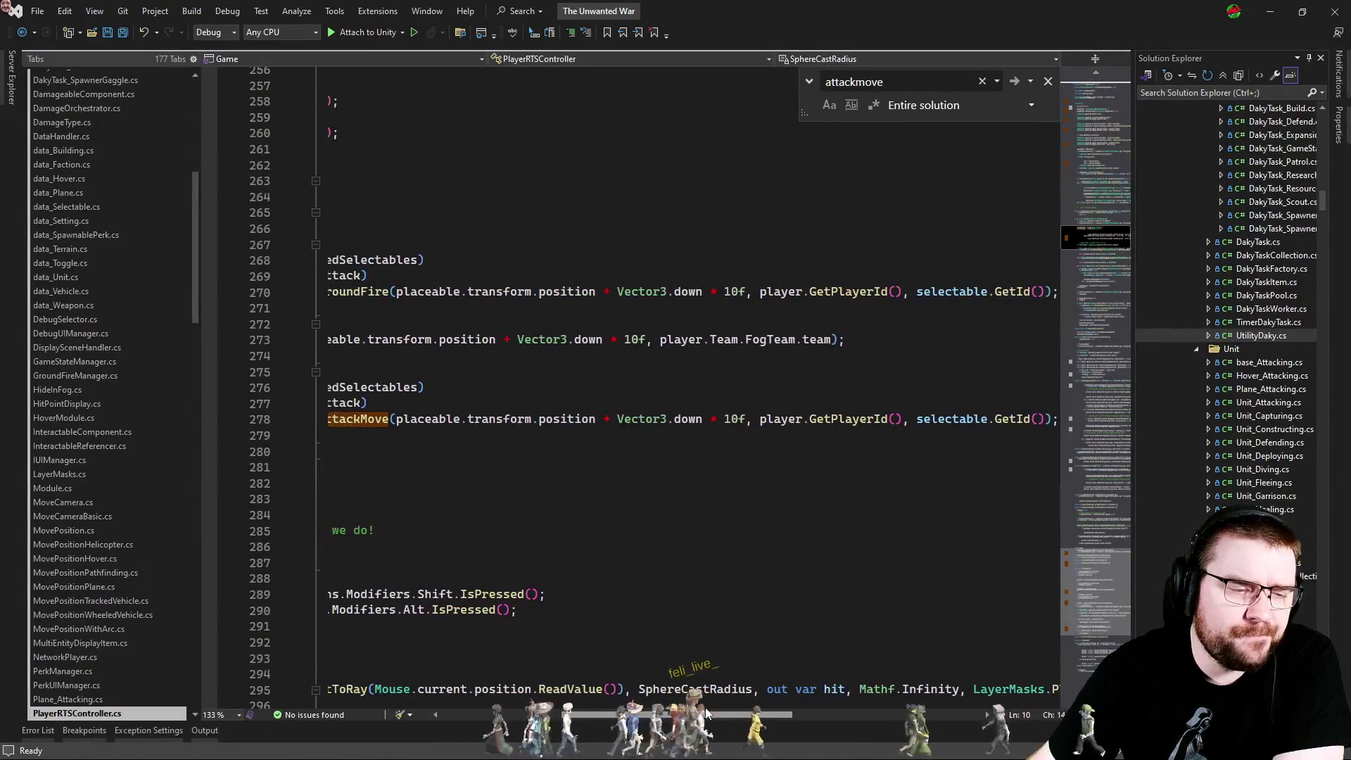
scroll(630, 703, "left", 5)
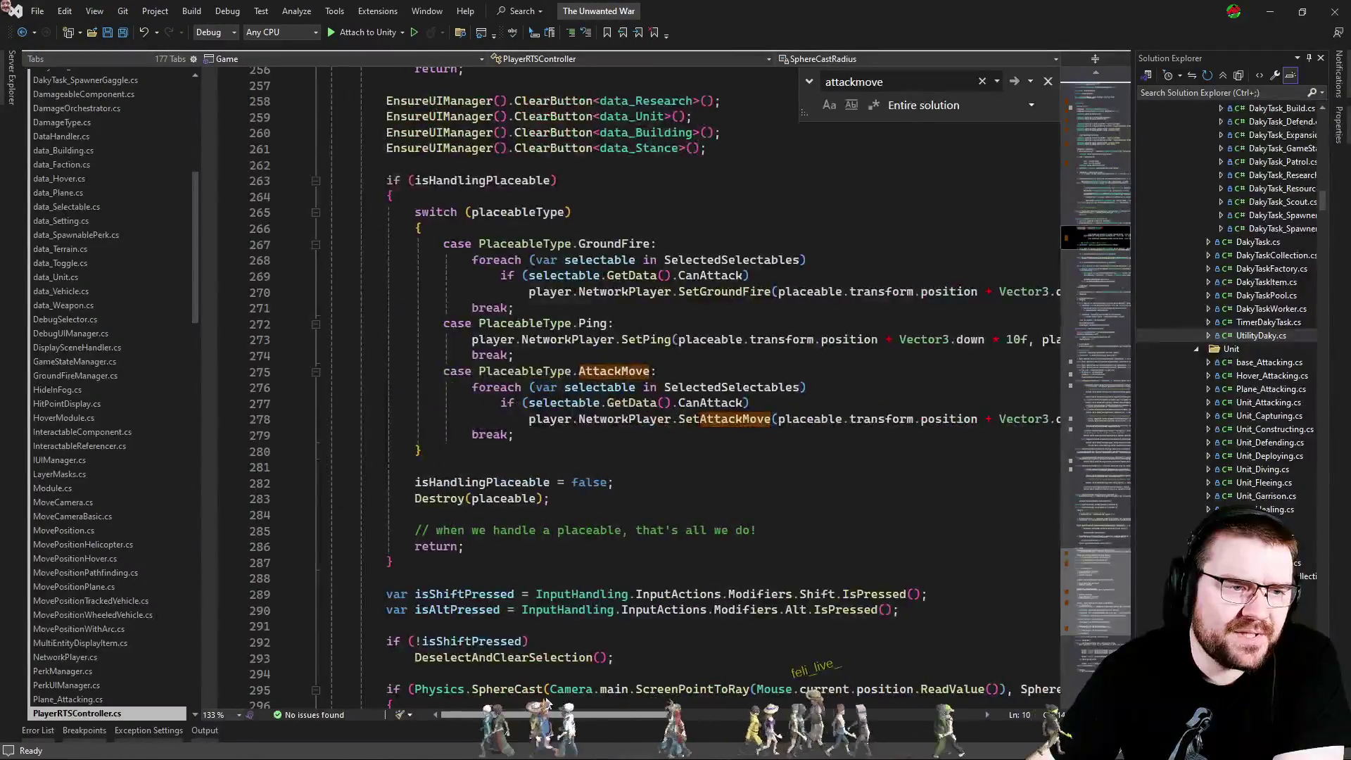
scroll(734, 528, "up", 6)
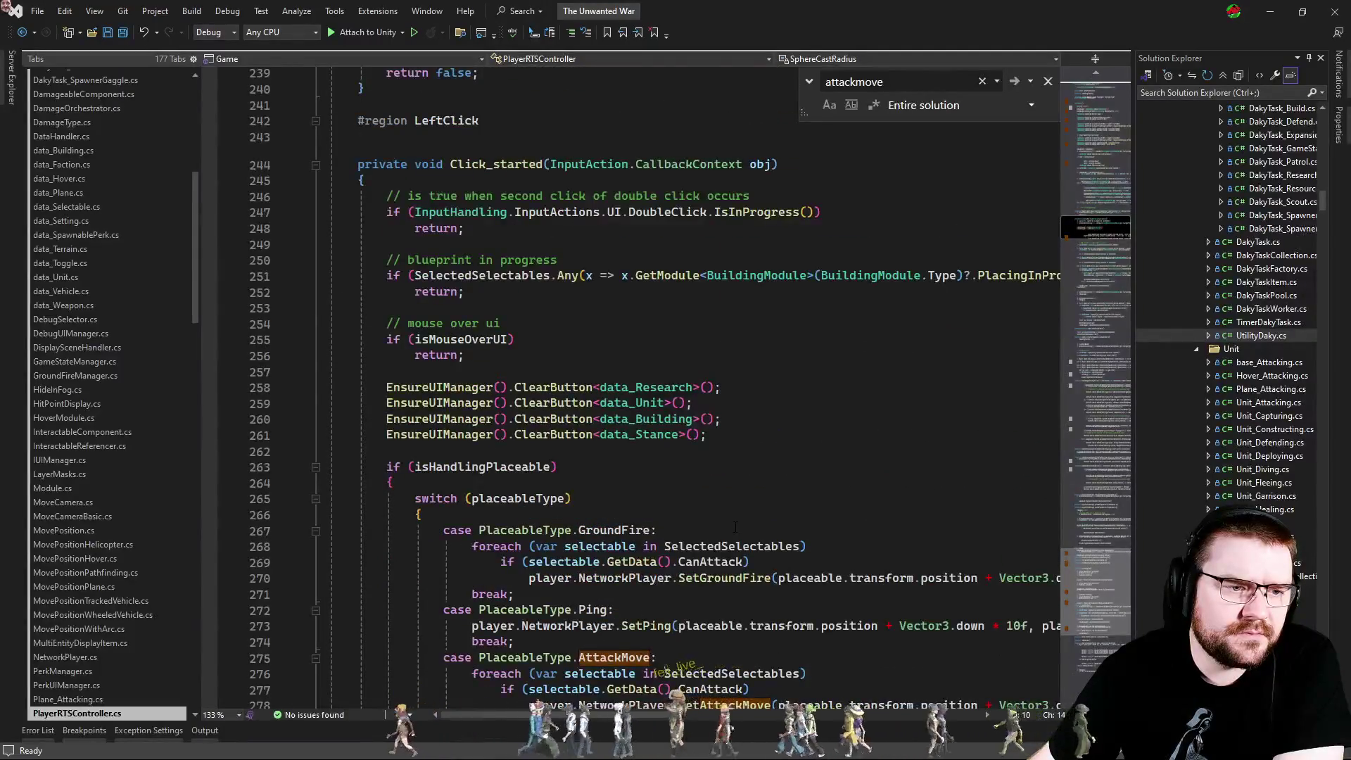
scroll(735, 527, "down", 4)
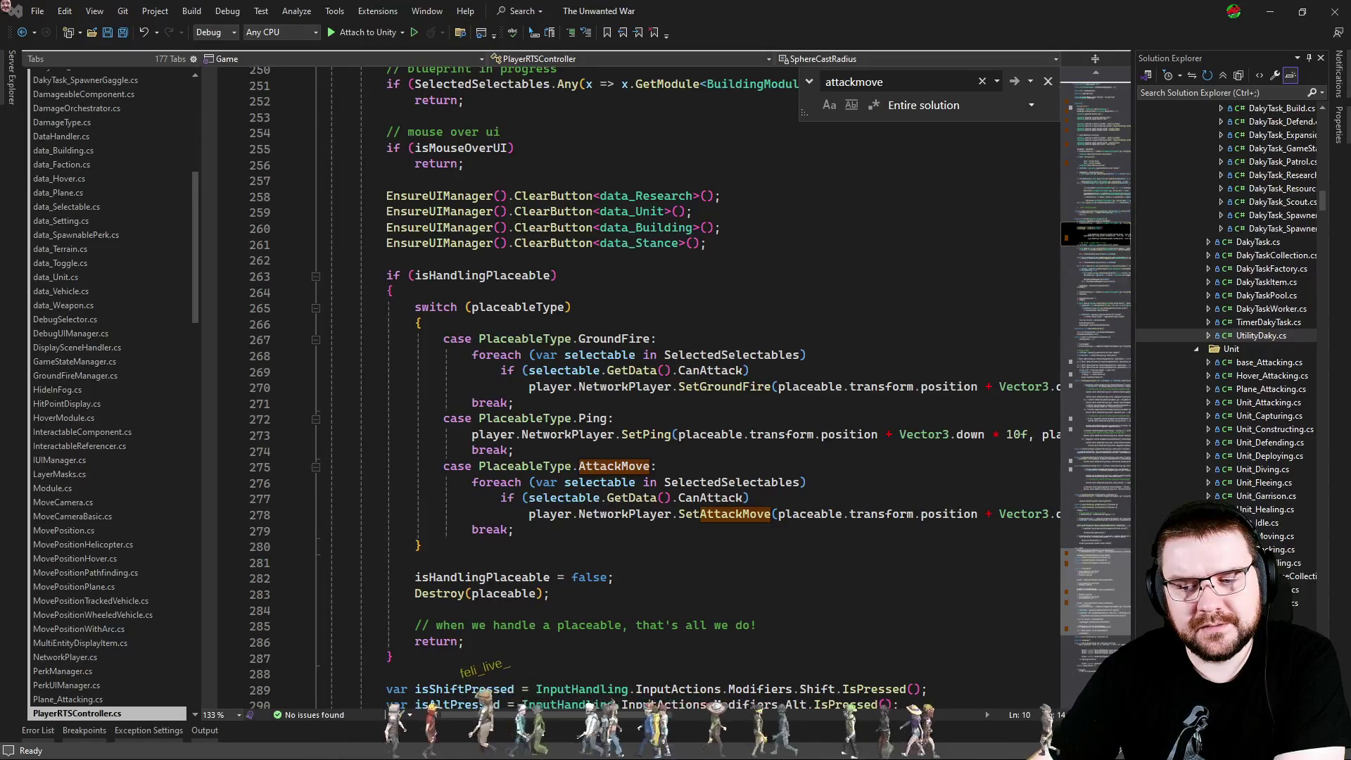
left_click(837, 499)
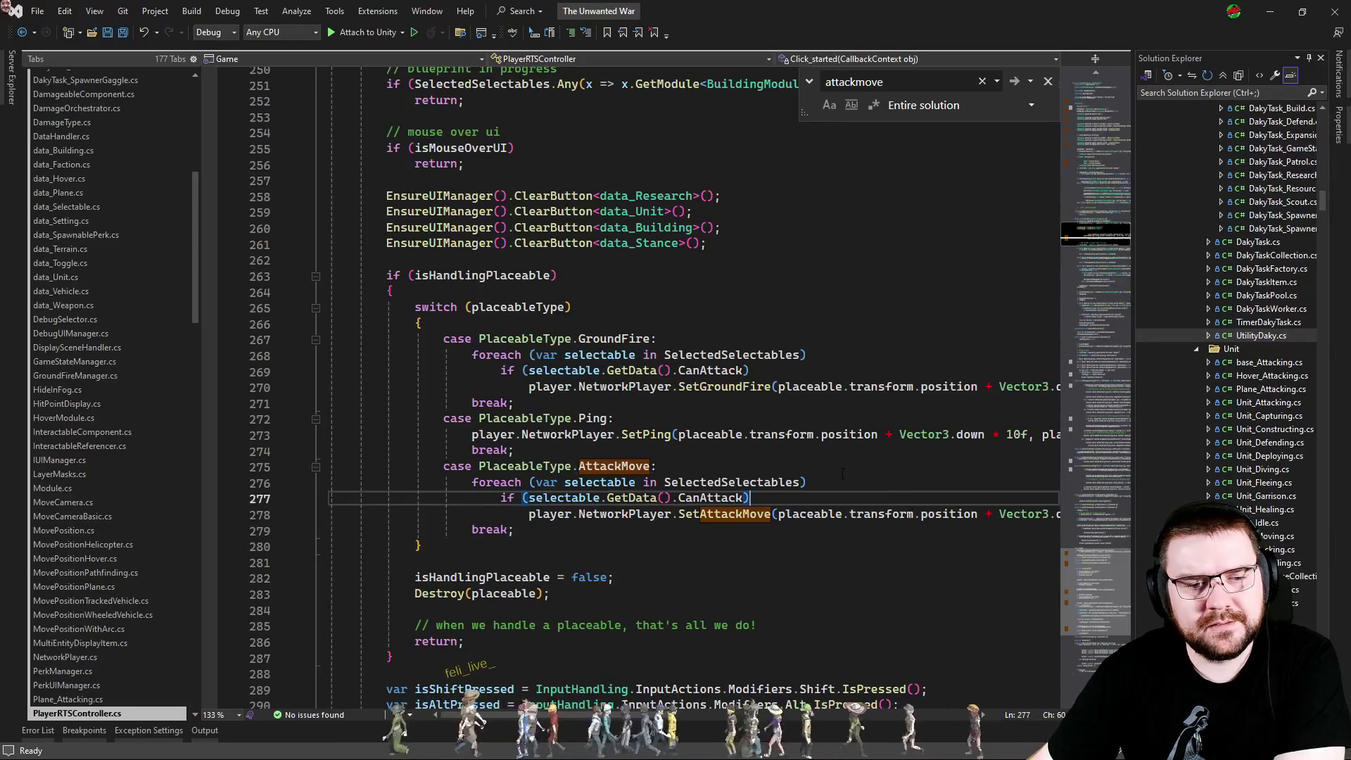
Close the attackmove Find widget and read the AttackMove case at line 275.
left_click(837, 468)
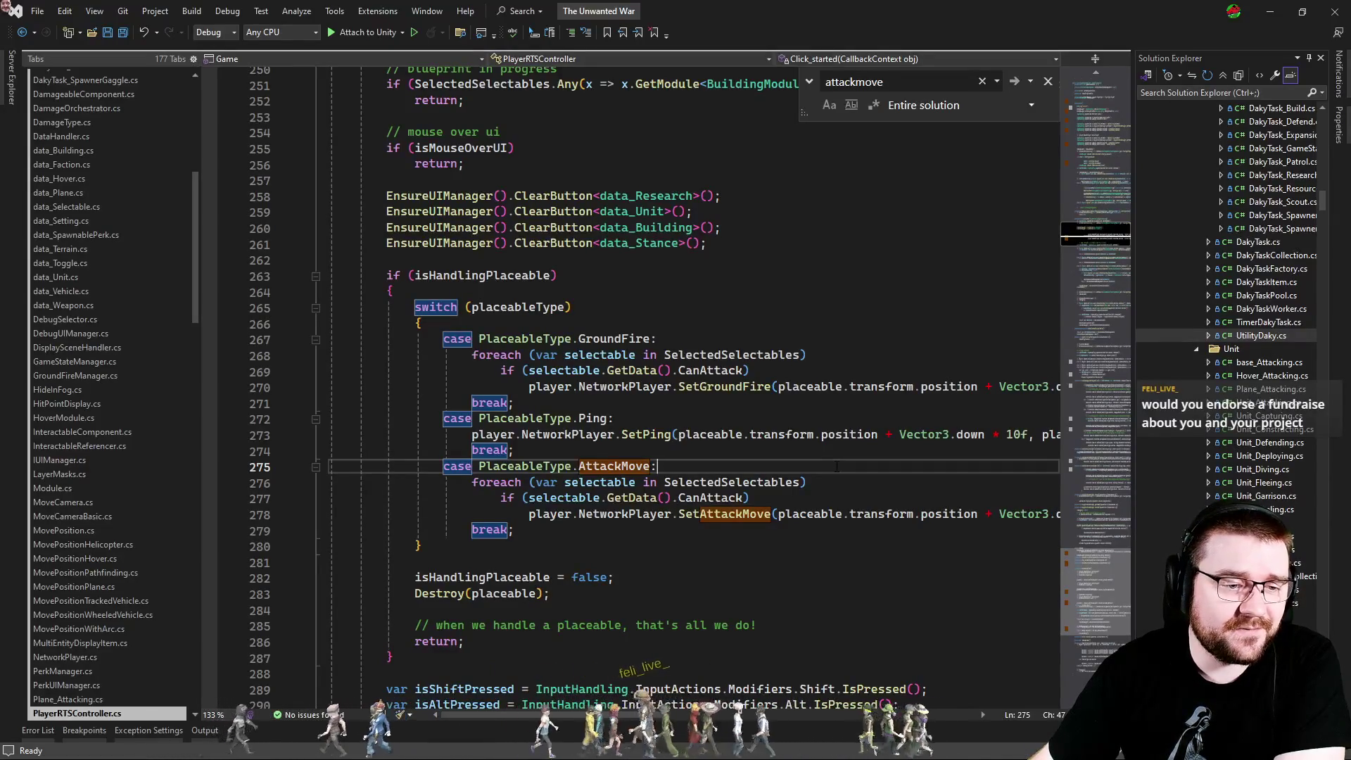
key("Escape")
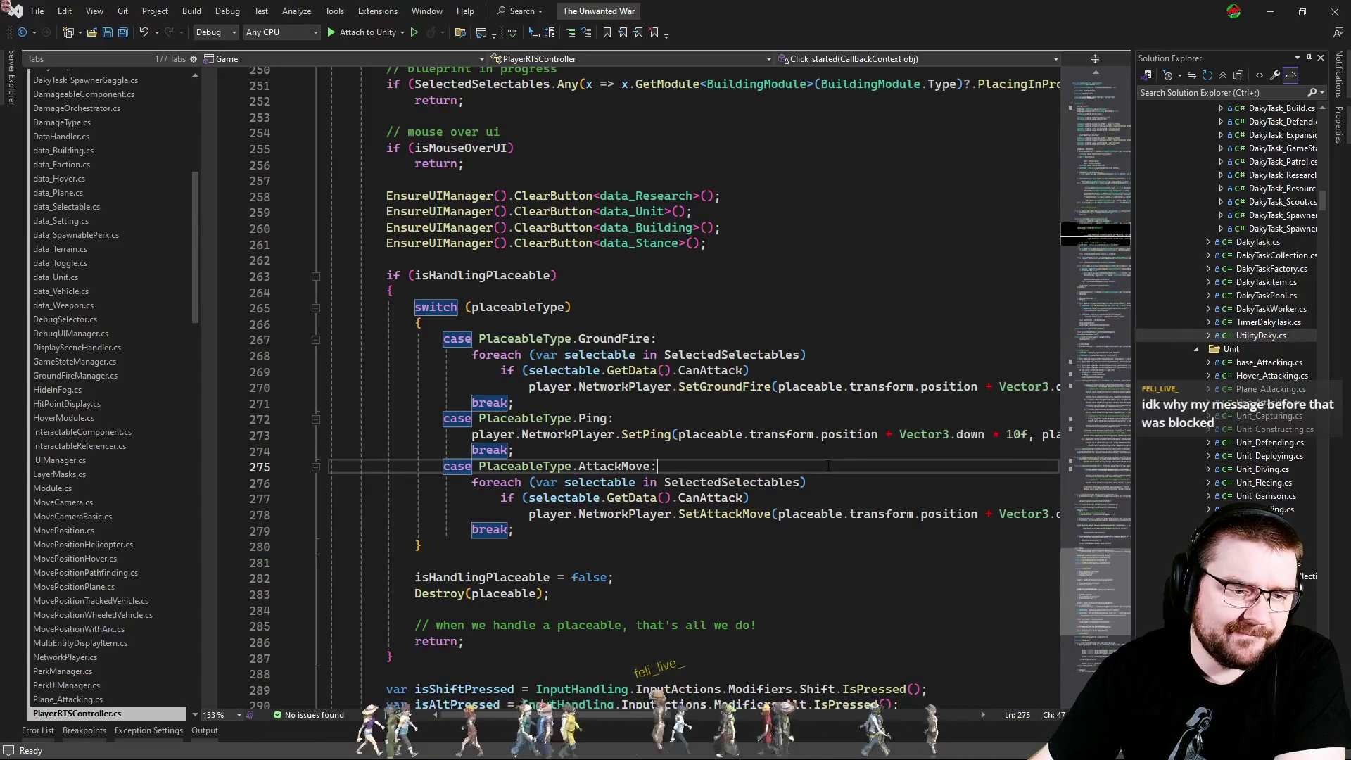
scroll(824, 466, "down", 2)
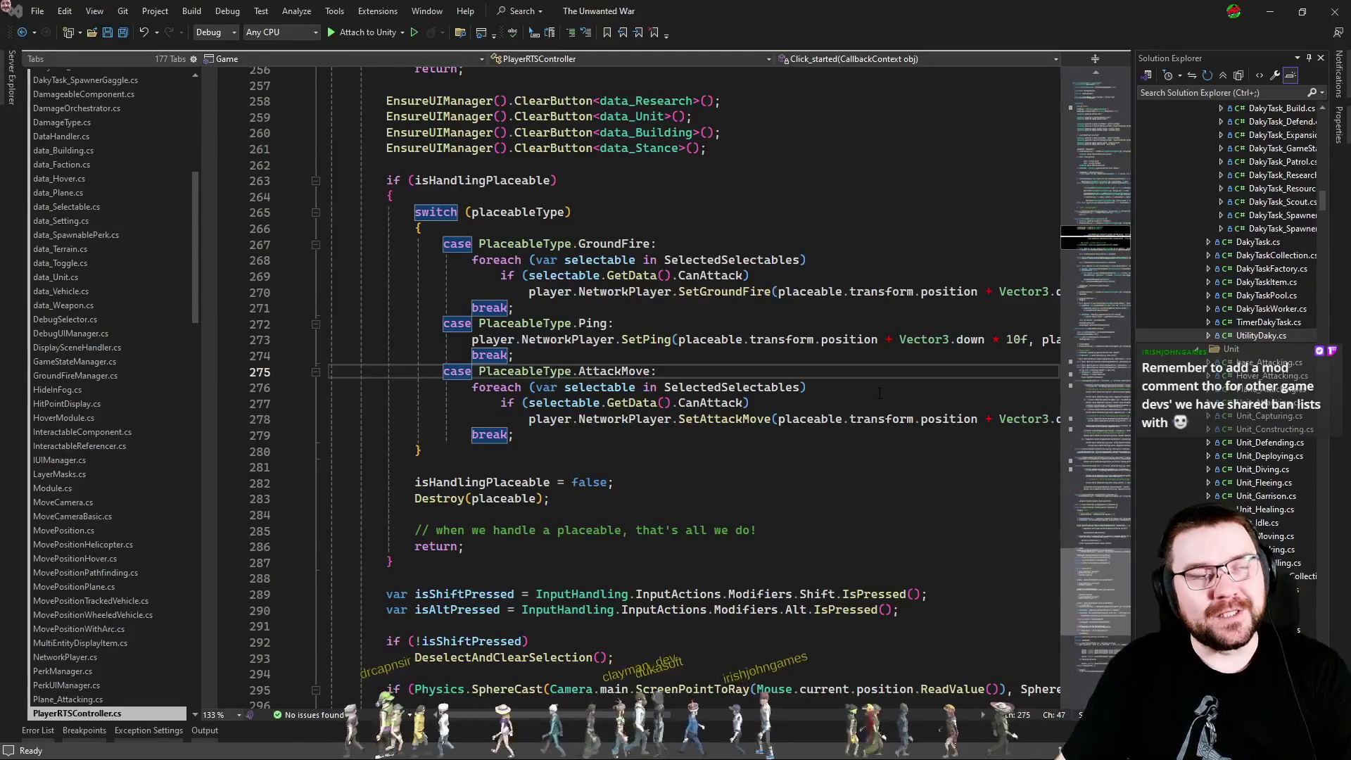
left_click(878, 394)
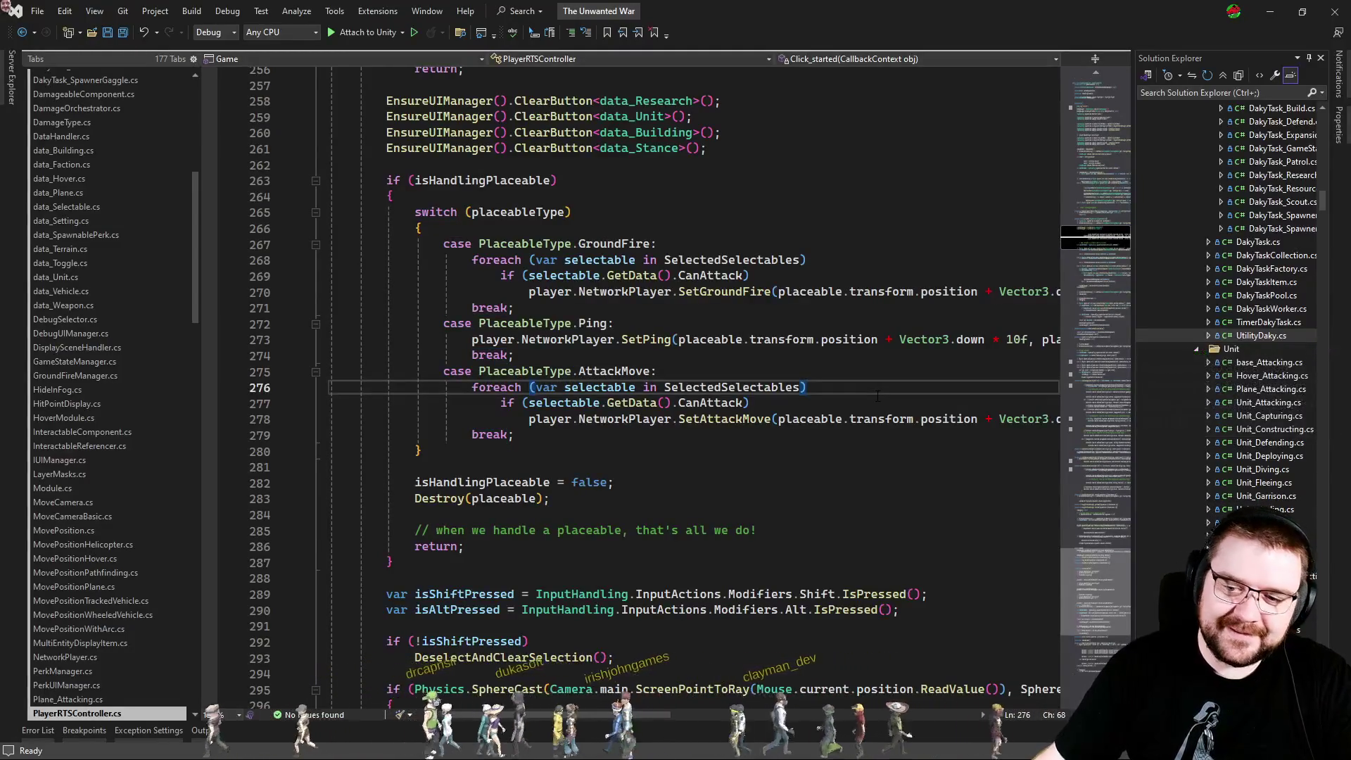
key("Up")
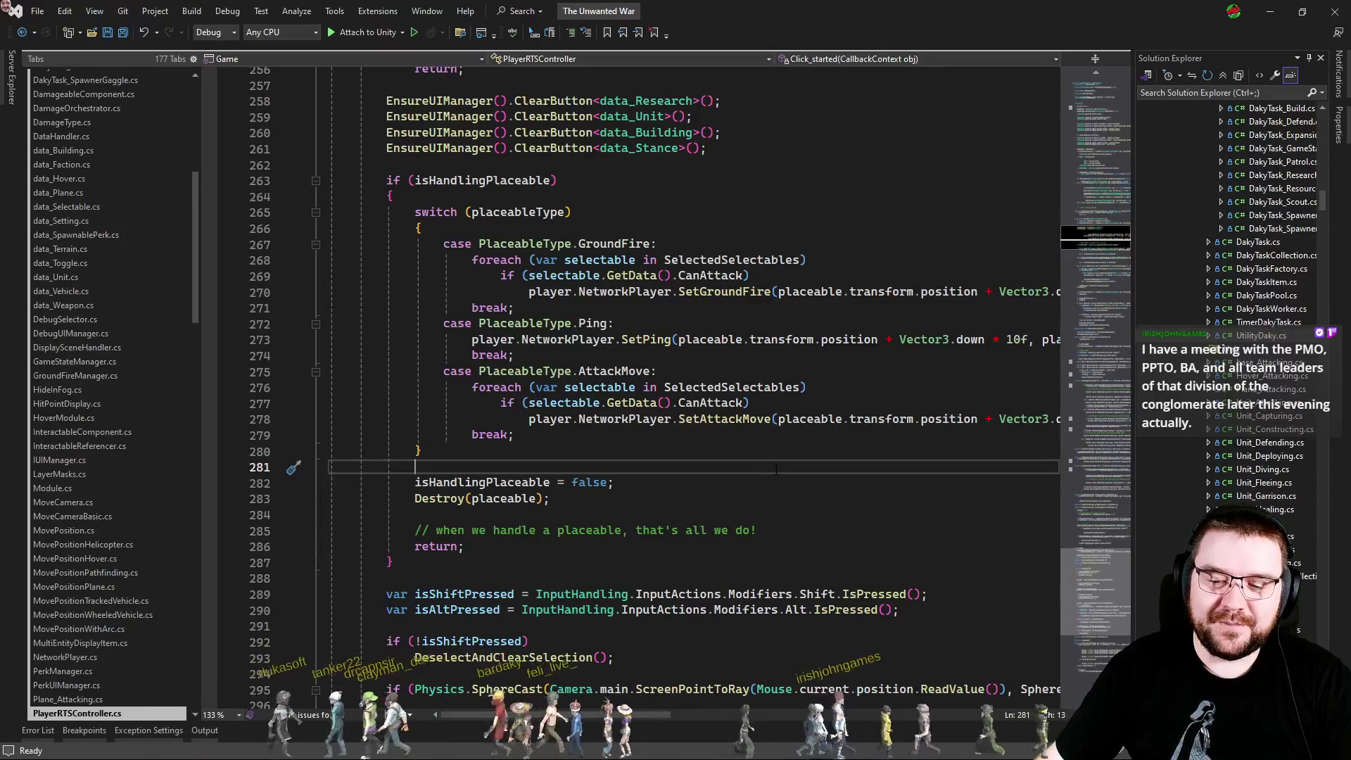
left_click(807, 451)
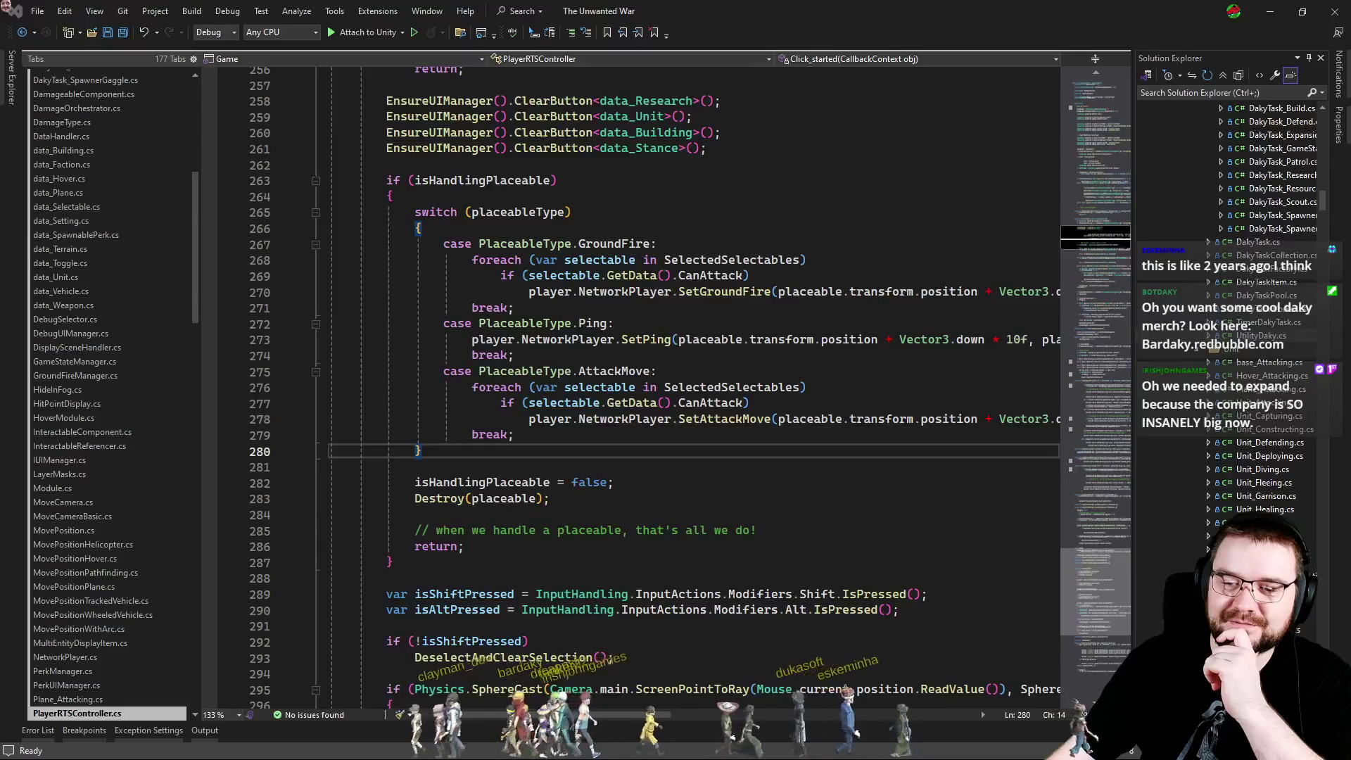
left_click(769, 435)
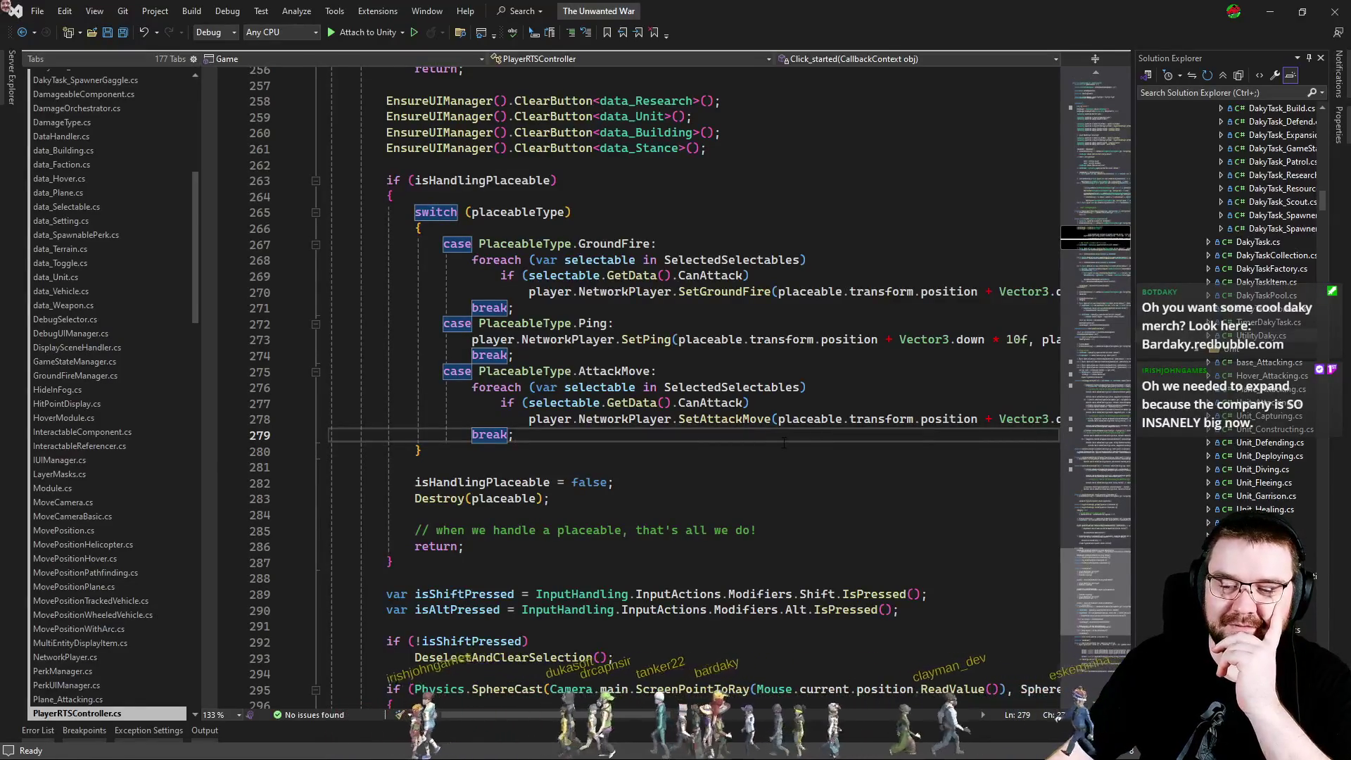
left_click(671, 458)
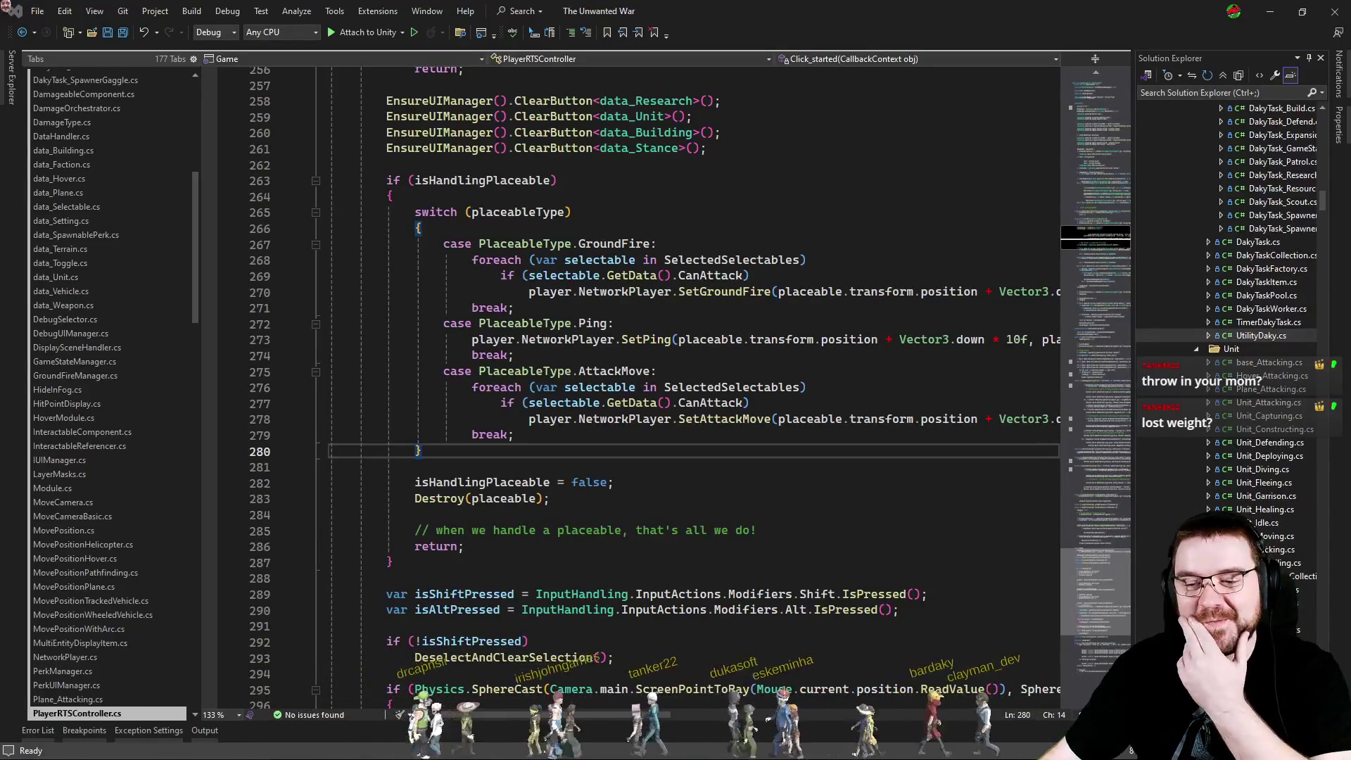
left_click(704, 419)
left_click(630, 466)
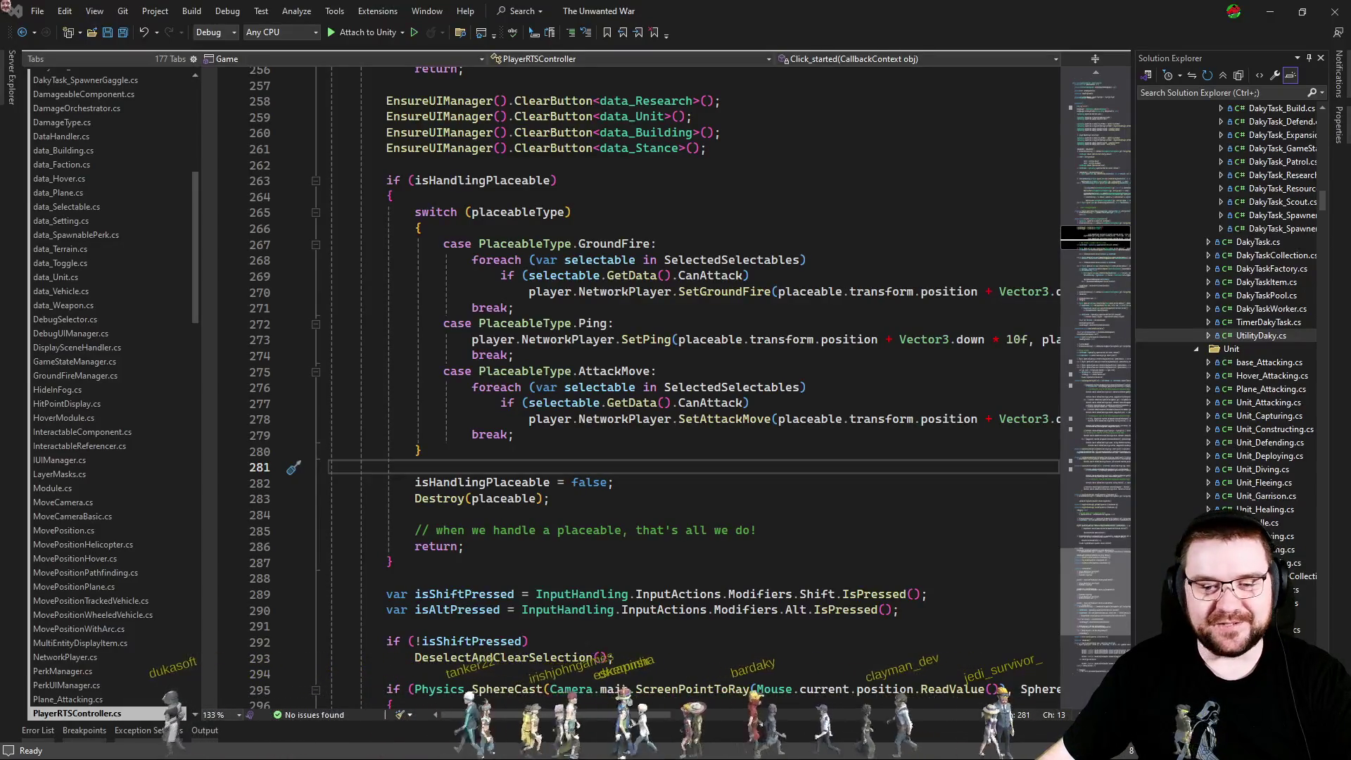
left_click(683, 471)
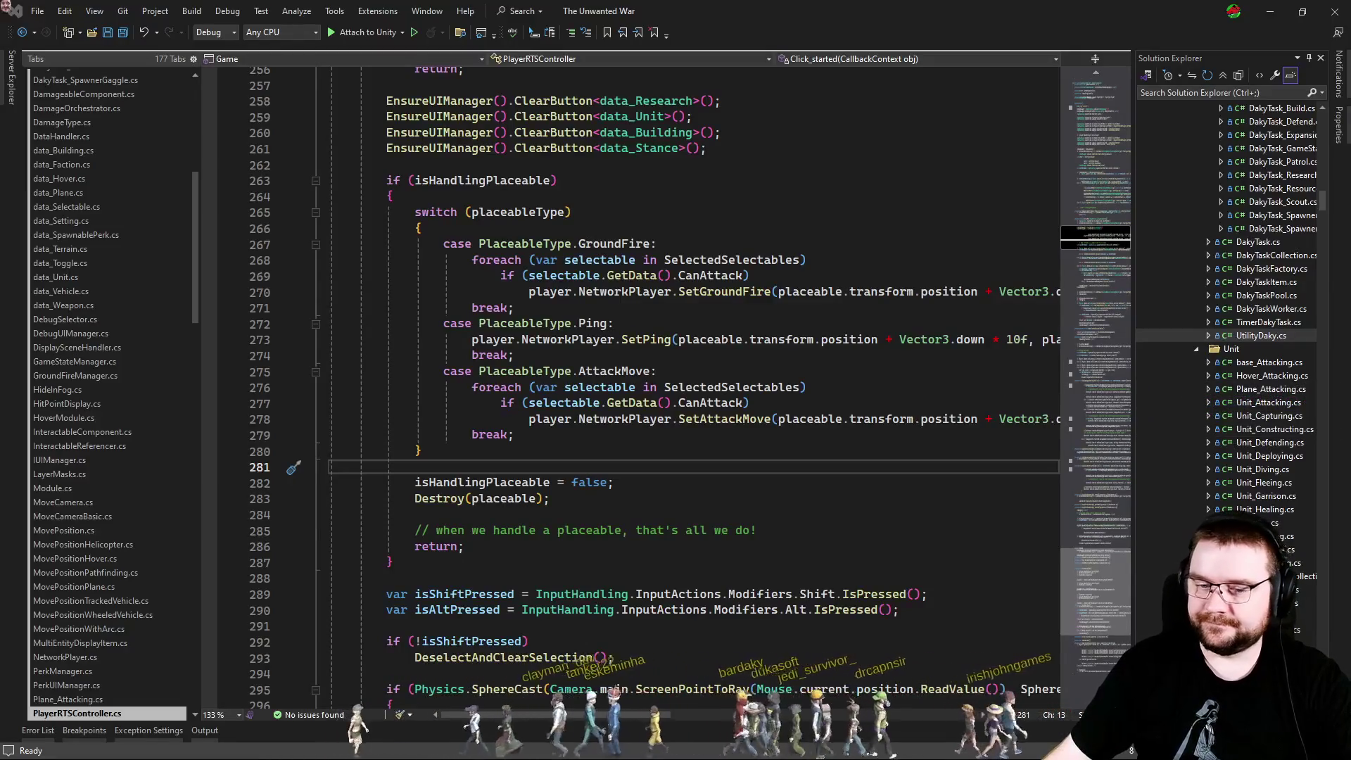
Review the SetAttackMove call in the AttackMove case (lines 275–279), then show the open-files list.
left_click(768, 371)
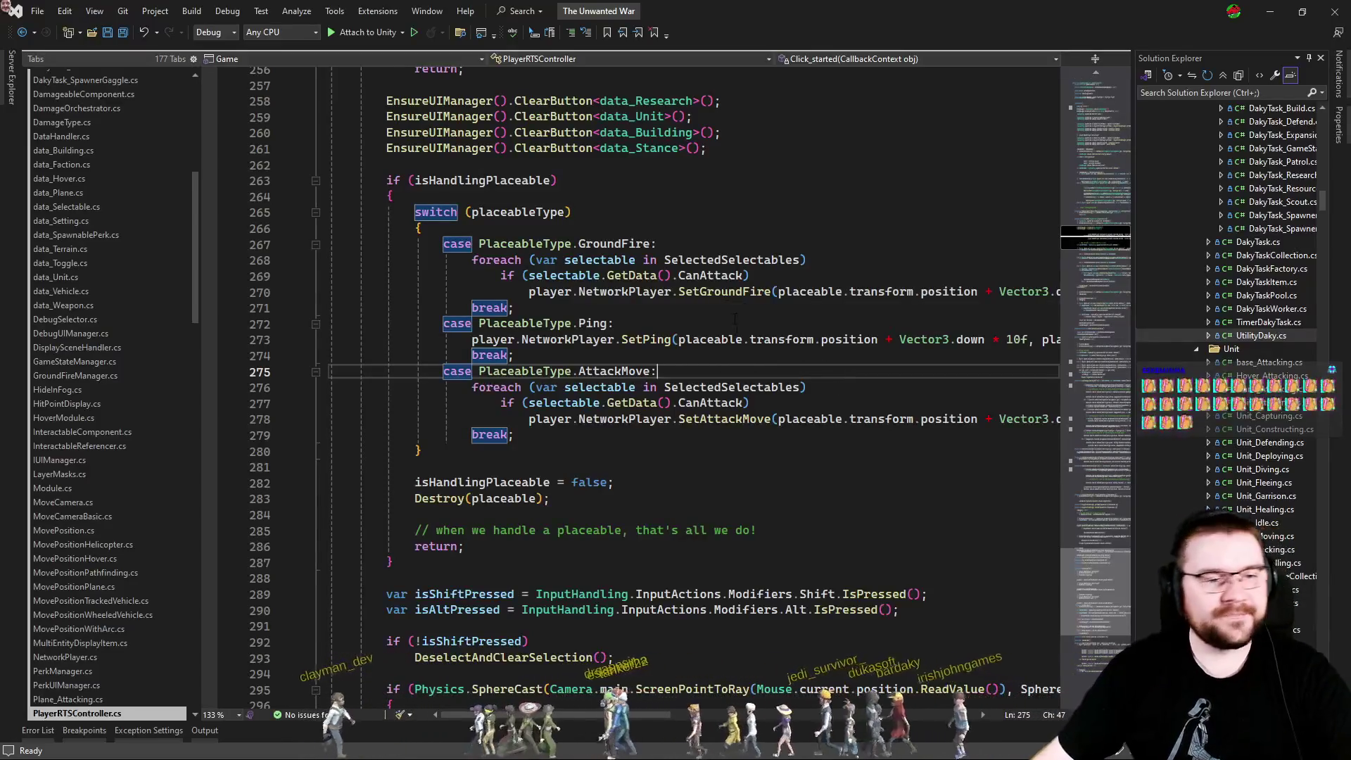
left_click(731, 467)
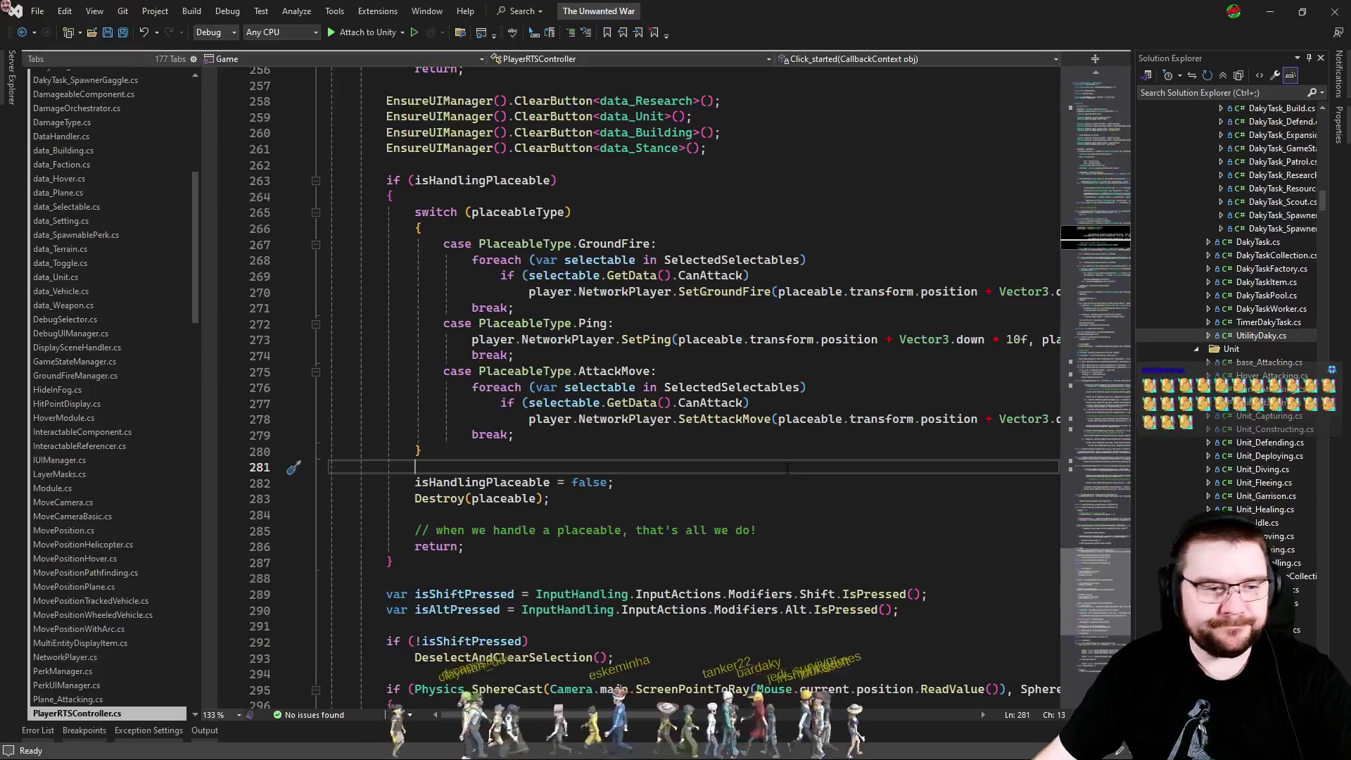
key("ctrl+minus")
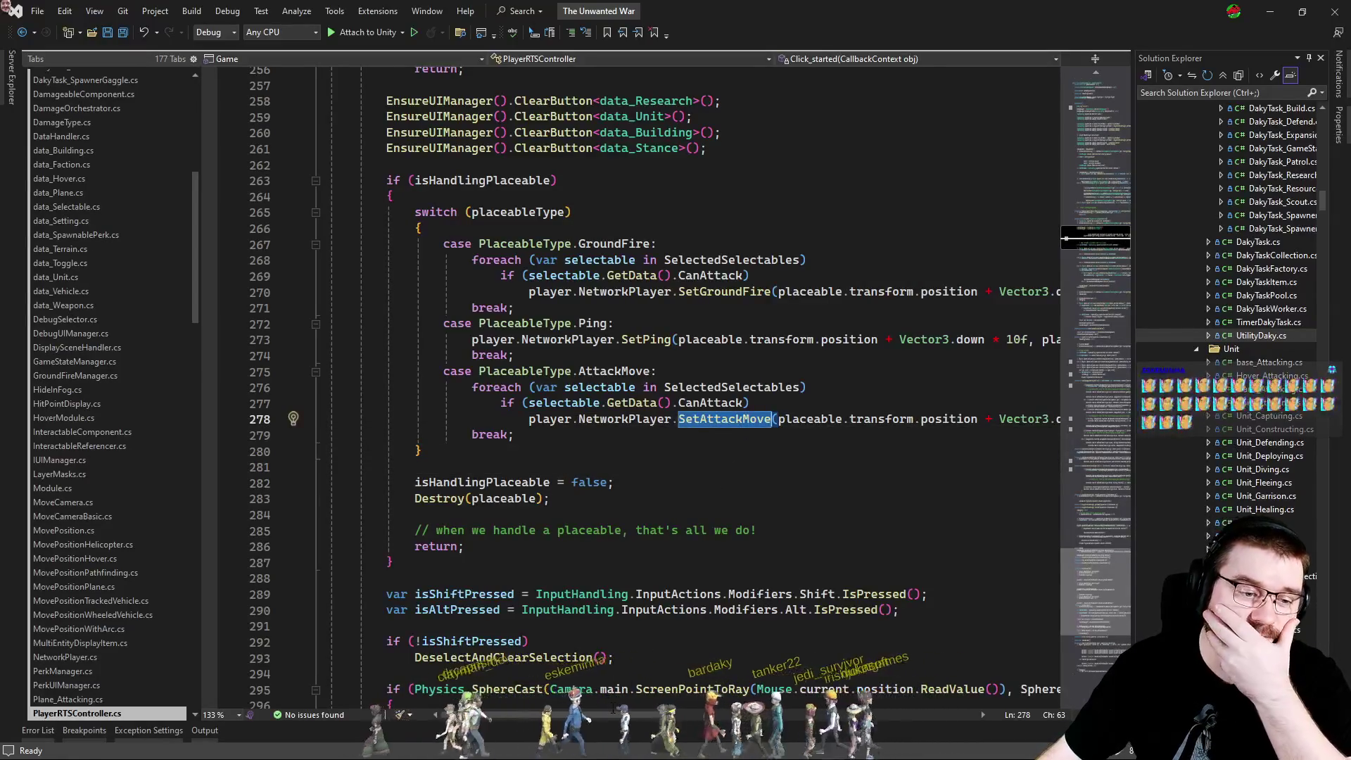
scroll(599, 703, "right", 6)
scroll(542, 693, "left", 8)
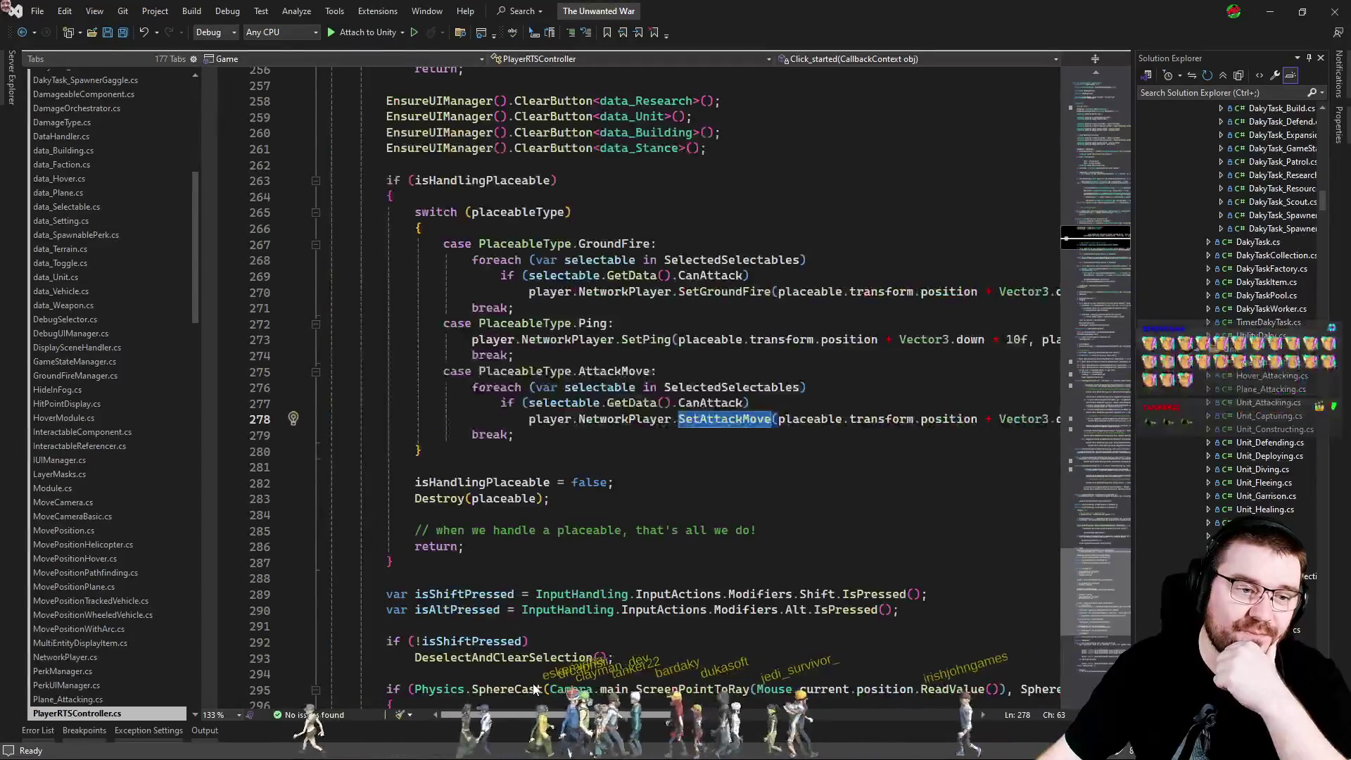
left_click(851, 451)
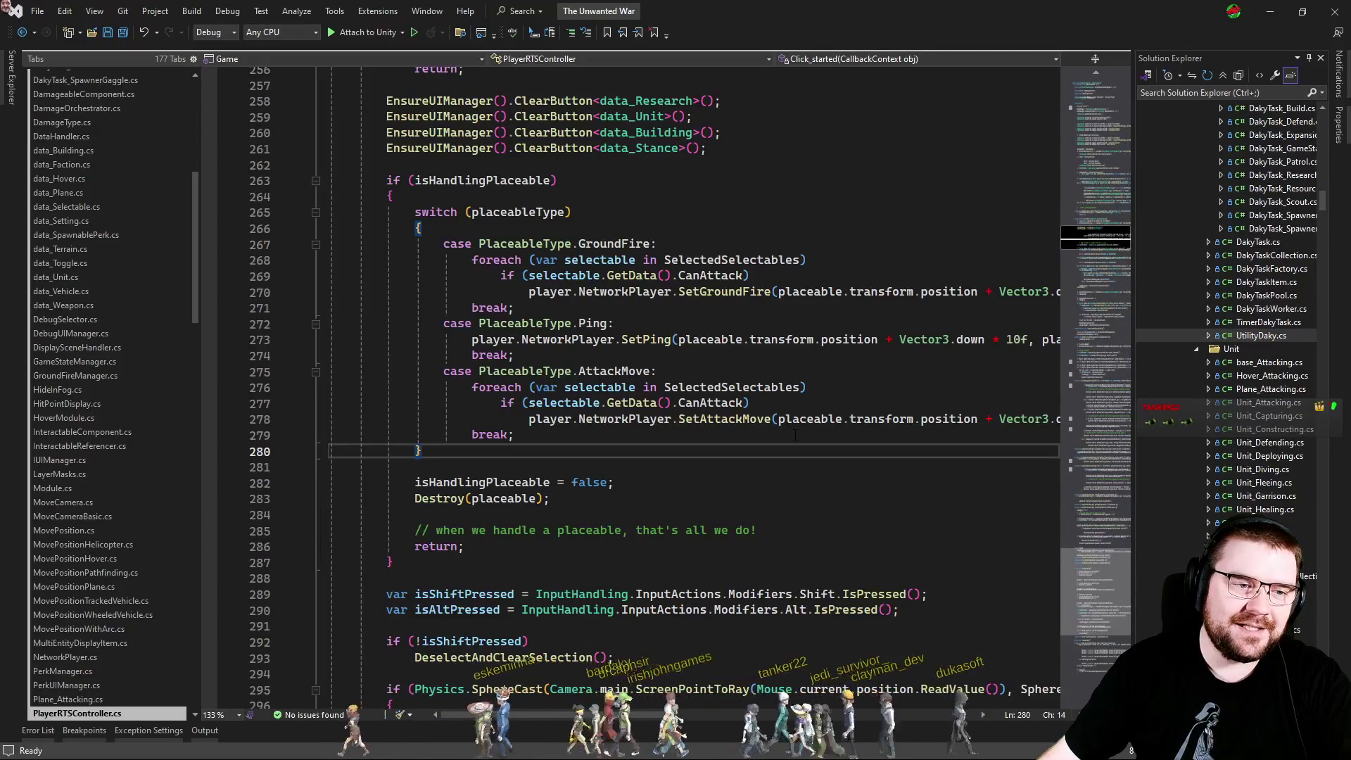
left_click(795, 435)
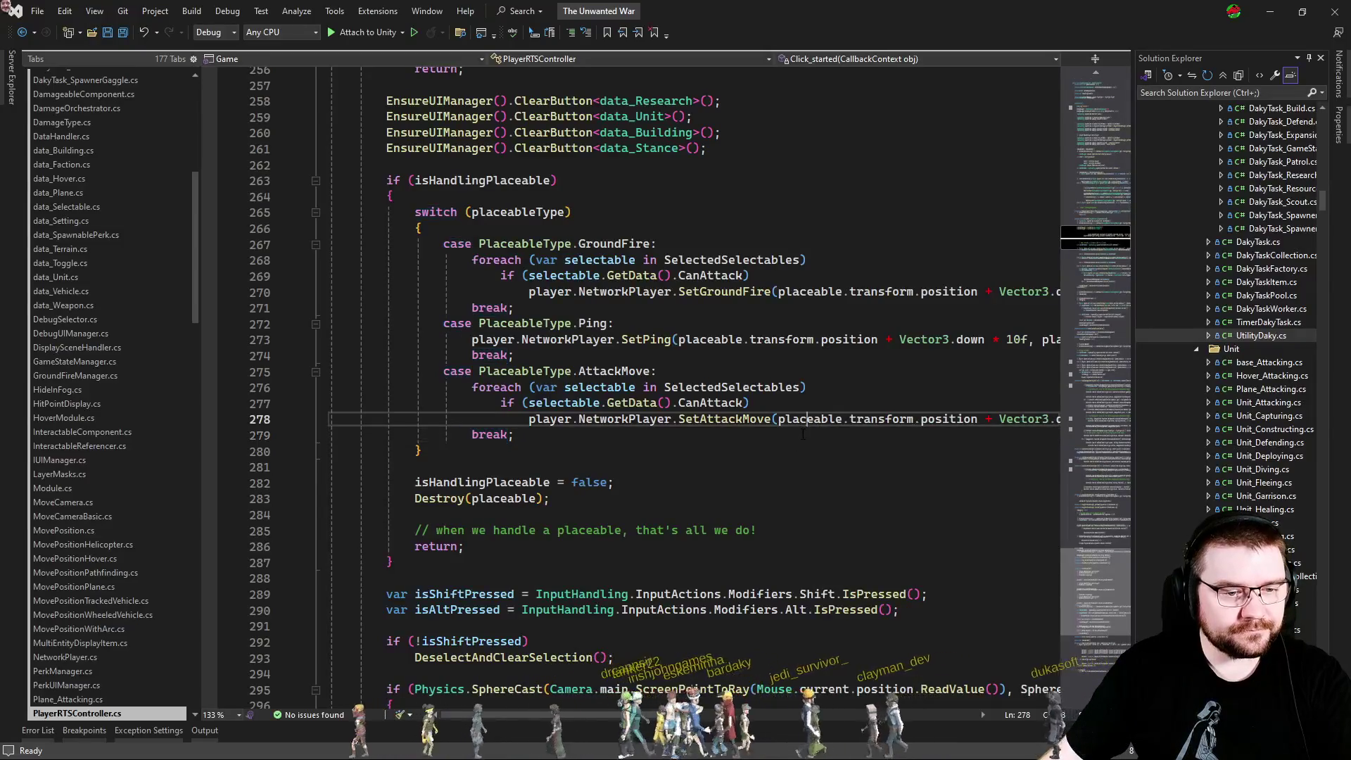
key("ctrl+Tab")
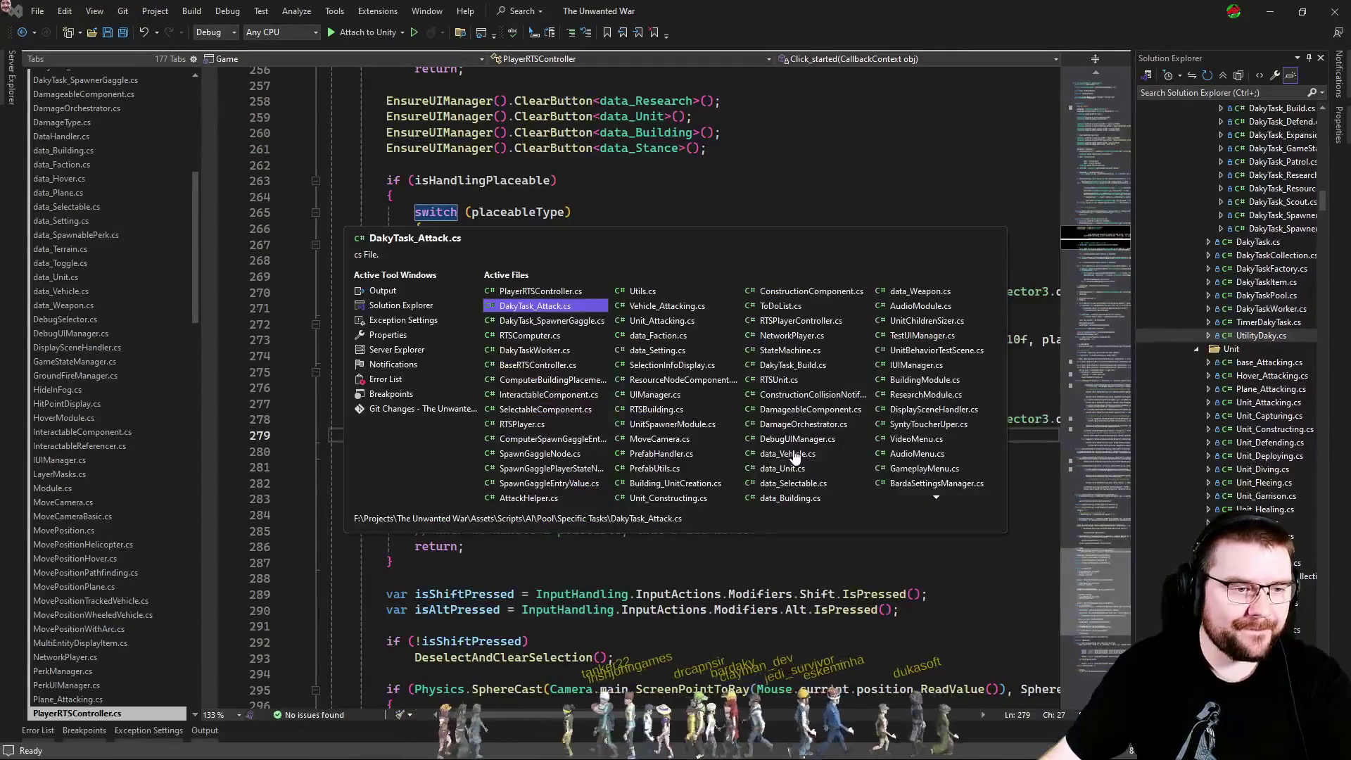
key("ctrl+Tab")
key("ctrl+Tab")
key("ctrl+Tab")
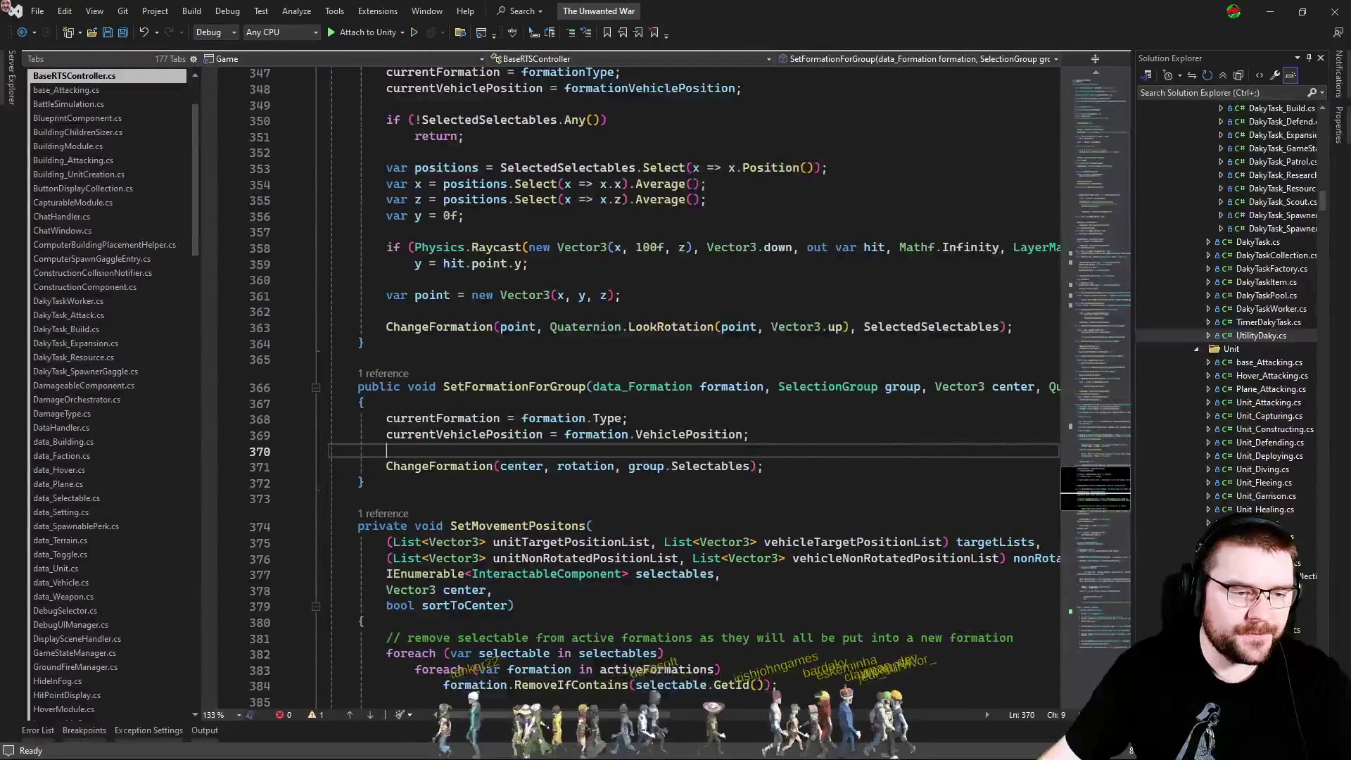
double_click(518, 527)
scroll(517, 399, "down", 8)
scroll(518, 399, "down", 4)
left_click(464, 290)
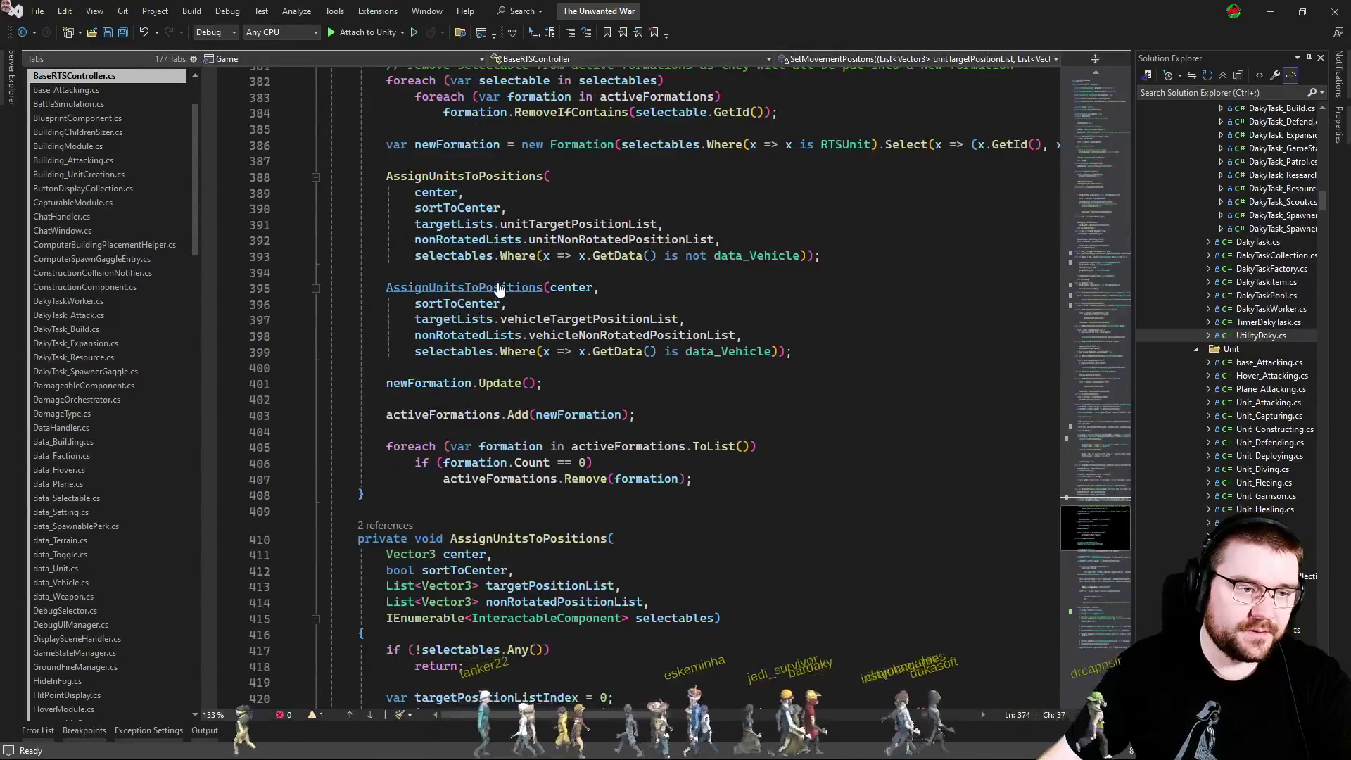
key("F12")
scroll(561, 377, "down", 13)
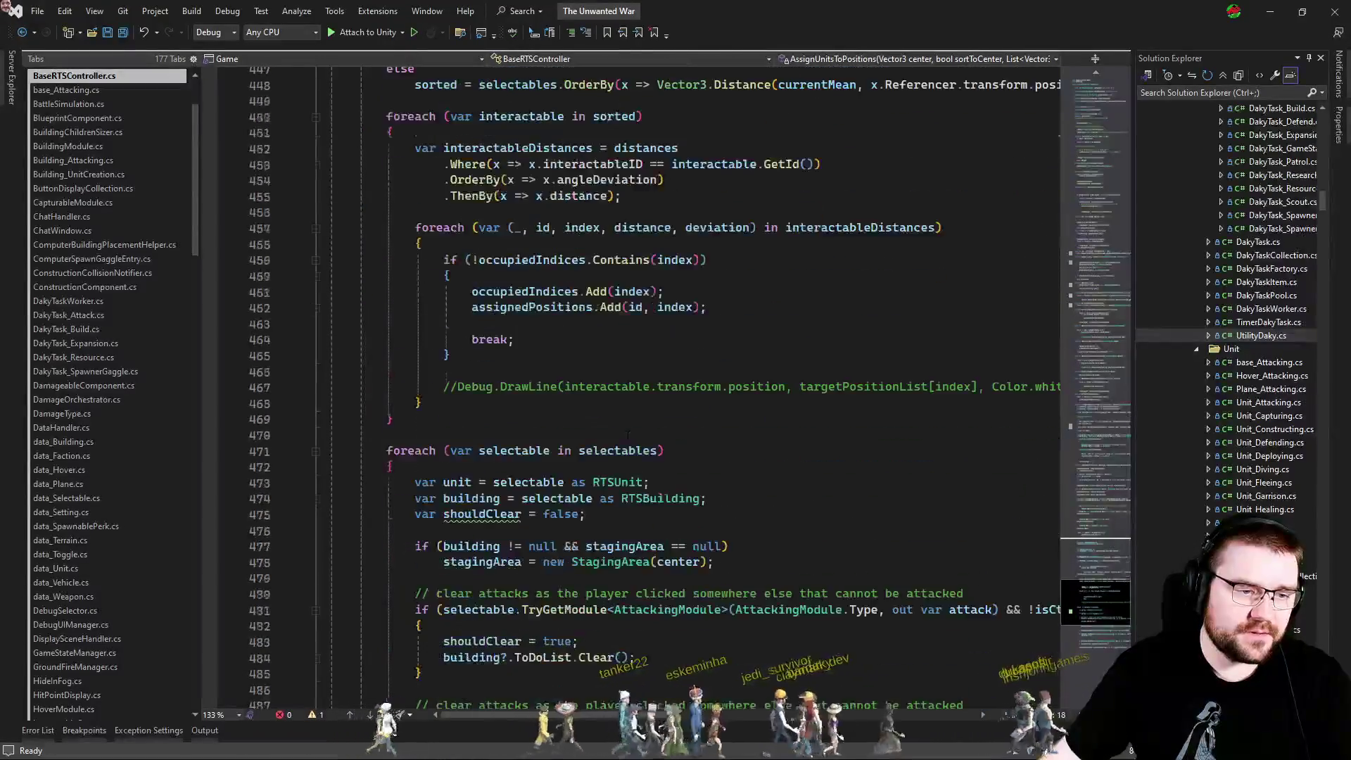
scroll(635, 506, "down", 18)
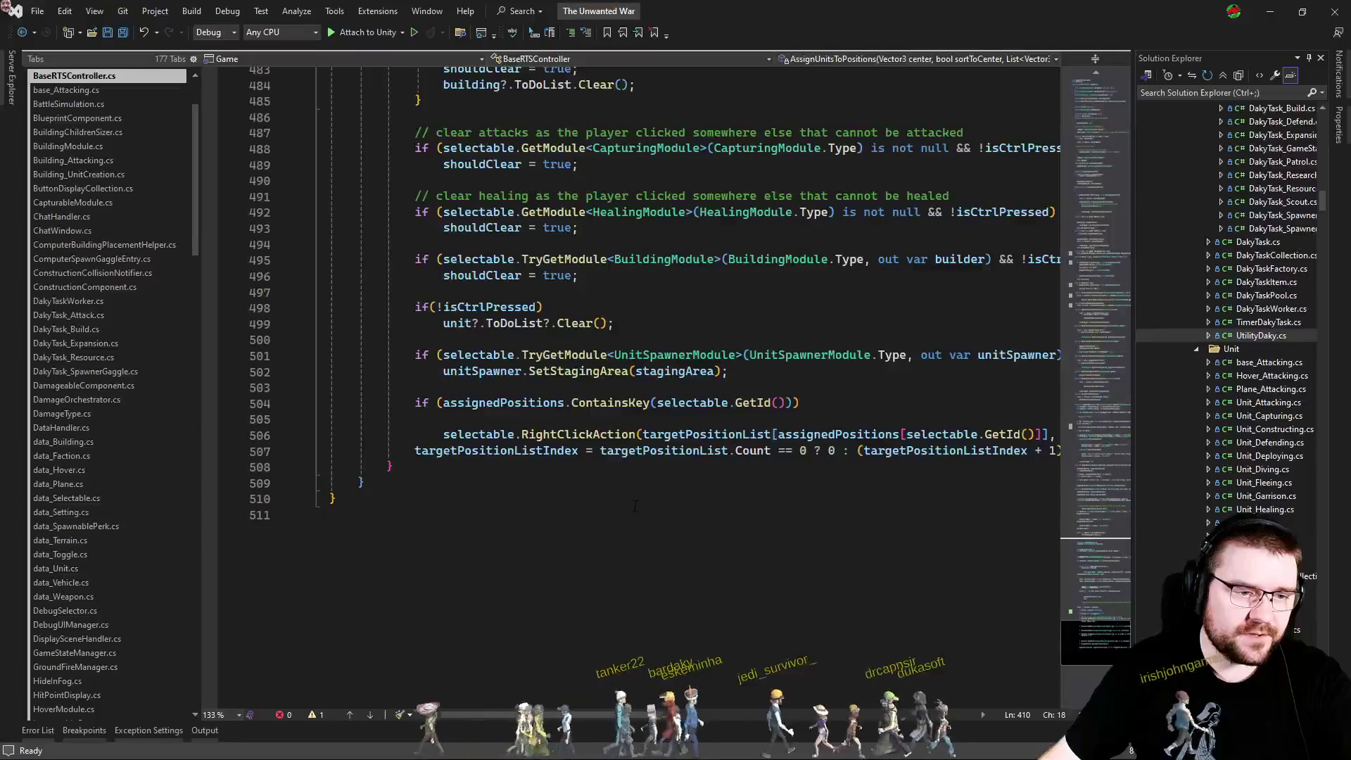
scroll(560, 695, "right", 5)
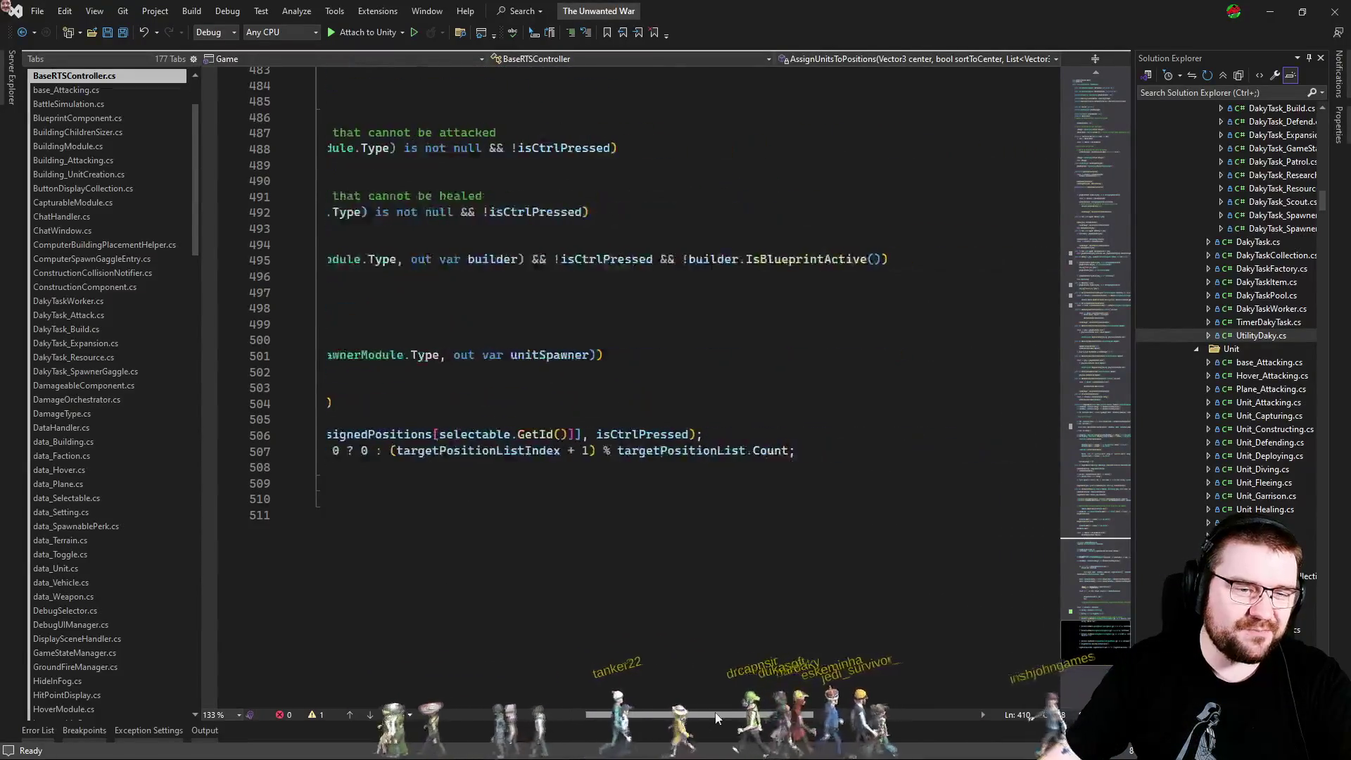
scroll(514, 465, "left", 5)
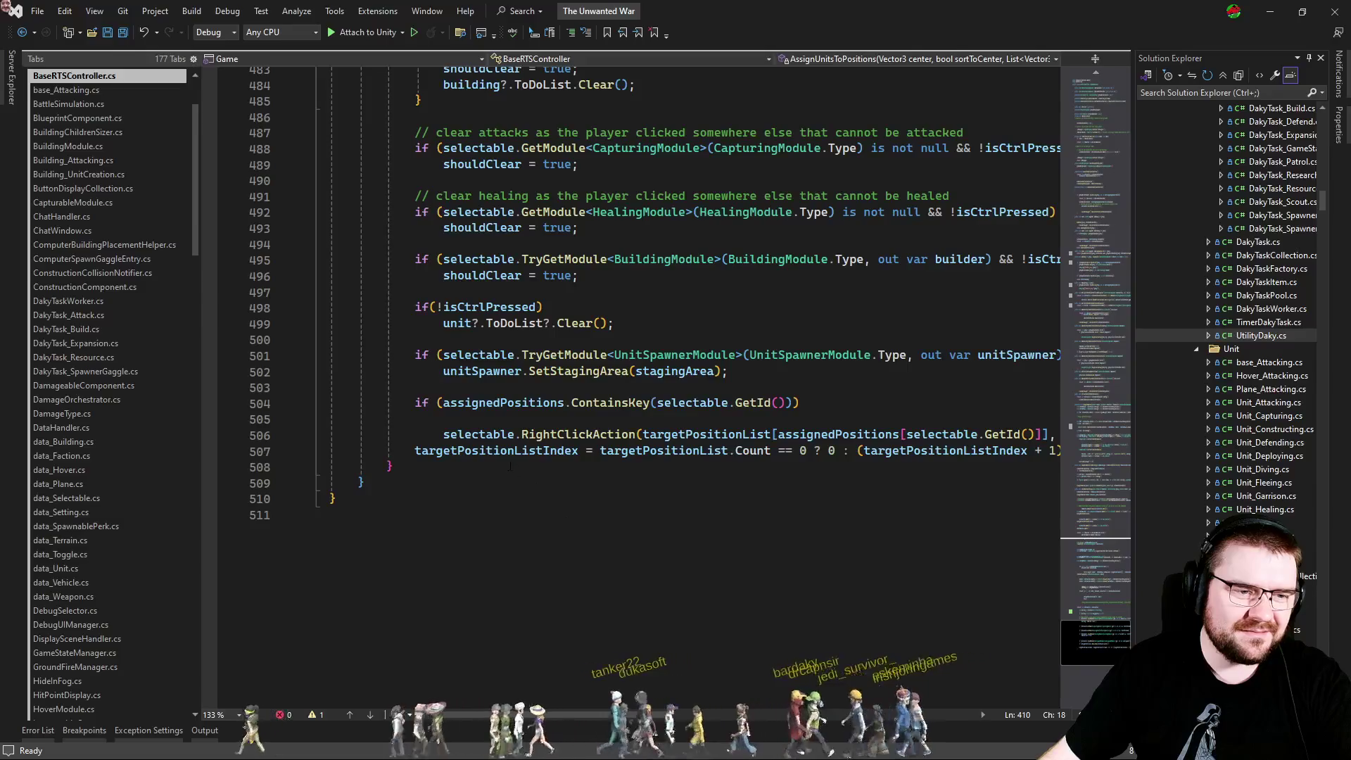
scroll(514, 465, "up", 6)
scroll(514, 466, "up", 4)
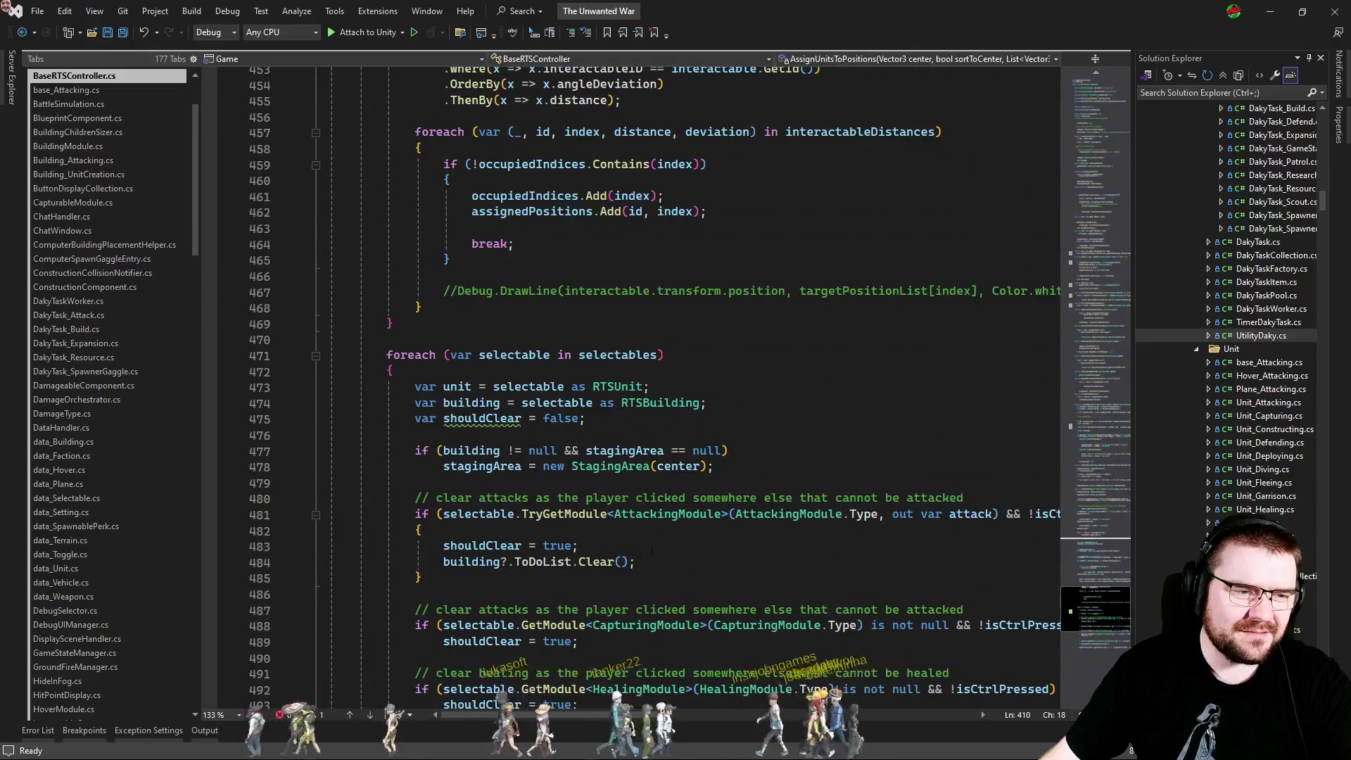
scroll(661, 533, "up", 6)
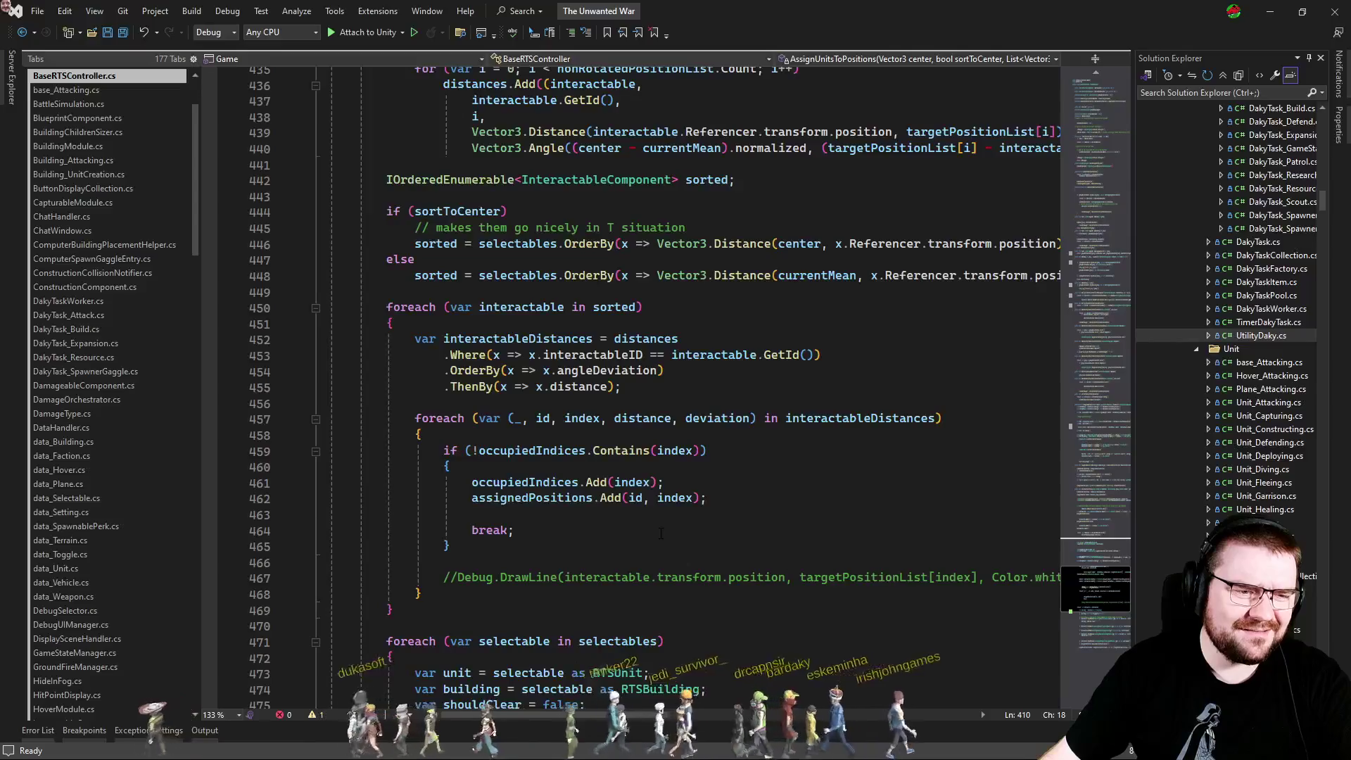
scroll(660, 532, "up", 13)
key("ctrl+minus")
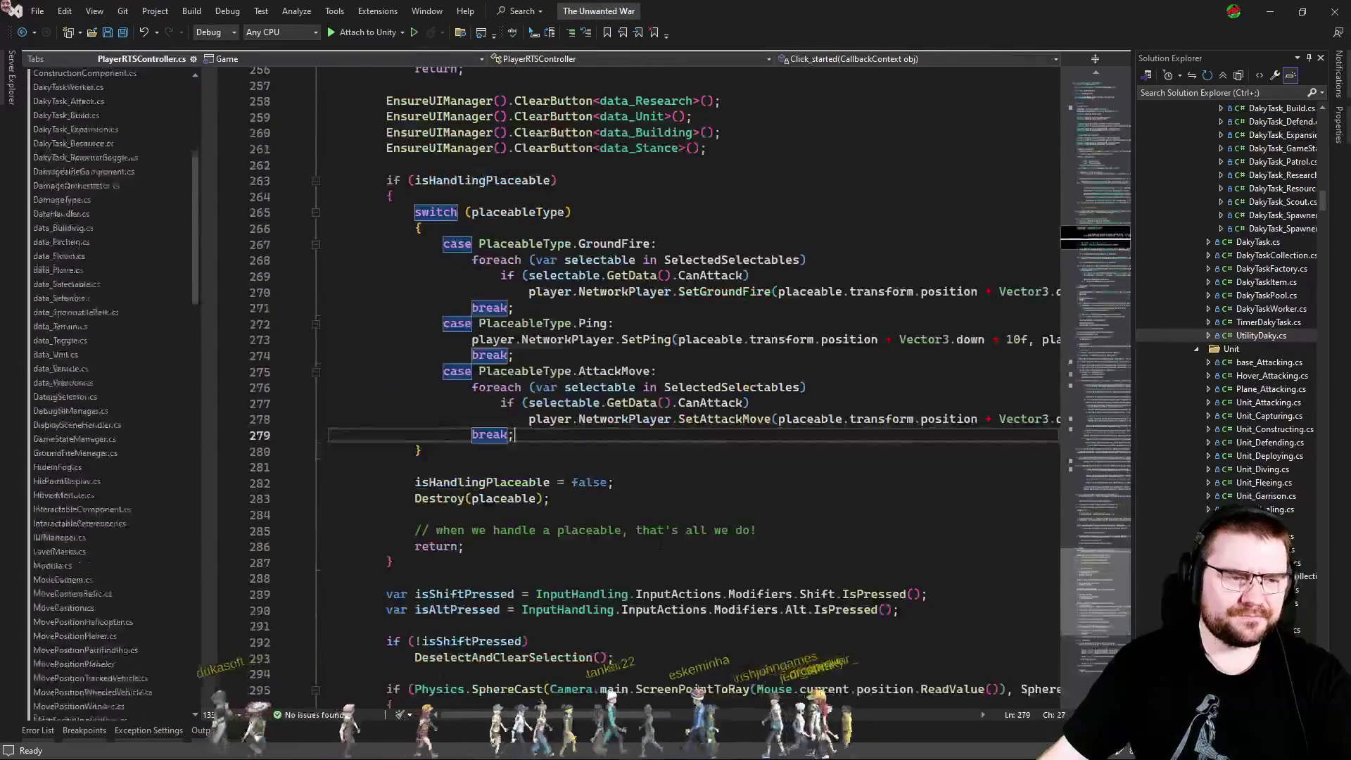
Go to SetAttackMove's definition in NetworkPlayer.cs and inspect RpcSetAttackMove's try block.
key("F12")
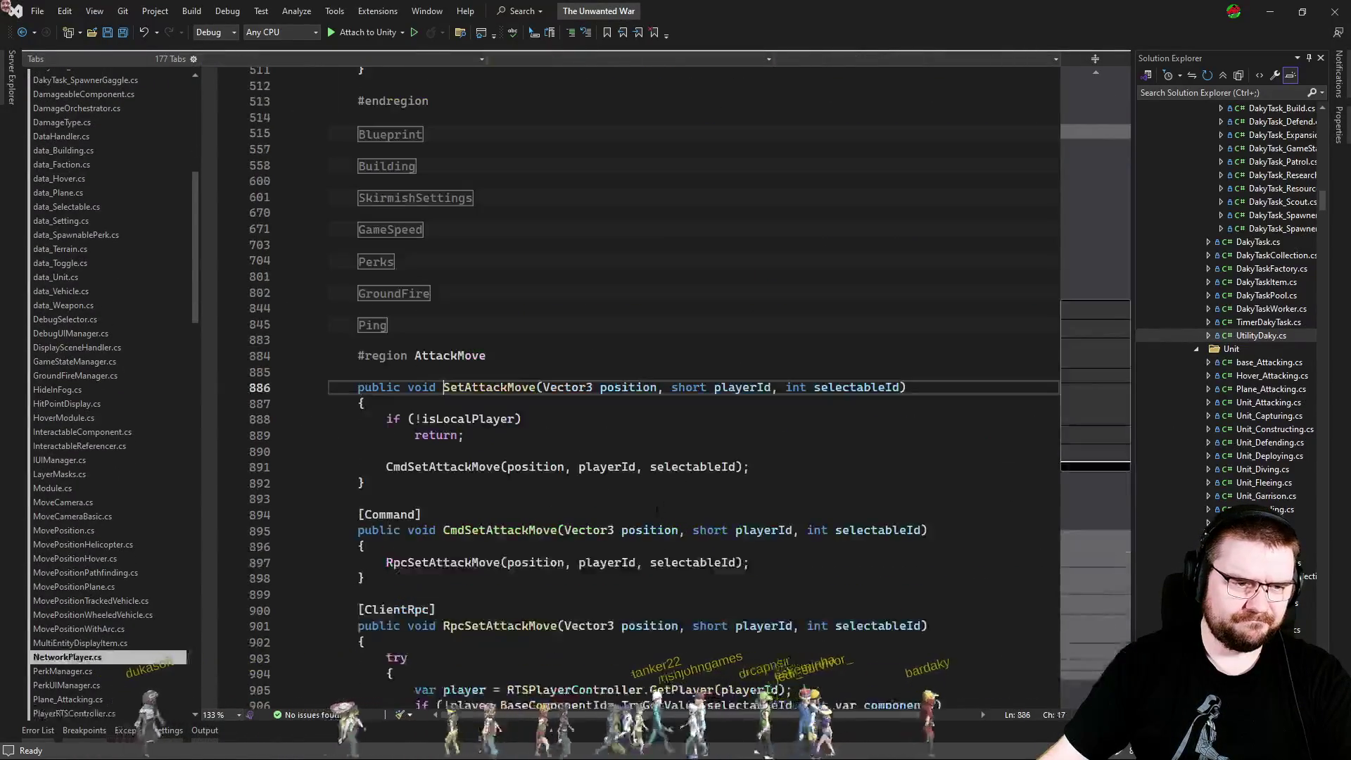
scroll(609, 492, "down", 8)
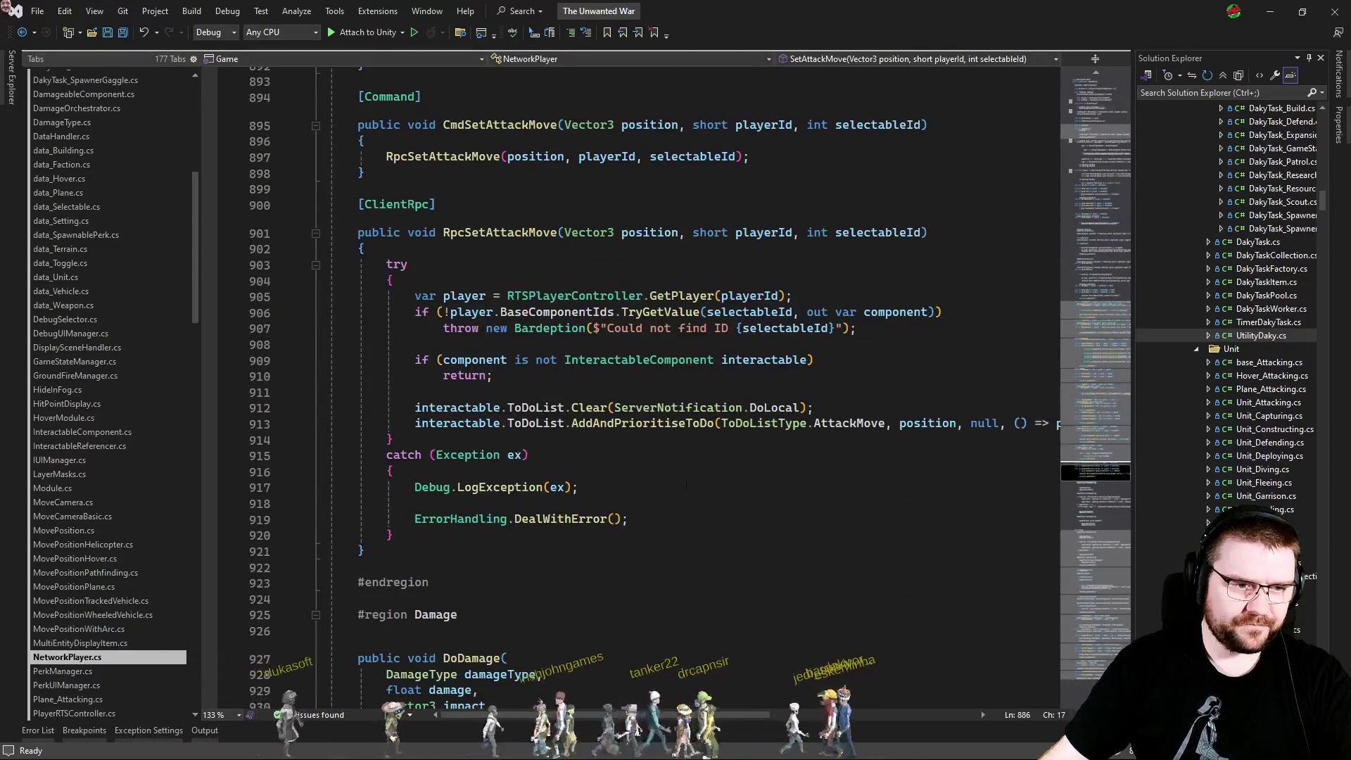
left_click(619, 439)
mouse_move(604, 716)
left_mouse_down()
mouse_move(759, 707)
mouse_move(597, 561)
left_mouse_up()
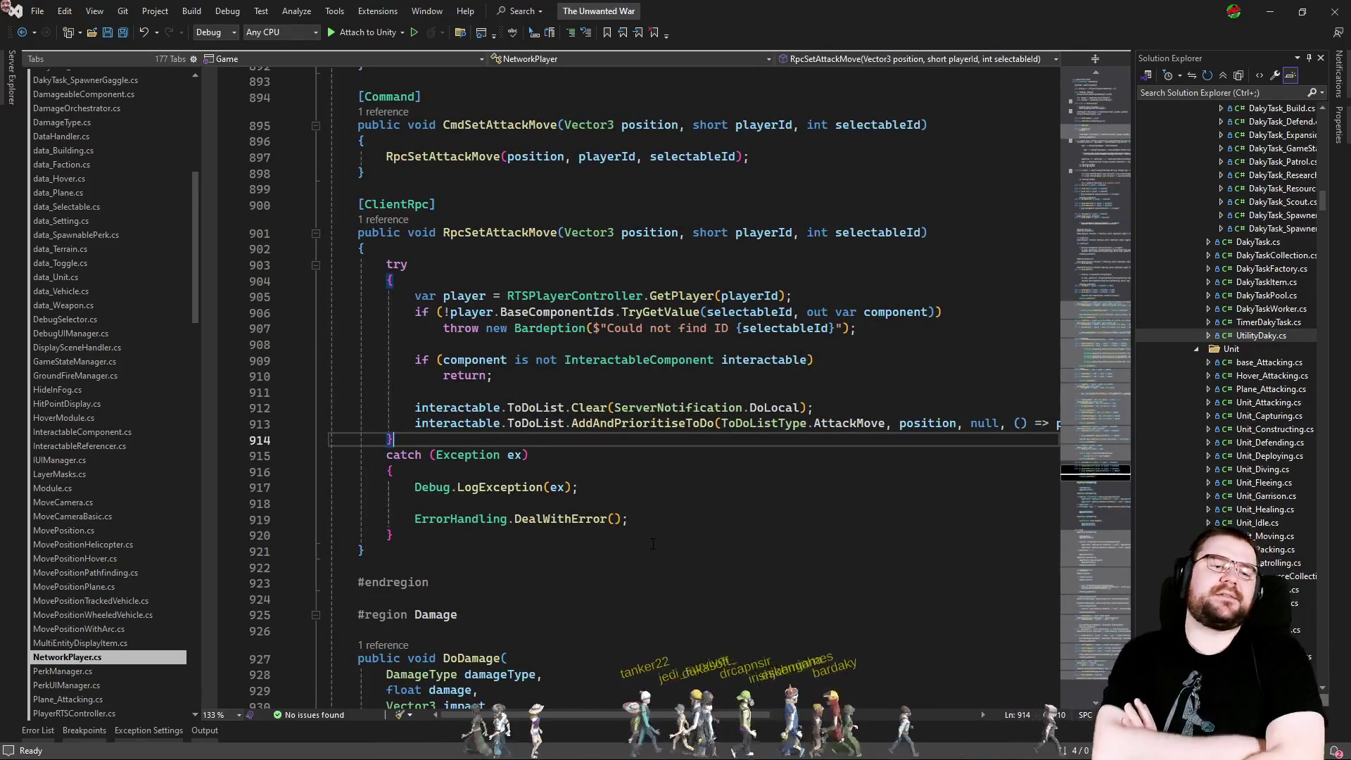
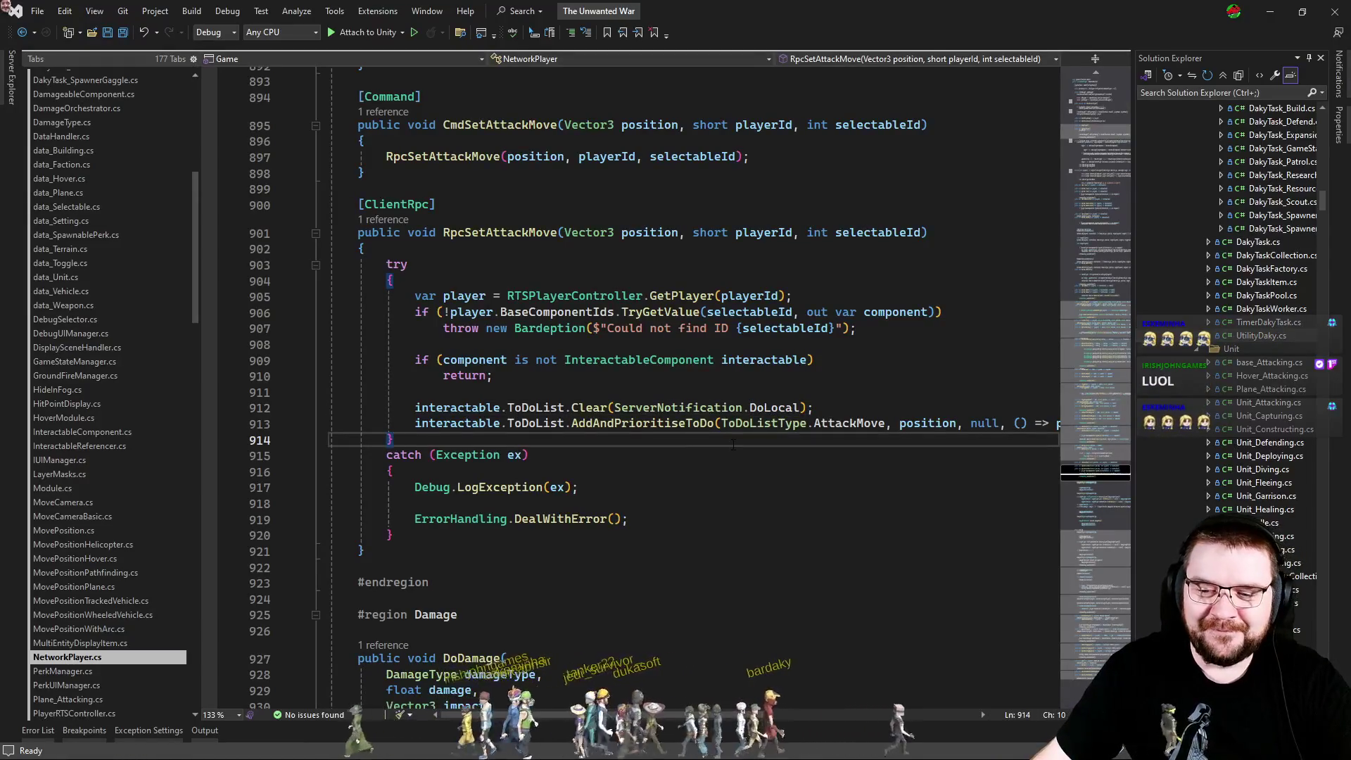
Leave the catch block on line 915 and switch to PlayerRTSController.cs.
left_click_drag(681, 445, 552, 363)
left_click(703, 469)
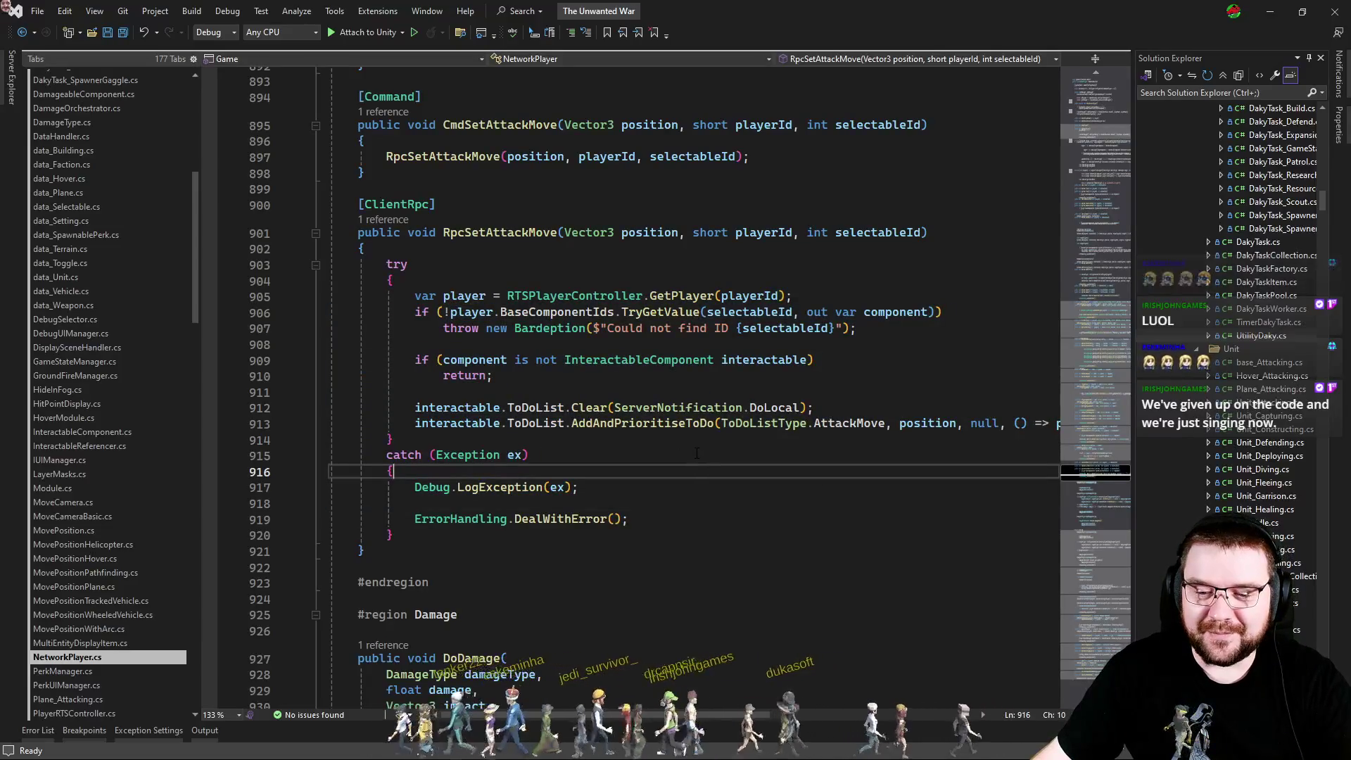
left_click(708, 453)
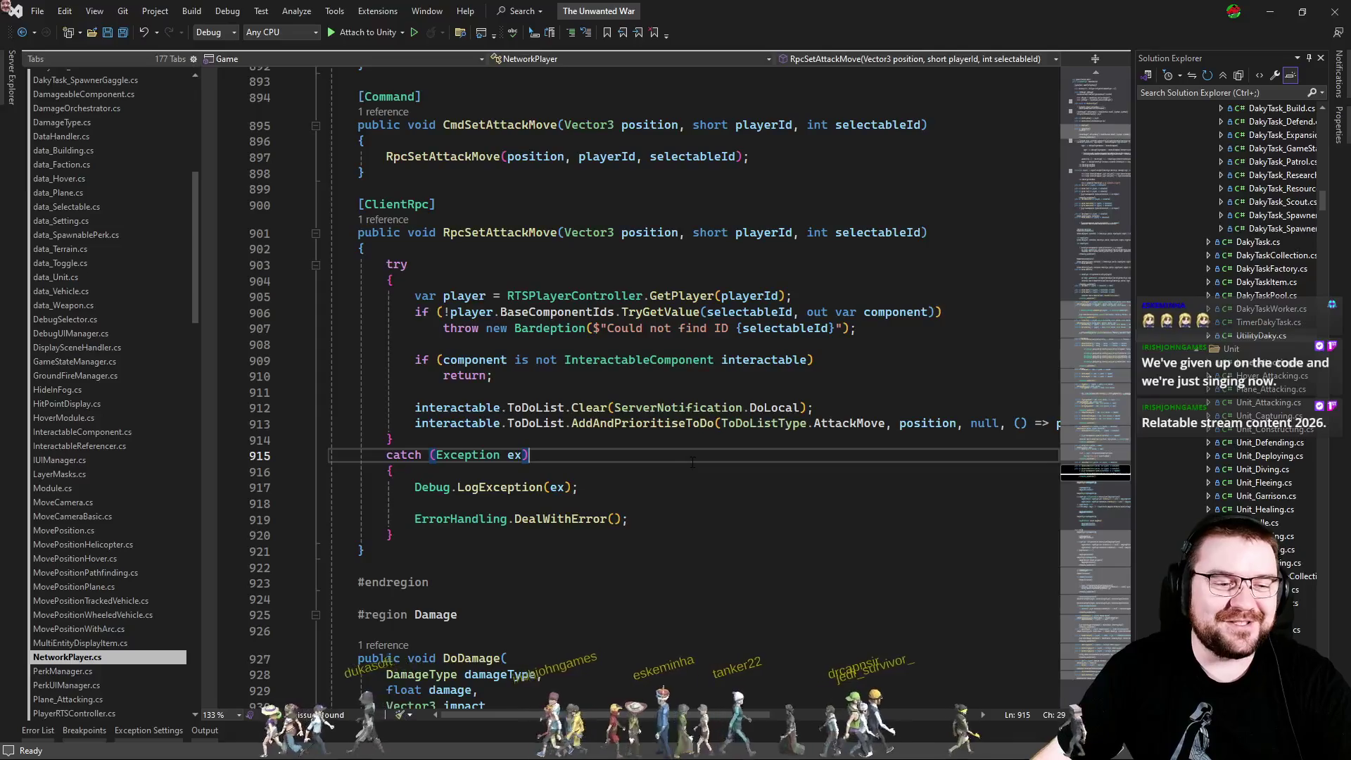
key("ctrl+Tab")
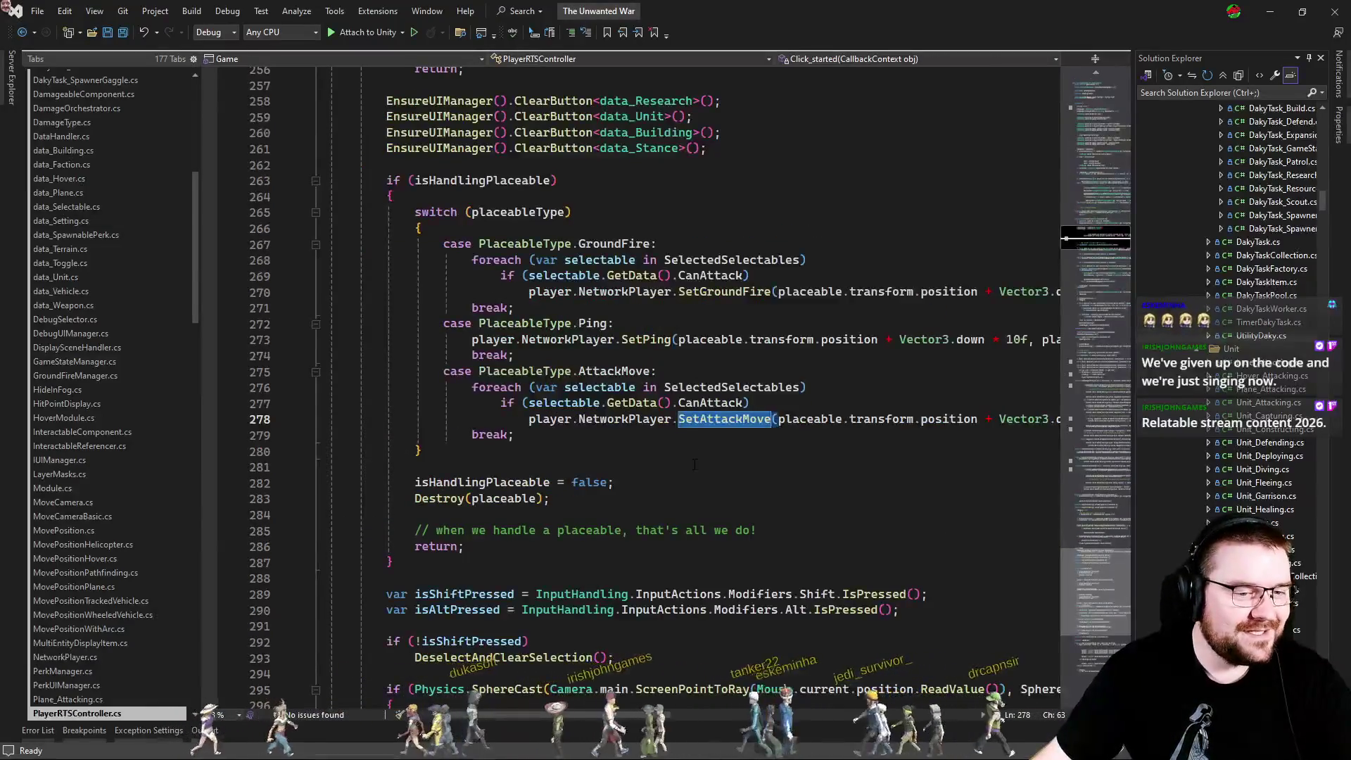
left_click(694, 466)
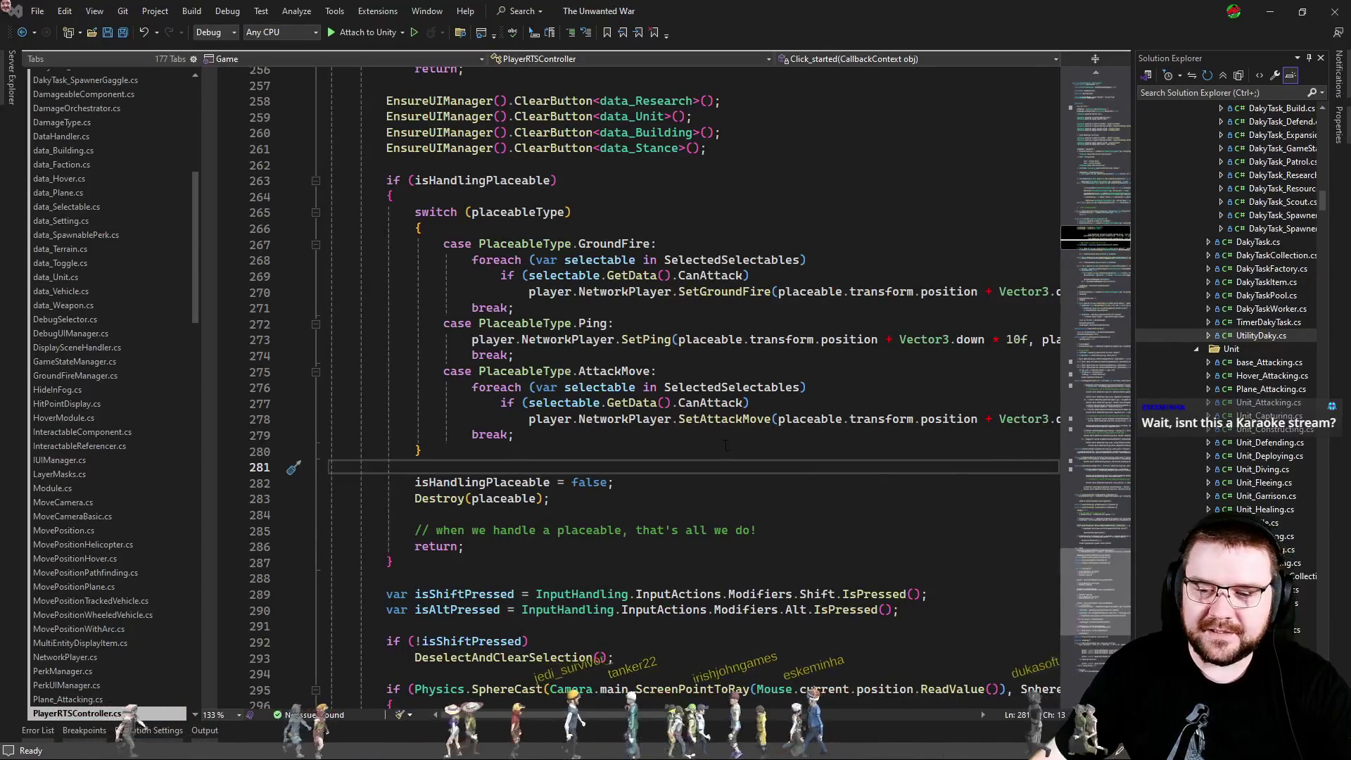
Look over the closing lines of the placeable switch around lines 280-284.
key("Up")
key("Up")
key("Down")
key("Down")
key("Down")
key("Up")
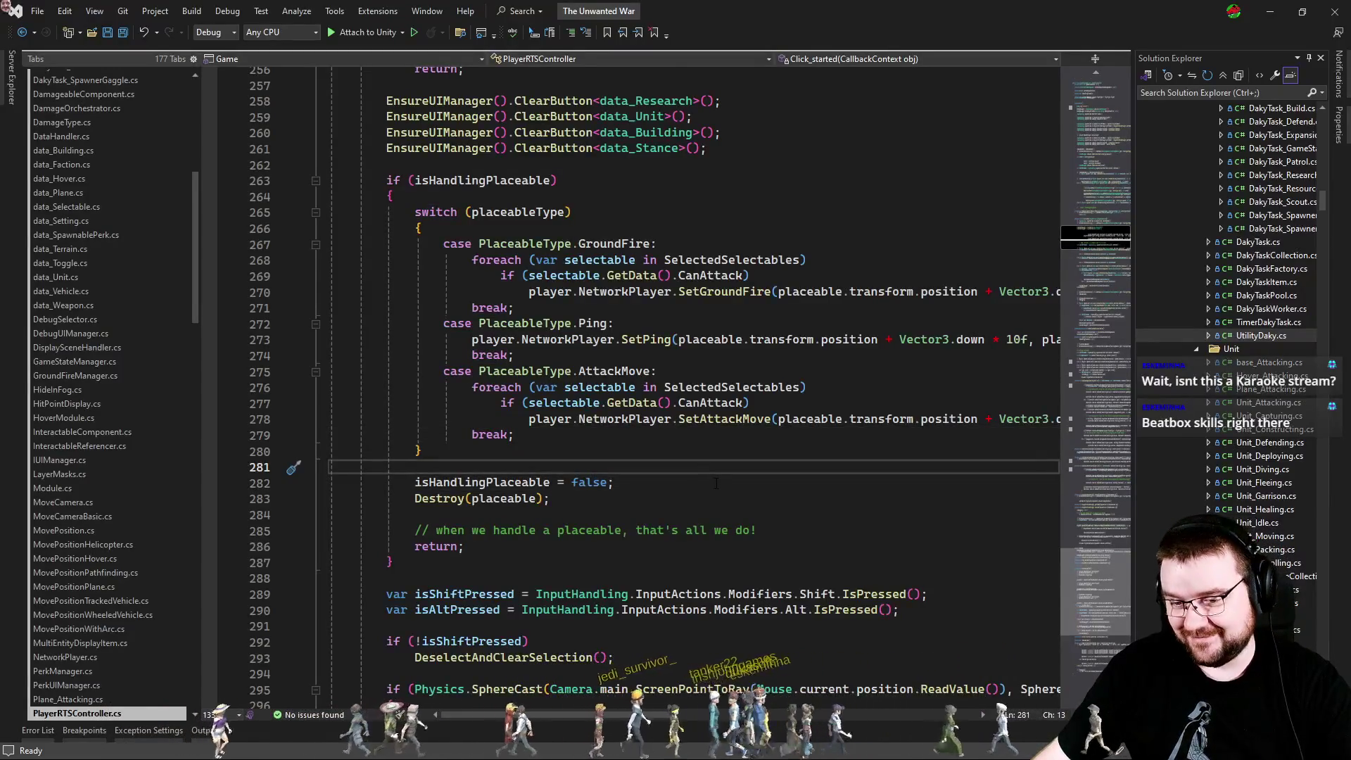
key("Up")
key("Down")
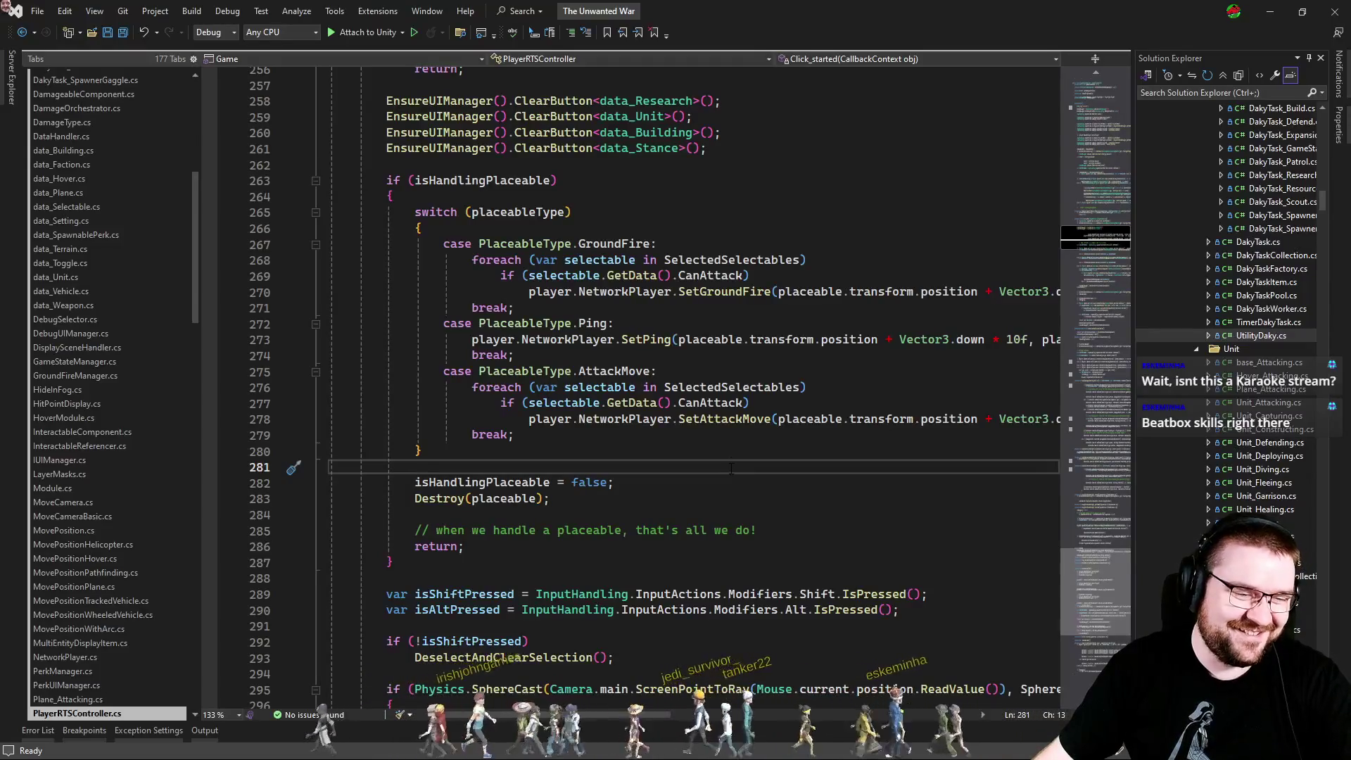
left_click(642, 451)
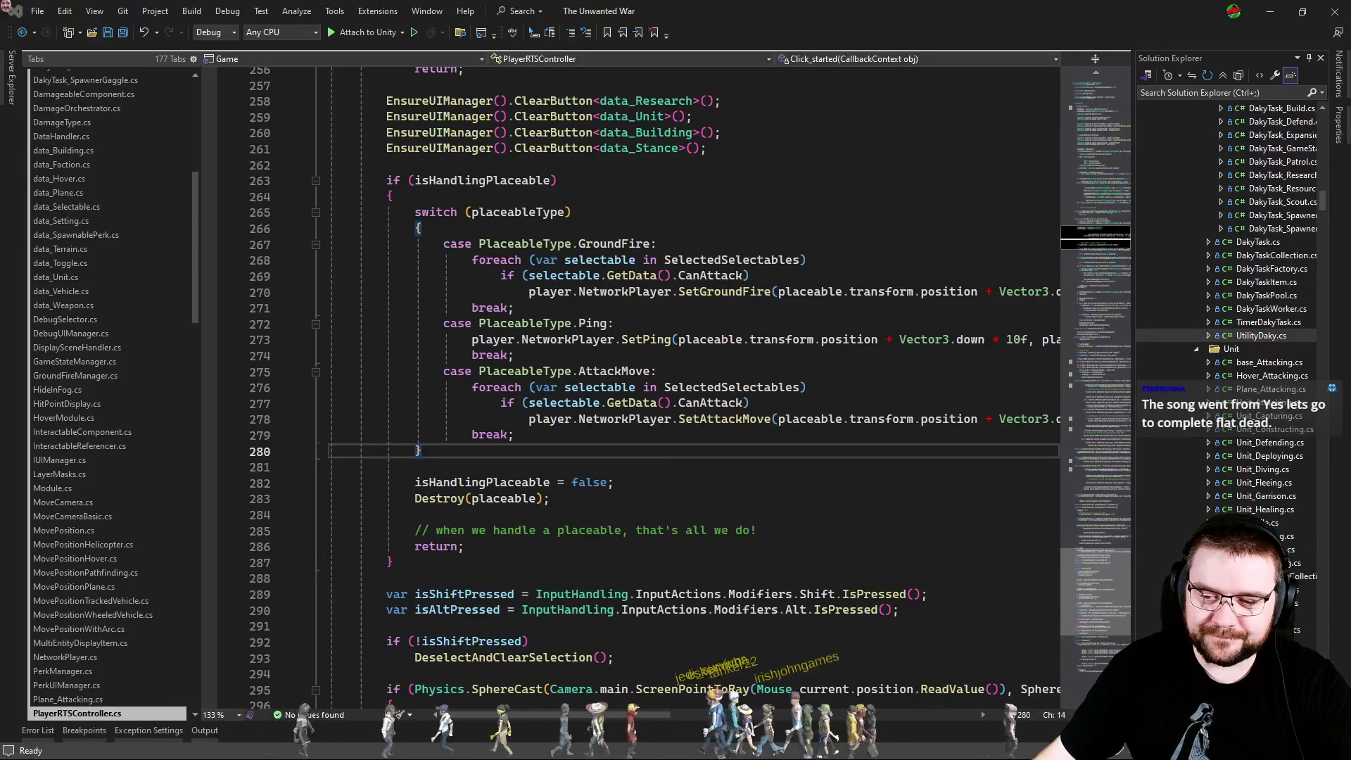
left_click(886, 517)
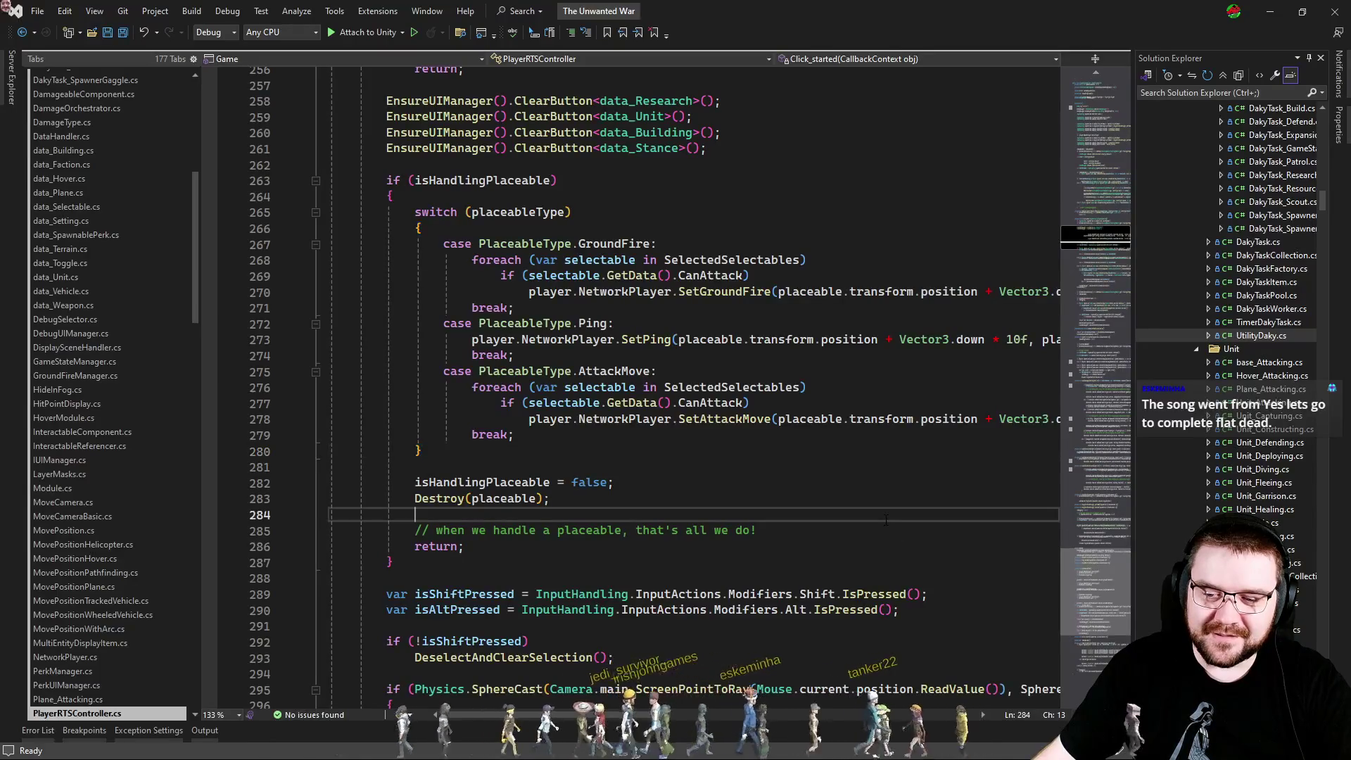
left_click(851, 505)
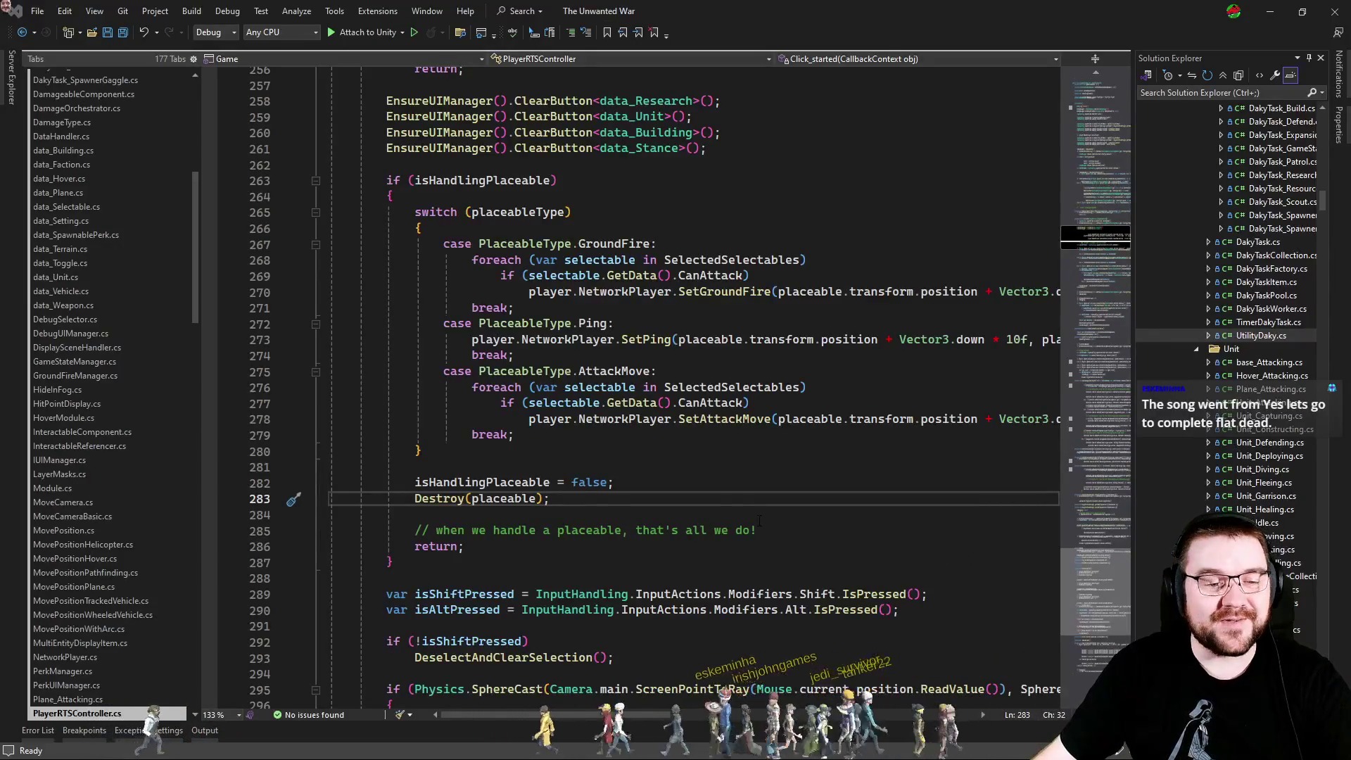
left_click(744, 465)
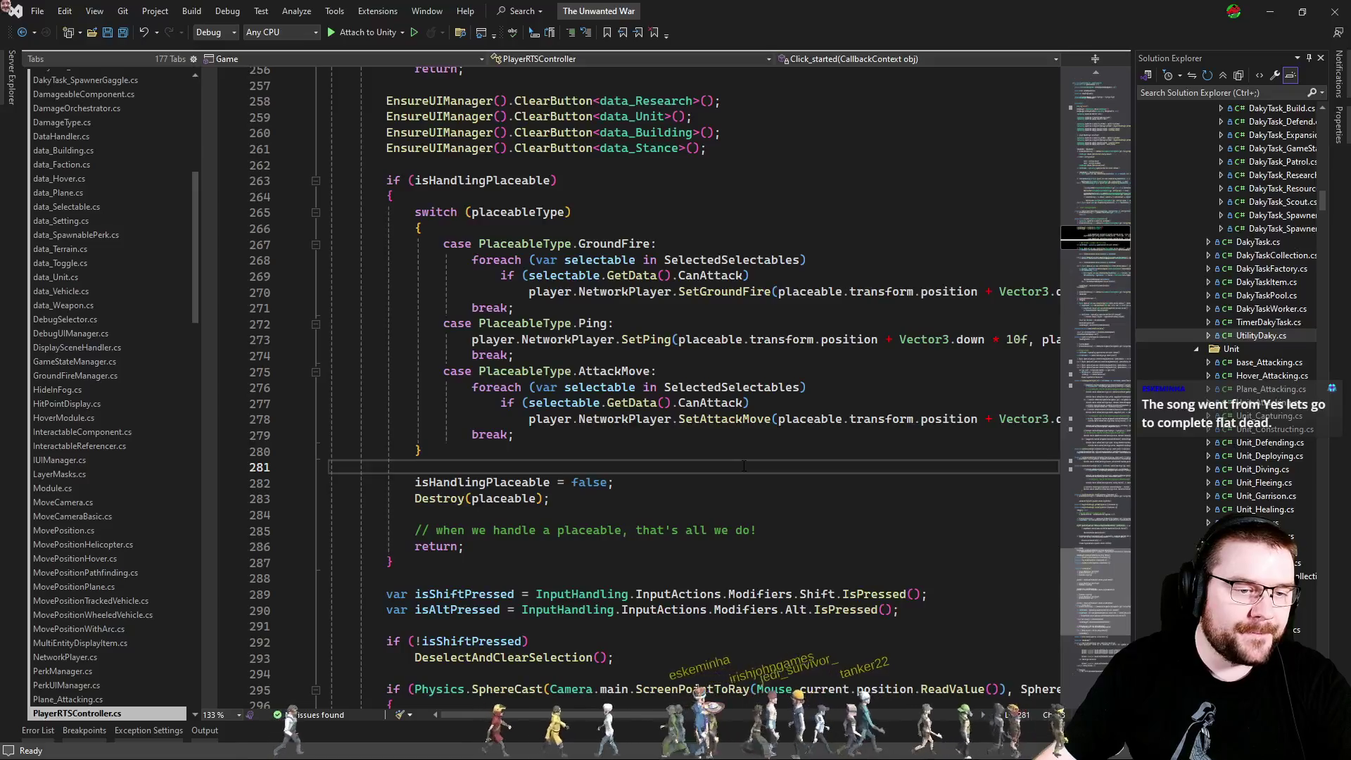
Select the SetGroundFire call on line 270 and the SetAttackMove call on line 278.
left_click_drag(778, 506, 718, 229)
left_click(713, 419)
double_click(724, 291)
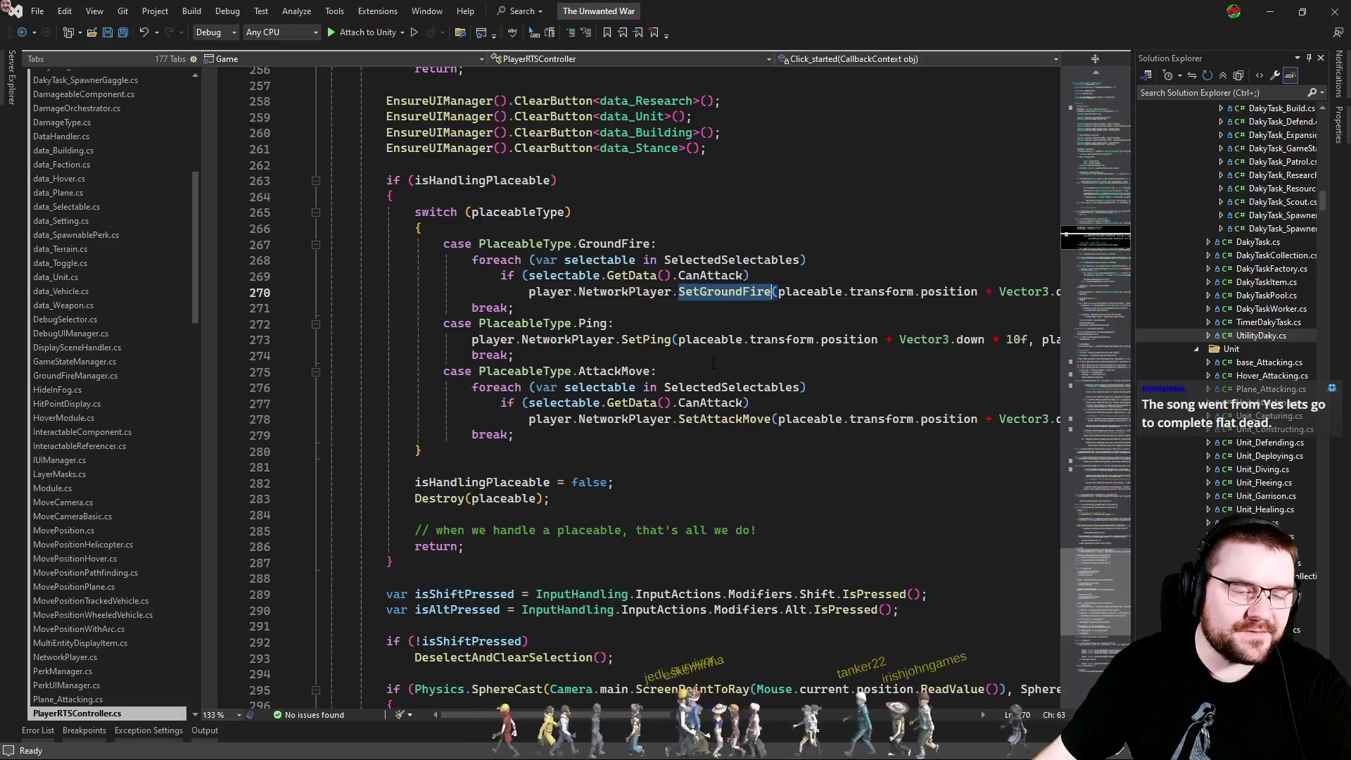
left_click(712, 355)
double_click(719, 418)
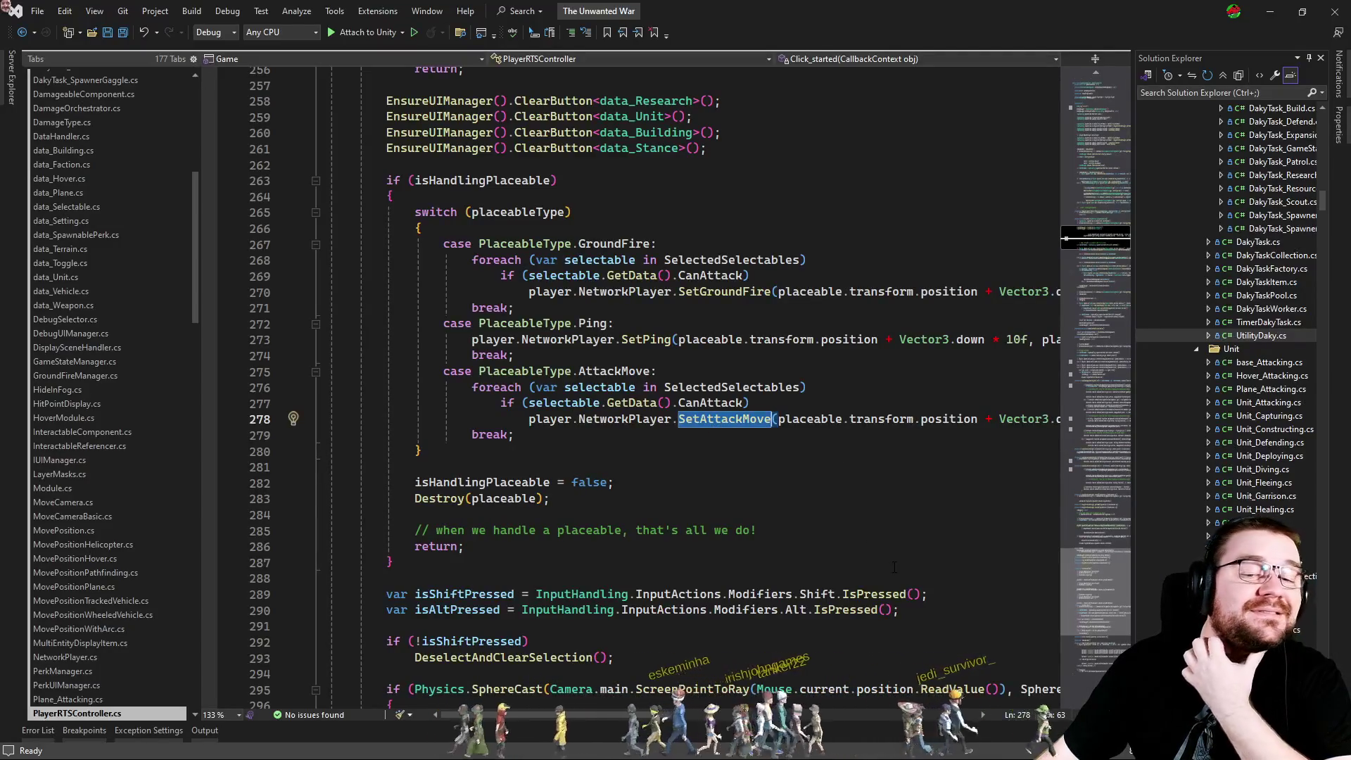
Compare the SetAttackMove call with its NetworkPlayer.cs definition, then return to the call.
key("ctrl+minus")
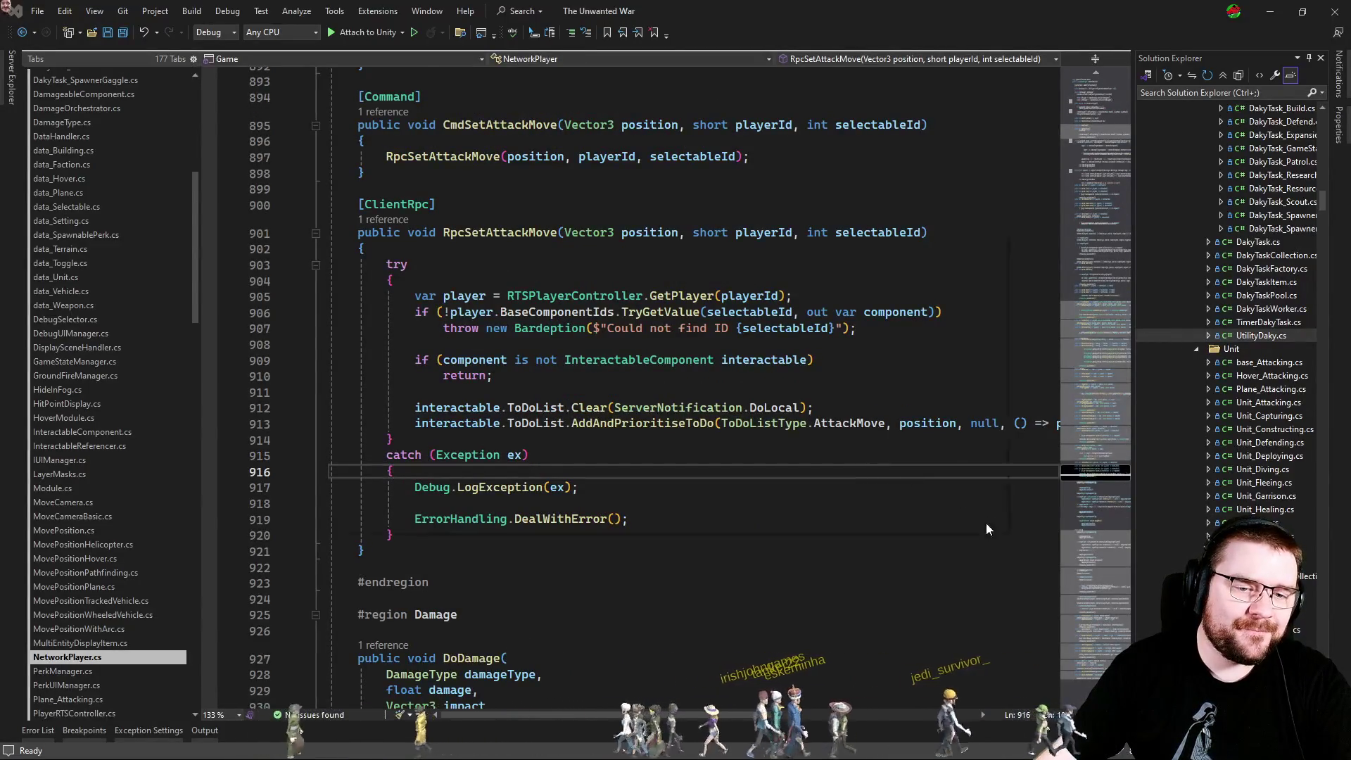
key("ctrl+minus")
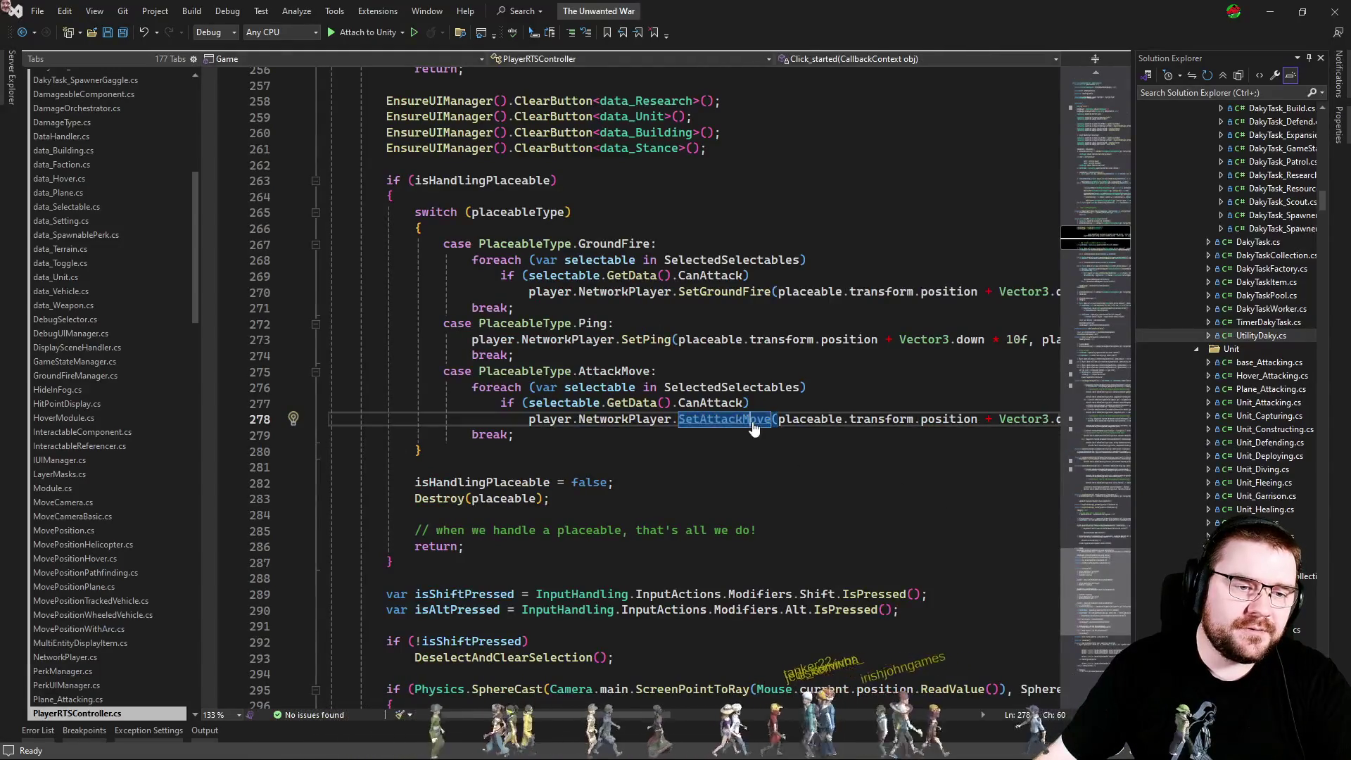
key("F12")
scroll(695, 481, "down", 8)
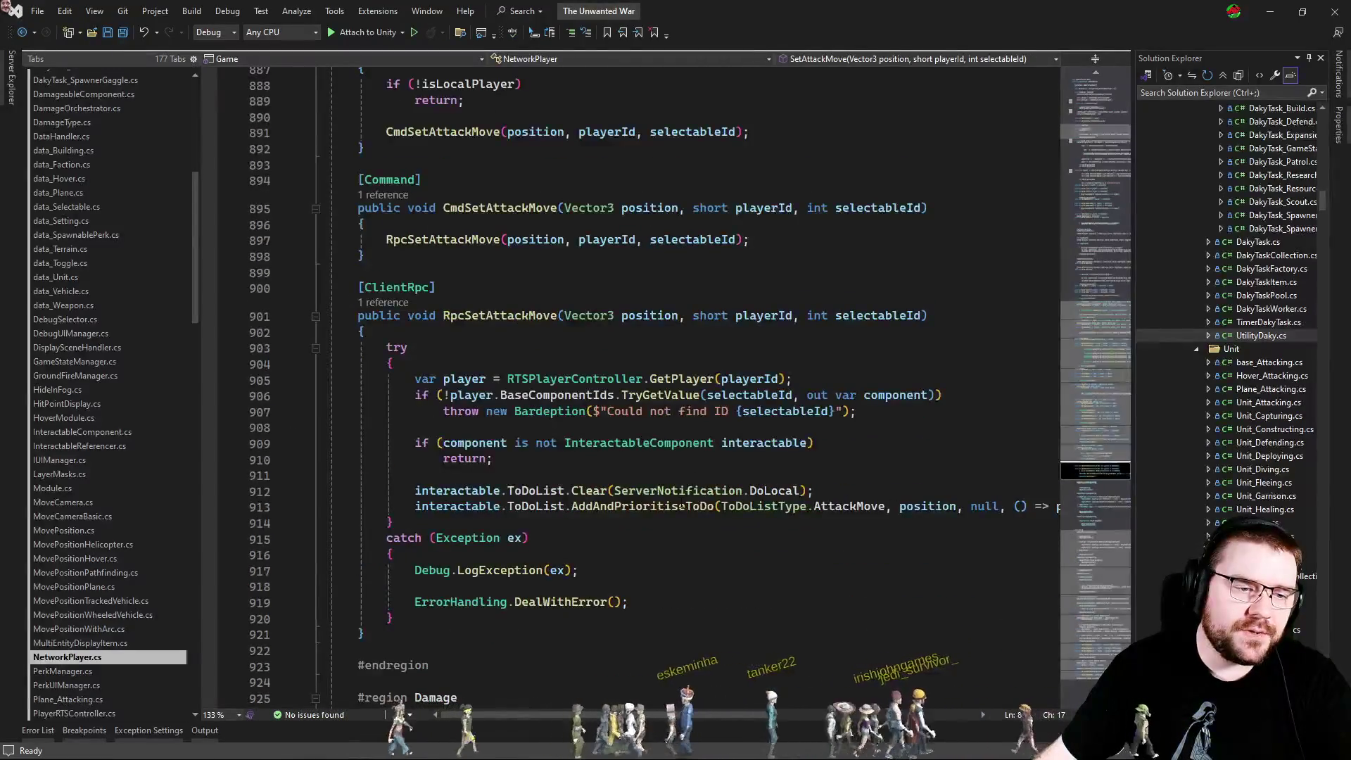
key("ctrl+minus")
key("ctrl+Tab")
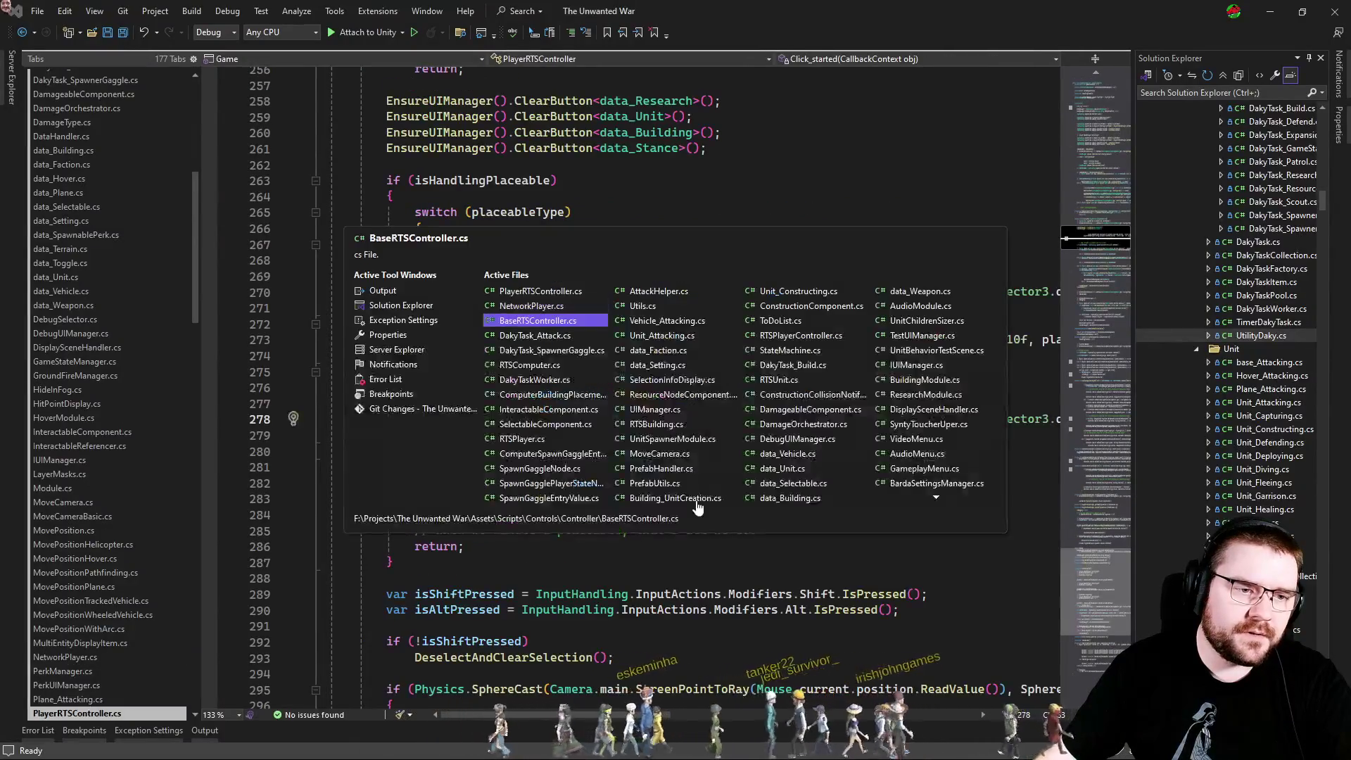
Follow RightClickAction, then OnRightClickAction, to their definitions in BaseRTSController's call chain.
scroll(739, 507, "down", 7)
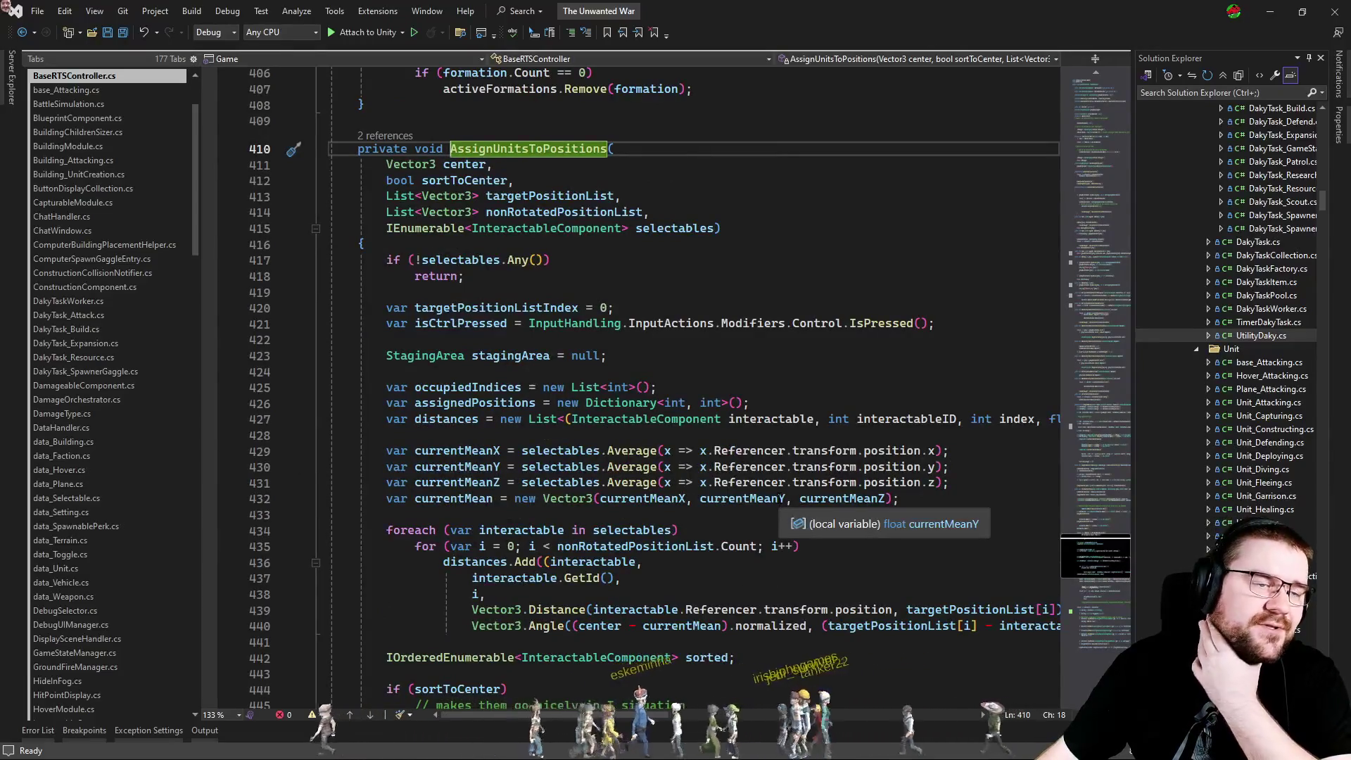
scroll(775, 498, "down", 20)
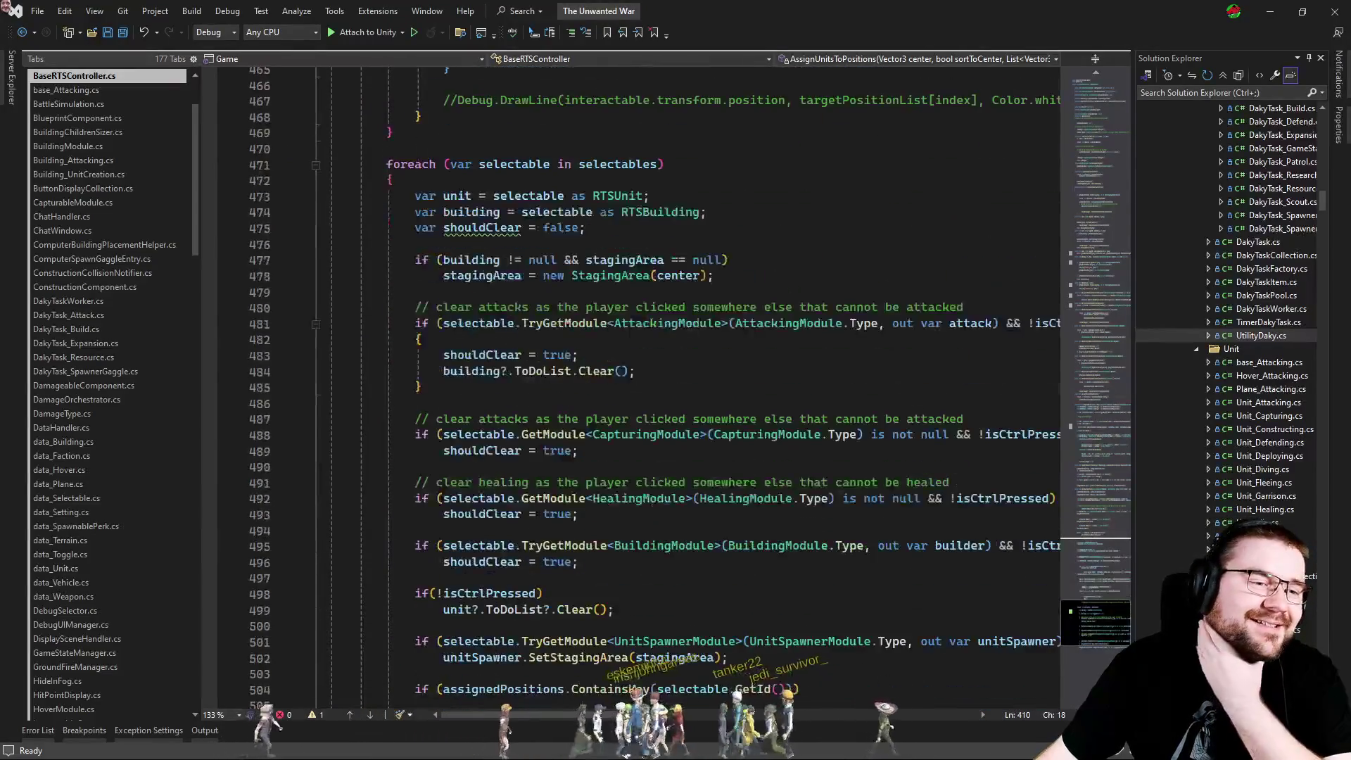
left_click(539, 387)
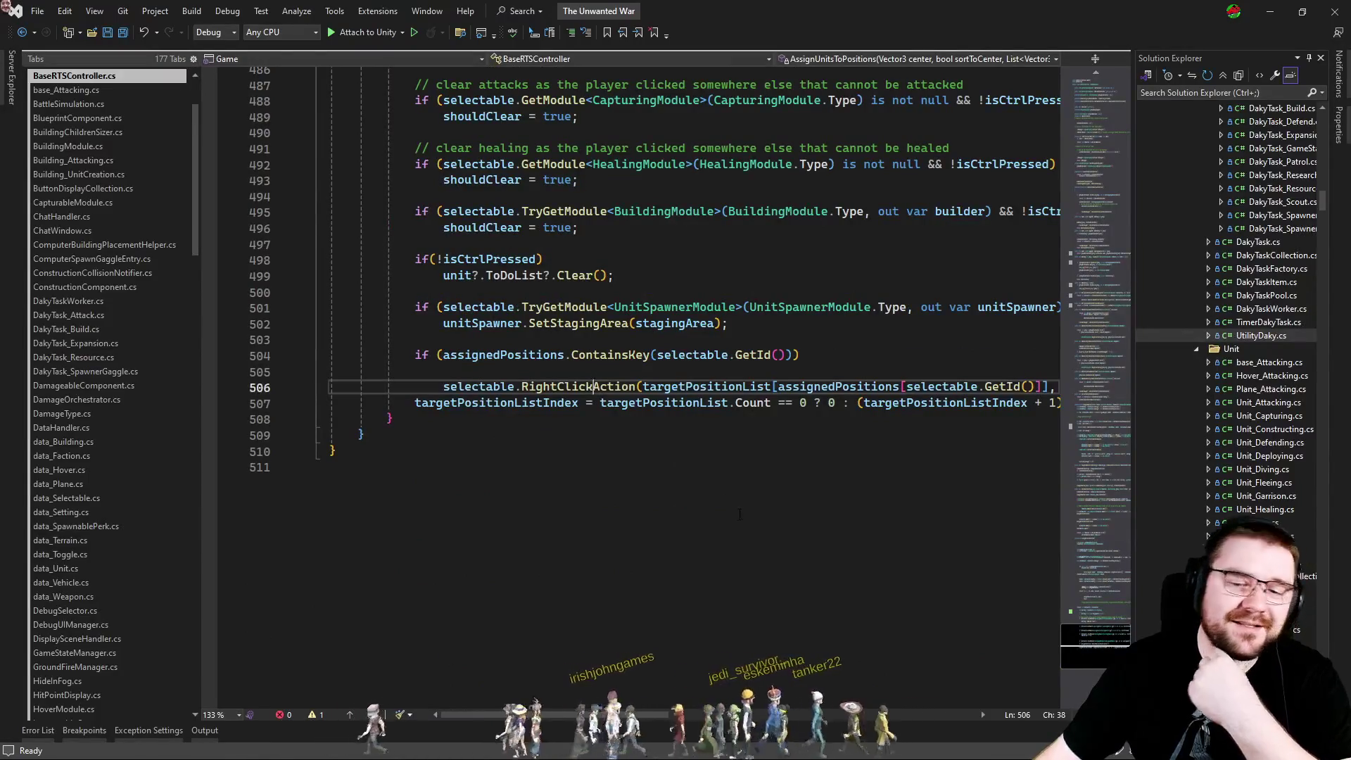
key("F12")
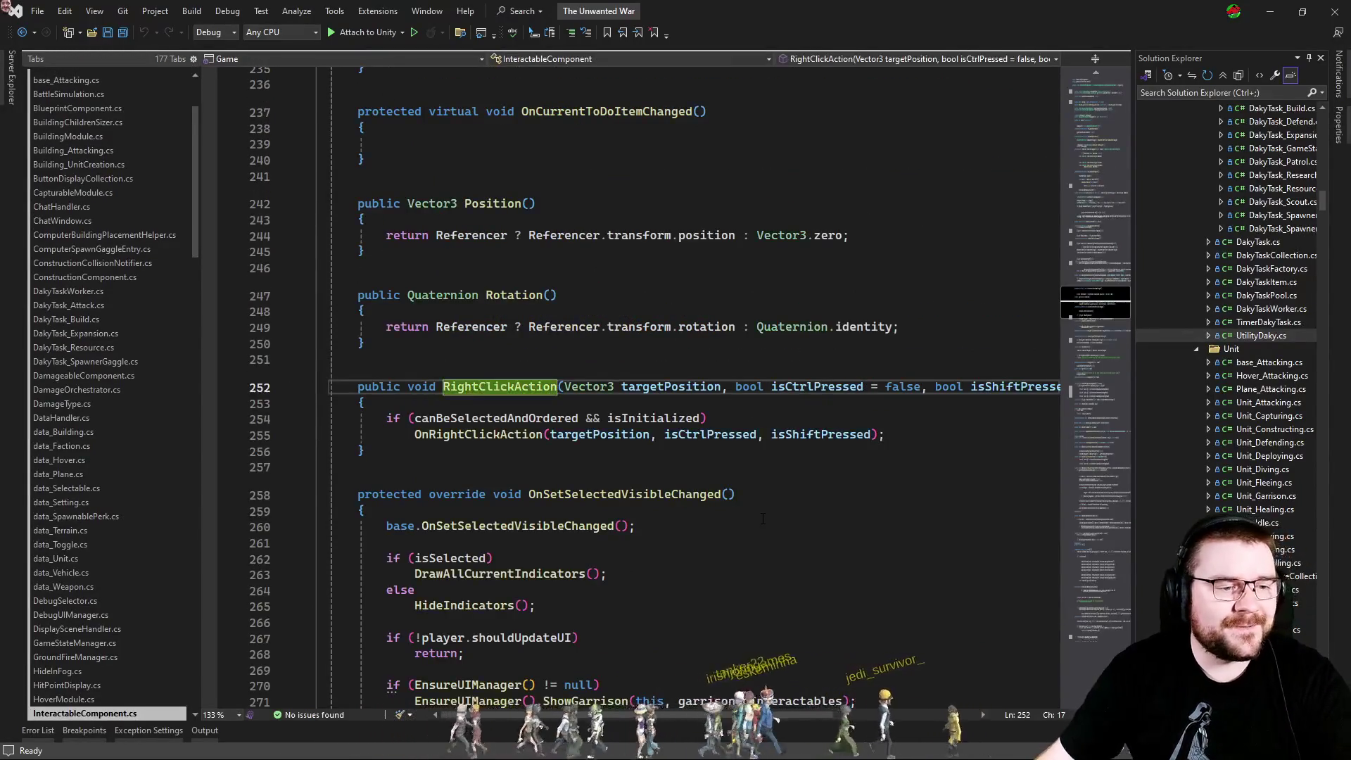
left_click(510, 434)
key("F12")
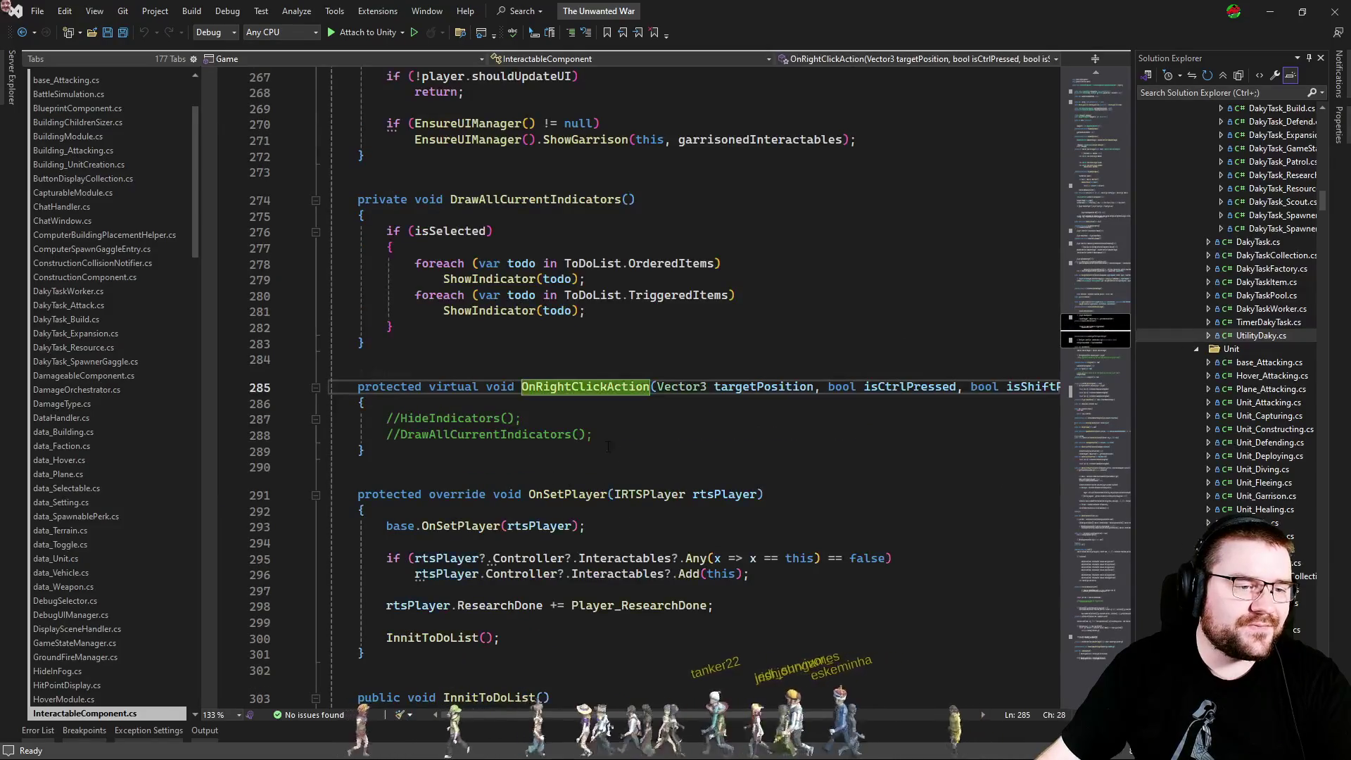
Open the RTSUnit override of OnRightClickAction from its CodeLens references.
left_click(373, 386)
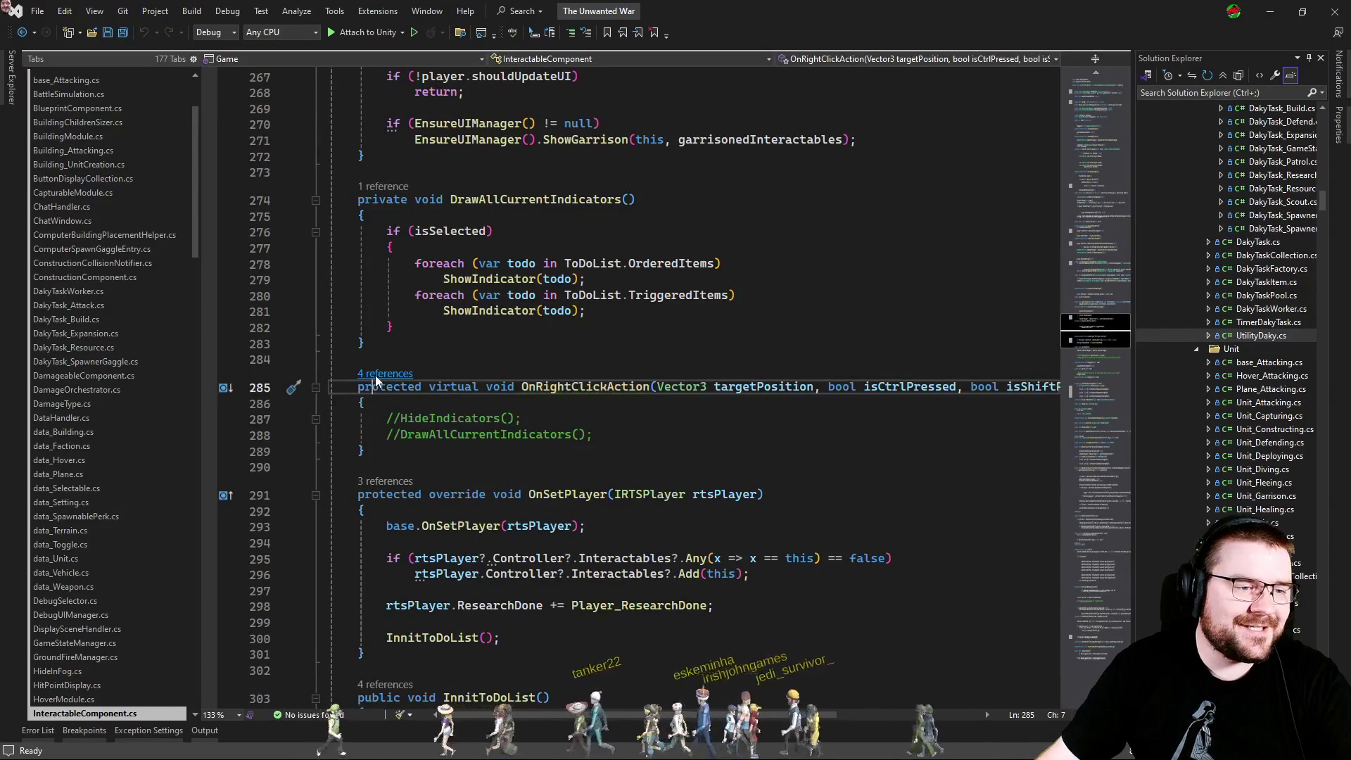
left_click(375, 374)
double_click(537, 322)
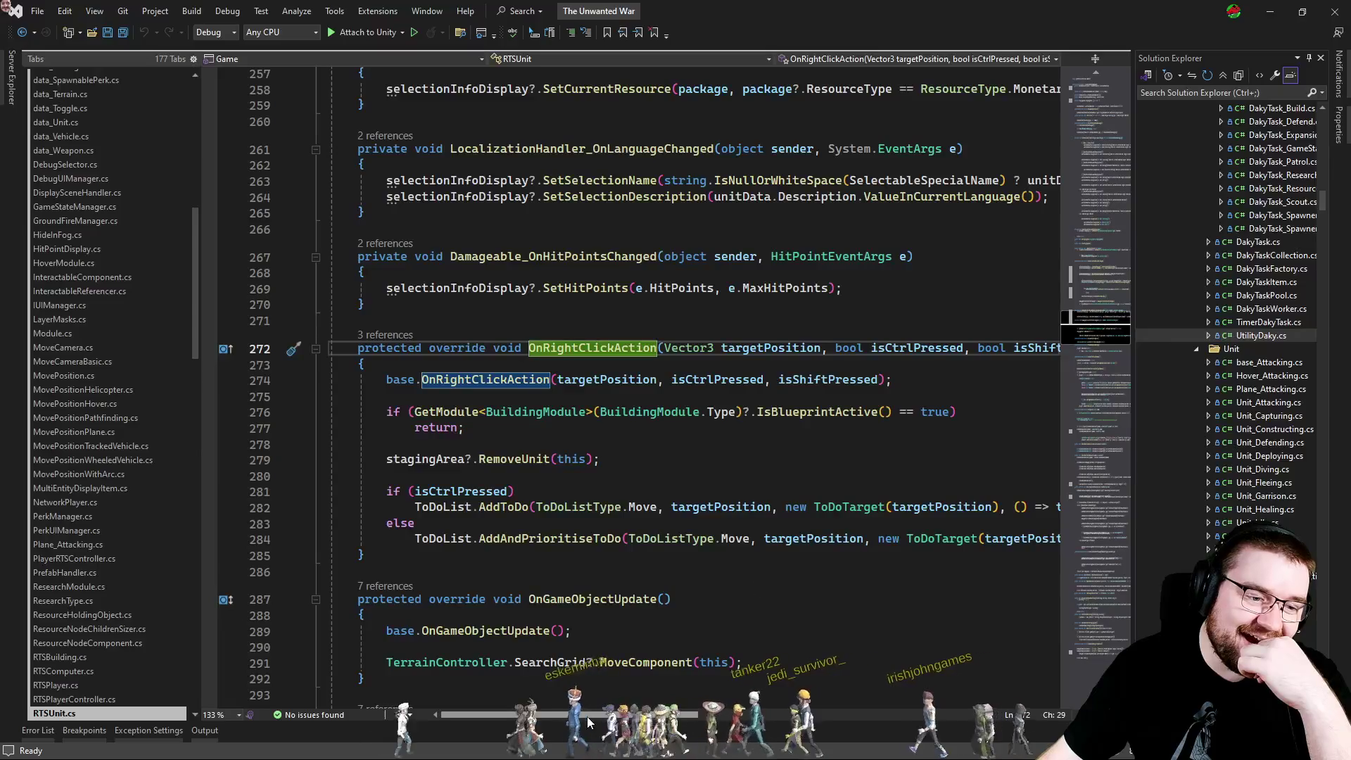
scroll(636, 716, "right", 3)
scroll(661, 724, "left", 3)
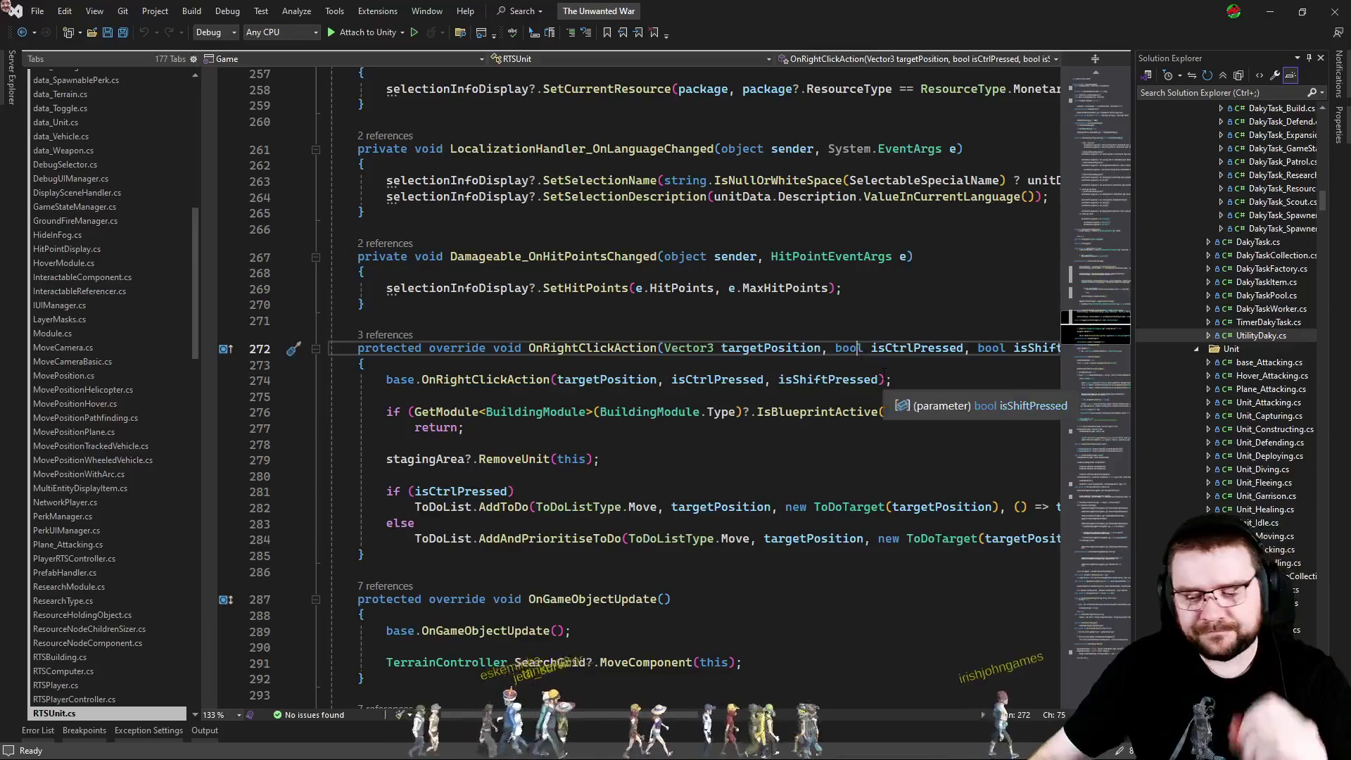
Add a bool attack parameter to the RTSUnit override and the base OnRightClickAction signature.
key("End")
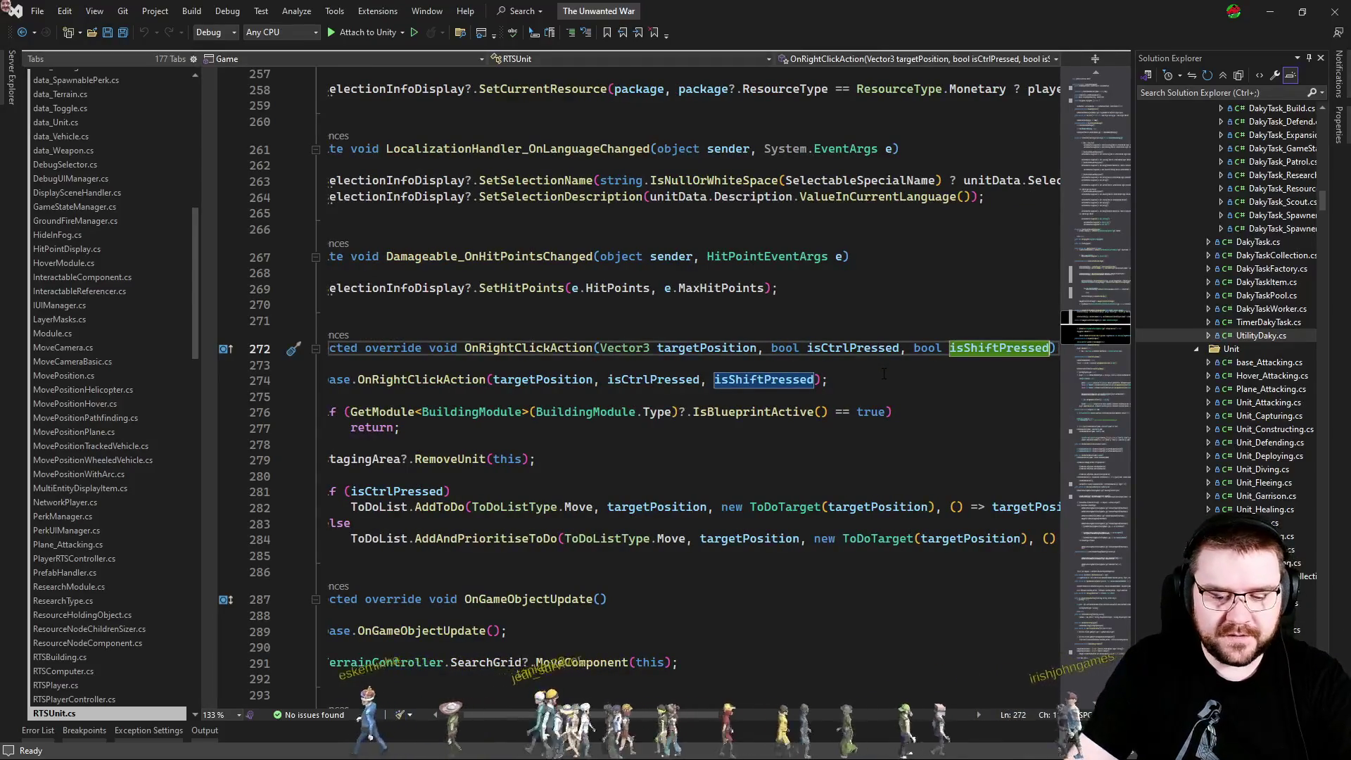
type(", bool attack")
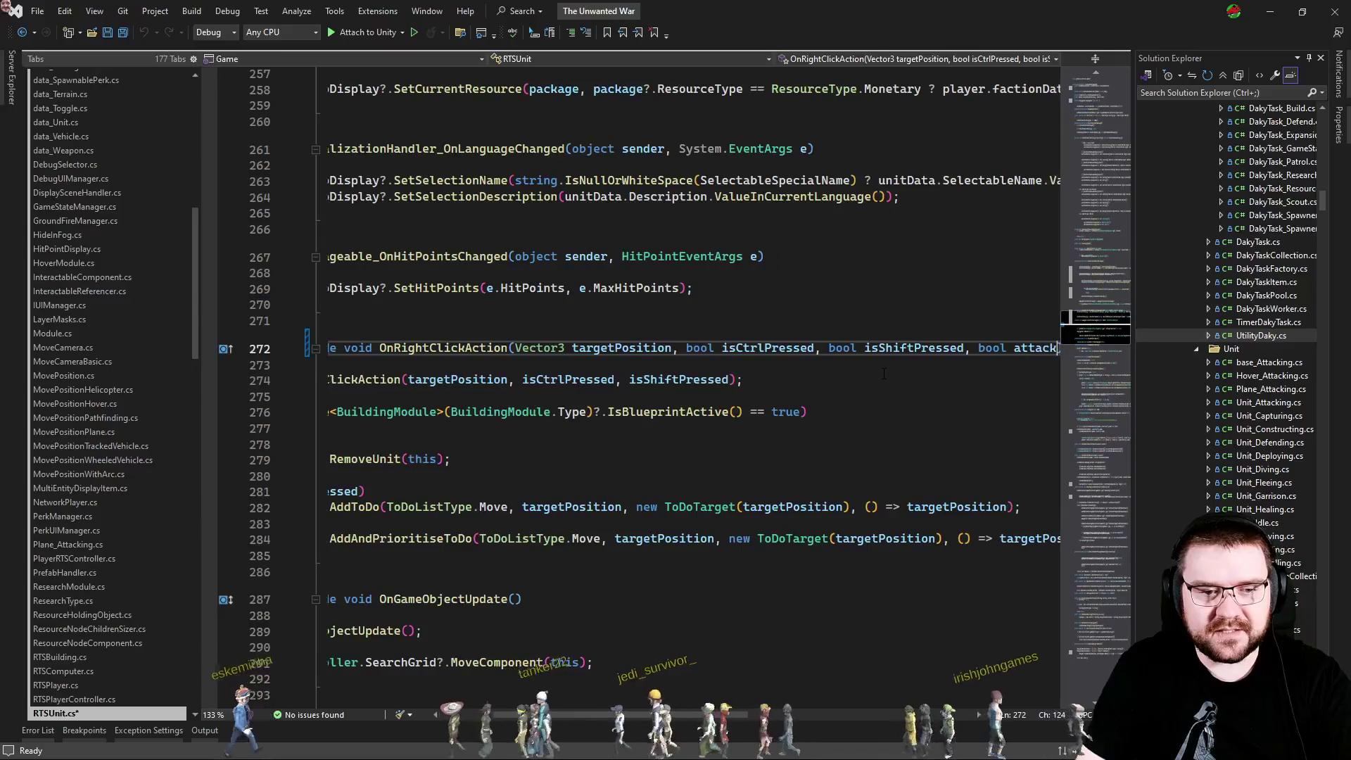
key("ctrl+shift+Left")
key("ctrl+shift+Left")
key("ctrl+shift+Left")
key("ctrl+c")
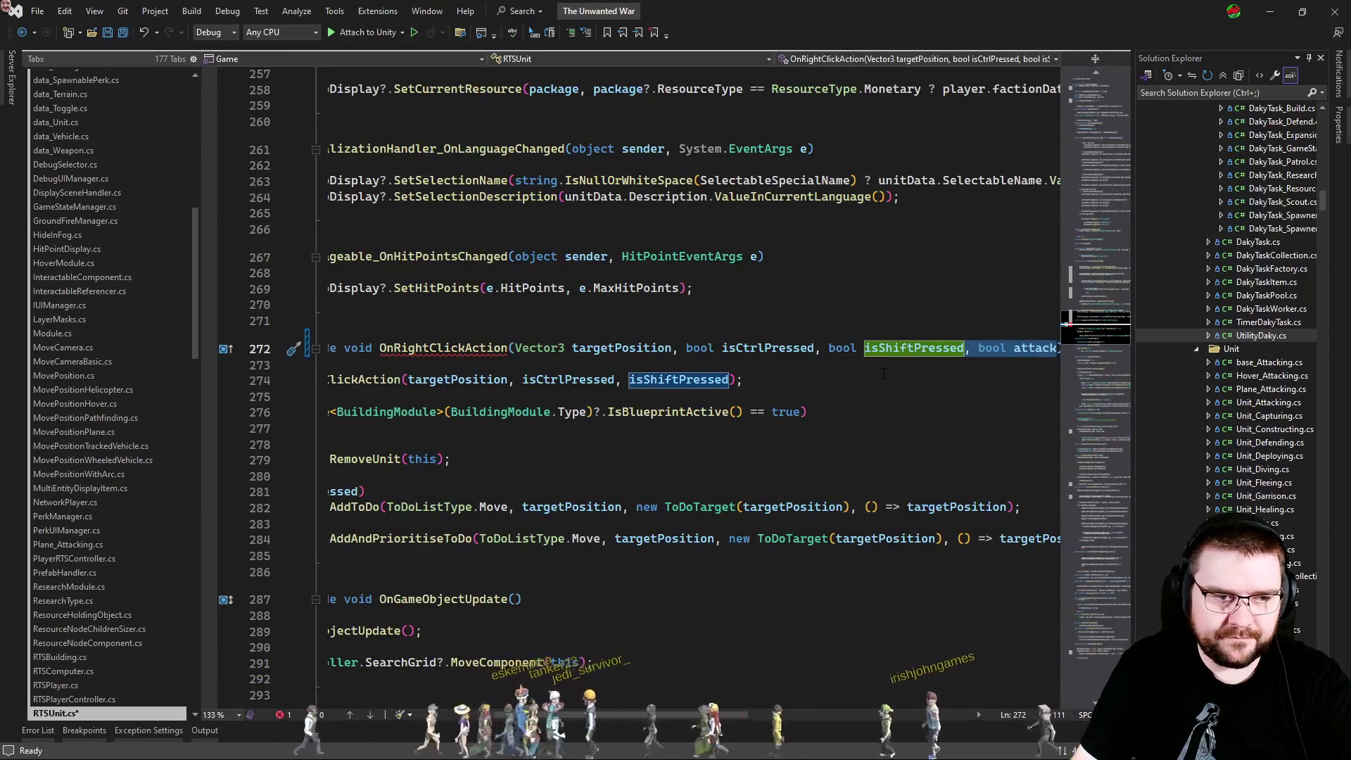
key("Home")
left_click(879, 380, "ctrl")
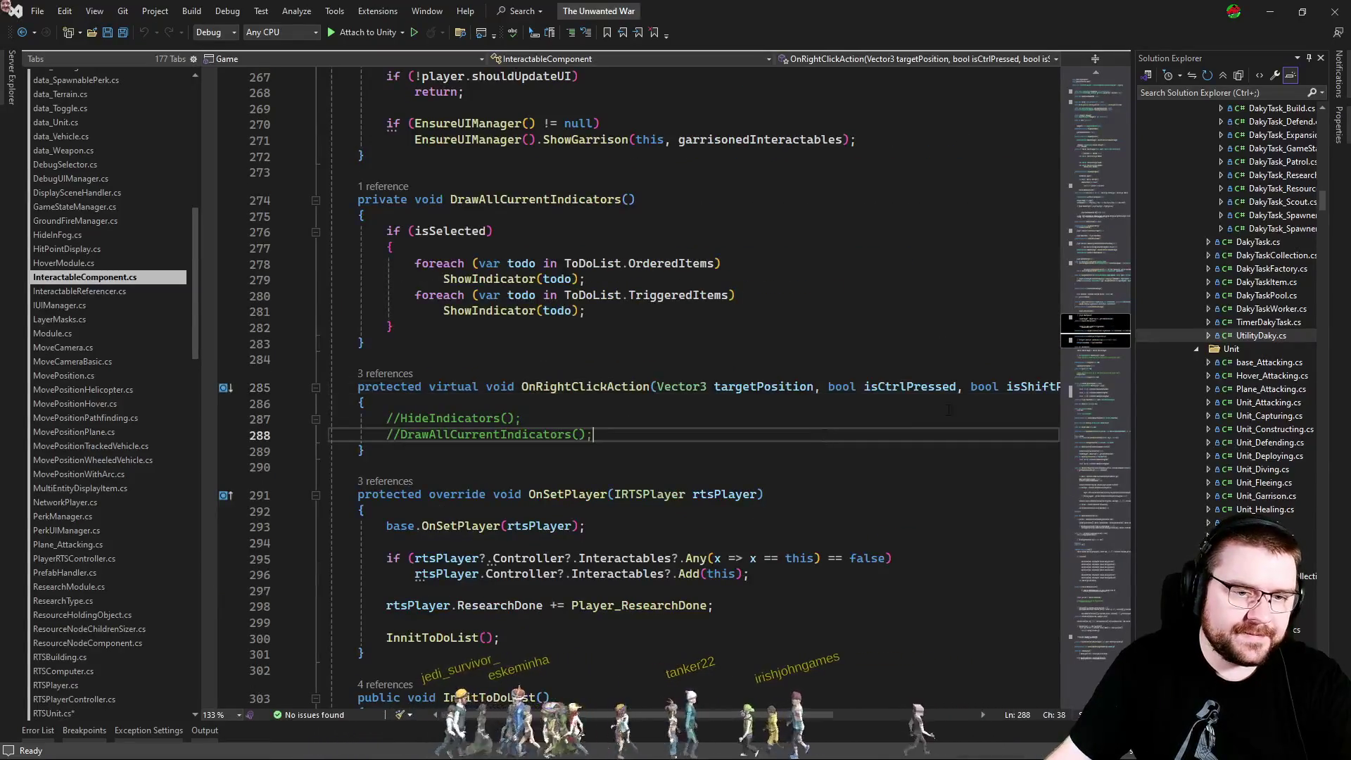
key("ctrl+Right")
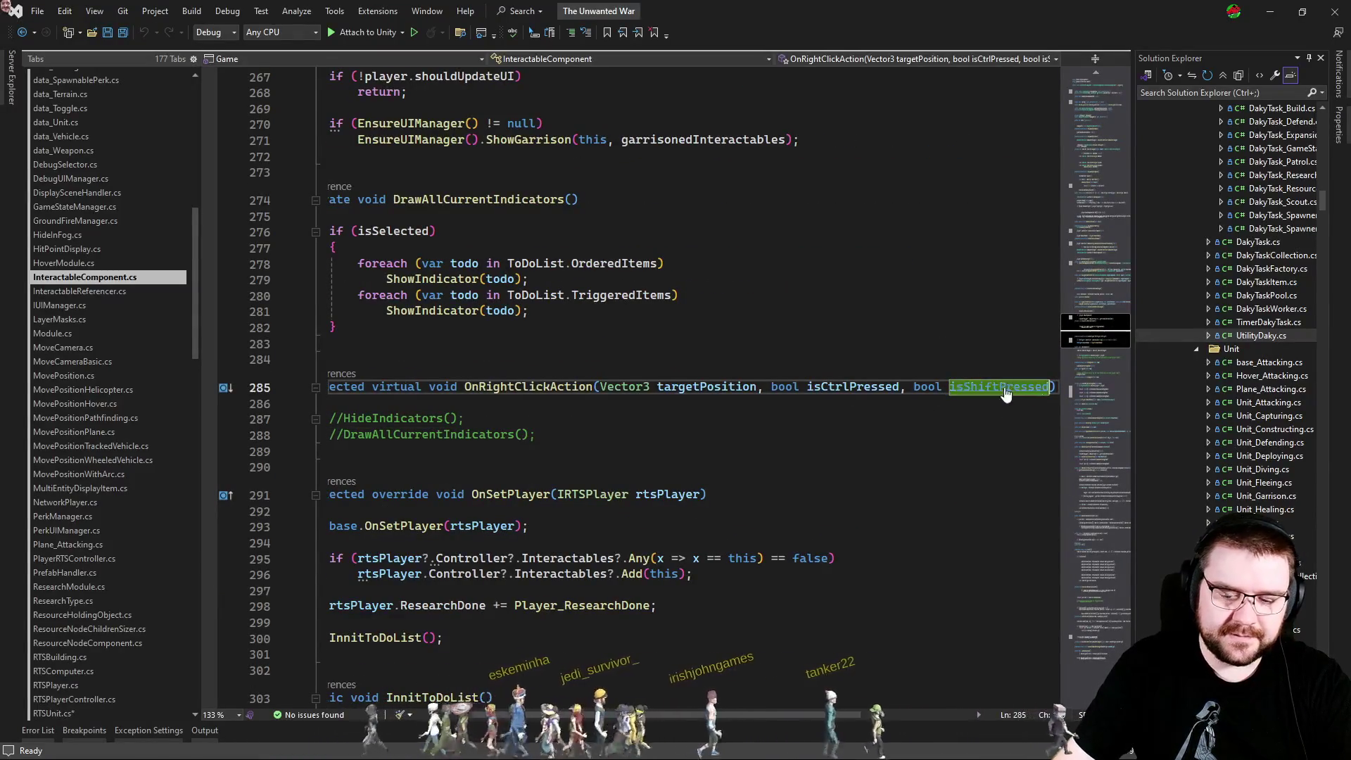
key("ctrl+v")
key("Home")
Give RightClickAction 'bool attack = false' and forward attack to its OnRightClickAction call.
scroll(704, 380, "up", 10)
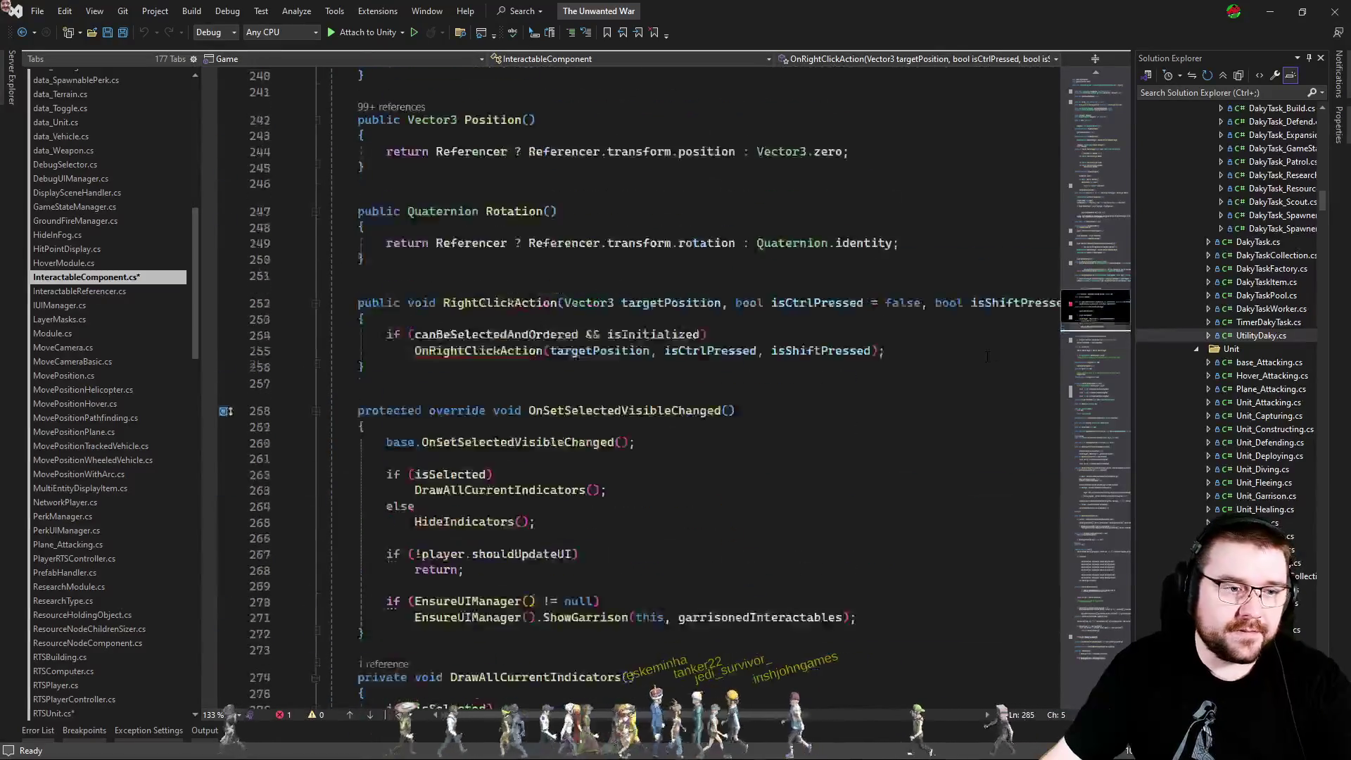
left_click(870, 398)
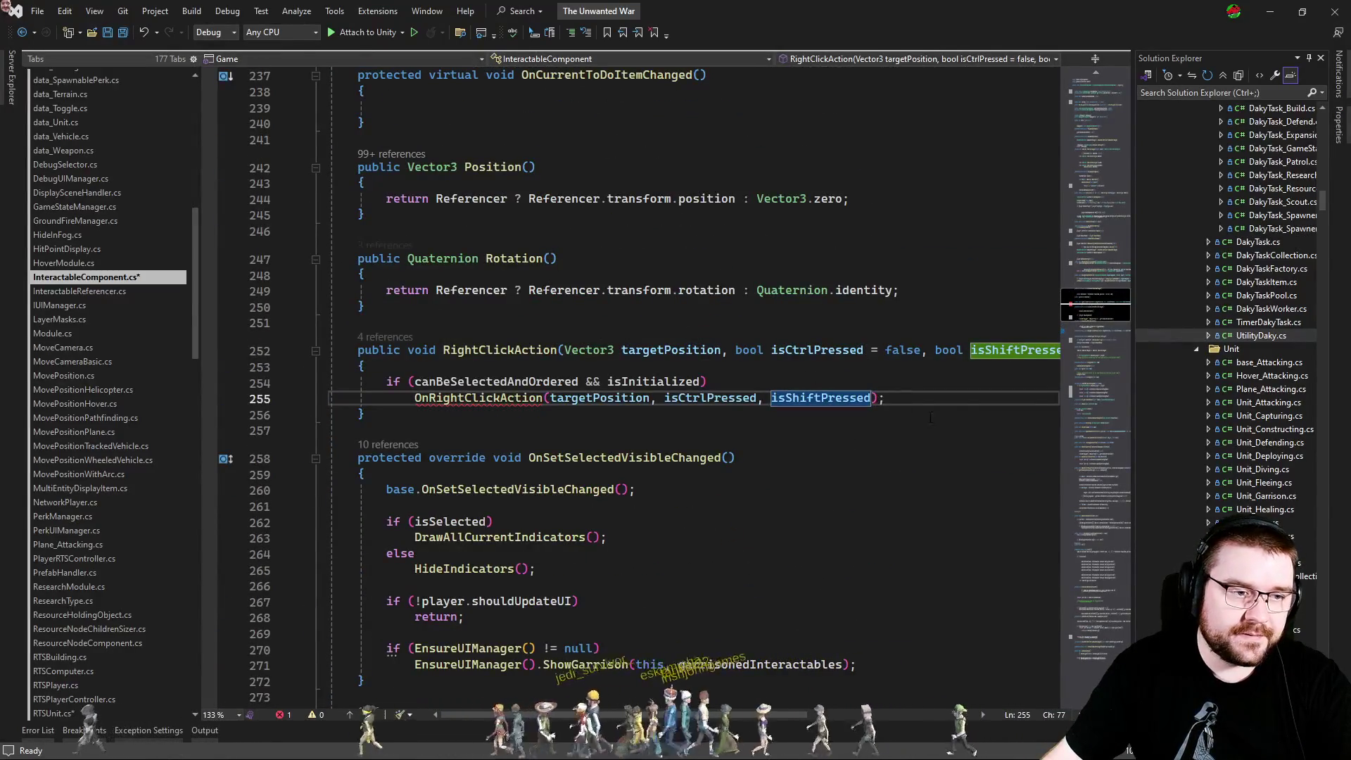
key("ctrl+v")
left_click(935, 349)
key("End")
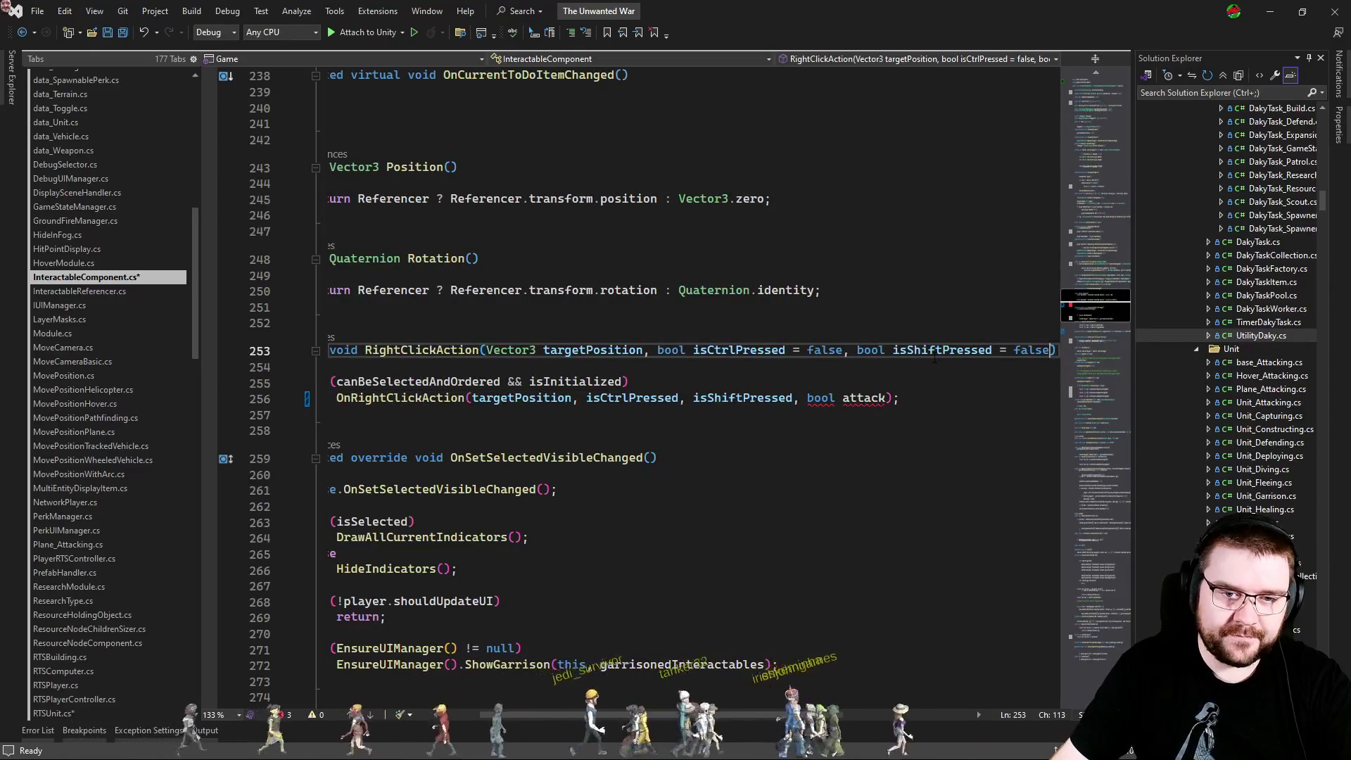
type(", bool attack = fal")
type("s")
key("Tab")
double_click(681, 398)
key("BackSpace")
key("BackSpace")
key("Home")
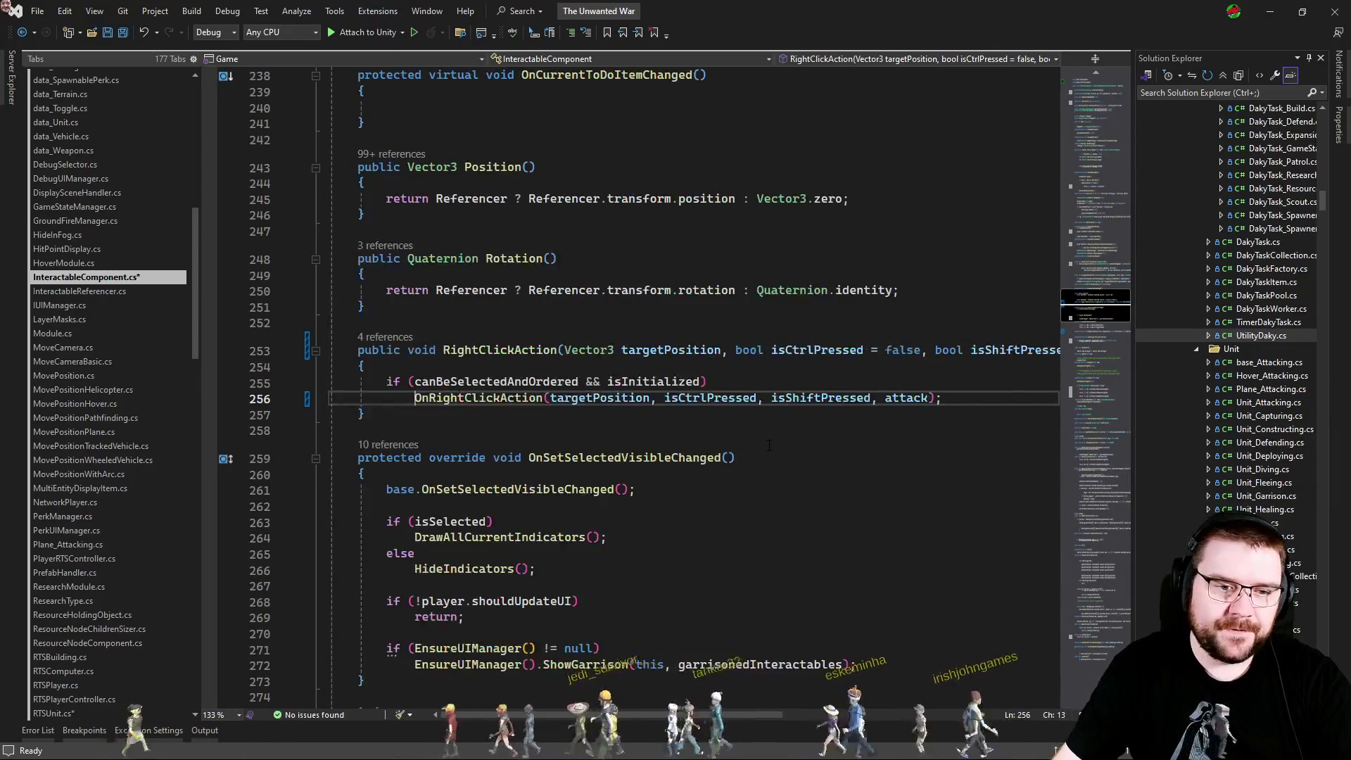
key("Up")
key("Up")
key("Up")
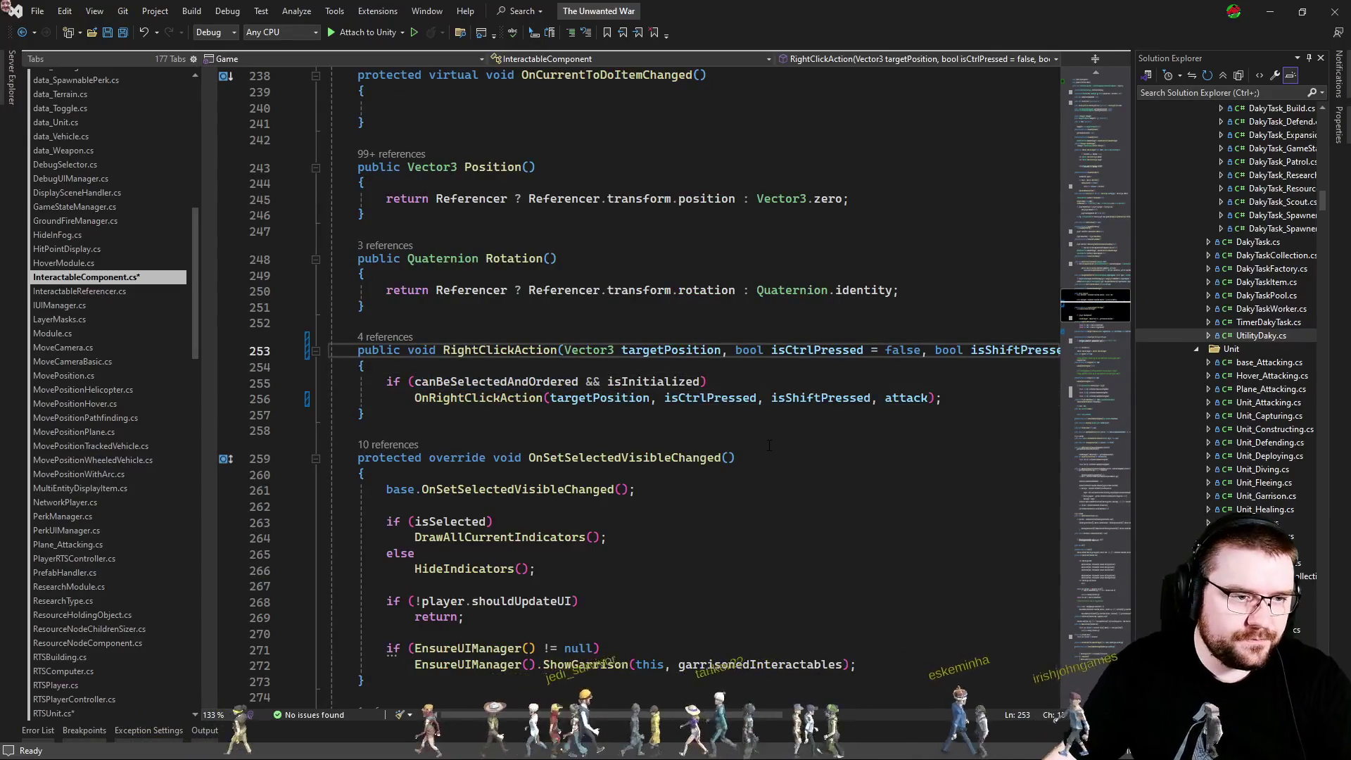
In BaseRTSController.cs, add 'attack: attack' to the RightClickAction call on line 506.
key("ctrl+Tab")
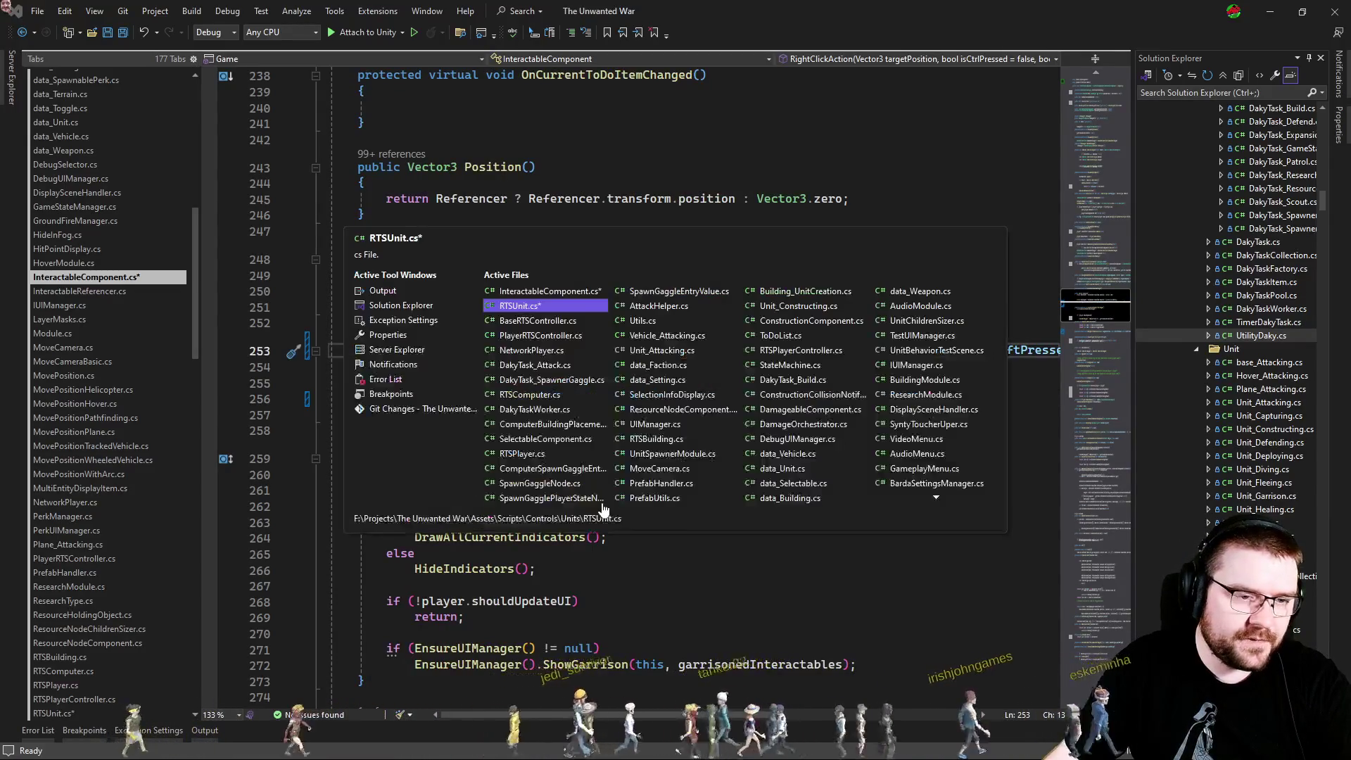
key("ctrl+Tab")
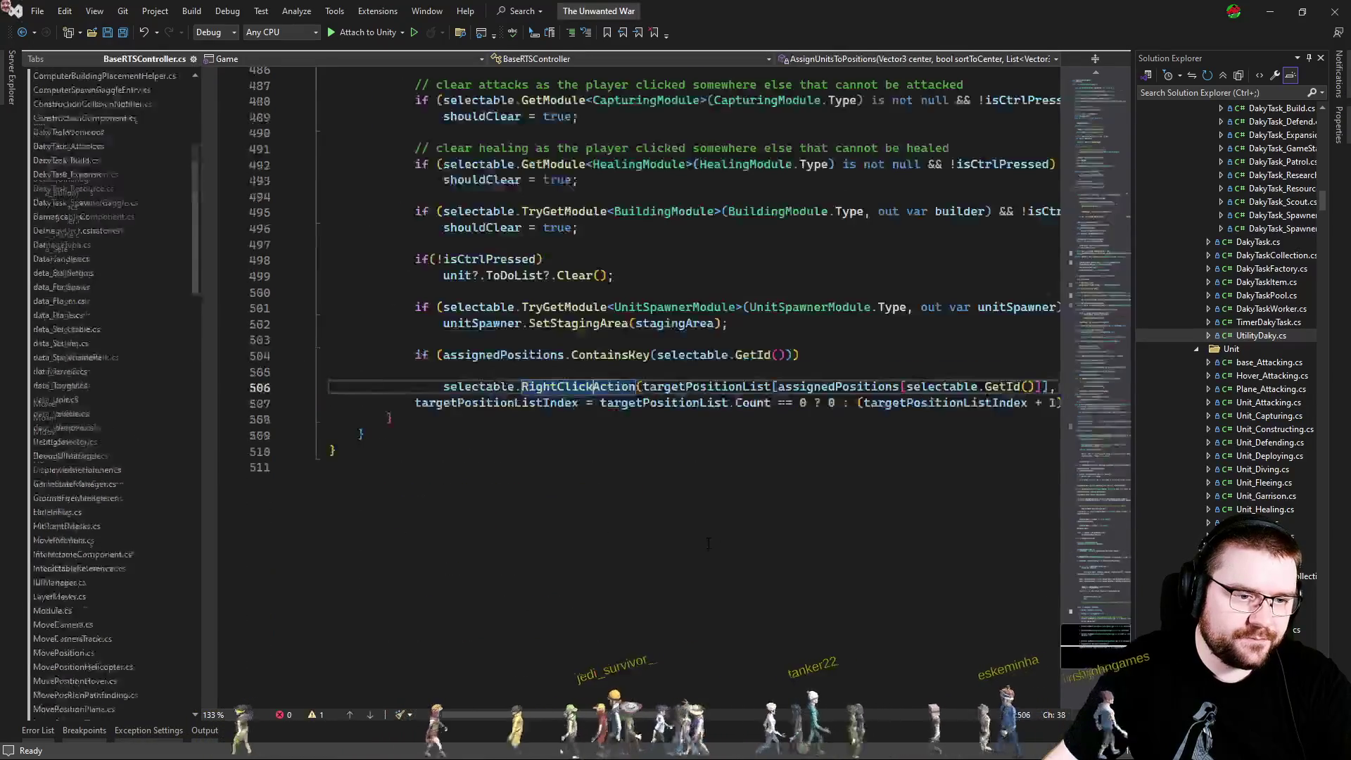
key("End")
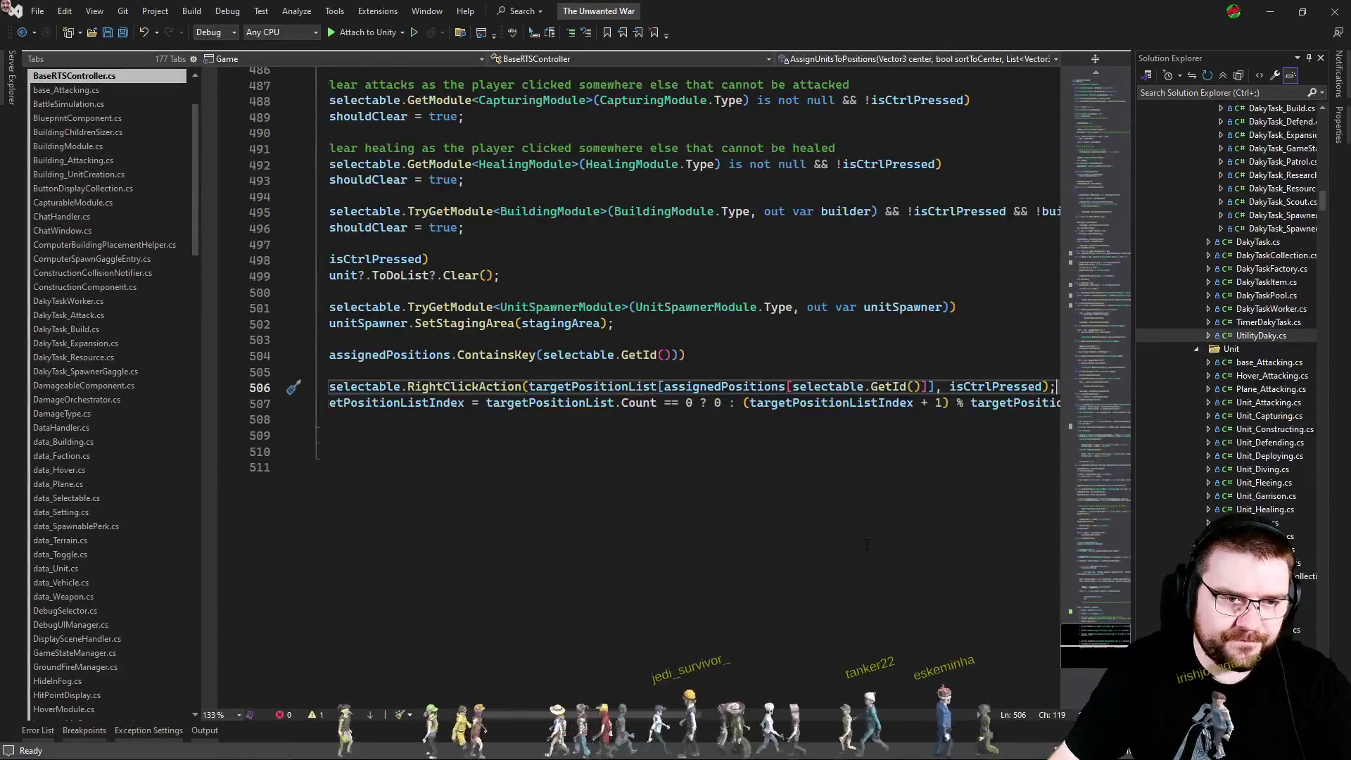
type(", att")
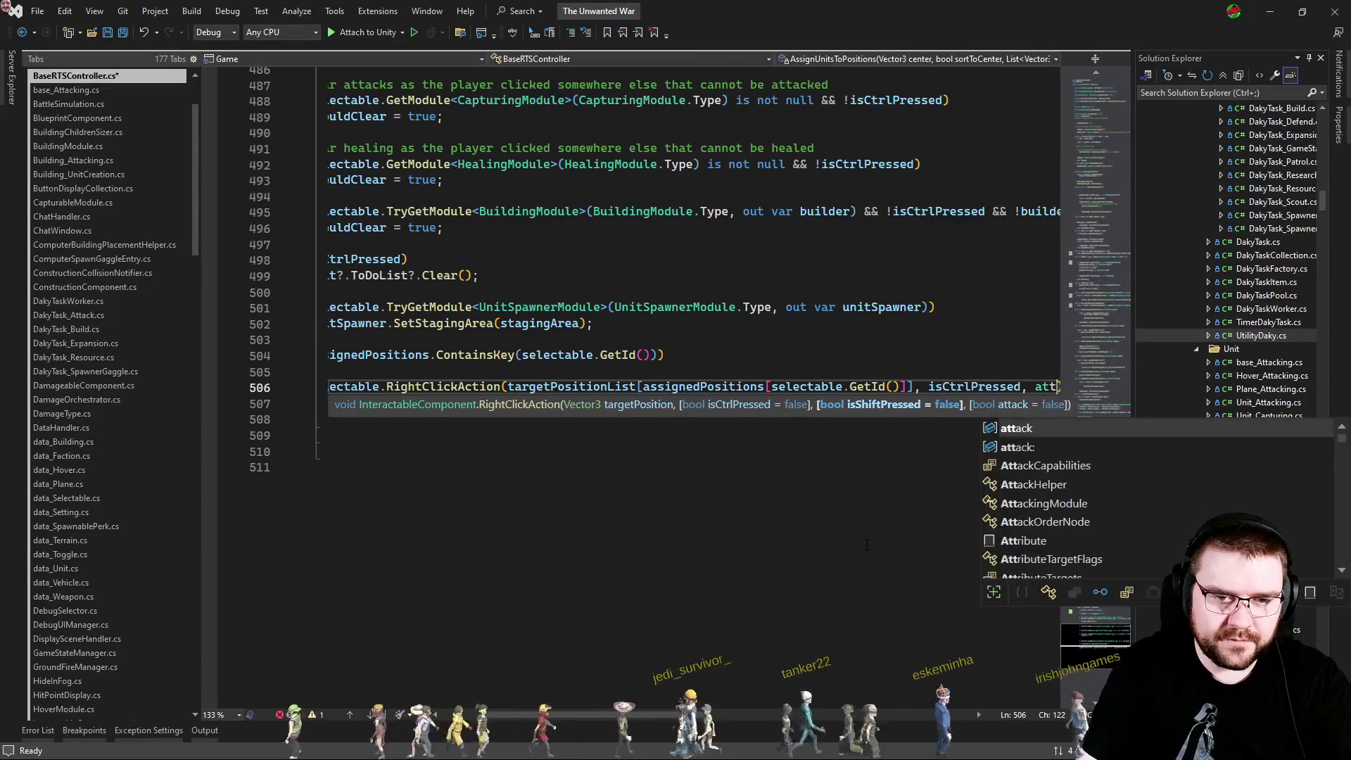
type("ack : ")
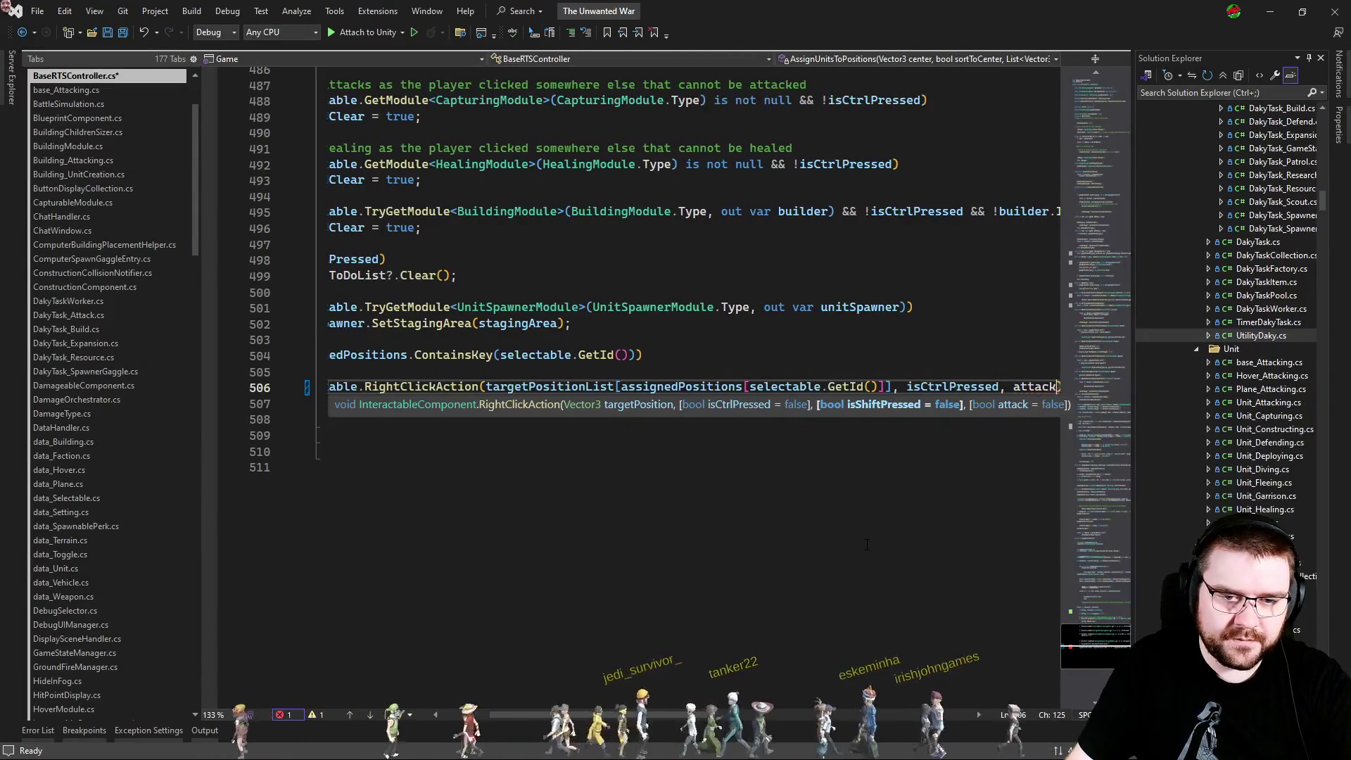
type("attack")
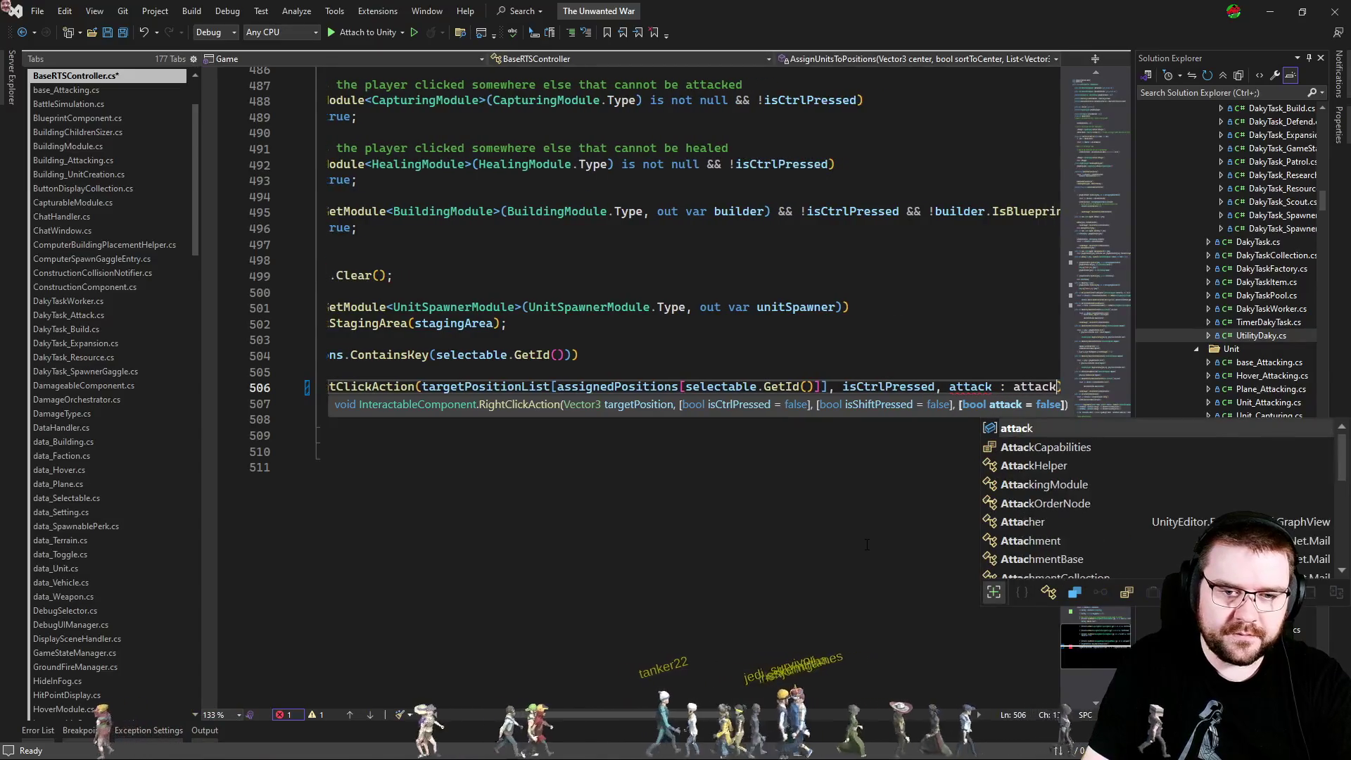
key("Home")
scroll(867, 545, "up", 15)
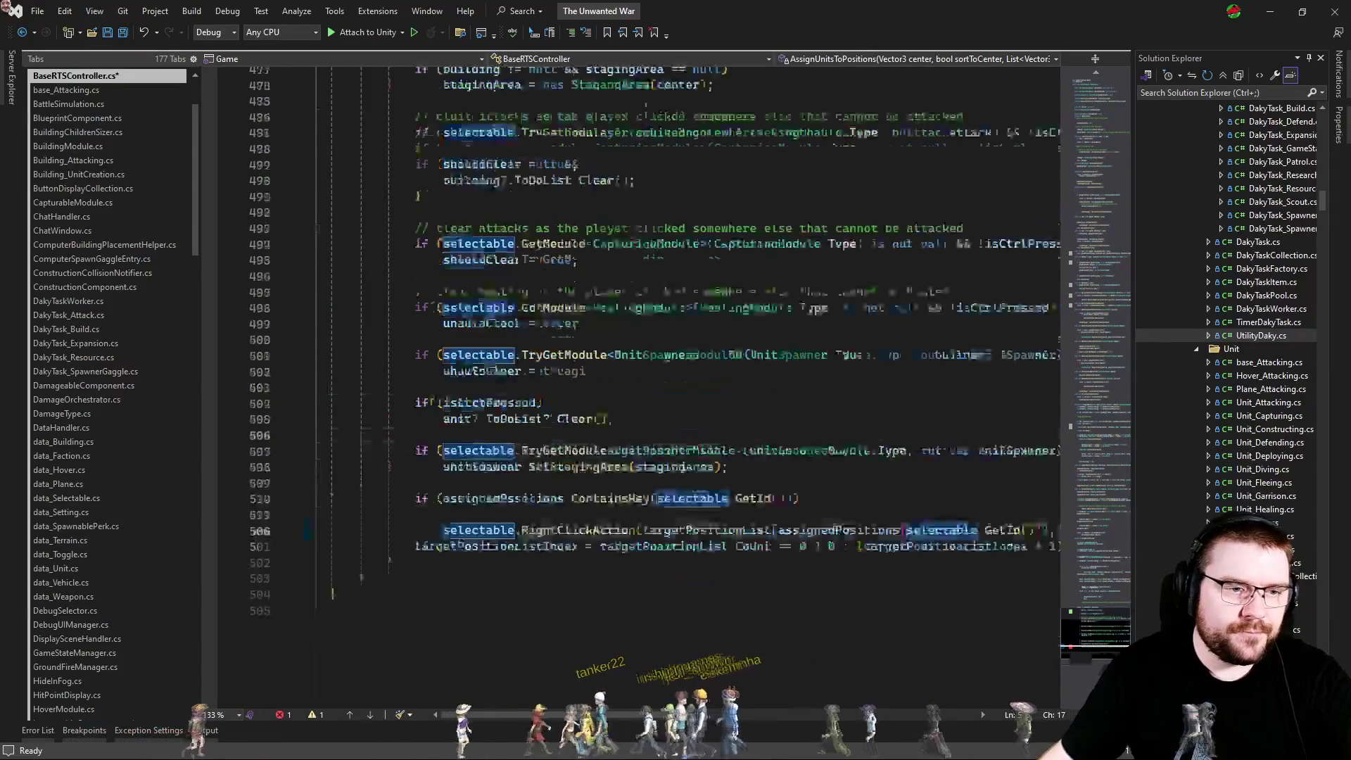
scroll(760, 423, "up", 17)
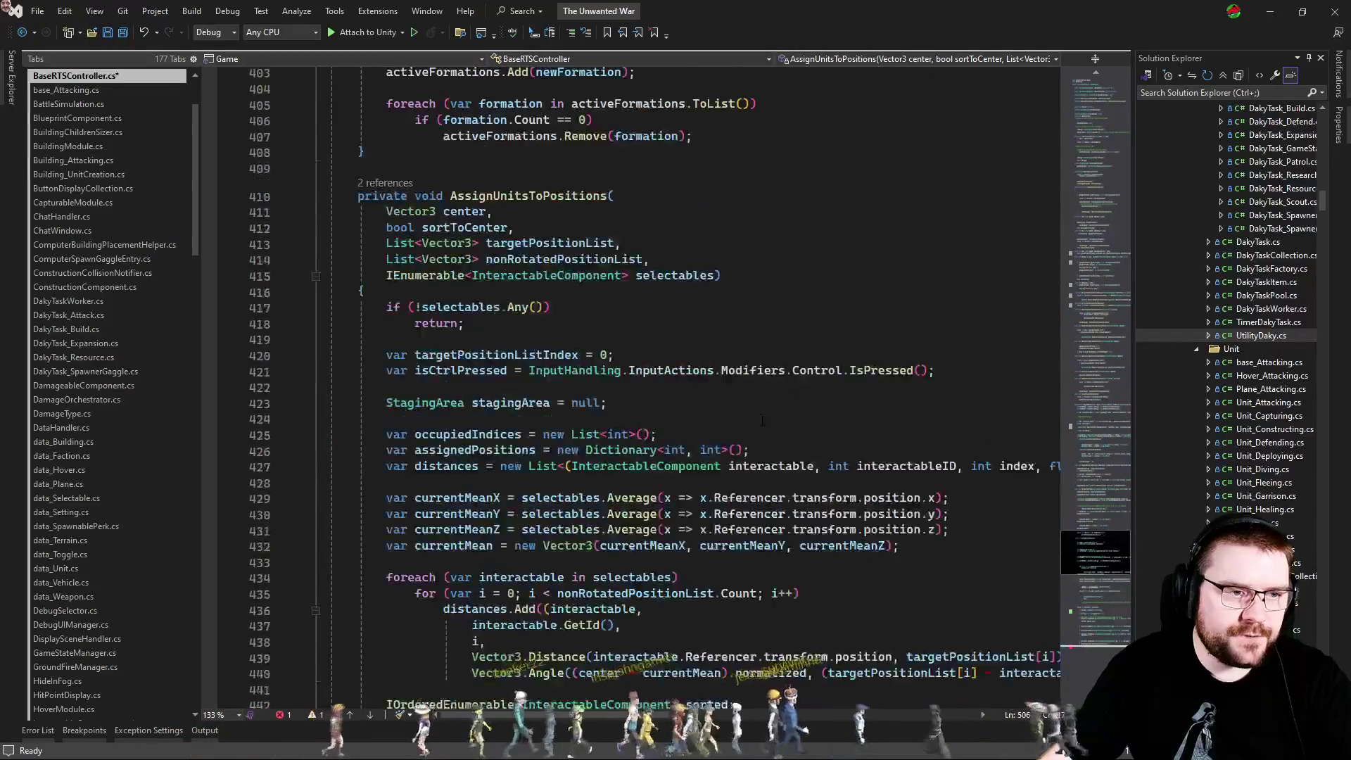
Add a bool attack parameter, on its own line, to the AssignUnitsToPositions signature.
left_click(715, 515)
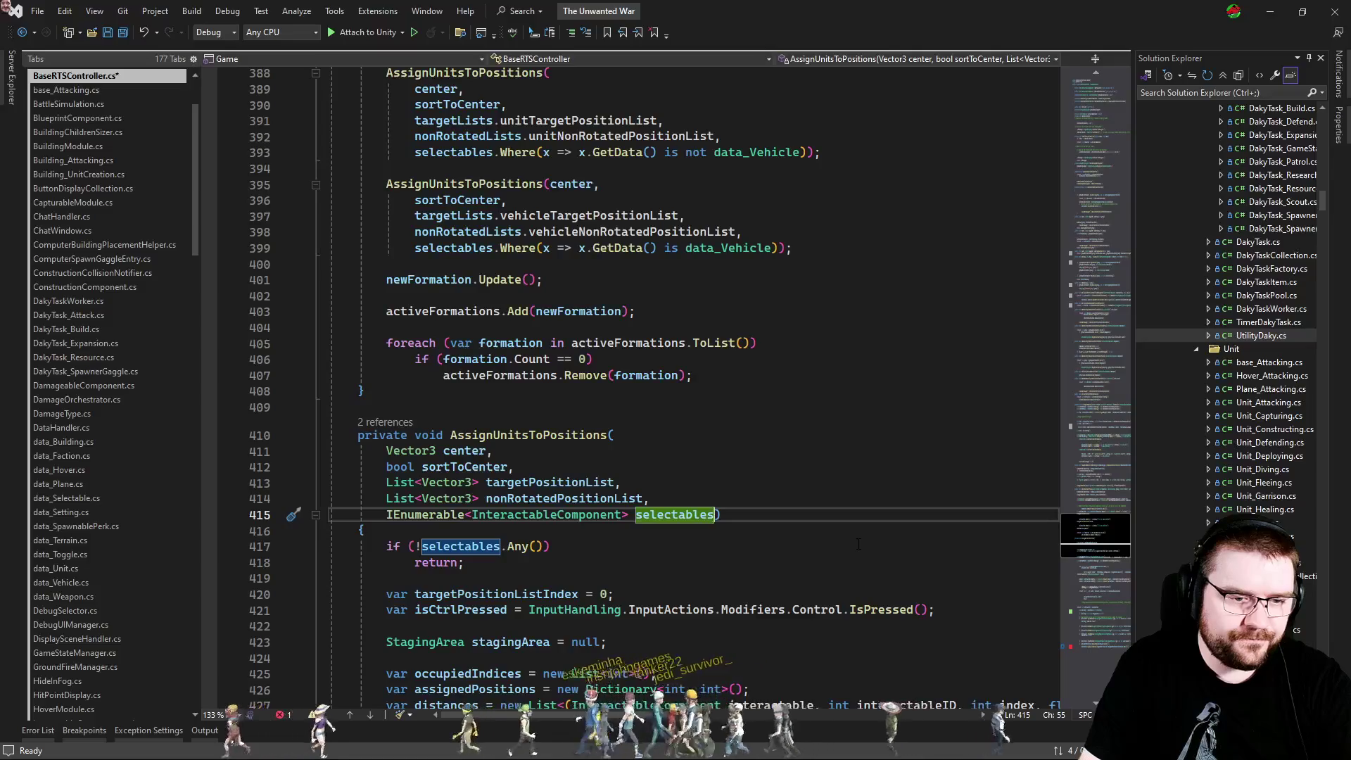
type(", bool attack")
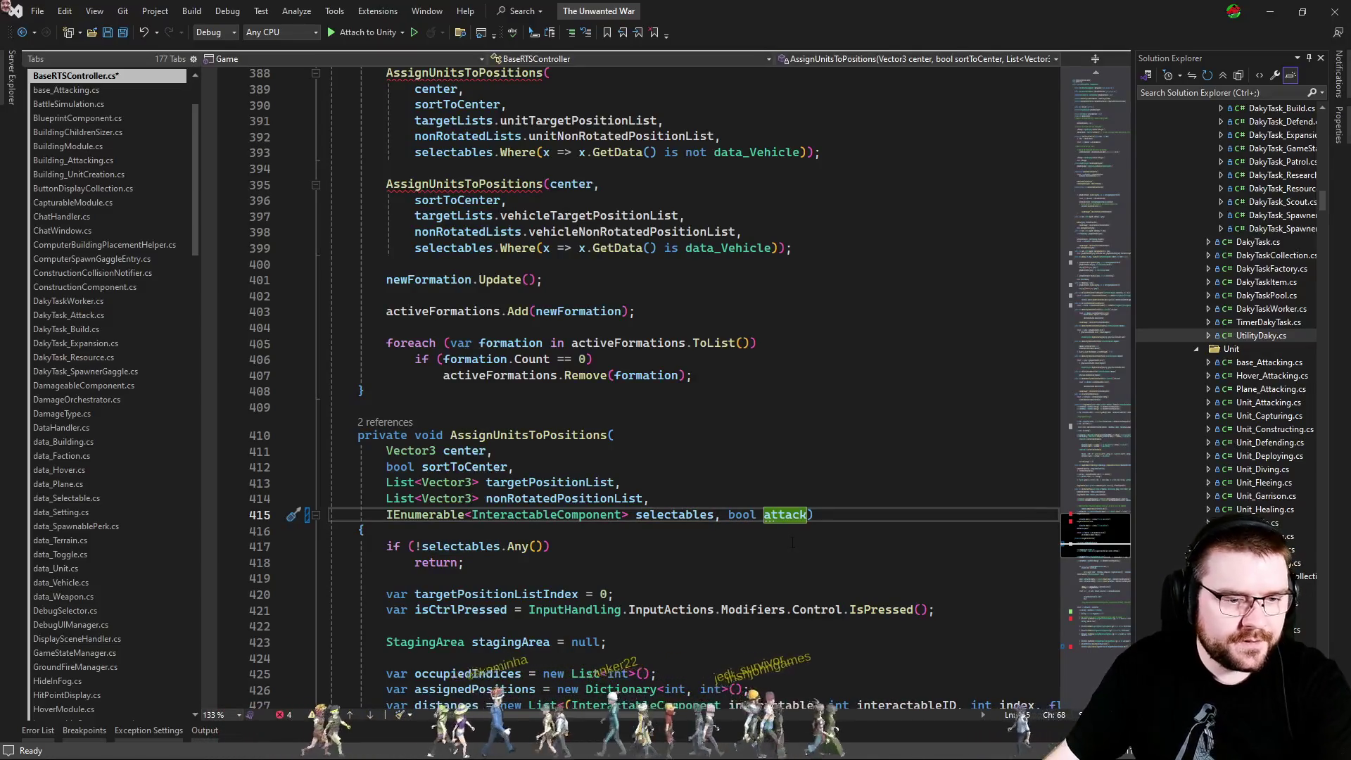
left_click(716, 514)
key("Return")
Pass attack as the last argument to both the unit and vehicle AssignUnitsToPositions calls.
scroll(827, 486, "up", 3)
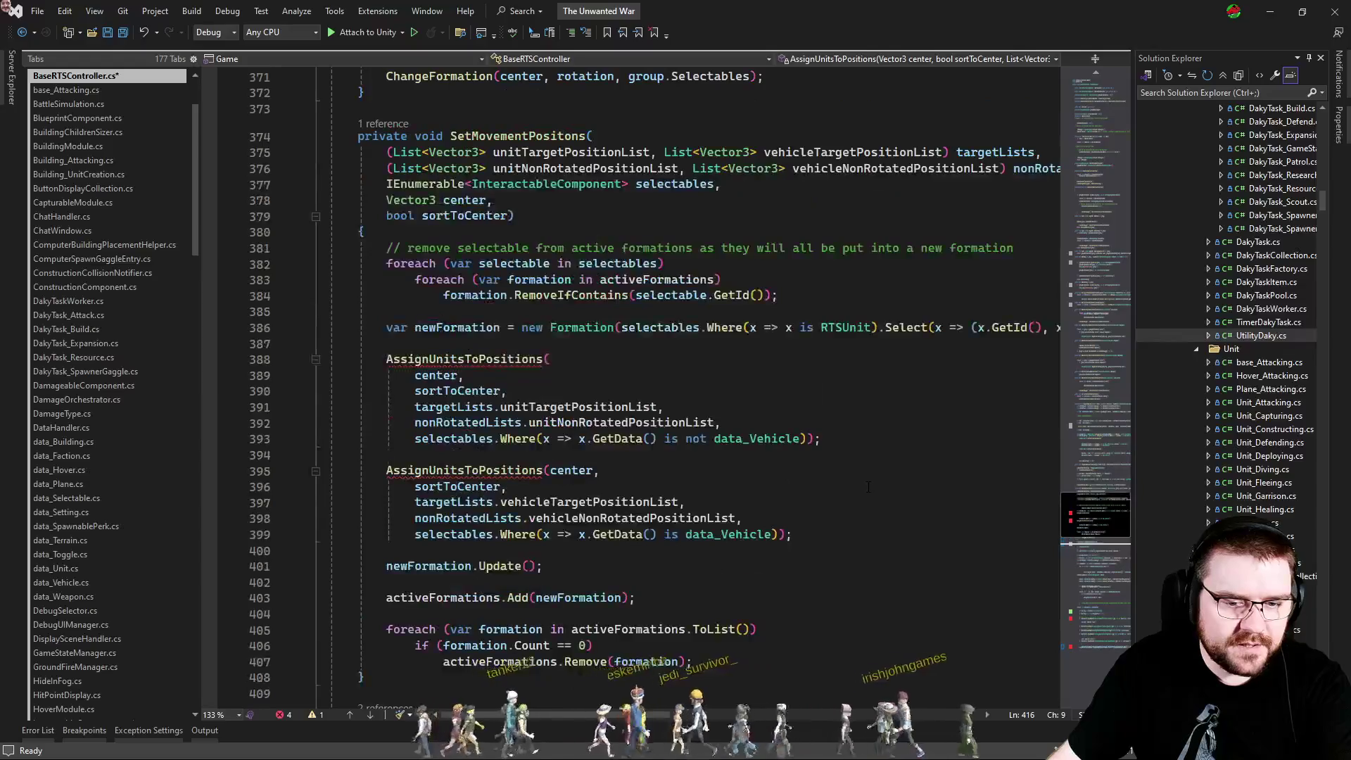
left_click(780, 390)
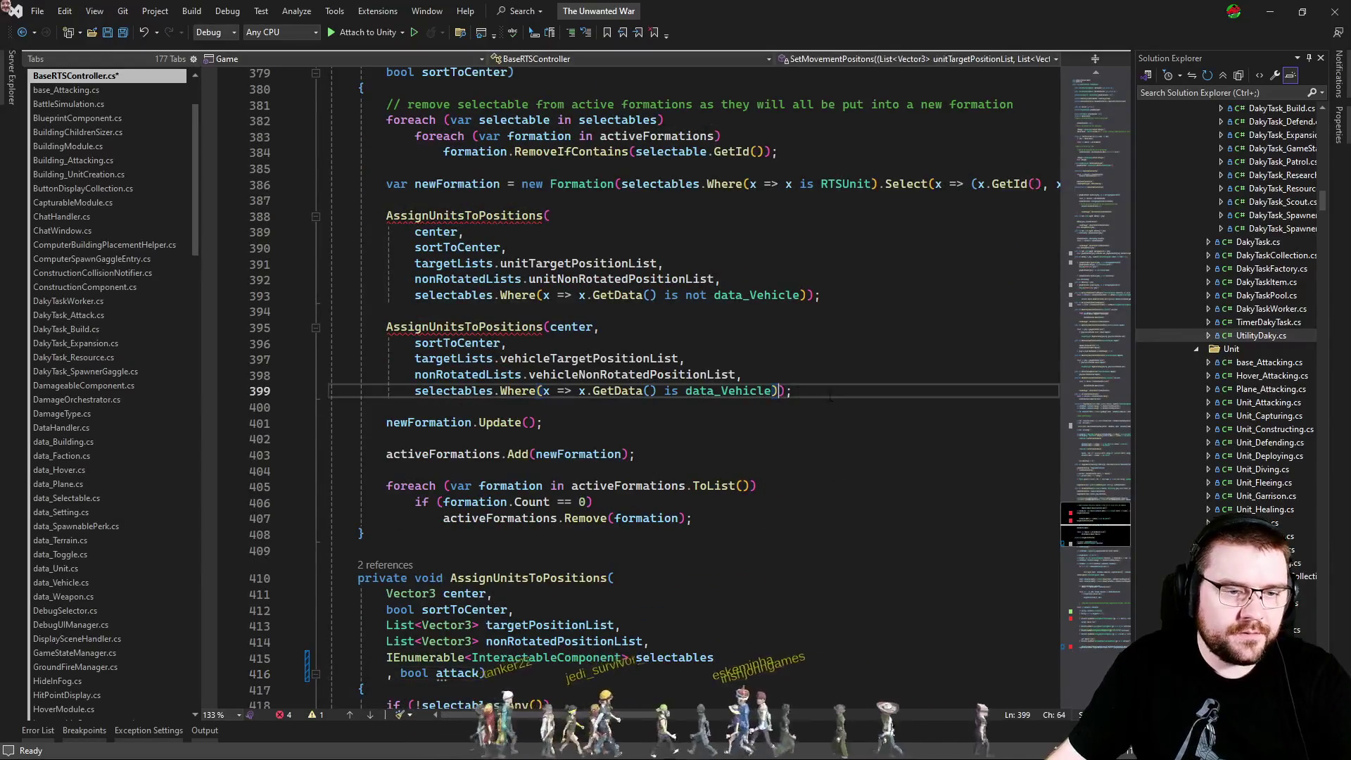
type(", attack")
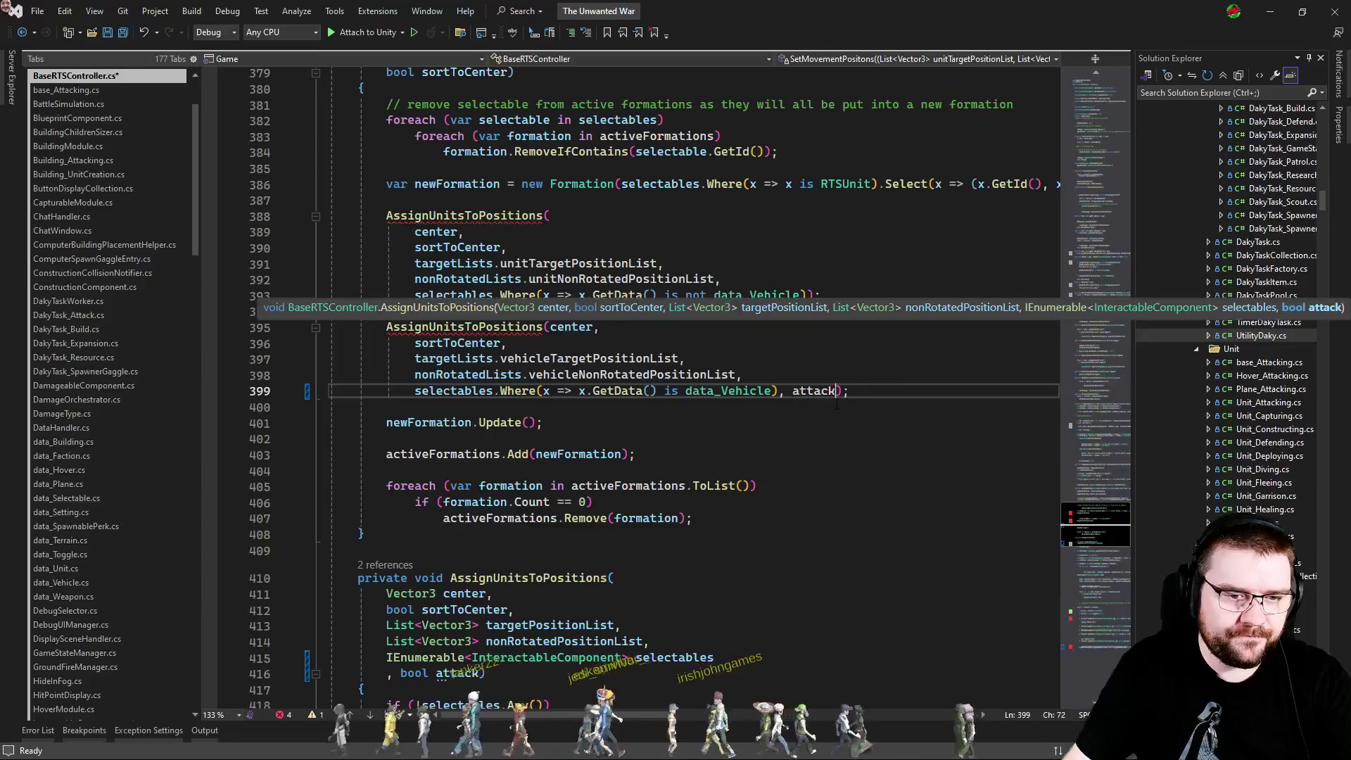
key("Return")
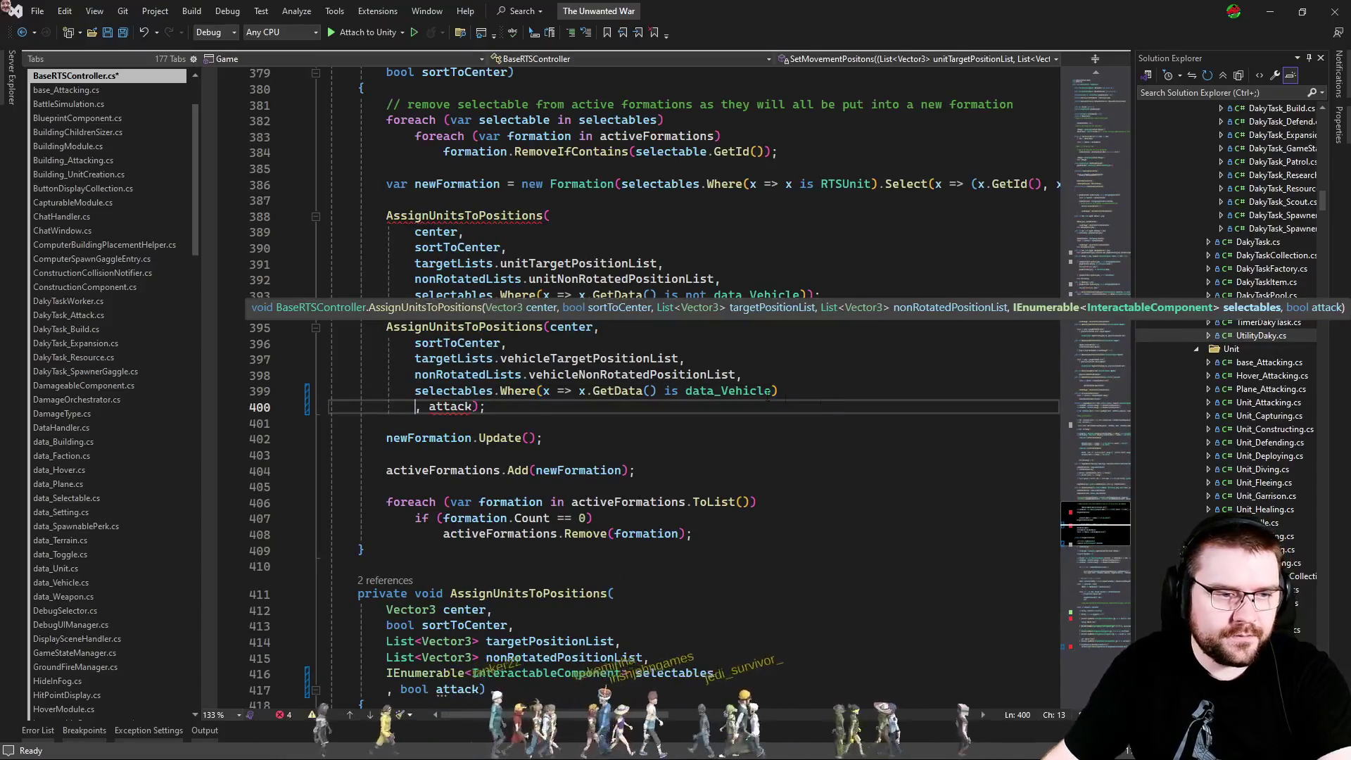
left_click(810, 296)
type(",")
key("Return")
type("attack);")
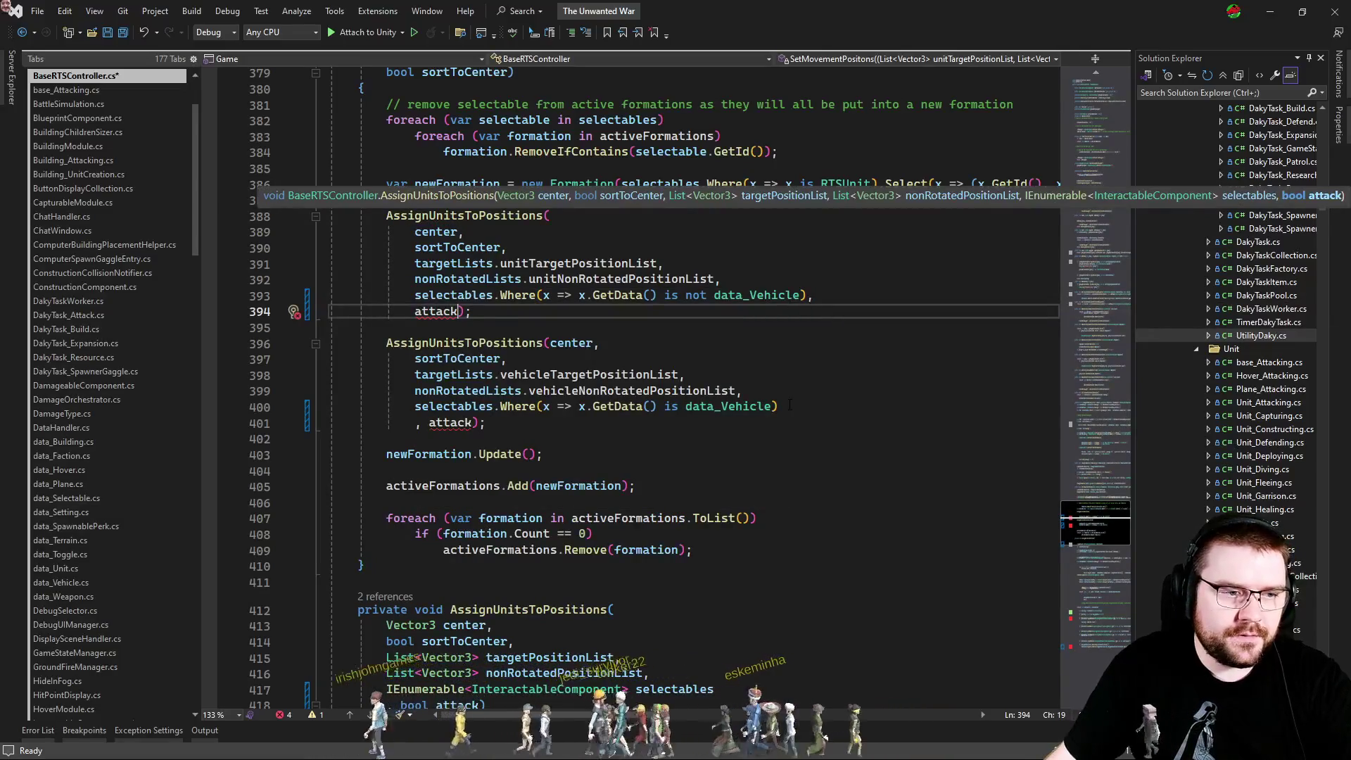
left_click(811, 407)
type(",")
key("Down")
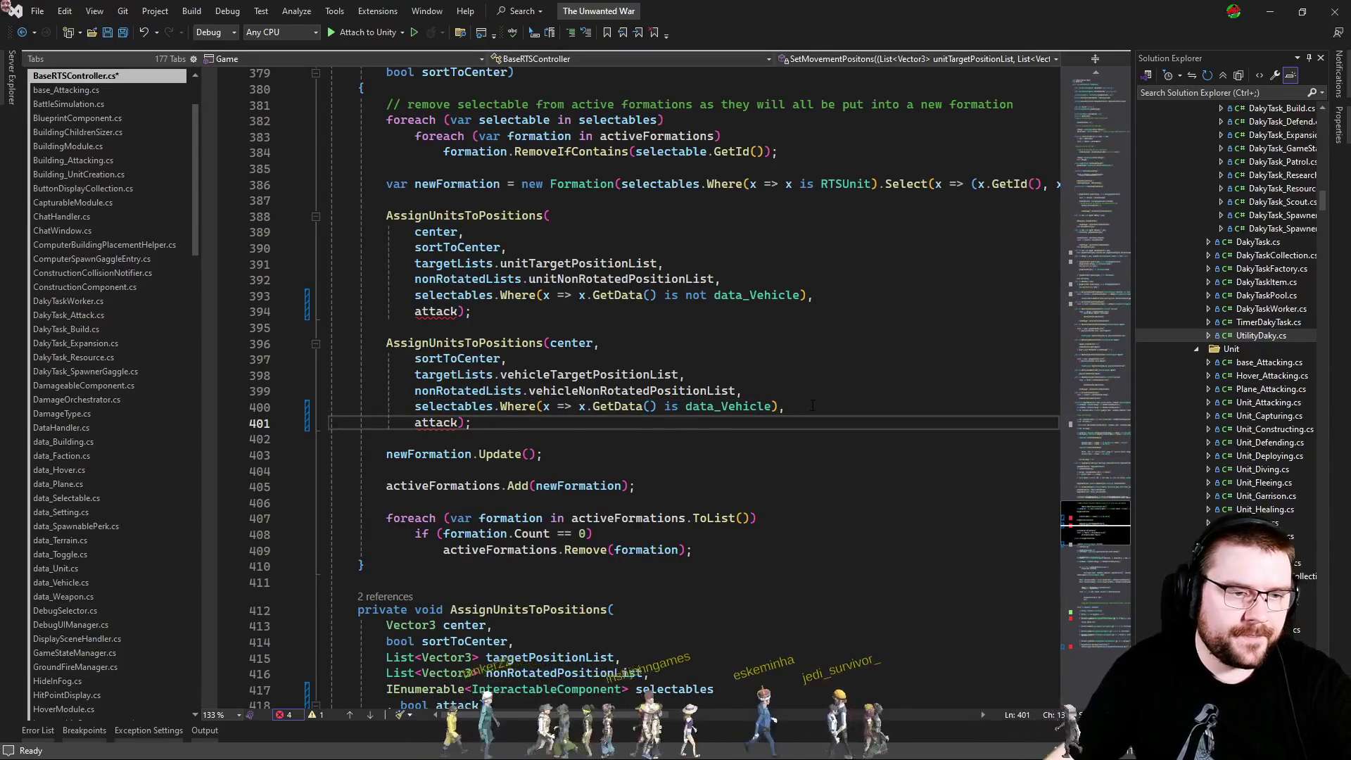
Append ', bool attack' after sortToCenter in the SetMovementPositons signature.
scroll(812, 406, "up", 7)
left_click(508, 454)
type(", bool attack")
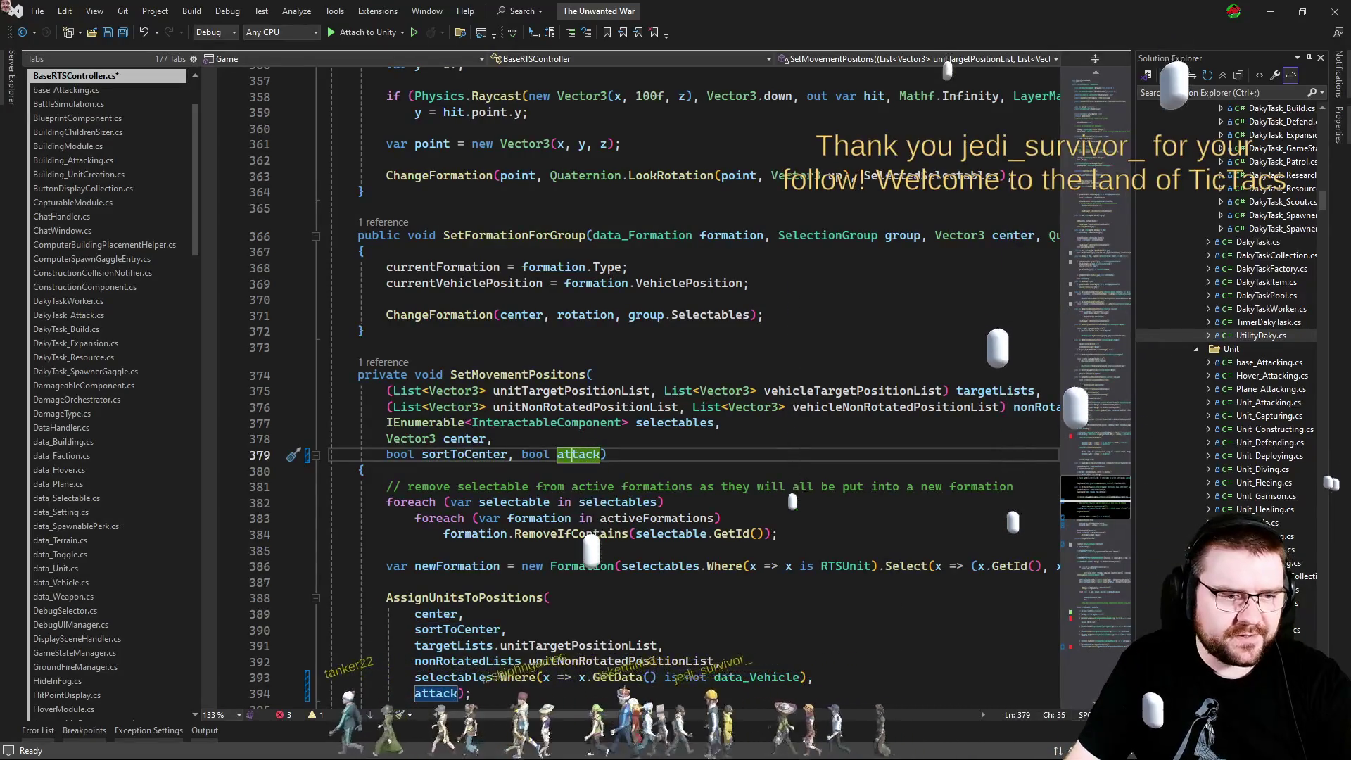
Rename the 'out var attack' variable on line 485 to attackModule, clearing error CS0136.
left_click(522, 454)
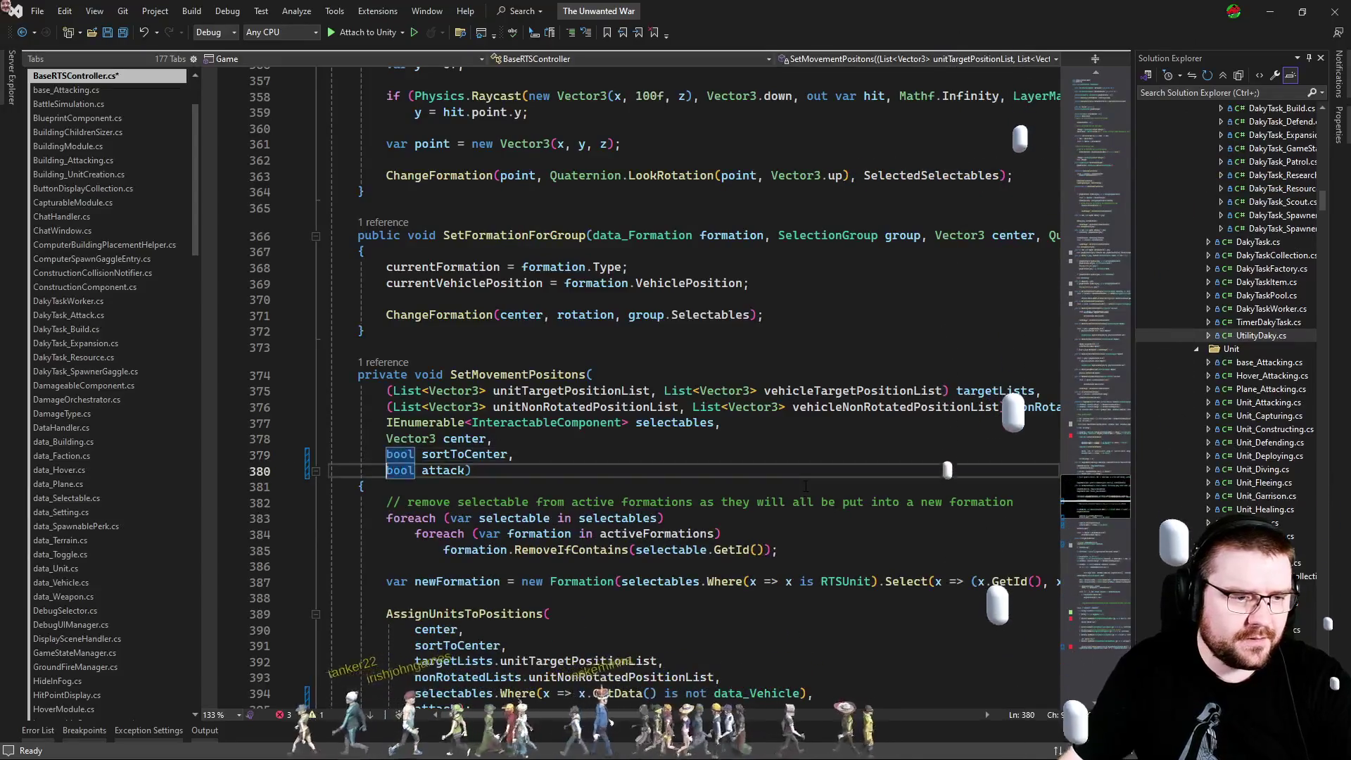
left_click(1091, 612)
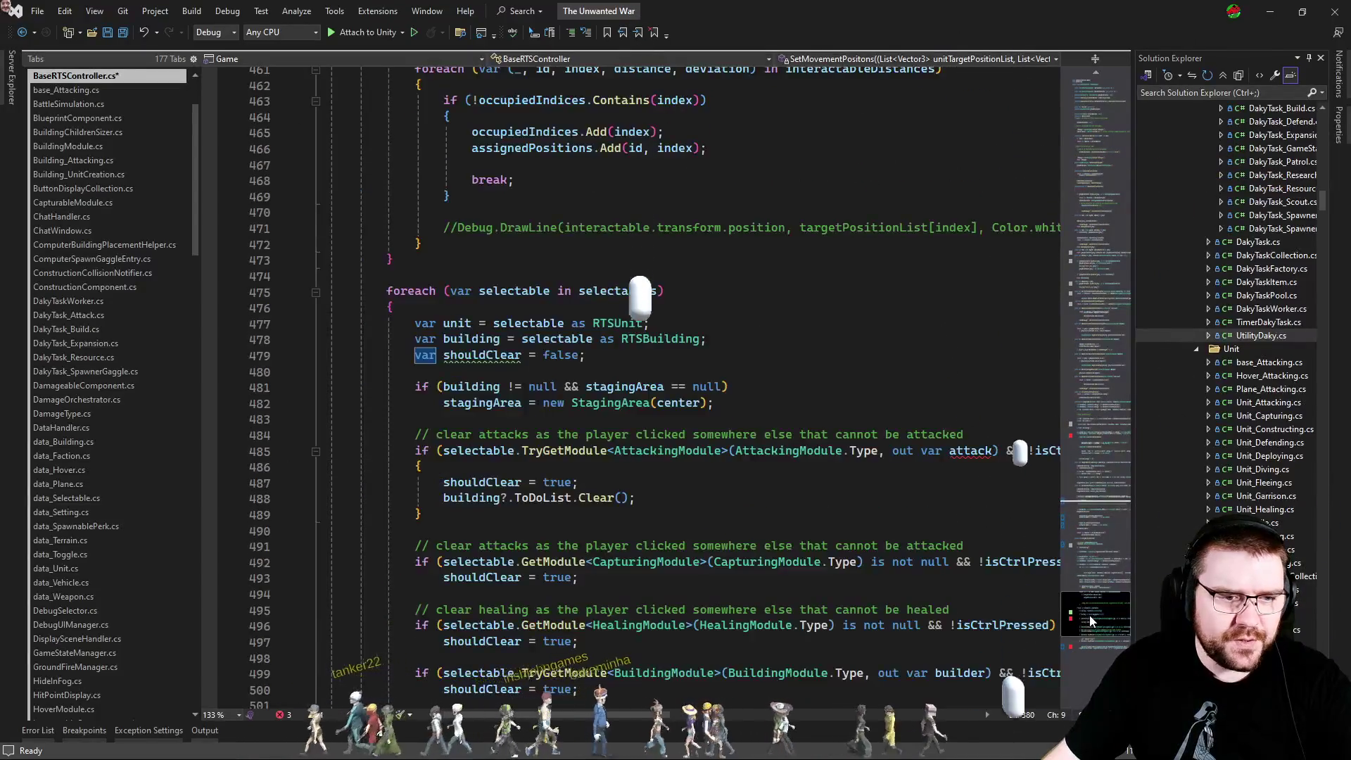
left_click(896, 517)
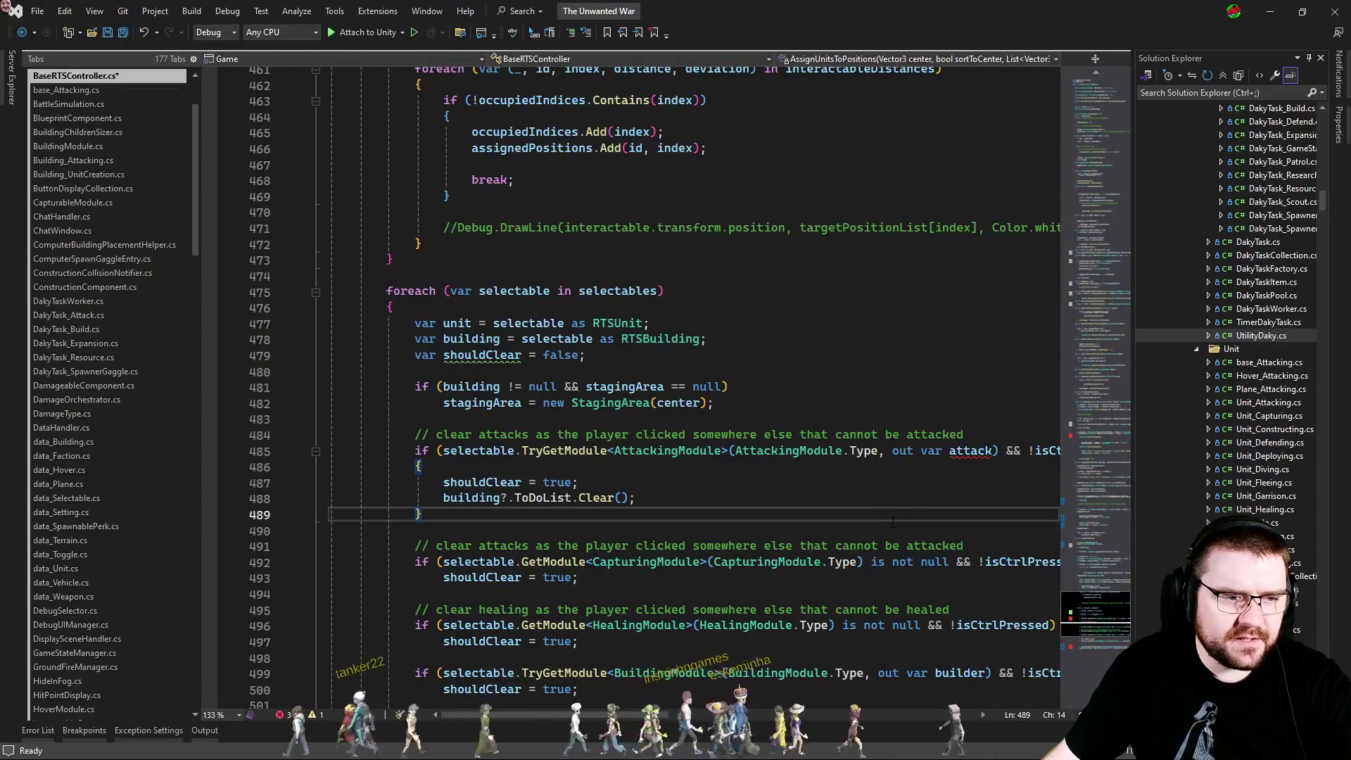
scroll(895, 520, "down", 2)
left_click(993, 355)
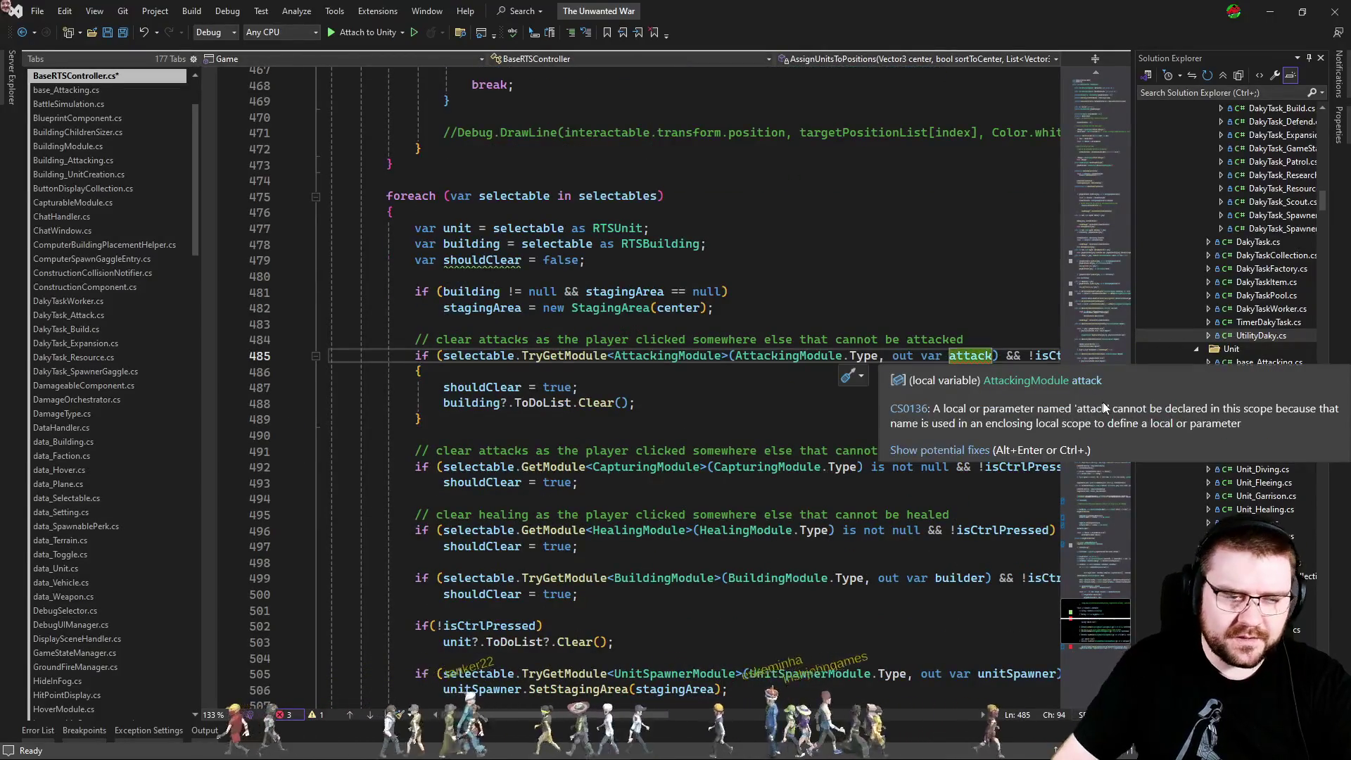
type("Module")
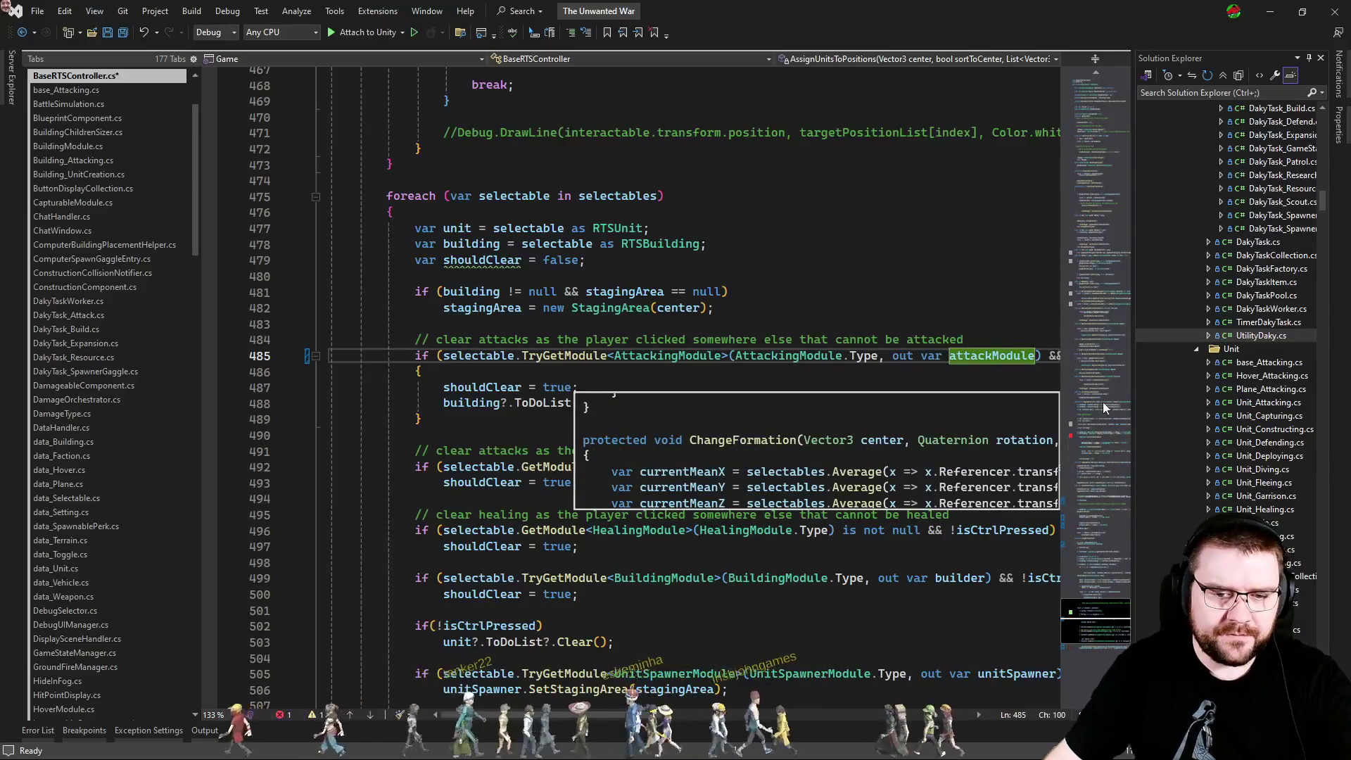
Scroll back up to the SetMovementPositions call.
scroll(1103, 407, "down", 5)
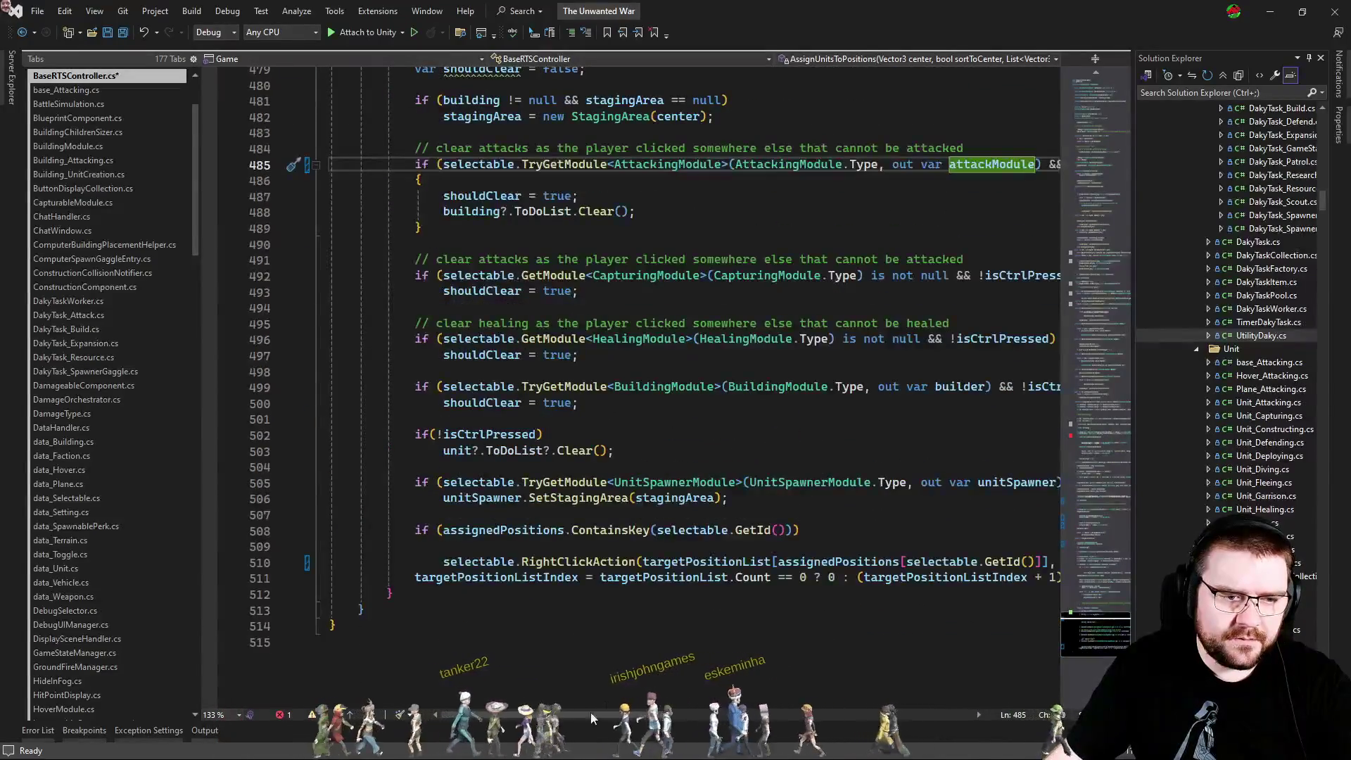
mouse_move(576, 719)
left_mouse_down()
mouse_move(693, 736)
mouse_move(577, 736)
left_mouse_up()
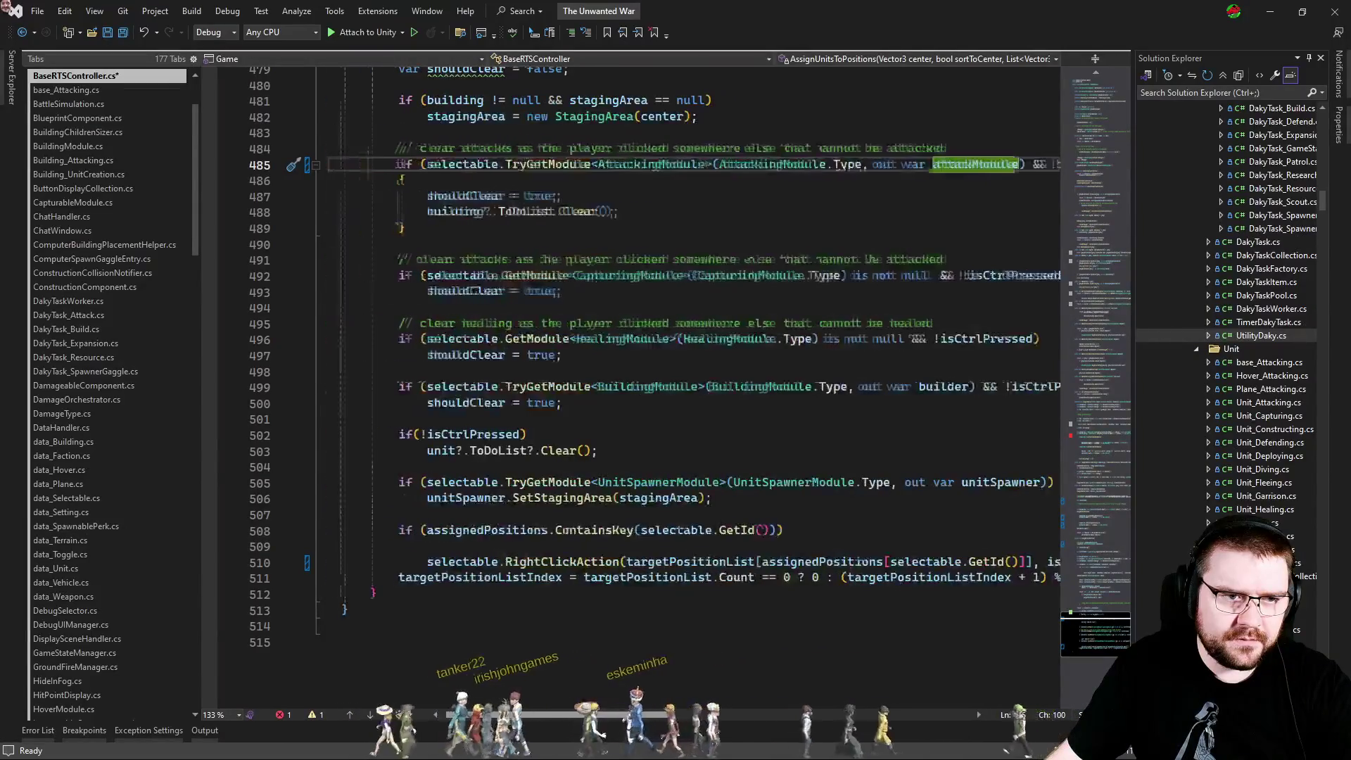
scroll(1092, 471, "up", 8)
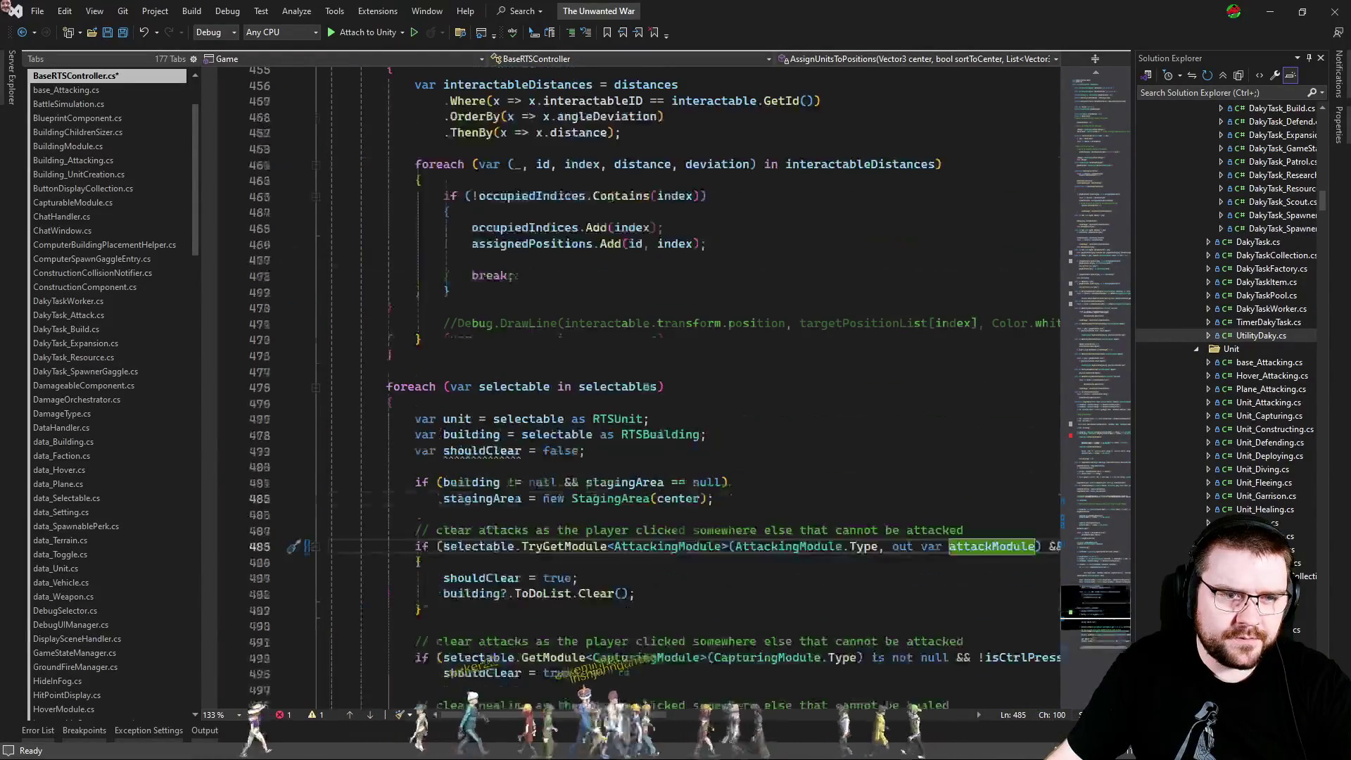
left_click(1092, 436)
scroll(768, 458, "down", 3)
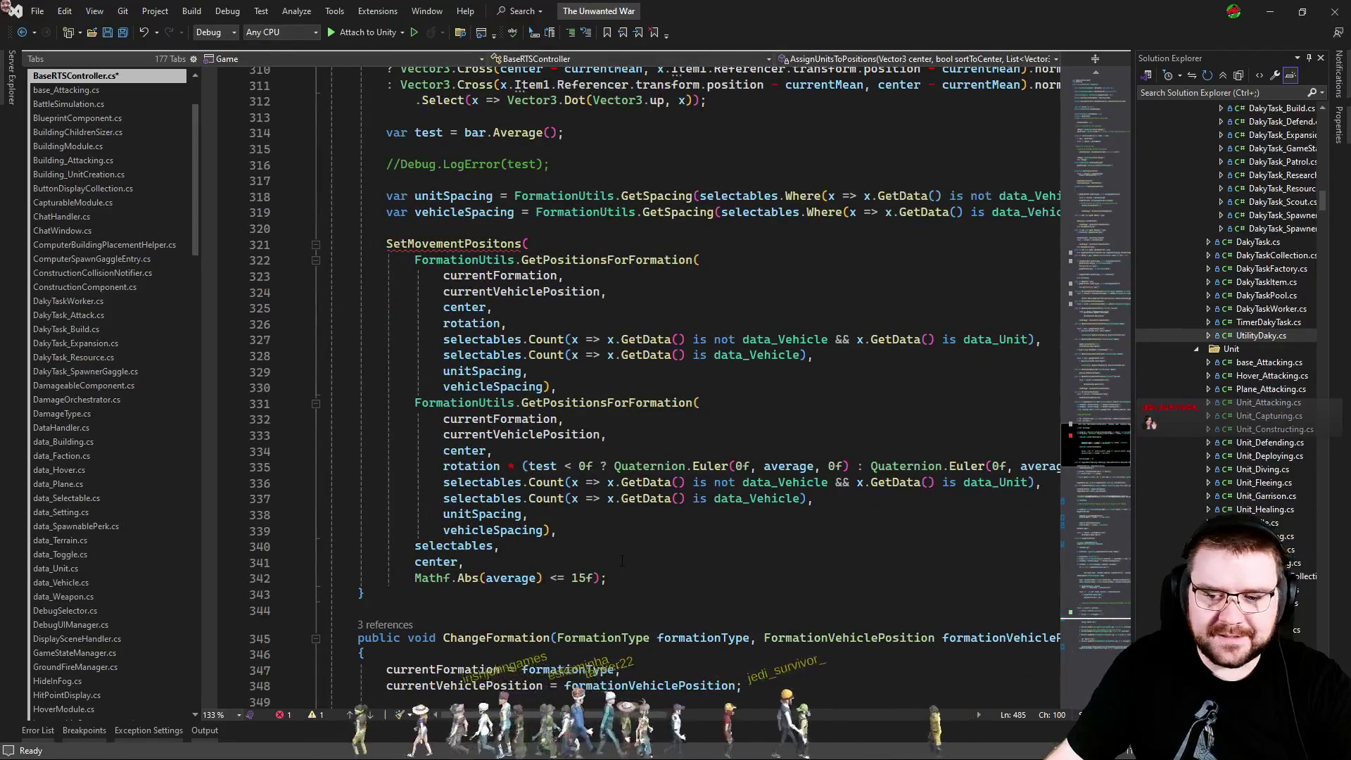
Append ', bool attack = false' to the ChangeFormation signature.
scroll(602, 557, "up", 5)
scroll(602, 557, "up", 6)
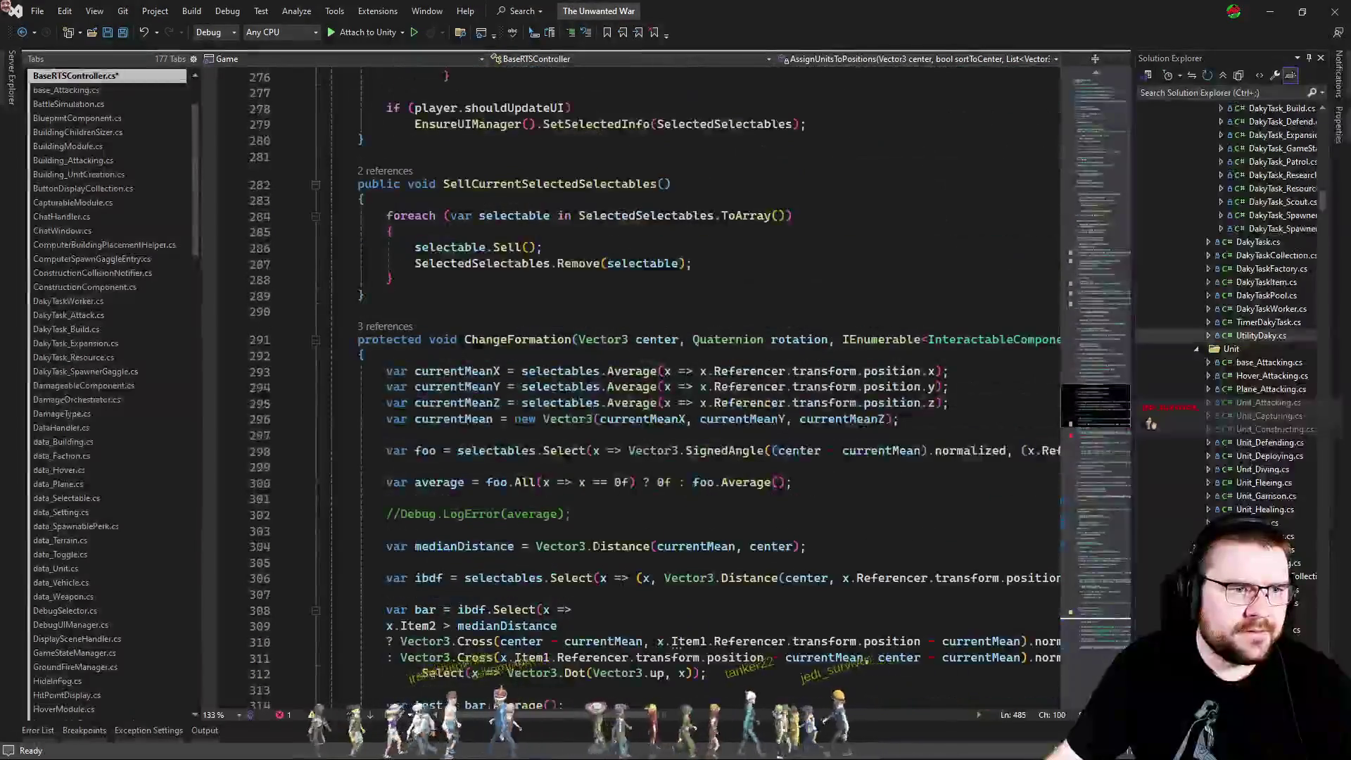
left_click(710, 339)
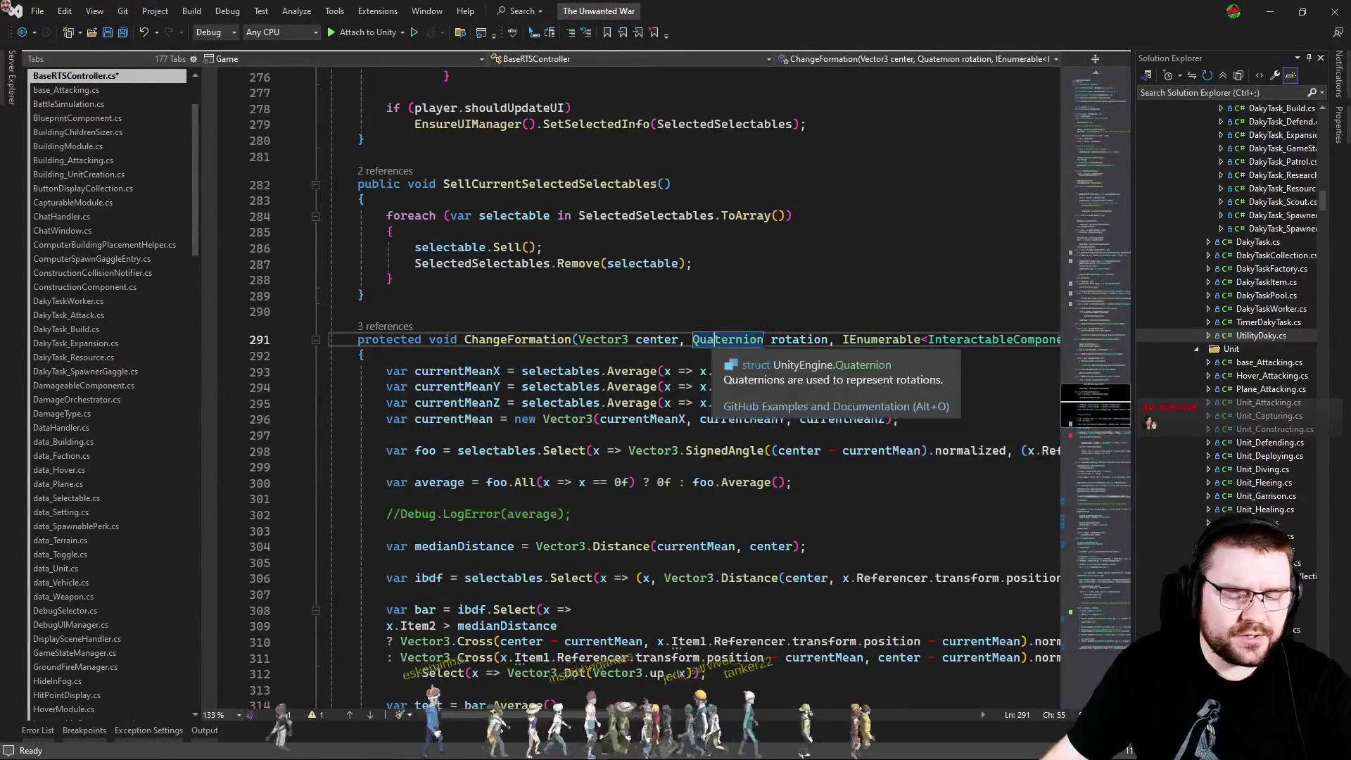
key("End")
key("Left")
type(", bool attack")
key("Home")
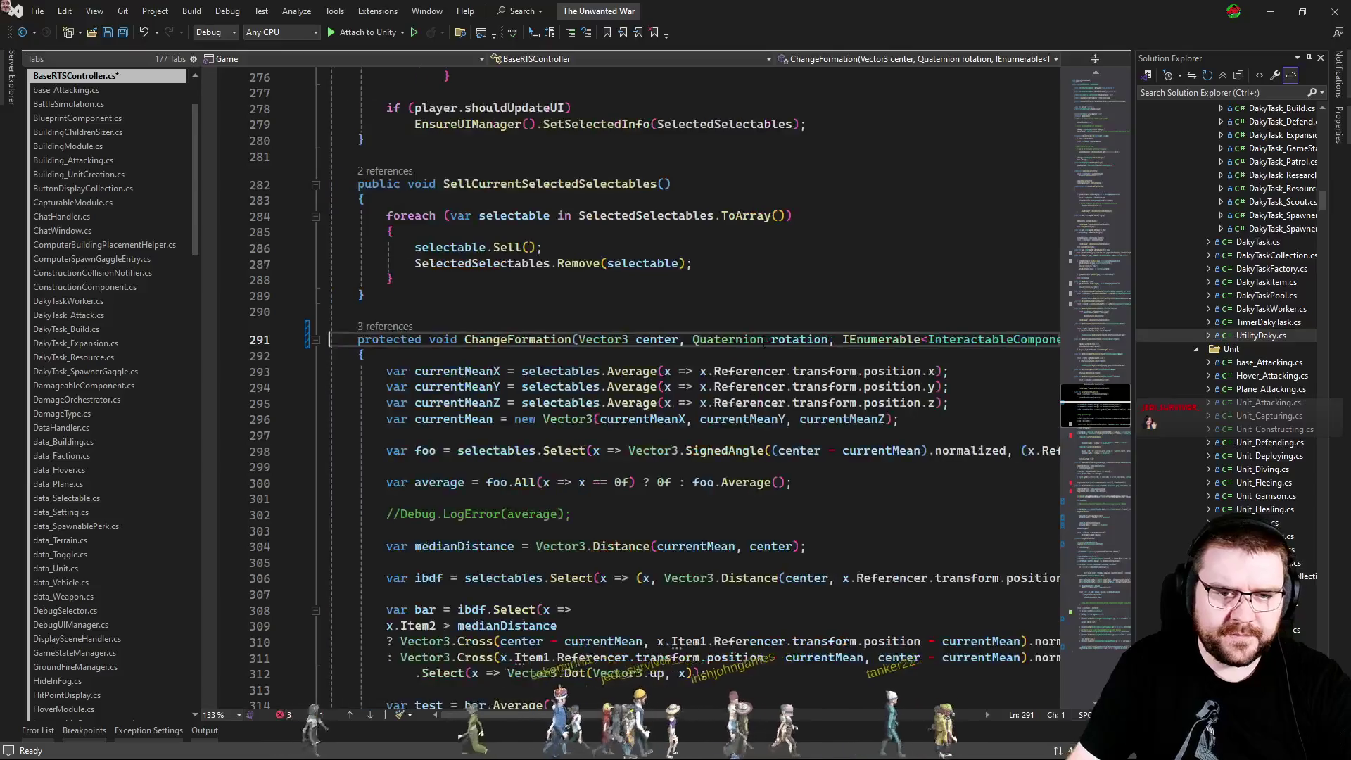
key("End")
type("= false")
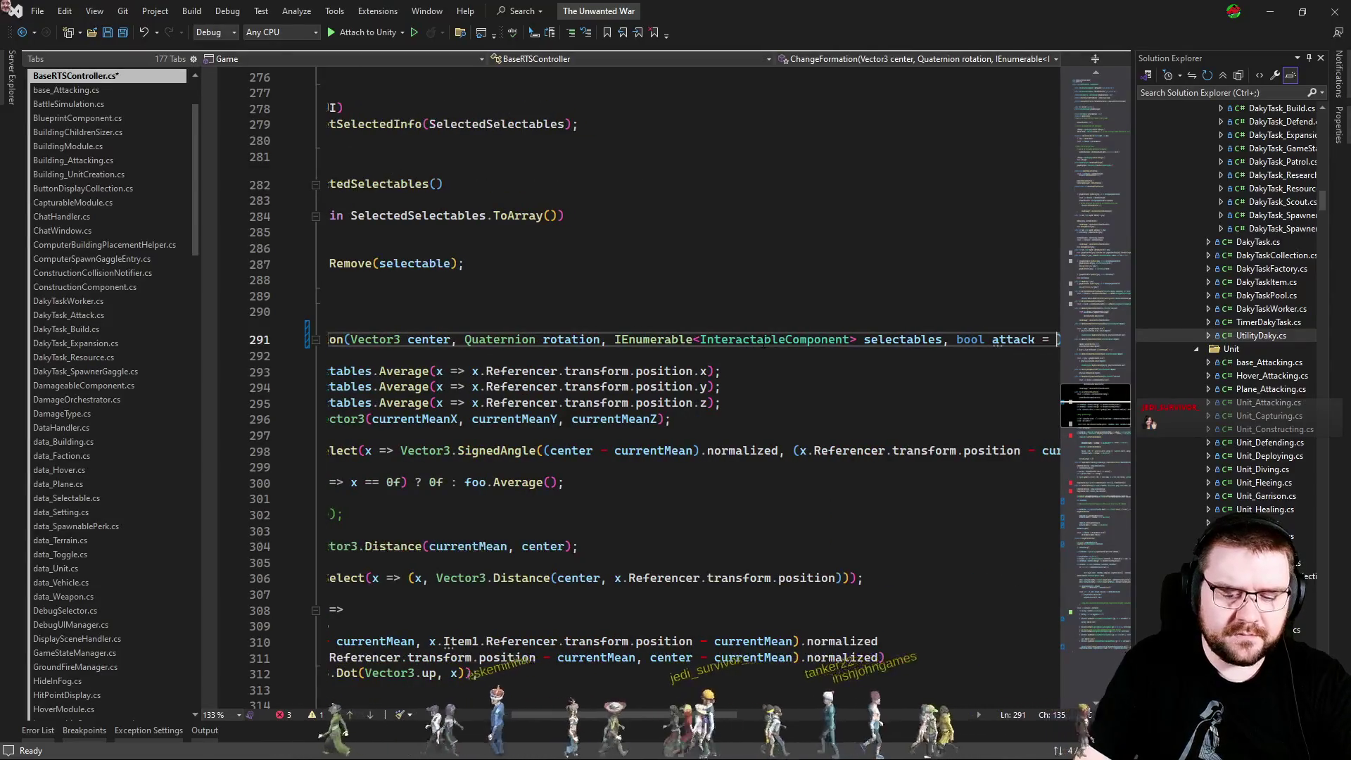
key("Home")
key("Home")
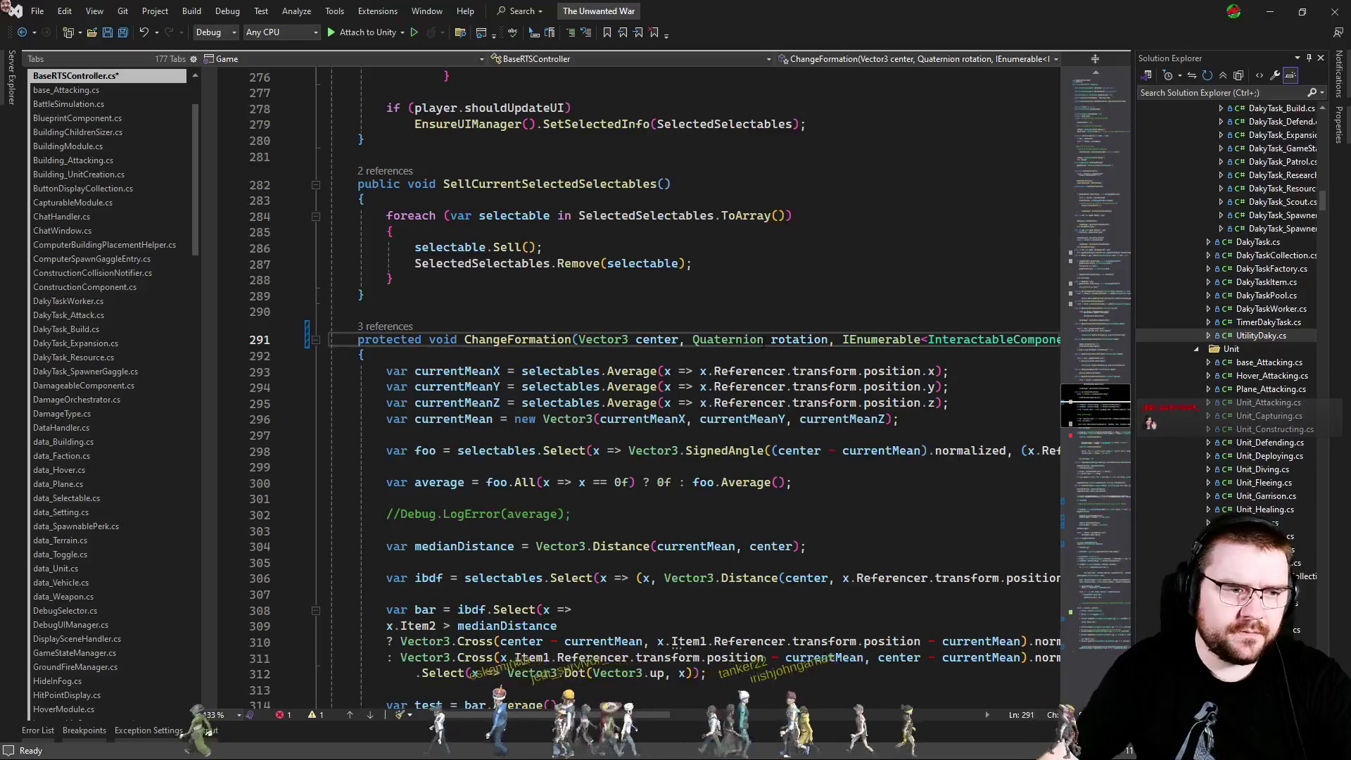
Add attack as the final argument after 15f in the SetMovementPositions call.
scroll(623, 343, "down", 7)
scroll(623, 343, "down", 6)
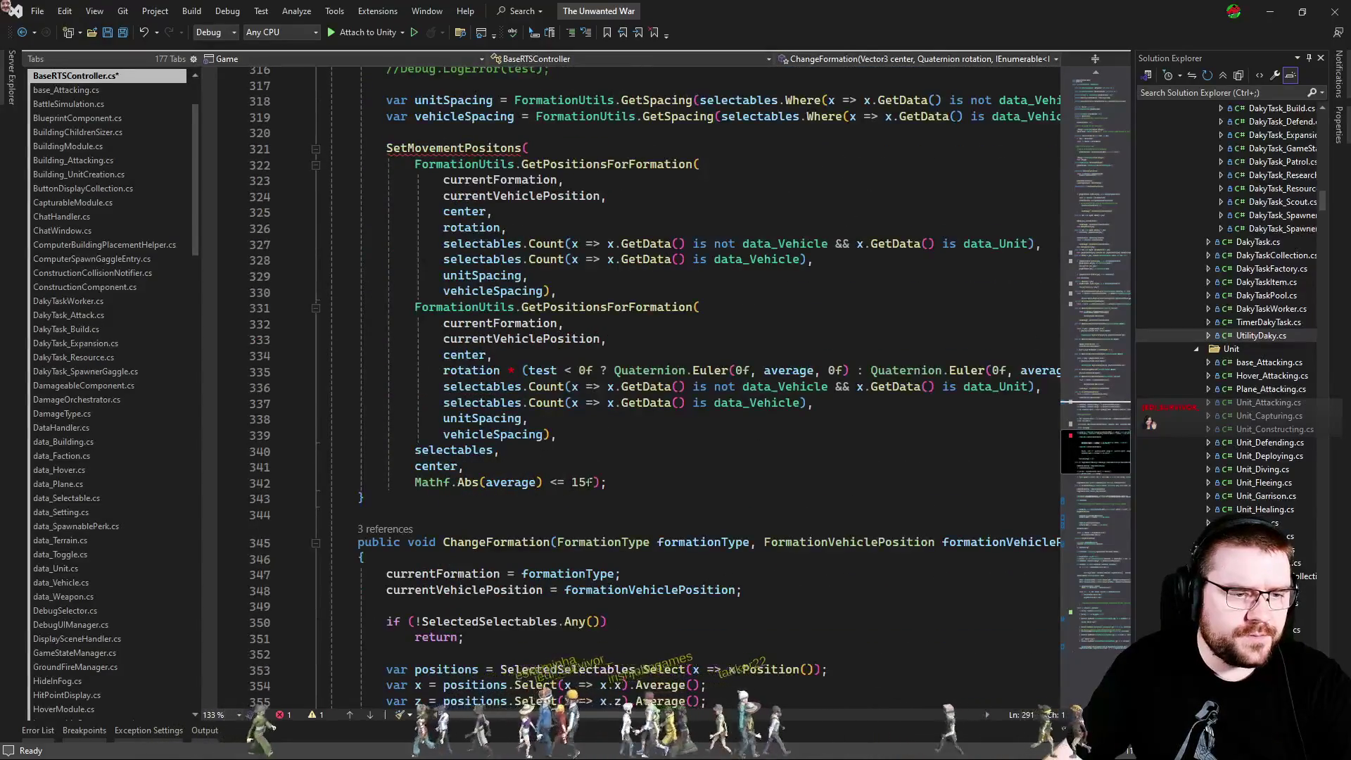
left_click(593, 482)
type(",")
key("Return")
type("att);")
key("Tab")
Check ChangeFormation's callers, then go back to the AttackMove case in PlayerRTSController.
scroll(701, 482, "up", 10)
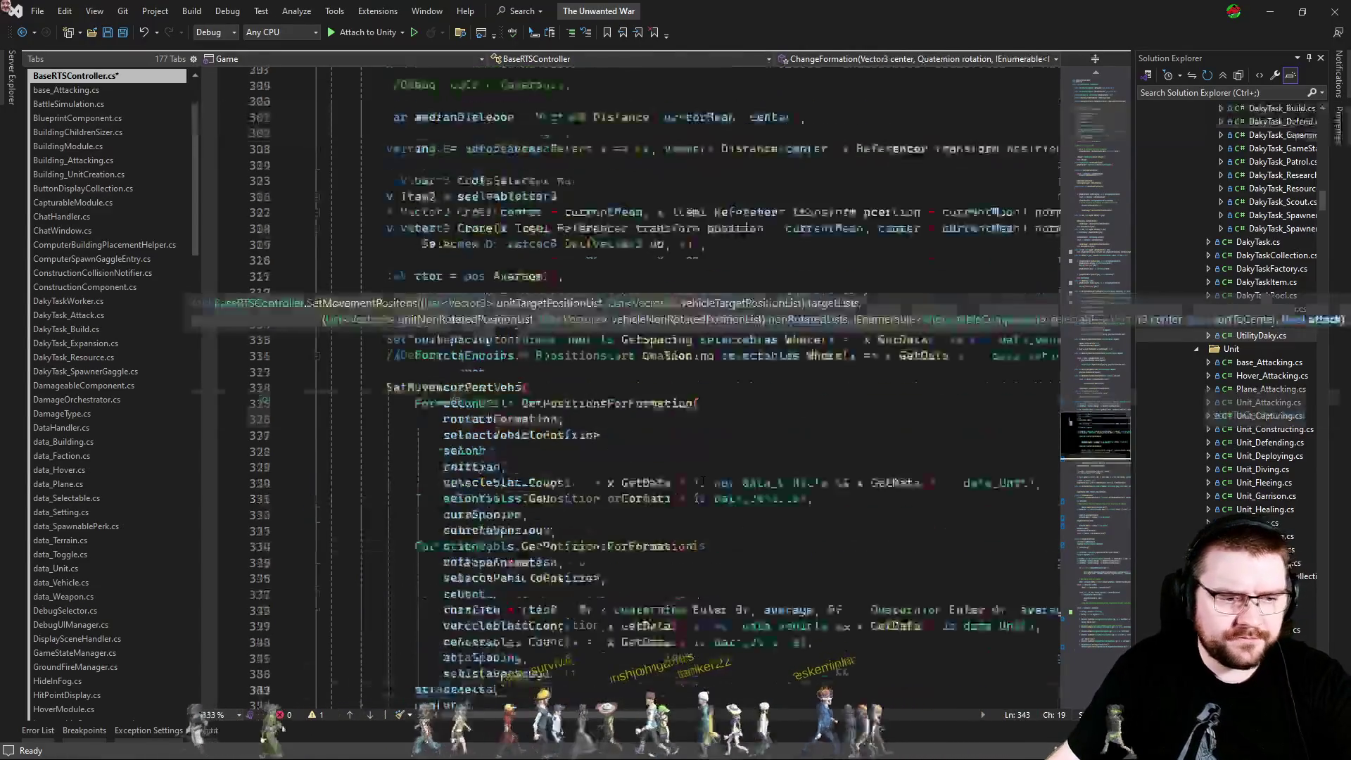
left_click(749, 451)
scroll(703, 387, "up", 4)
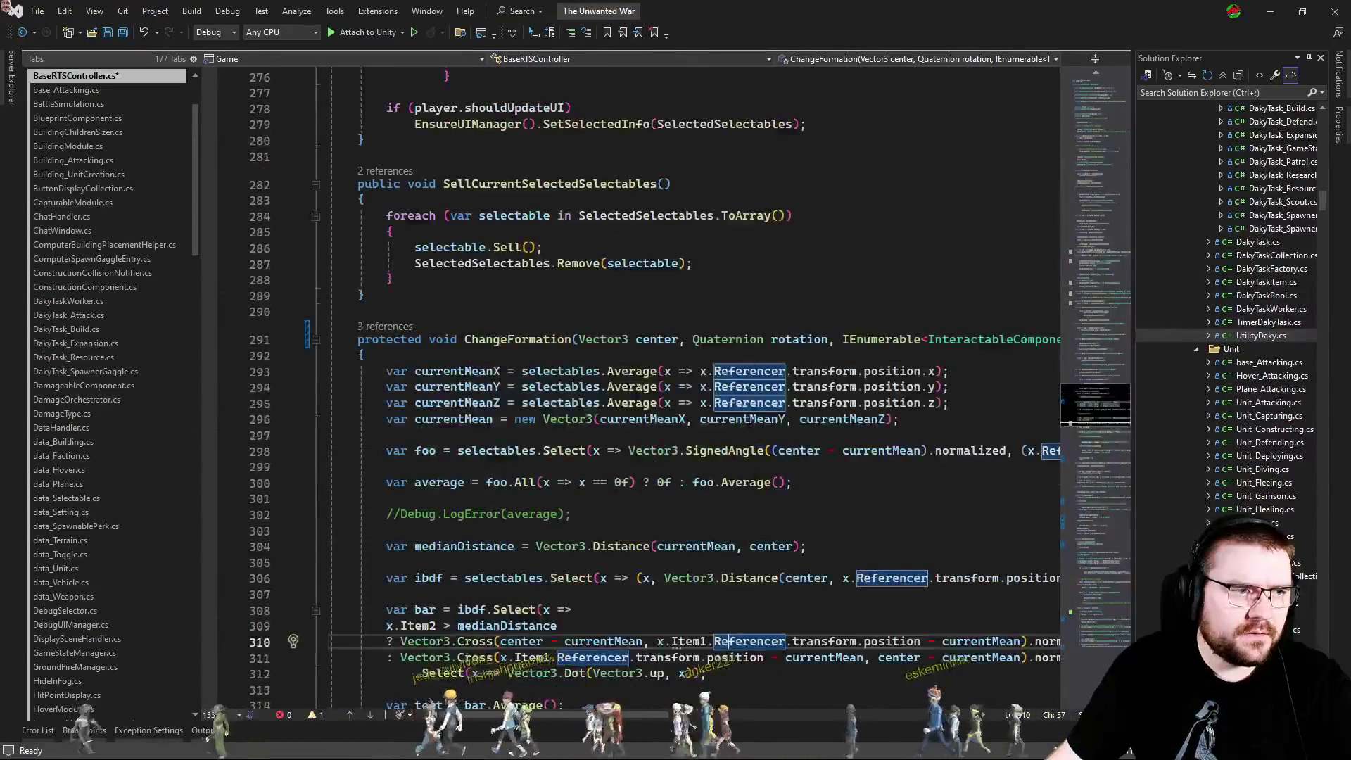
left_click(394, 327)
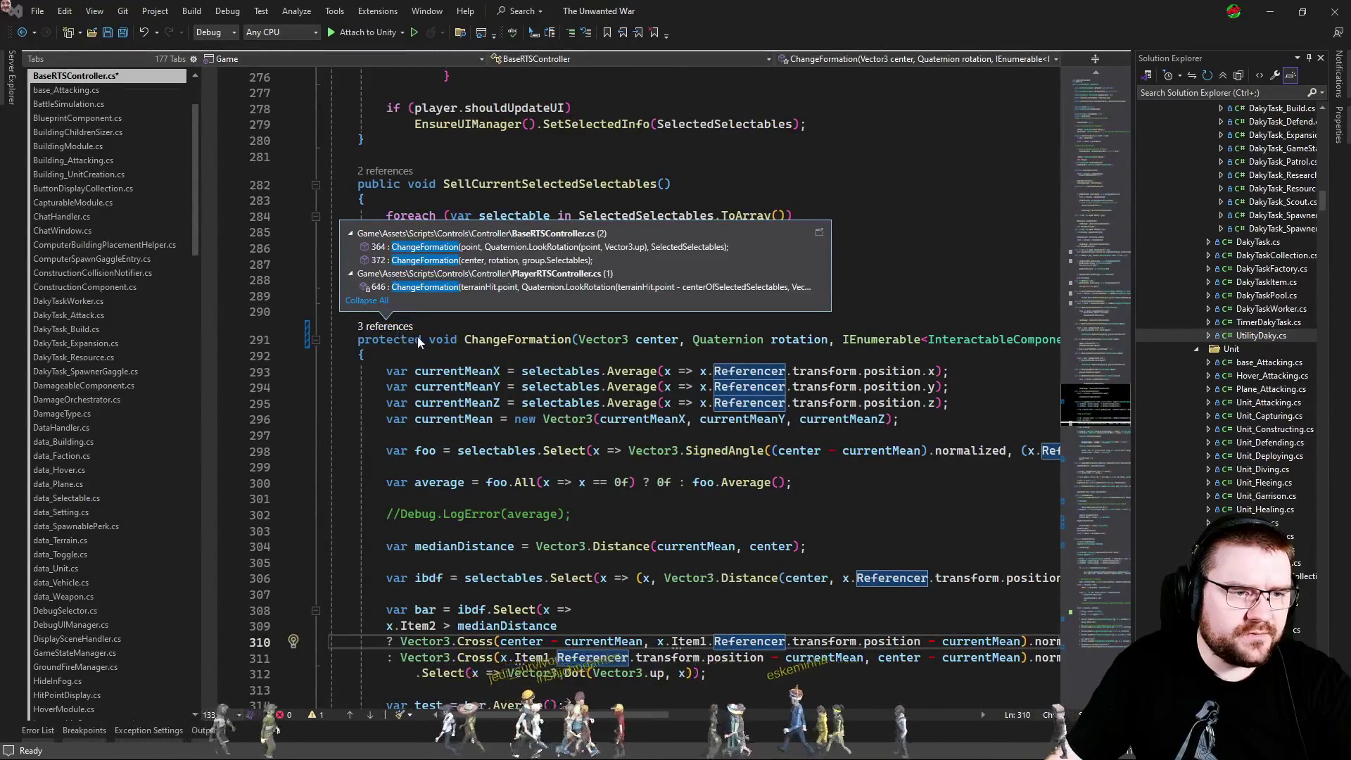
key("ctrl+minus")
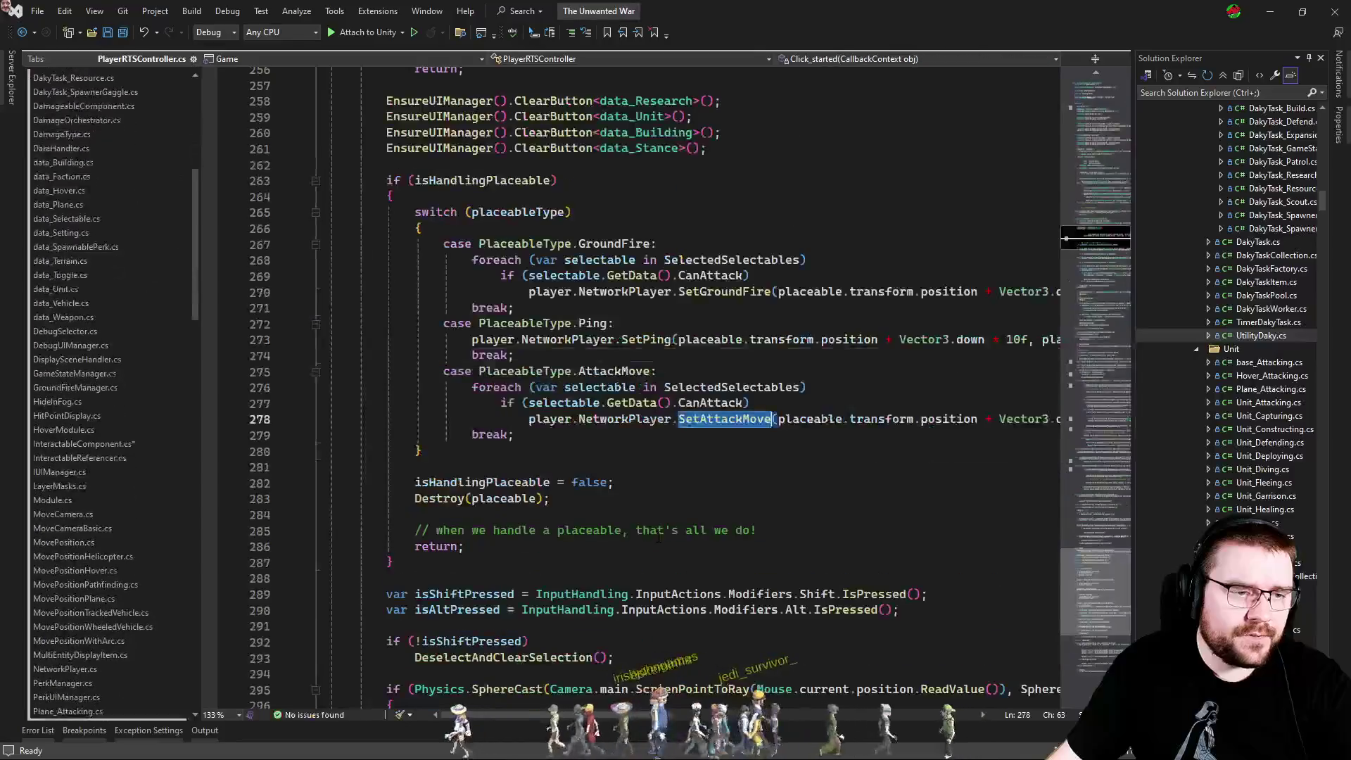
key("Up")
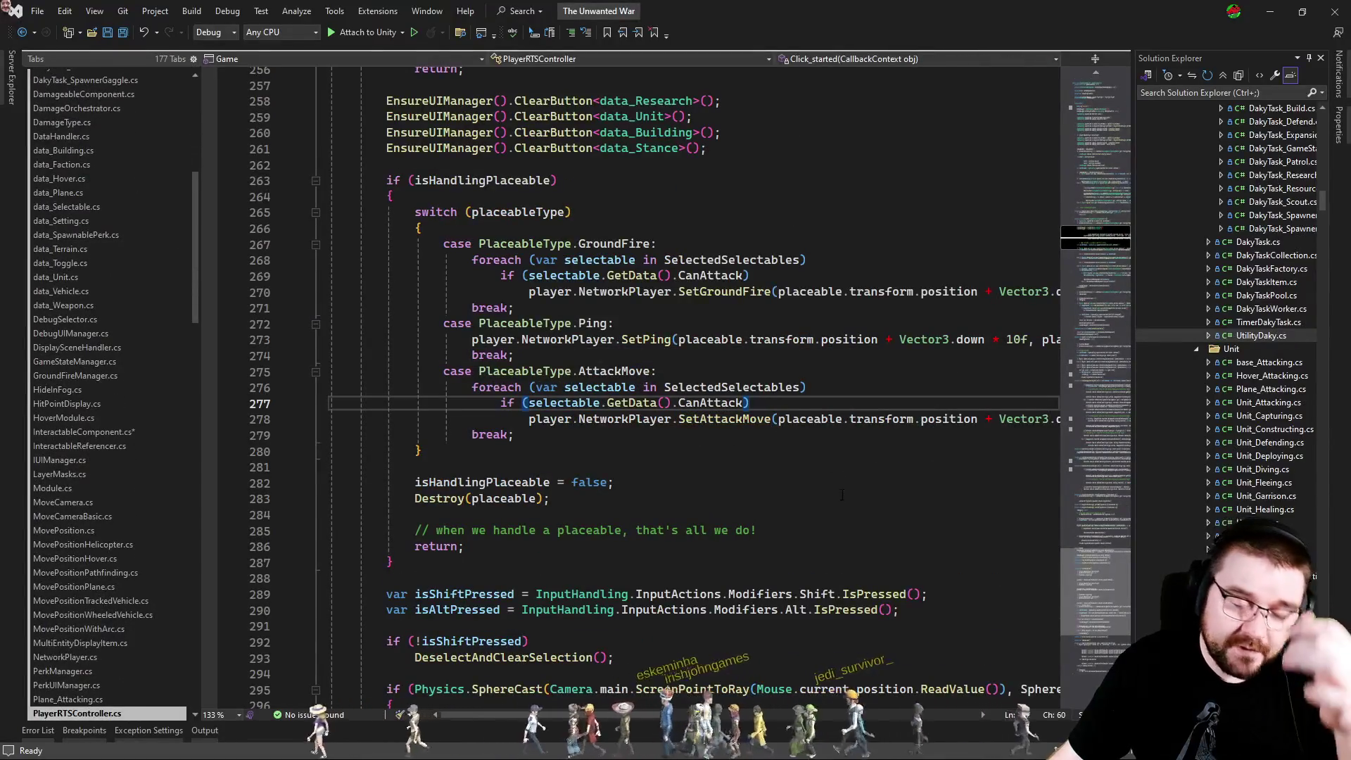
key("ctrl+Tab")
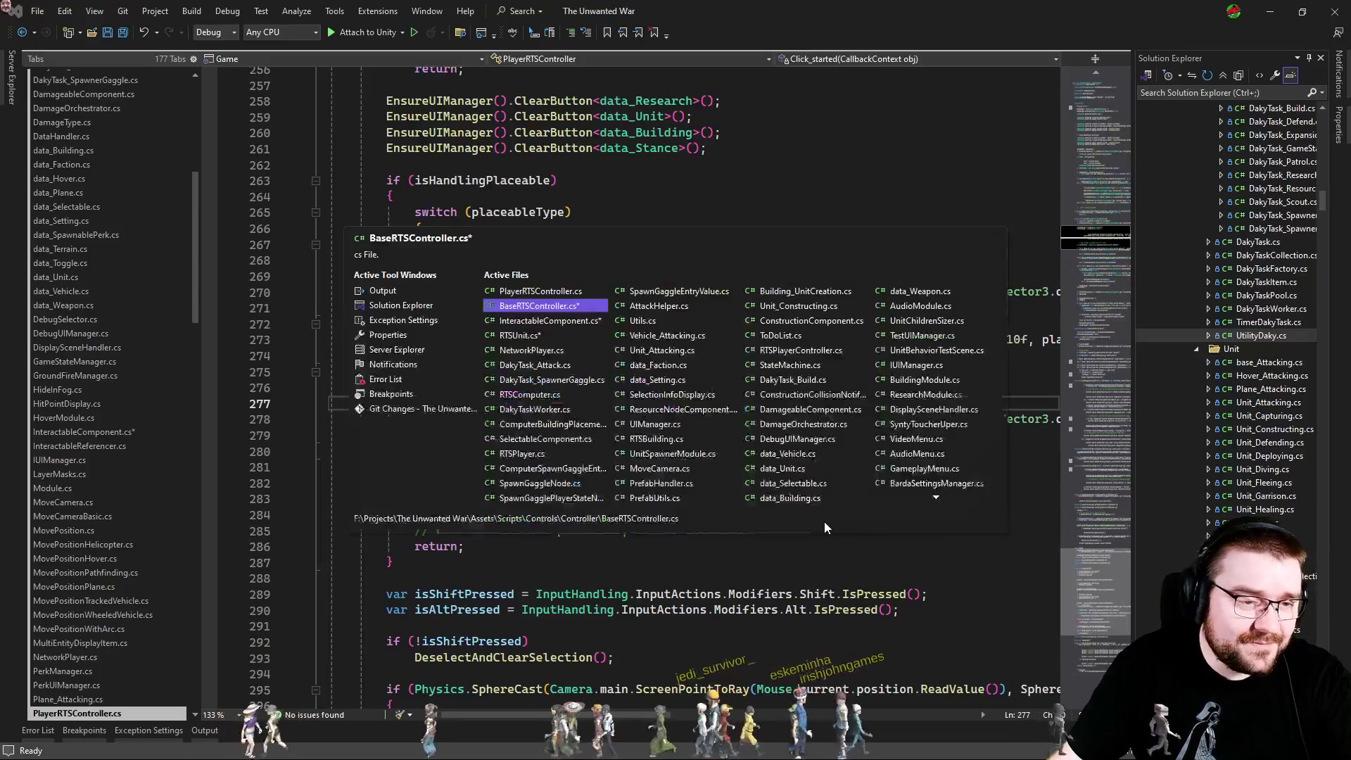
In RTSUnit.cs, pass attack to base.OnRightClickAction and jump to its definition.
key("ctrl+Tab")
key("ctrl+Tab")
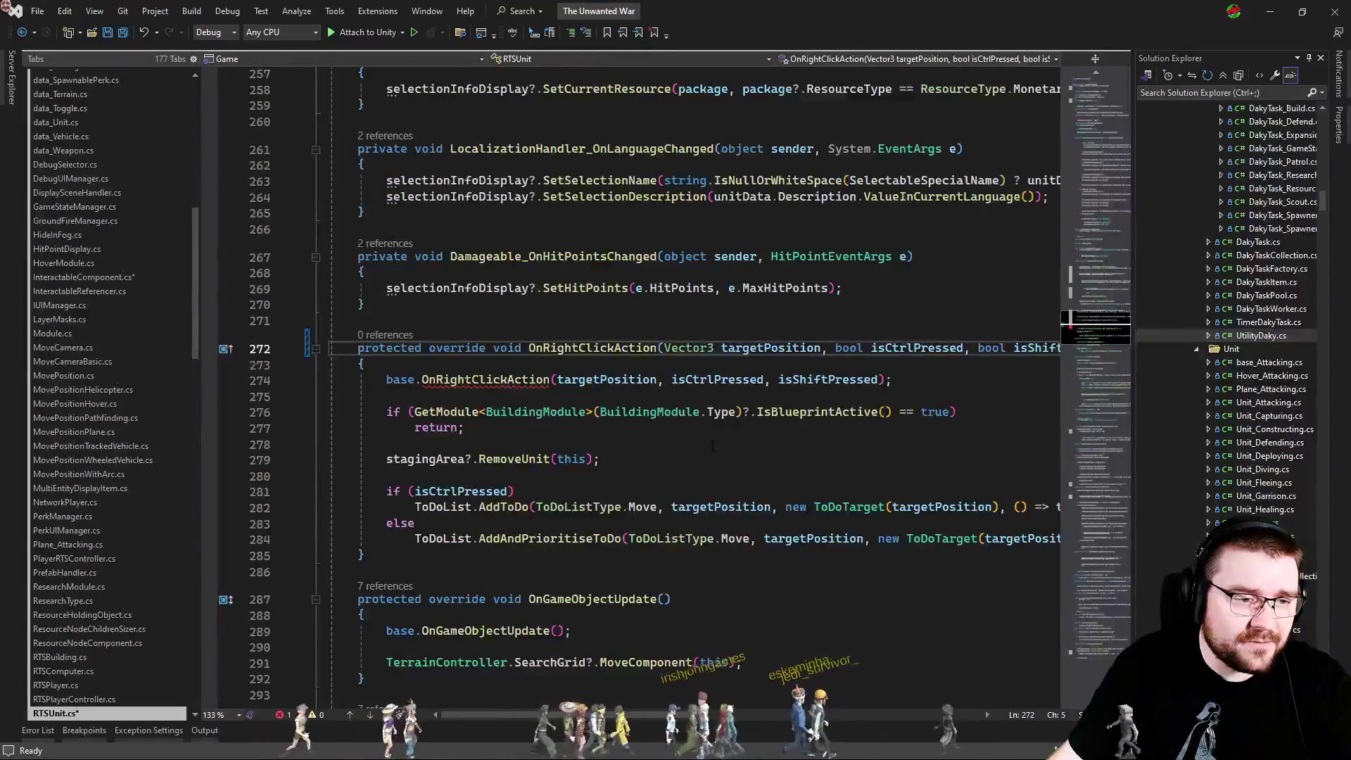
key("Down")
key("Down")
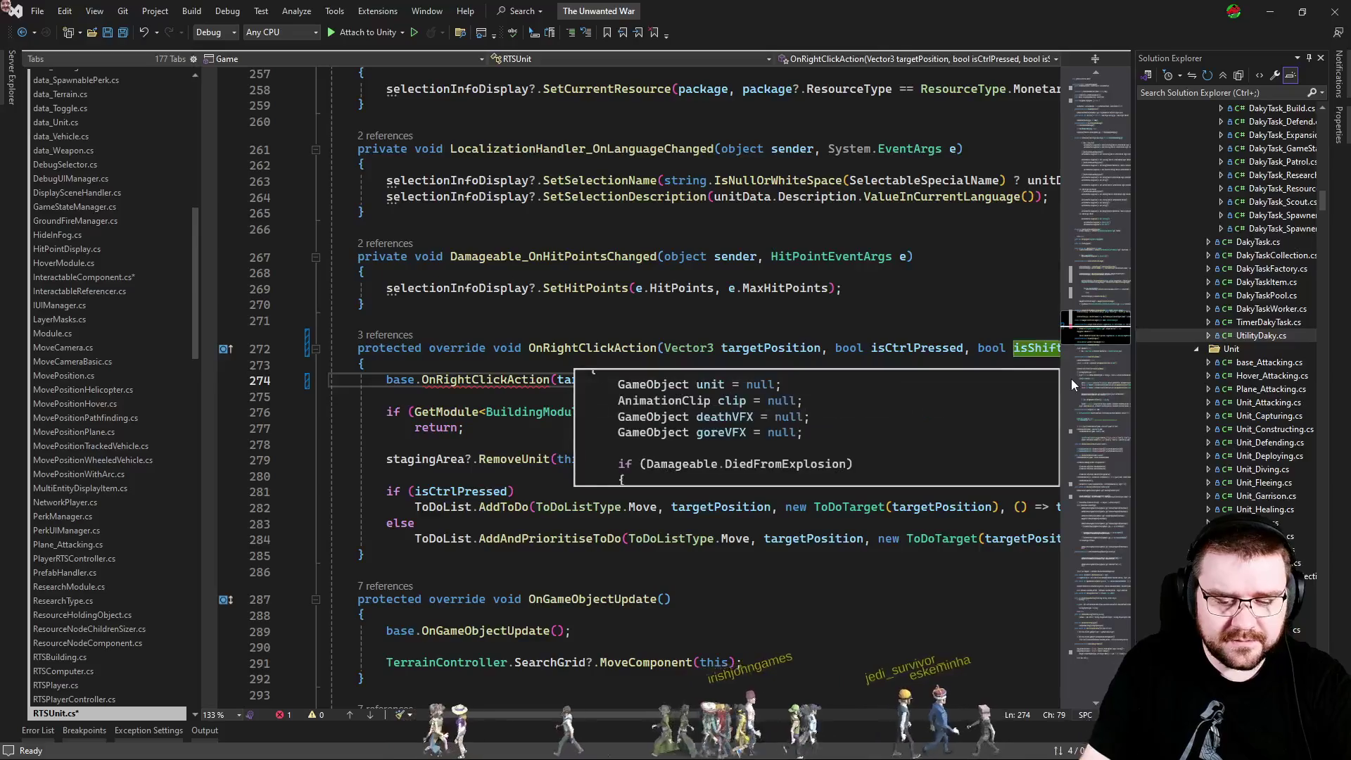
type(");")
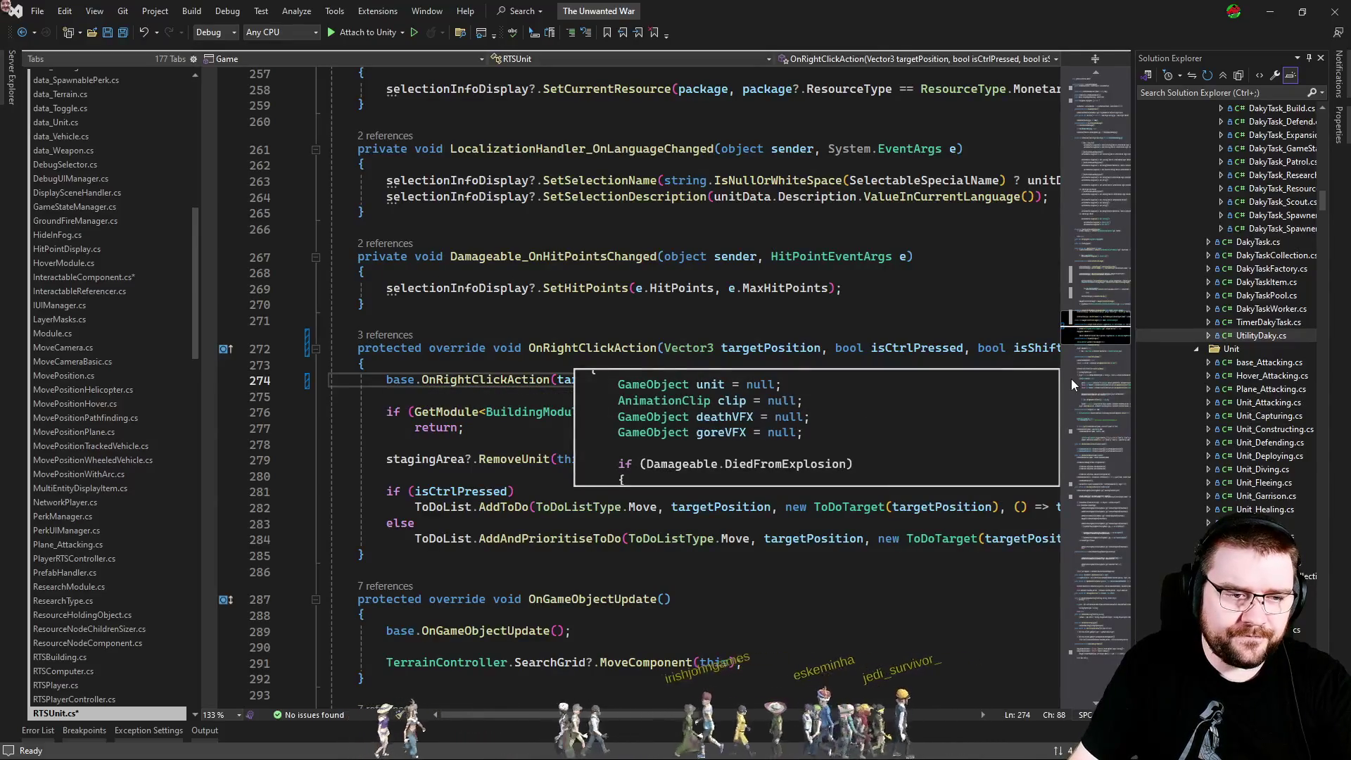
double_click(507, 380)
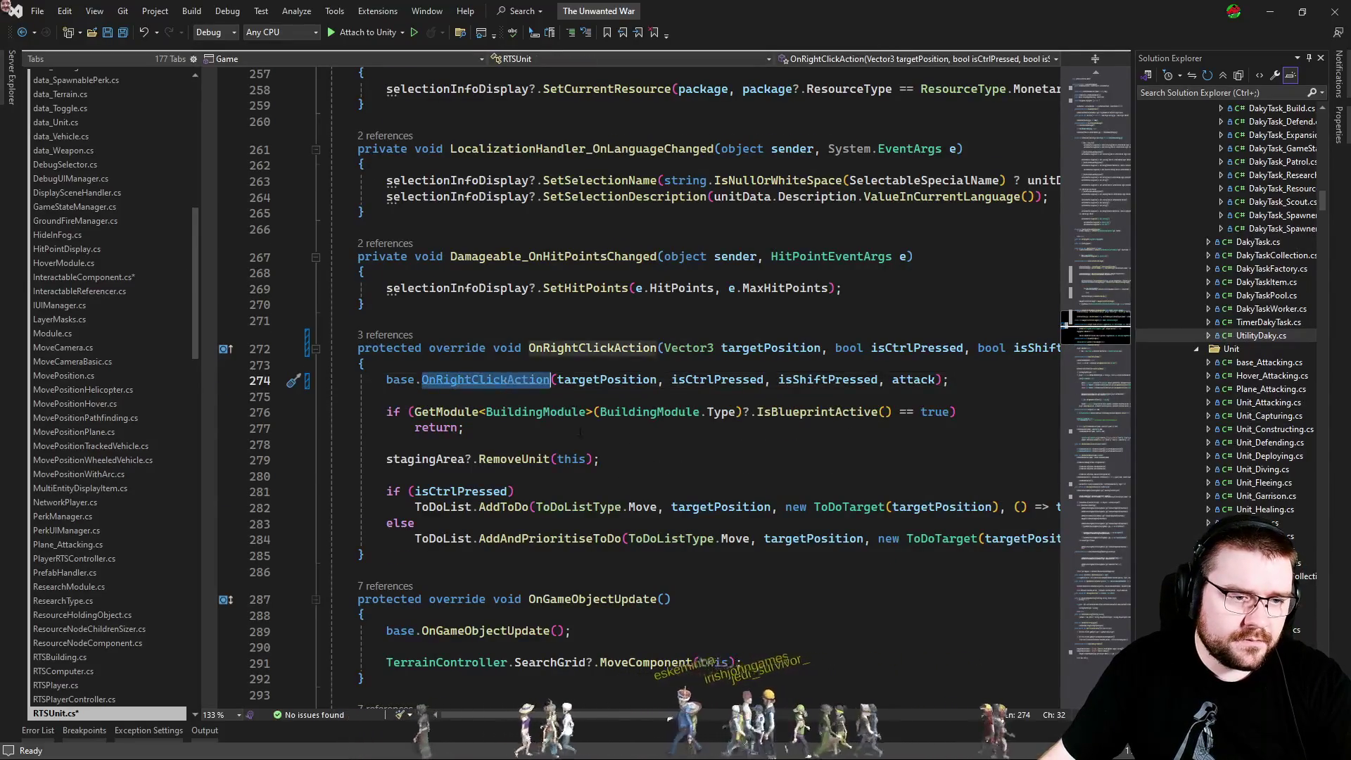
key("F12")
Follow OnRightClickAction's references to its call inside InteractableComponent's RightClickAction.
key("Home")
key("Home")
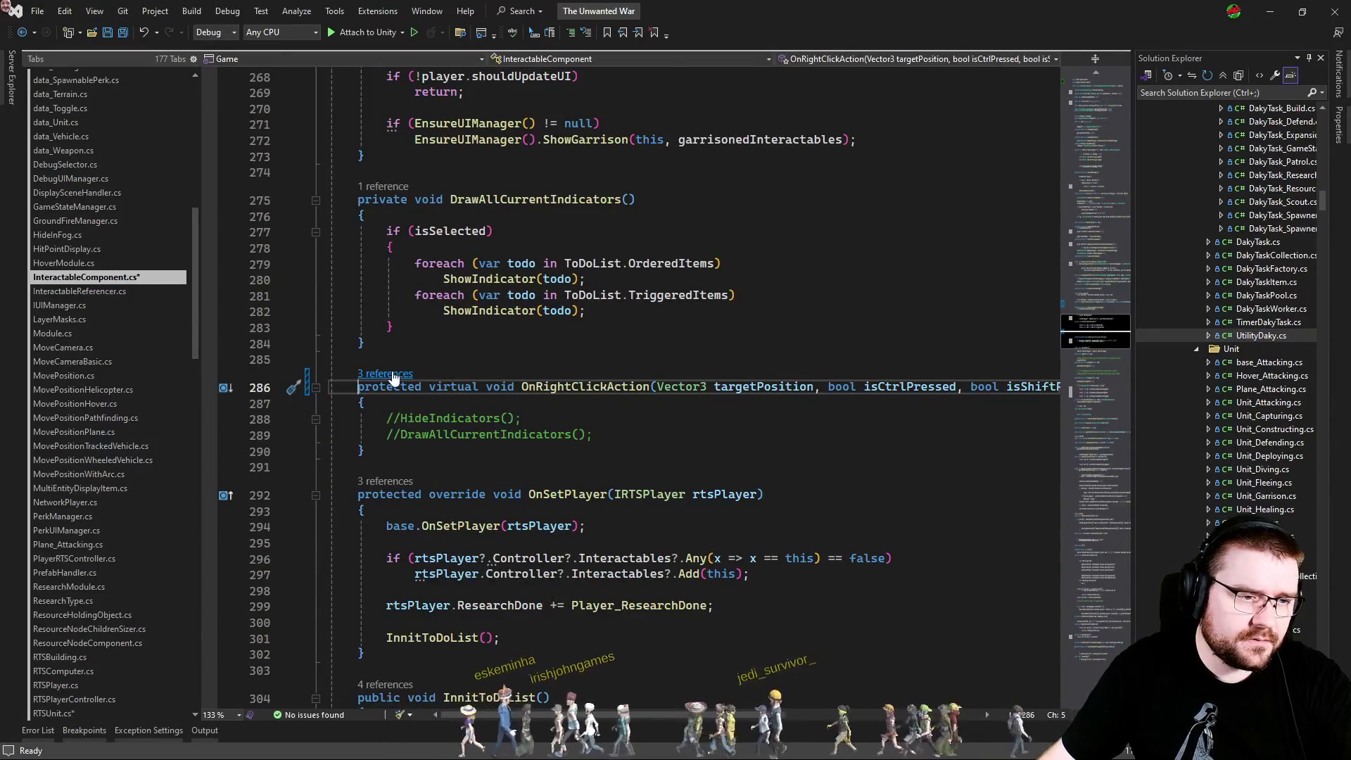
left_click(393, 374)
left_click(583, 411)
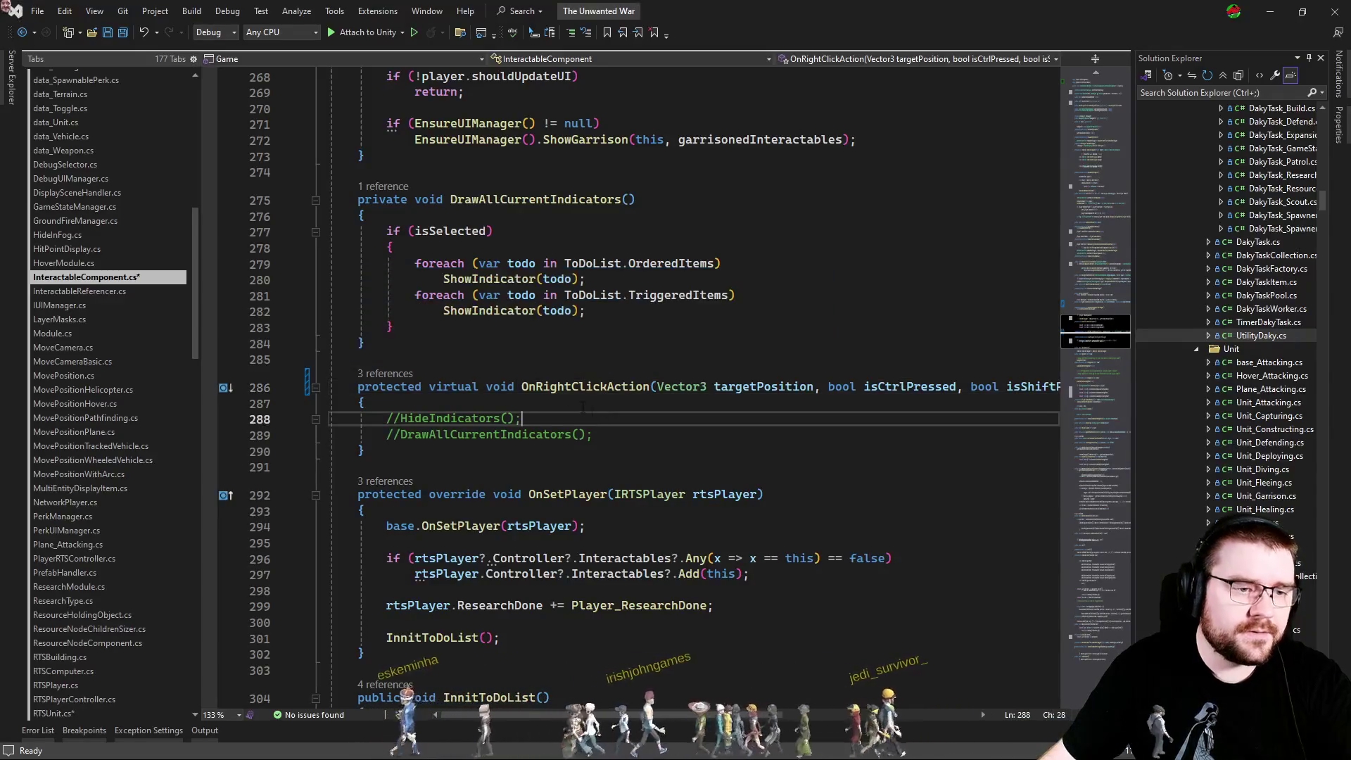
left_click(384, 373)
key("Down")
key("Return")
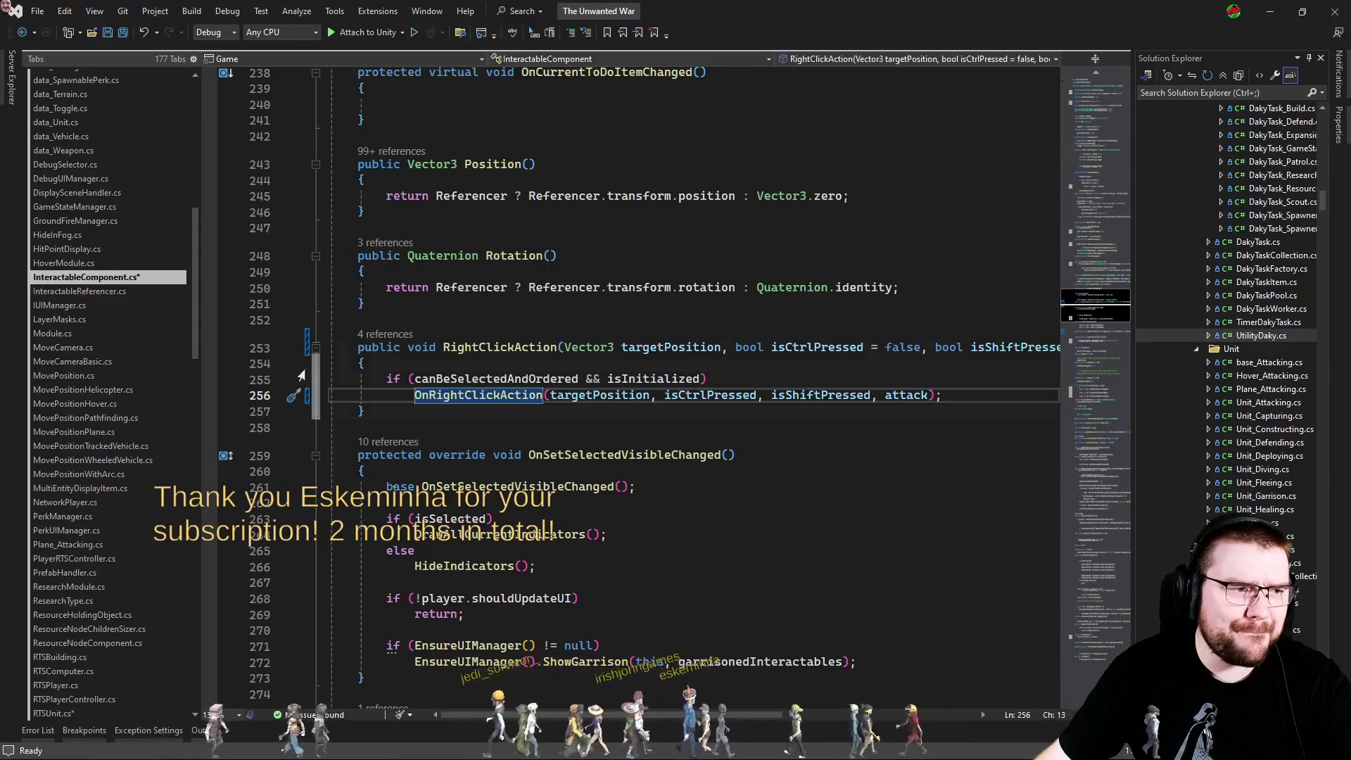
scroll(125, 485, "down", 3)
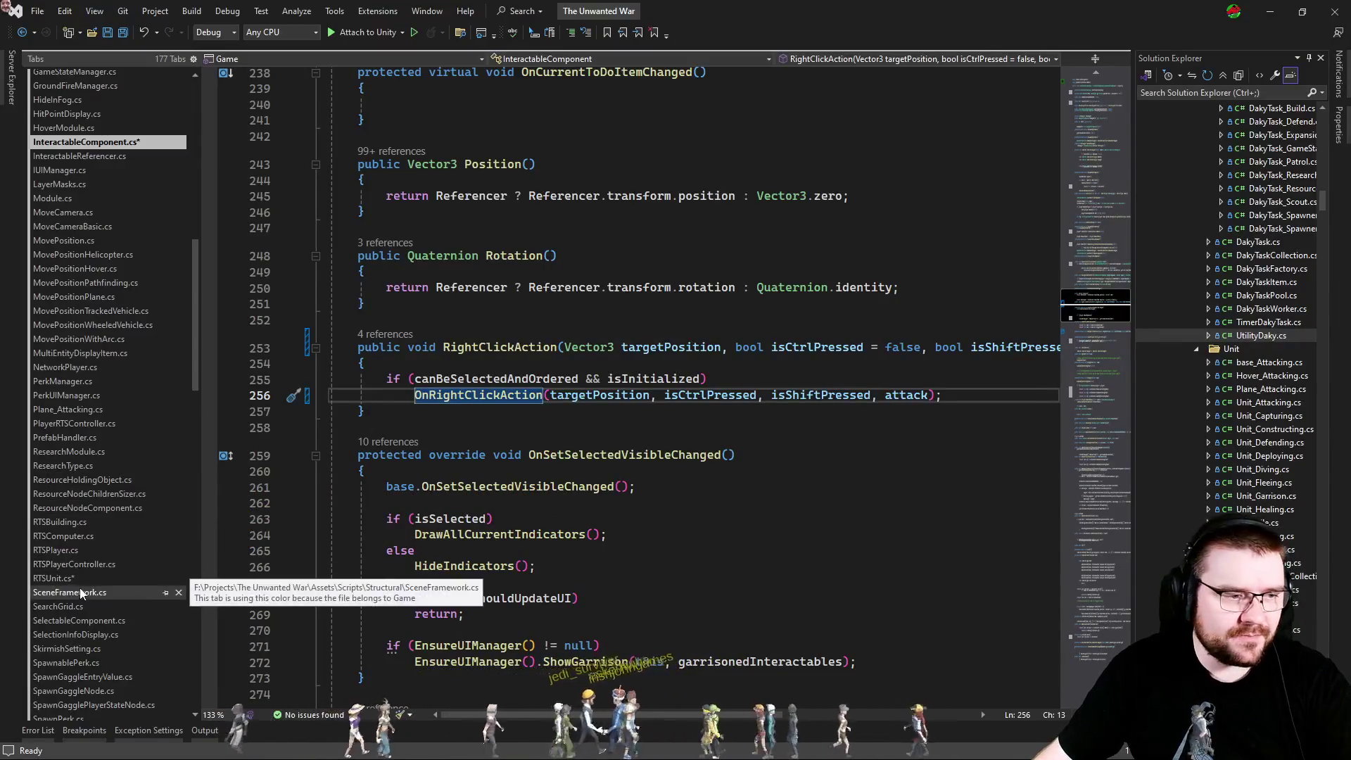
Append ', bool attack' to OnRightClickAction's parameters in RTSBuilding.cs.
left_click(80, 536)
left_click(82, 521)
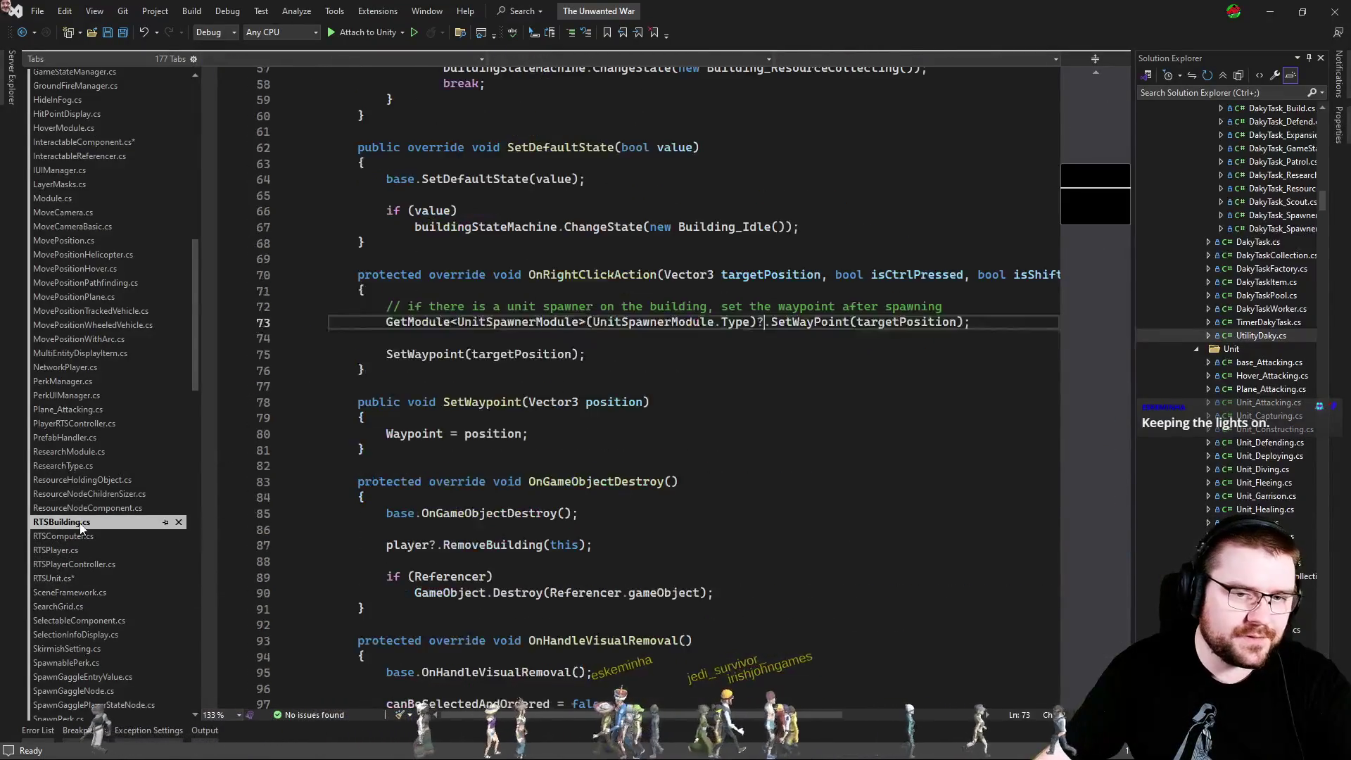
left_click(839, 298)
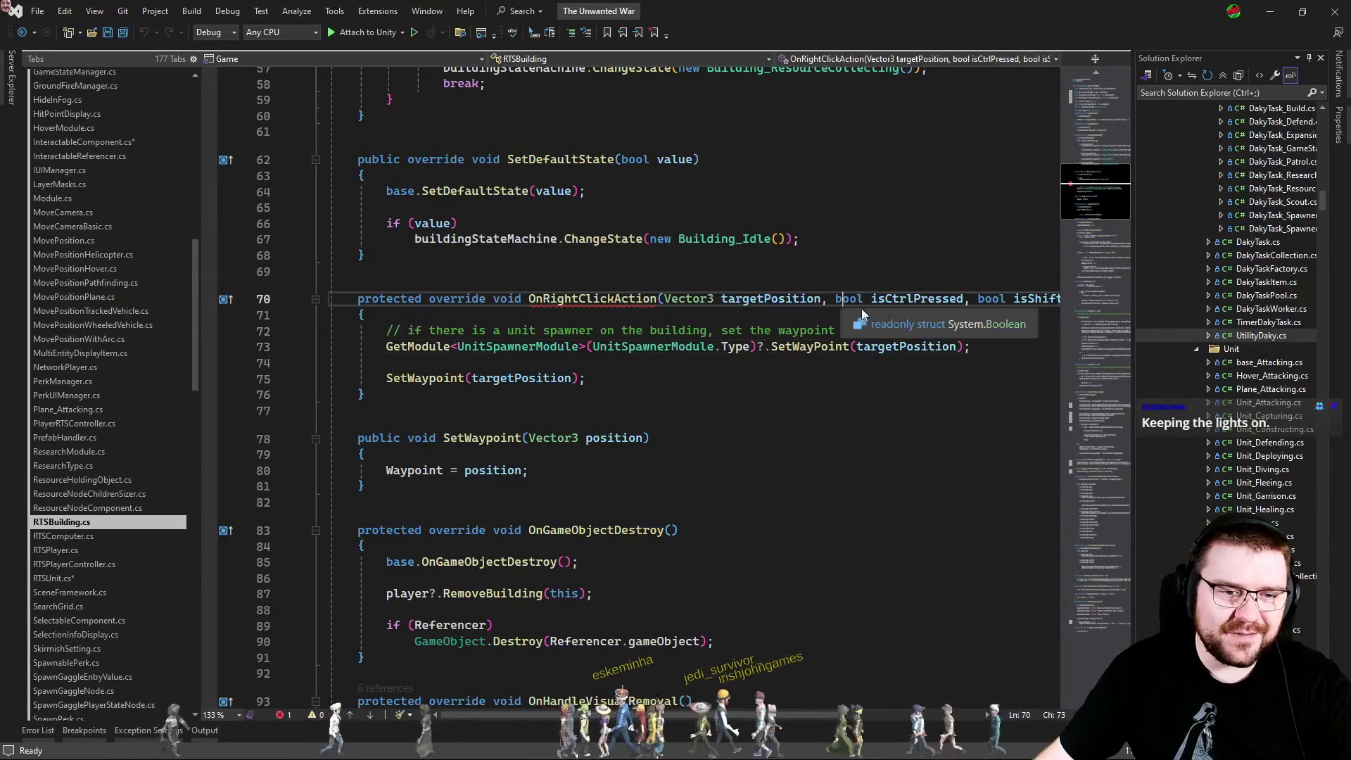
key("End")
key("Left")
type(", bool attack")
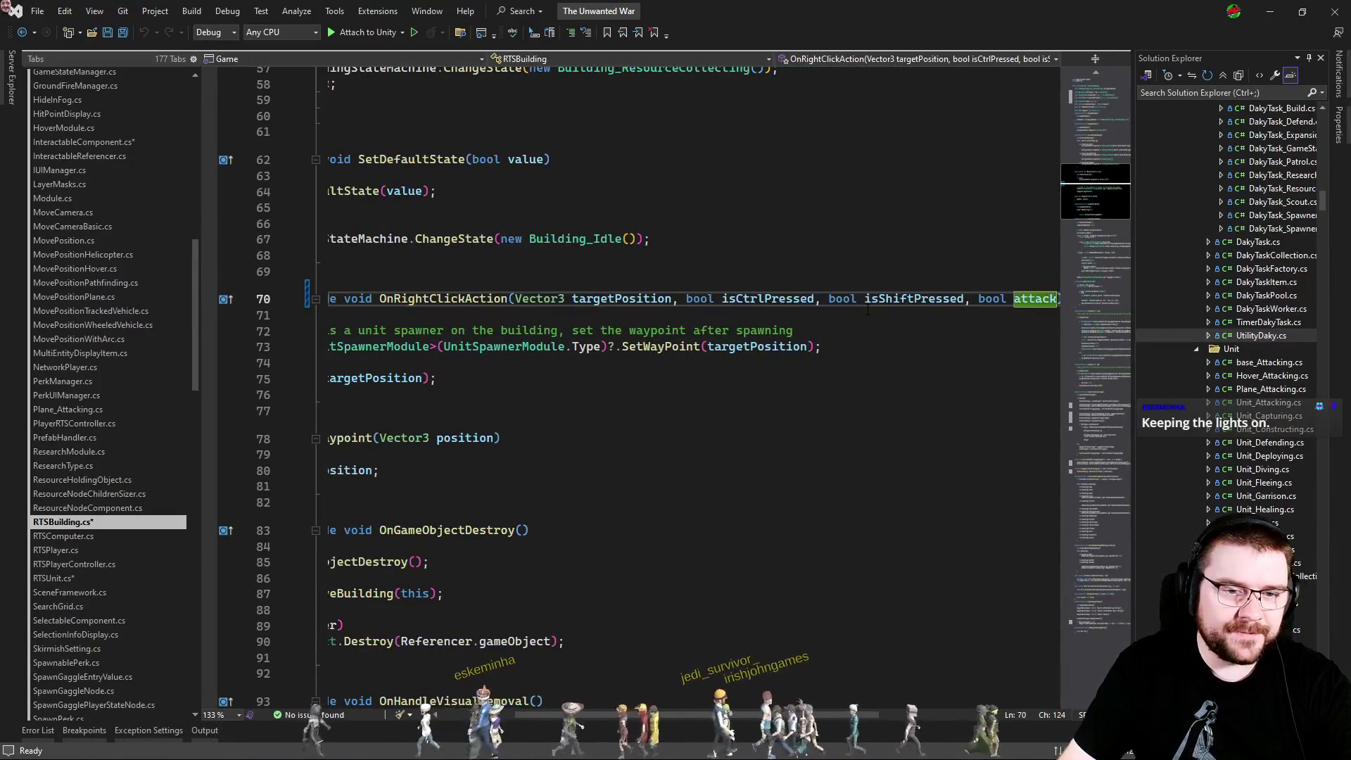
key("Home")
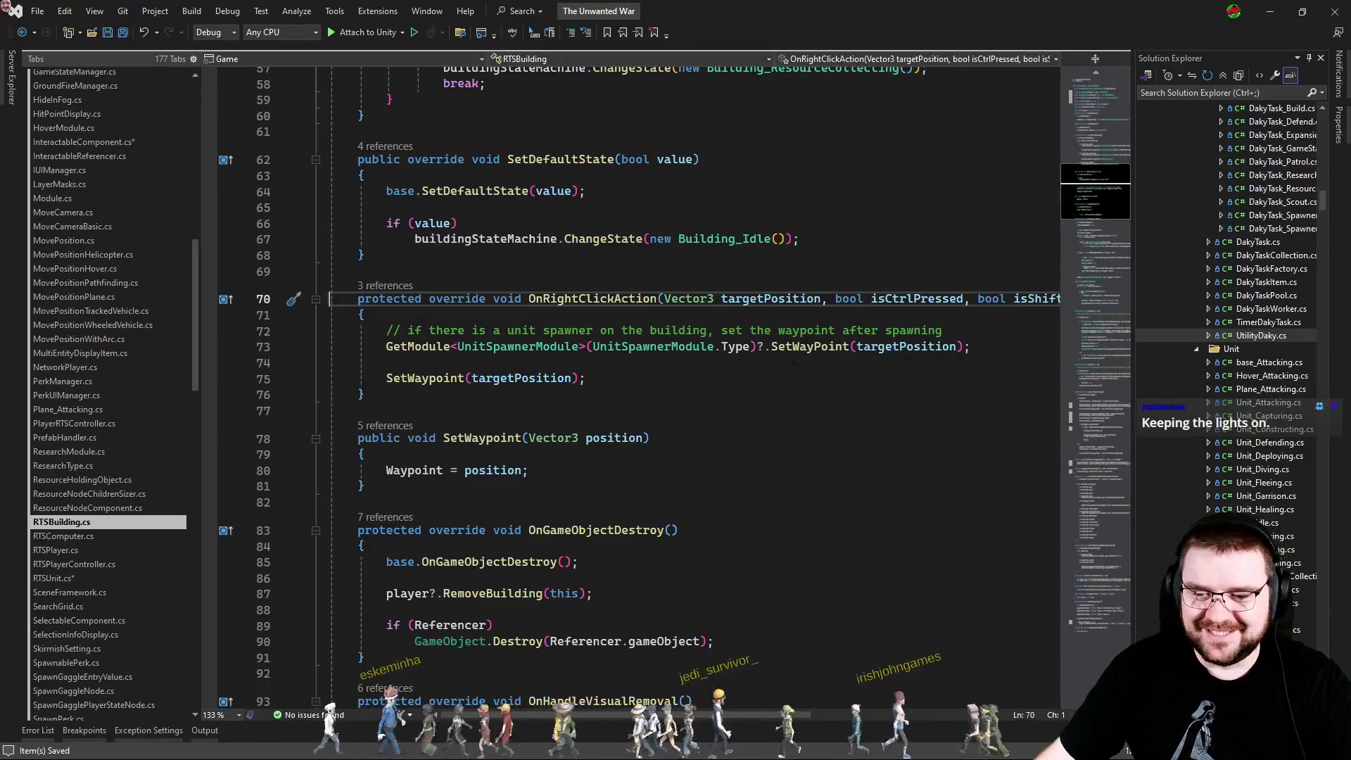
key("Down")
key("Down")
key("Down")
Save RTSUnit.cs and return to InteractableComponent.cs.
key("ctrl+minus")
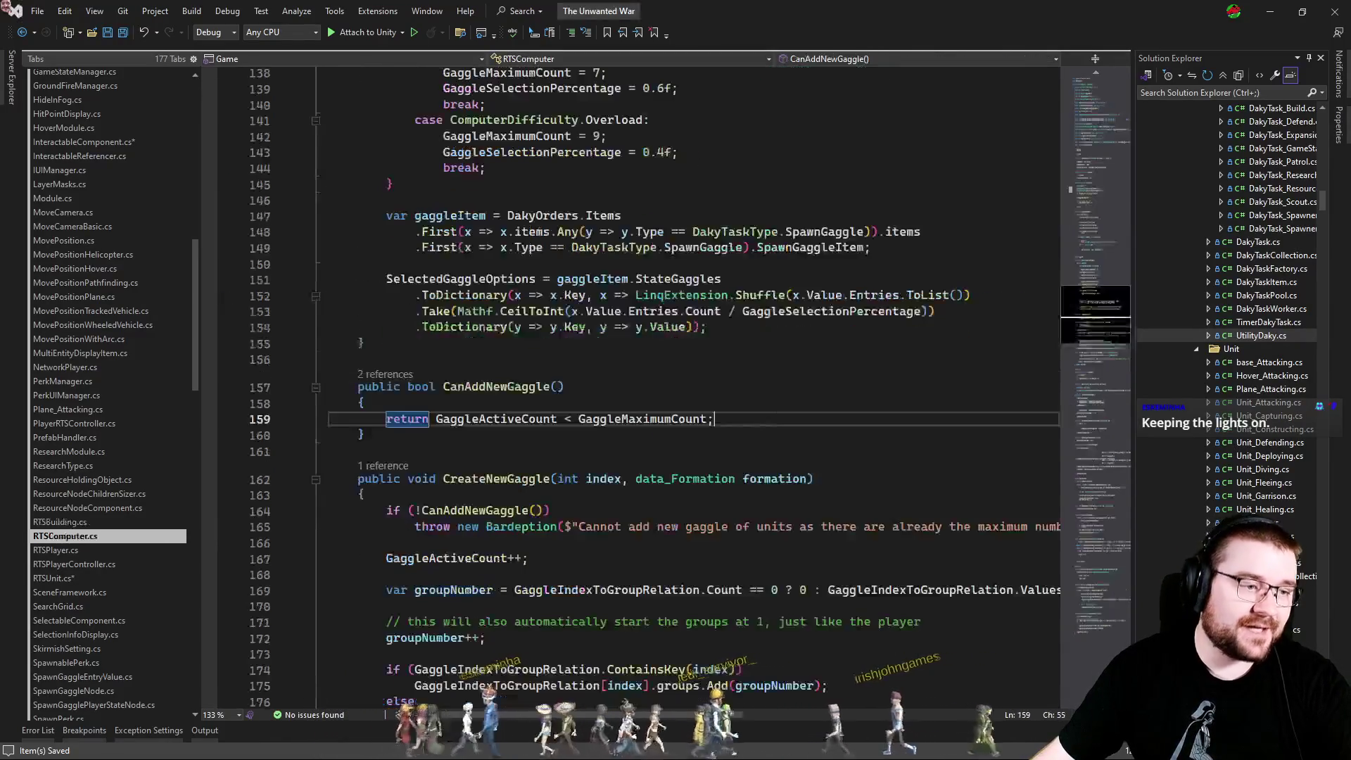
left_click(63, 577)
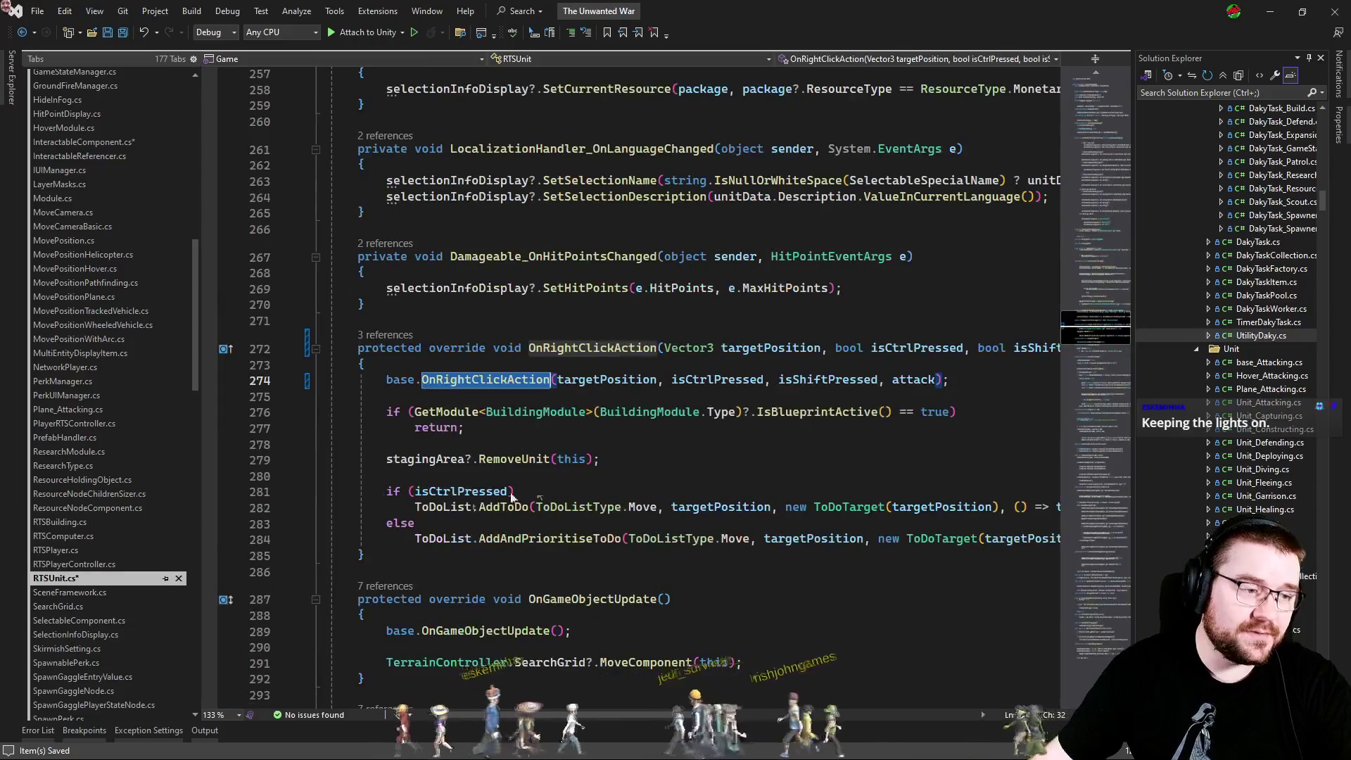
left_click(690, 433)
key("ctrl+s")
key("ctrl+Tab")
key("ctrl+Tab")
key("ctrl+Tab")
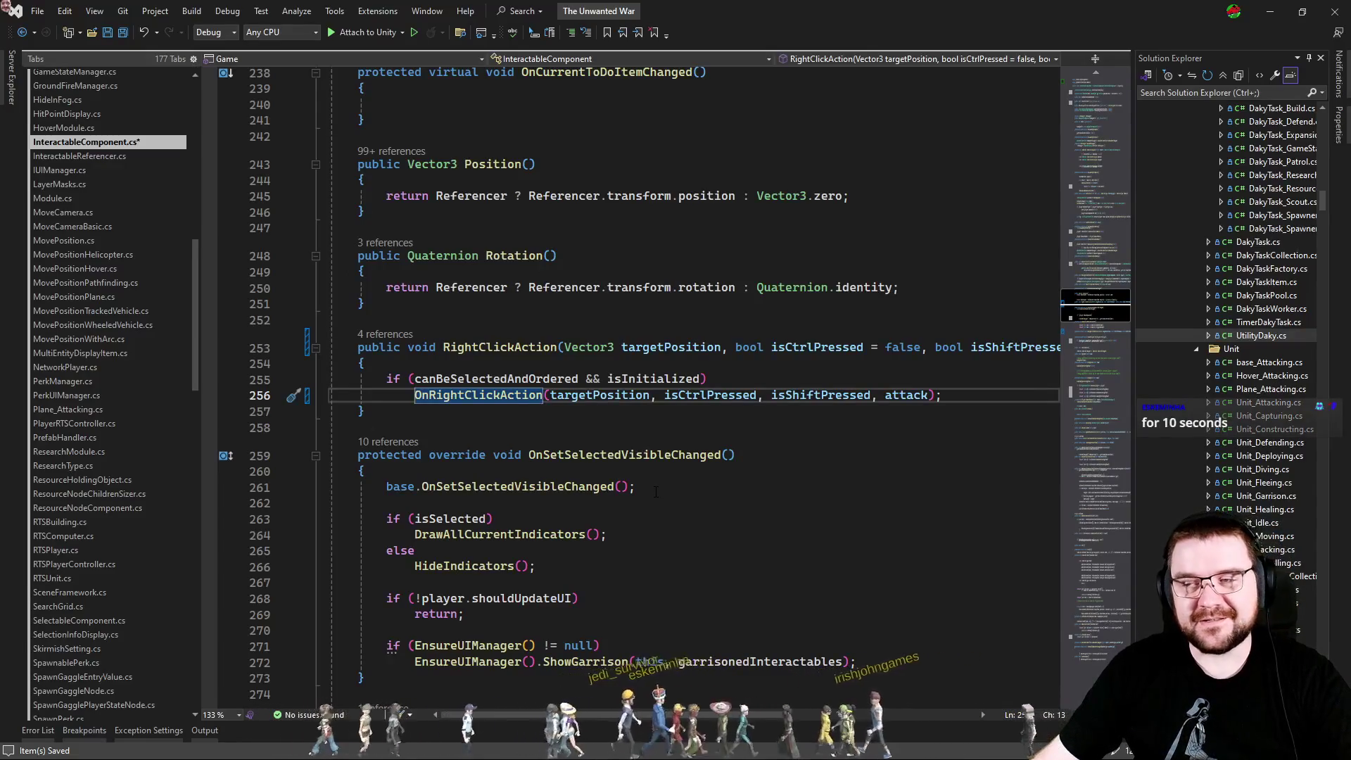
left_click(603, 430)
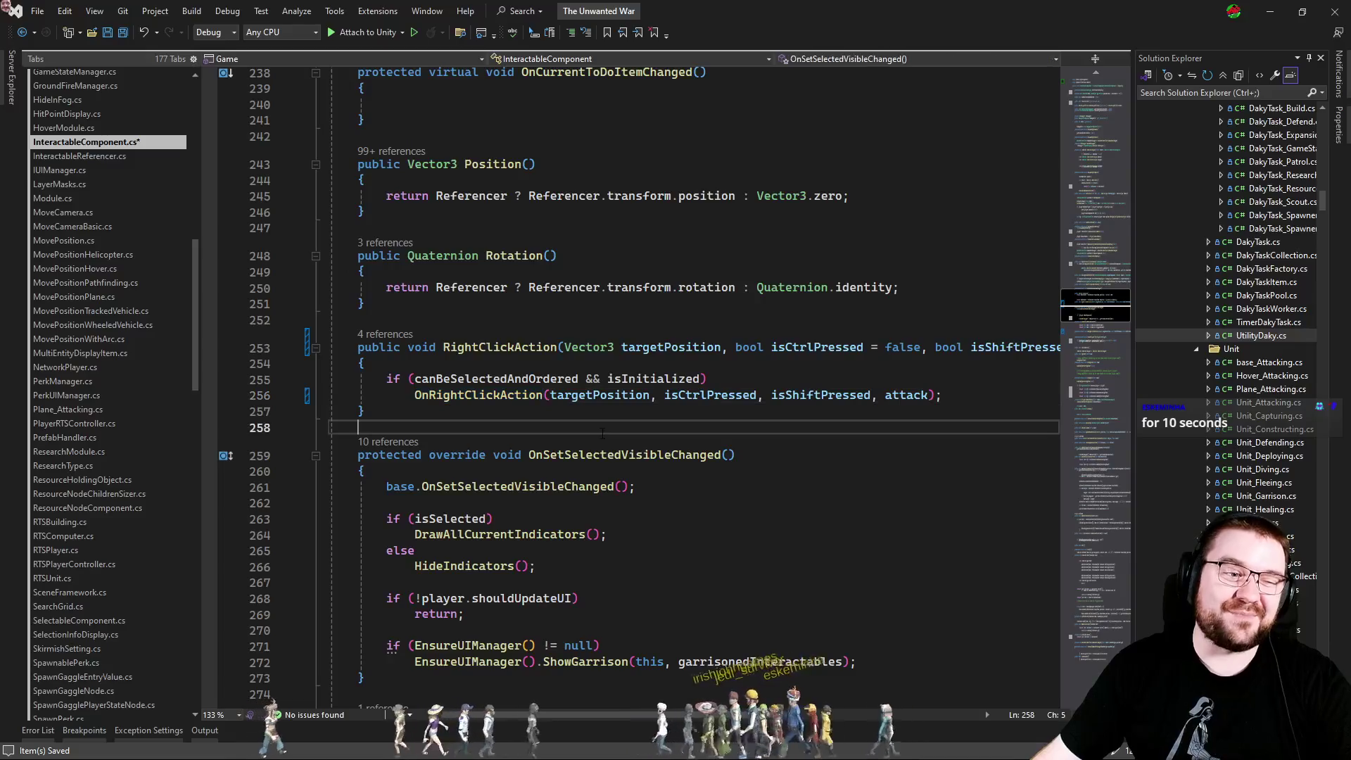
key("ctrl+Tab")
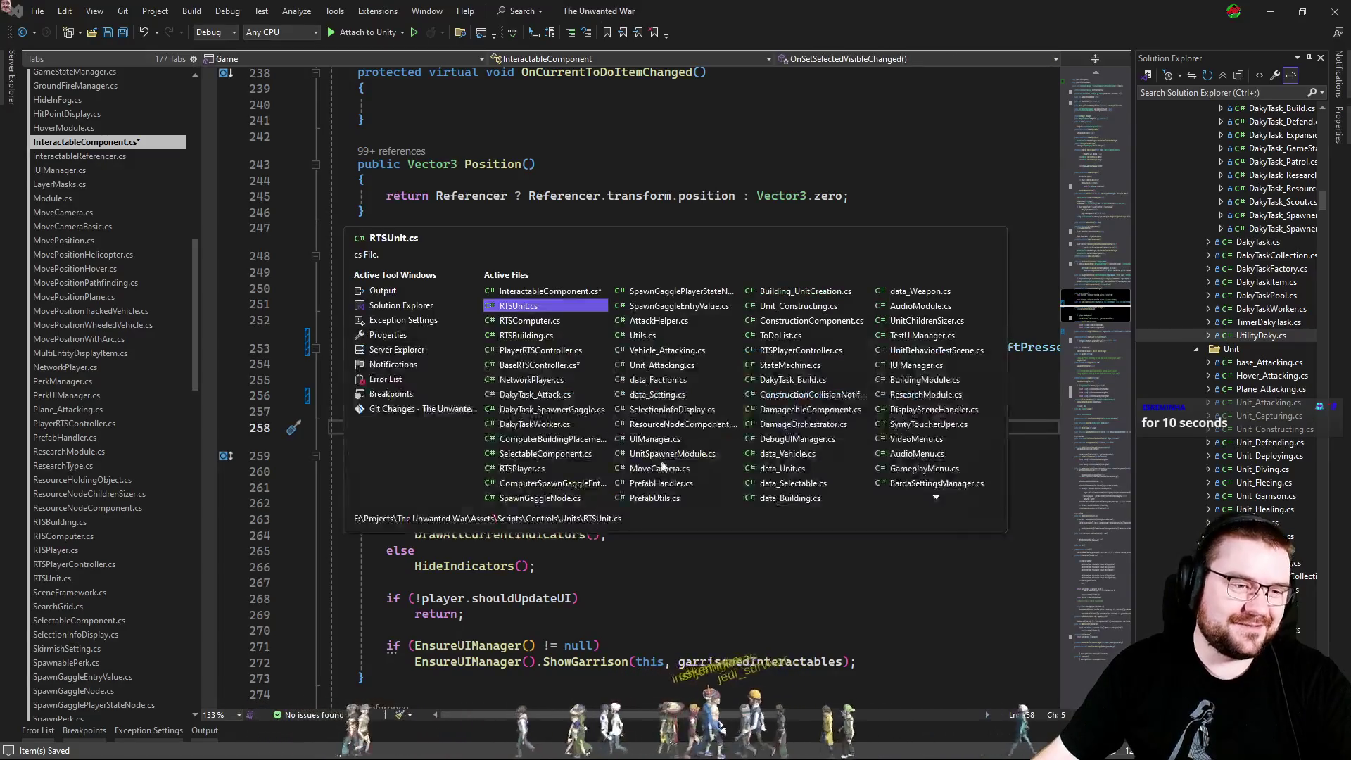
Bring up NetworkPlayer.cs and review its SetAttackMove method.
key("ctrl+Tab")
key("ctrl+Tab")
key("ctrl+Tab")
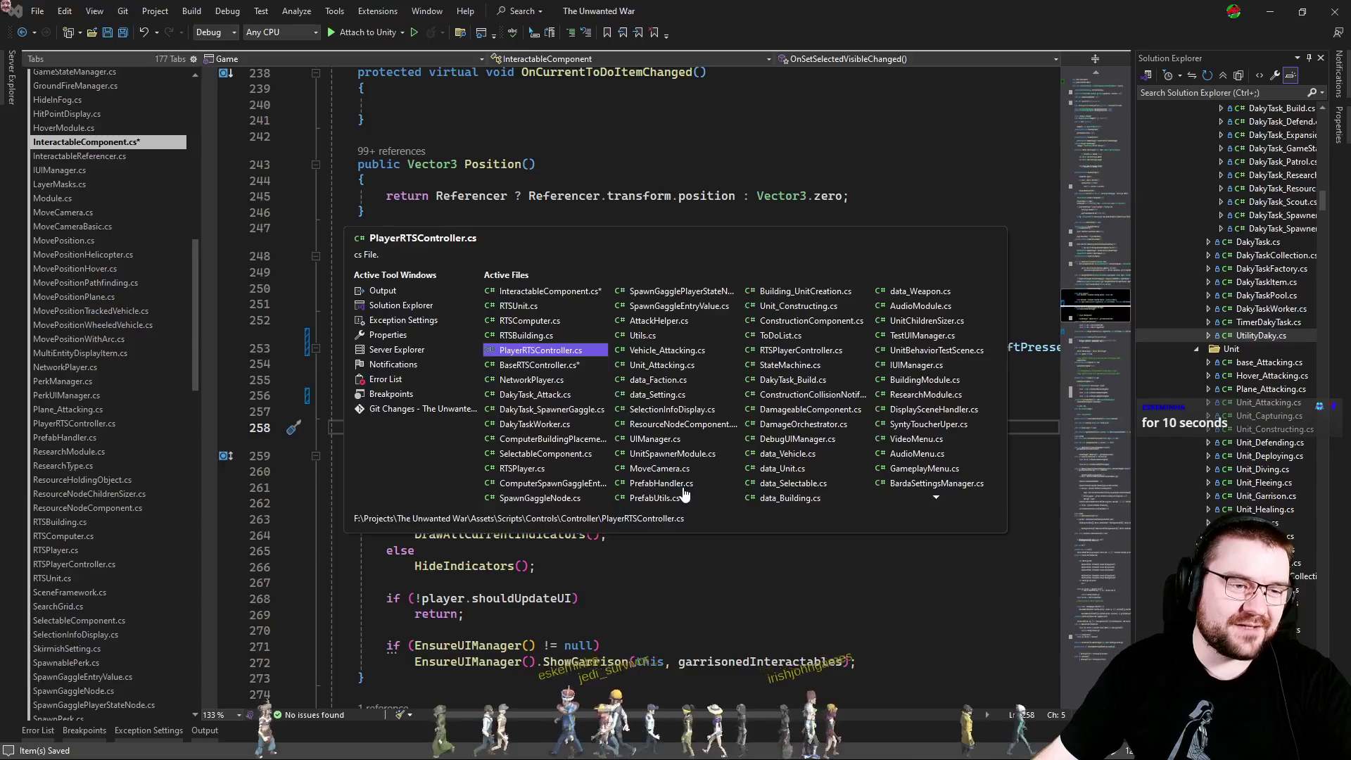
key("ctrl+Tab")
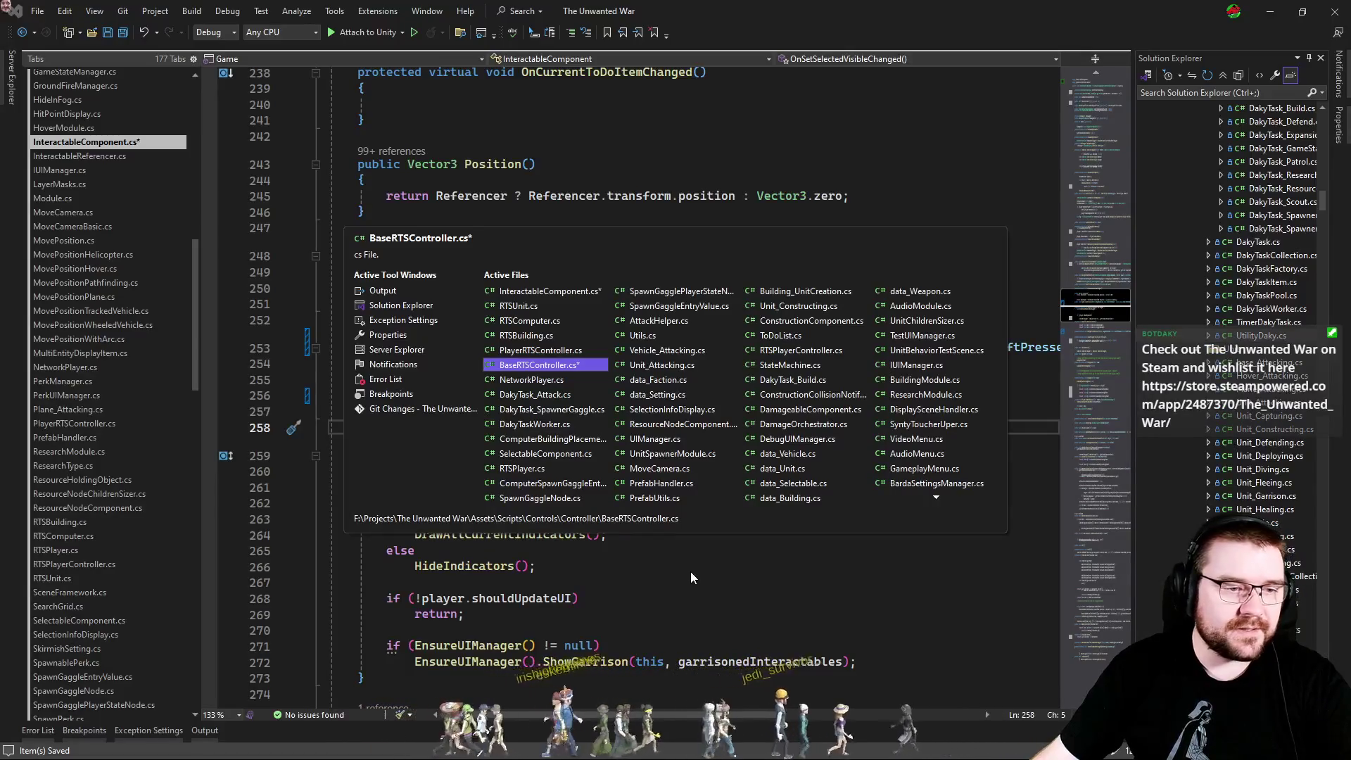
key("ctrl+Tab")
key("ctrl+shift+Tab")
key("ctrl+Tab")
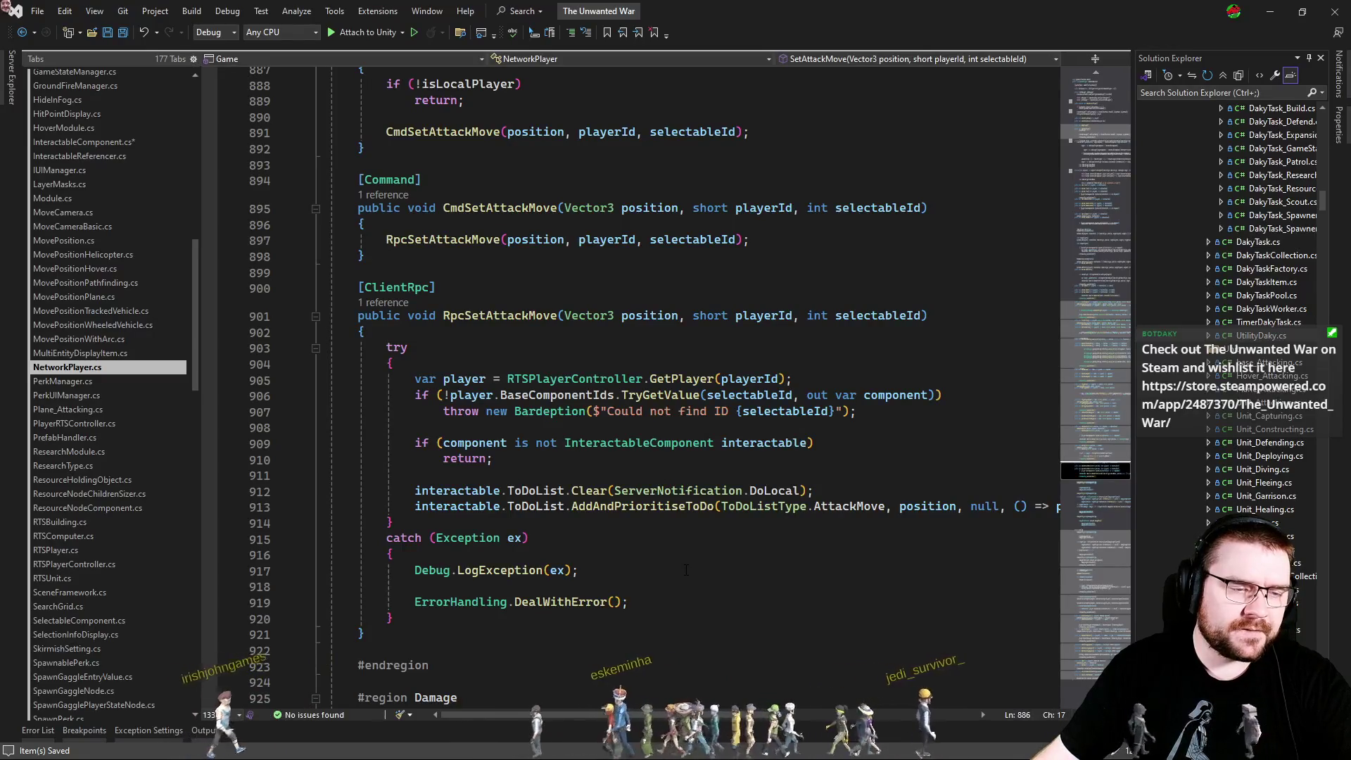
scroll(677, 569, "up", 4)
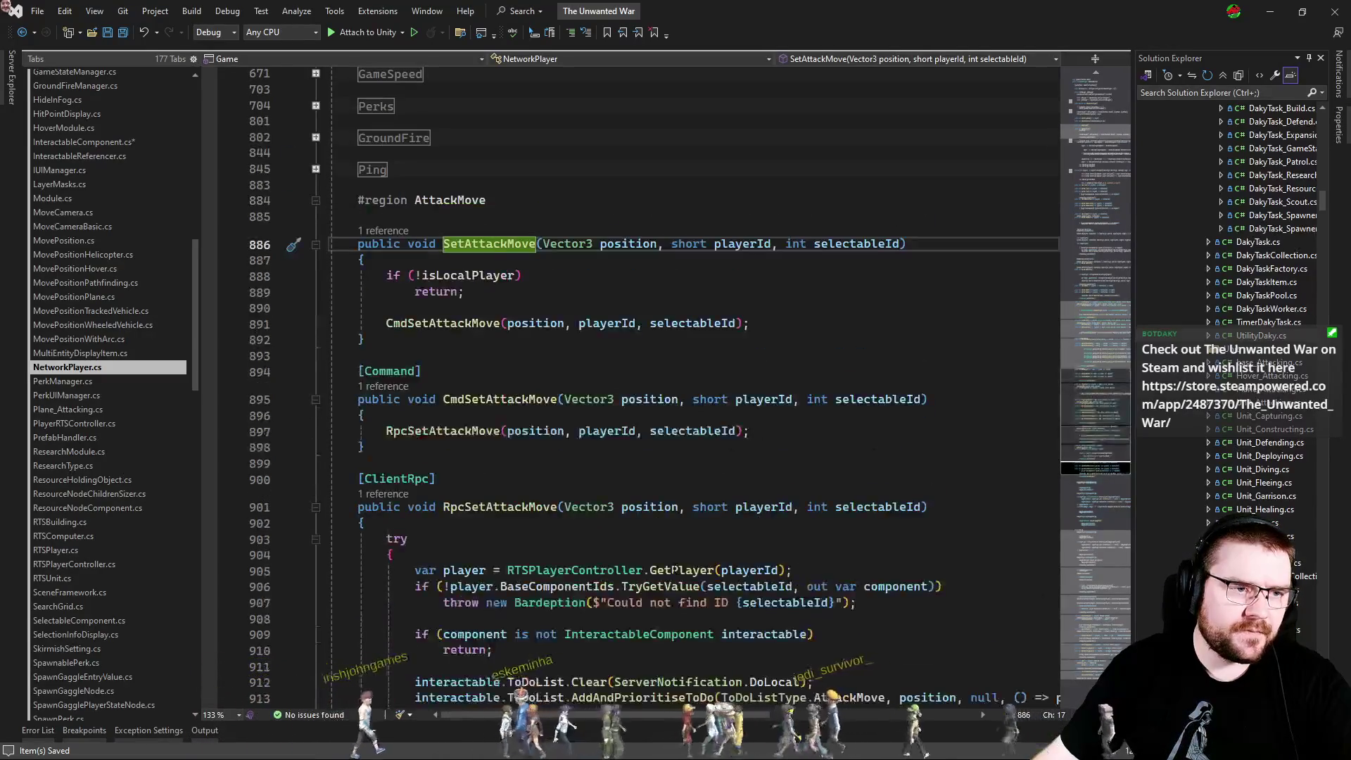
Switch to BaseRTSController.cs and scroll down to SetMovementPositions.
key("ctrl+Tab")
key("ctrl+Tab")
key("ctrl+Tab")
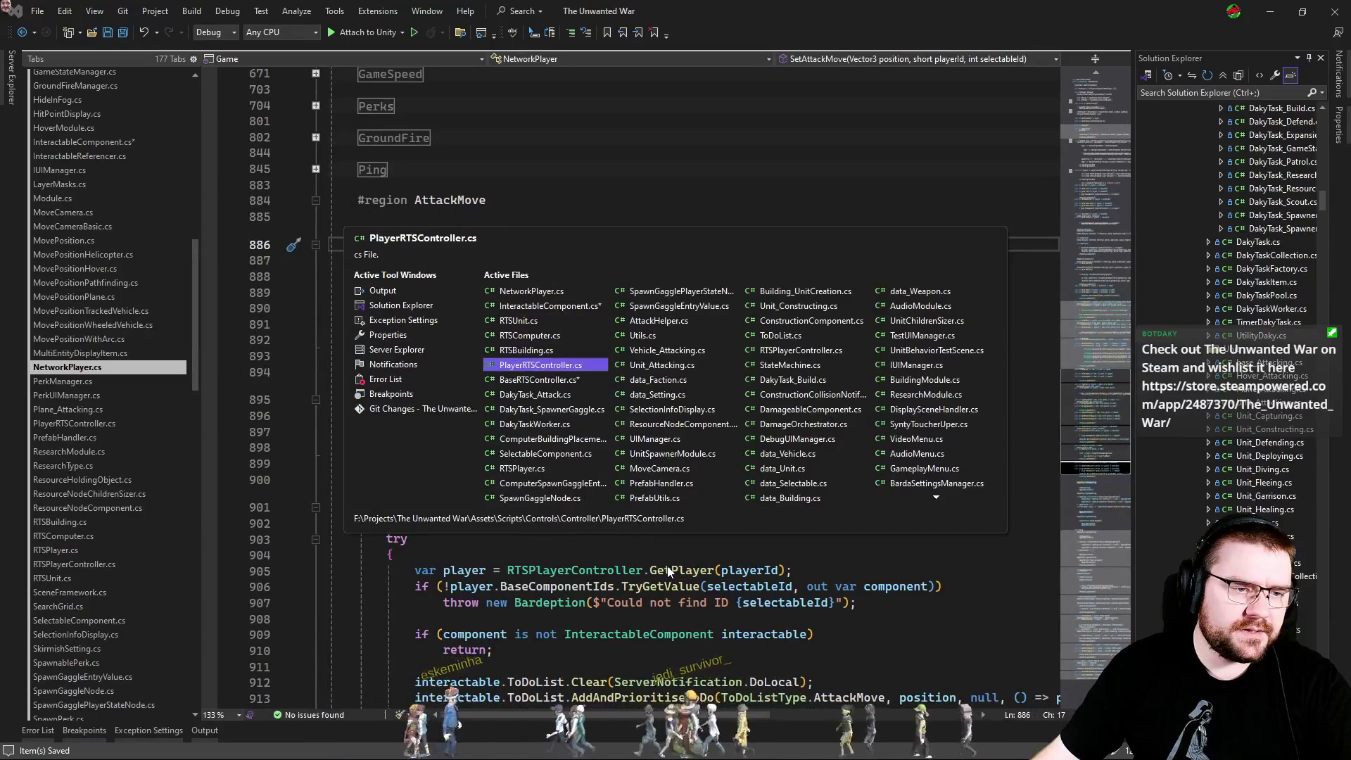
key("Escape")
key("ctrl+Tab")
scroll(668, 563, "down", 15)
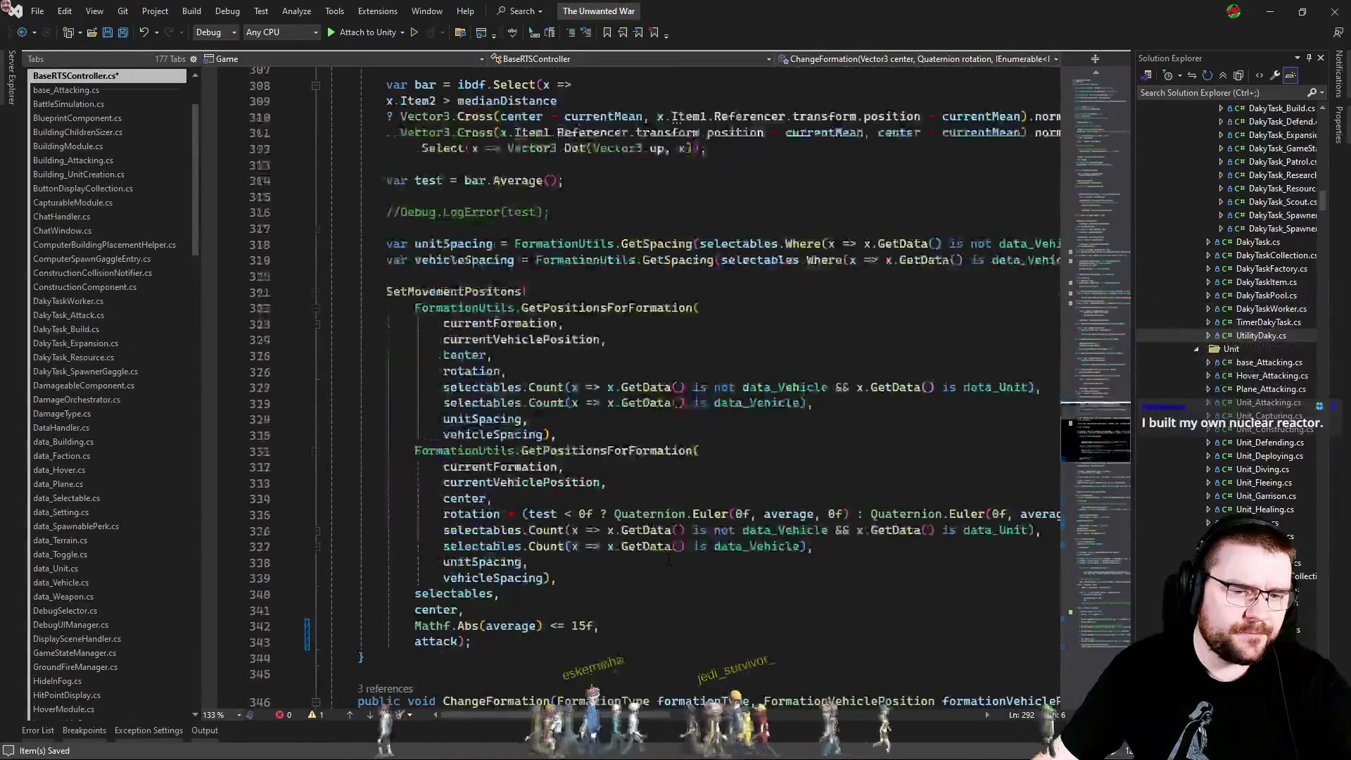
scroll(671, 549, "down", 20)
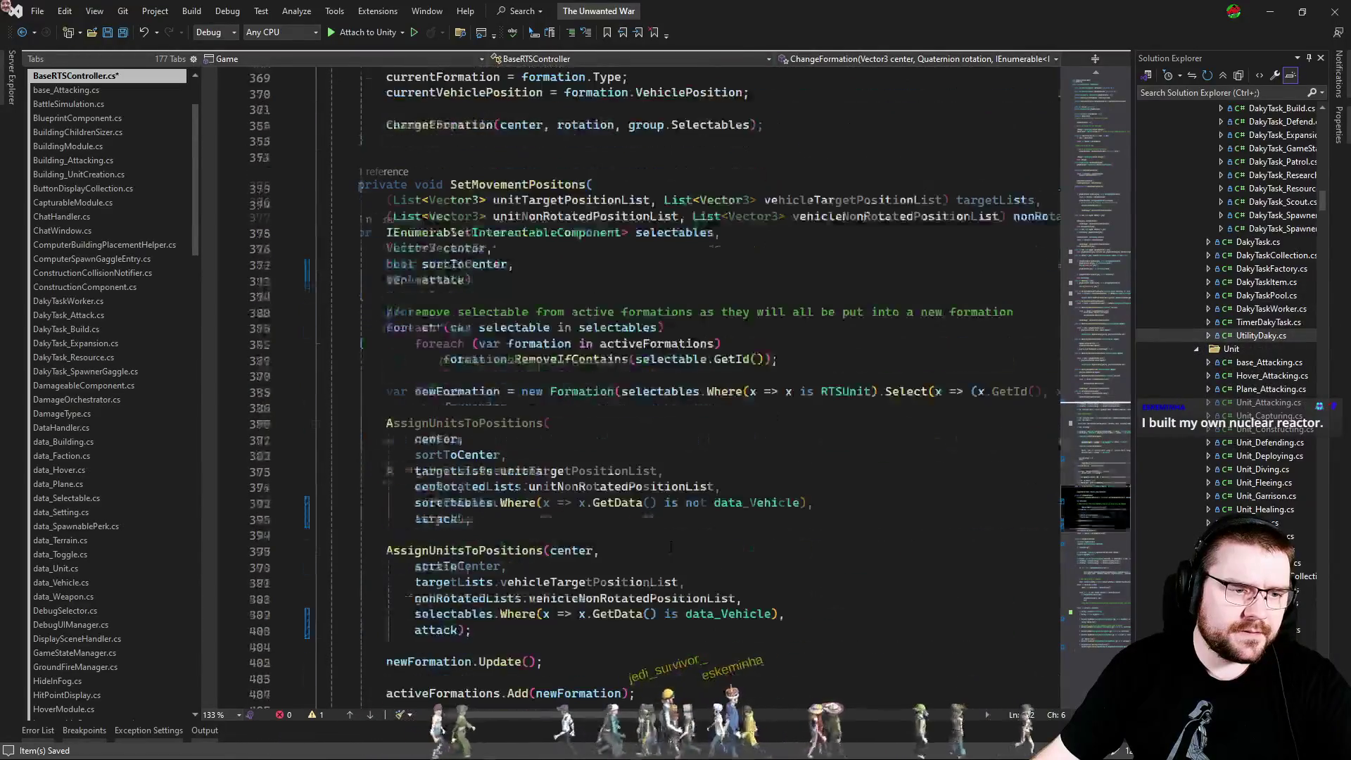
scroll(670, 548, "down", 6)
In RTSUnit.cs, add 'if (attack) player.NetworkPlayer.SetAttackMove(targetPosition, player.GetPlayerId(), GetId());'.
key("ctrl+Tab")
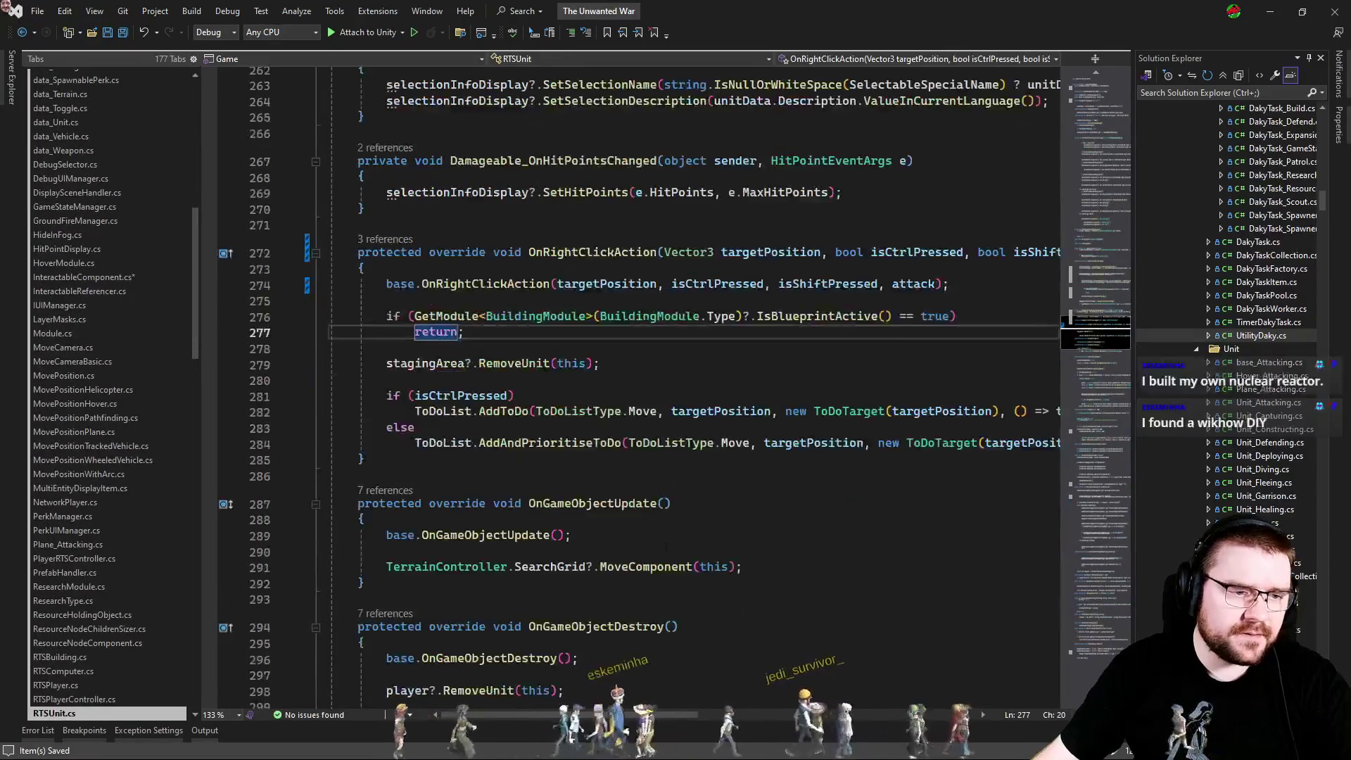
scroll(466, 686, "right", 5)
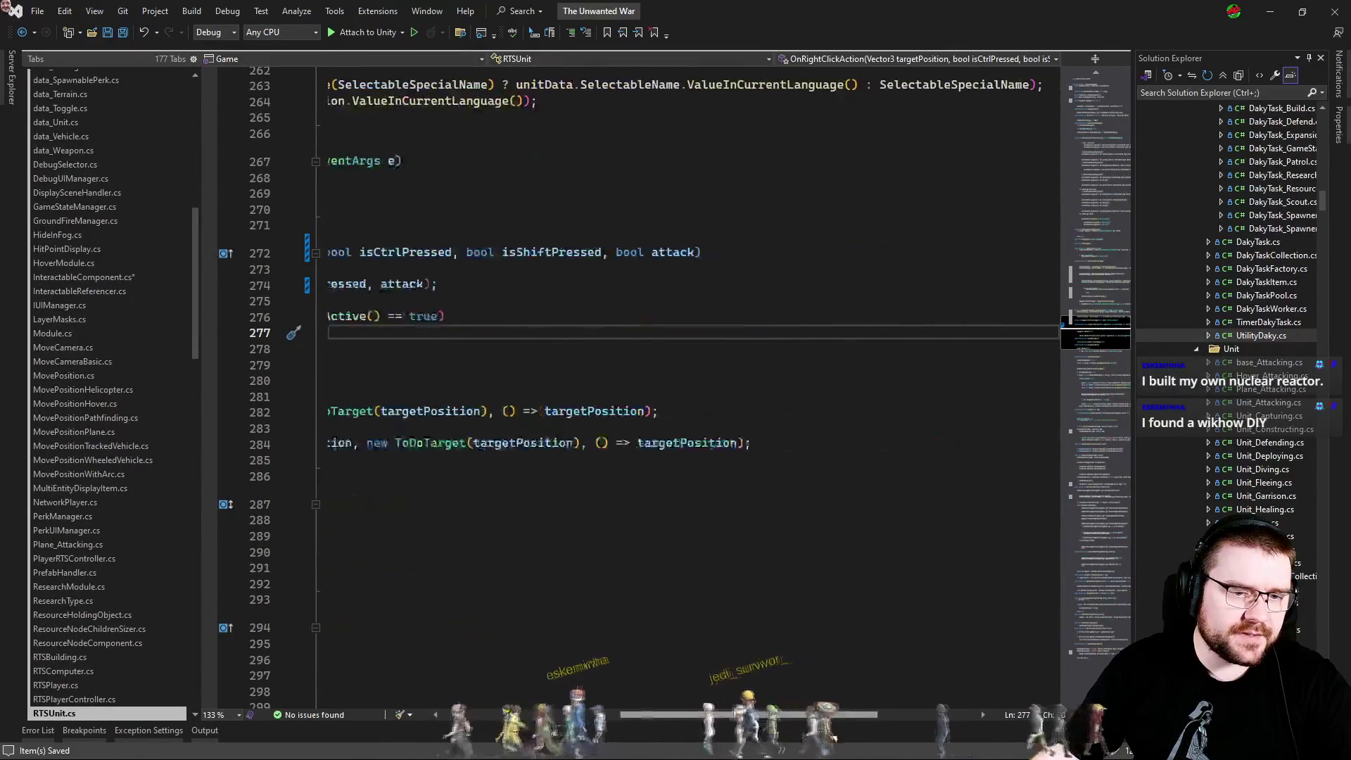
scroll(467, 686, "left", 5)
left_click(603, 380)
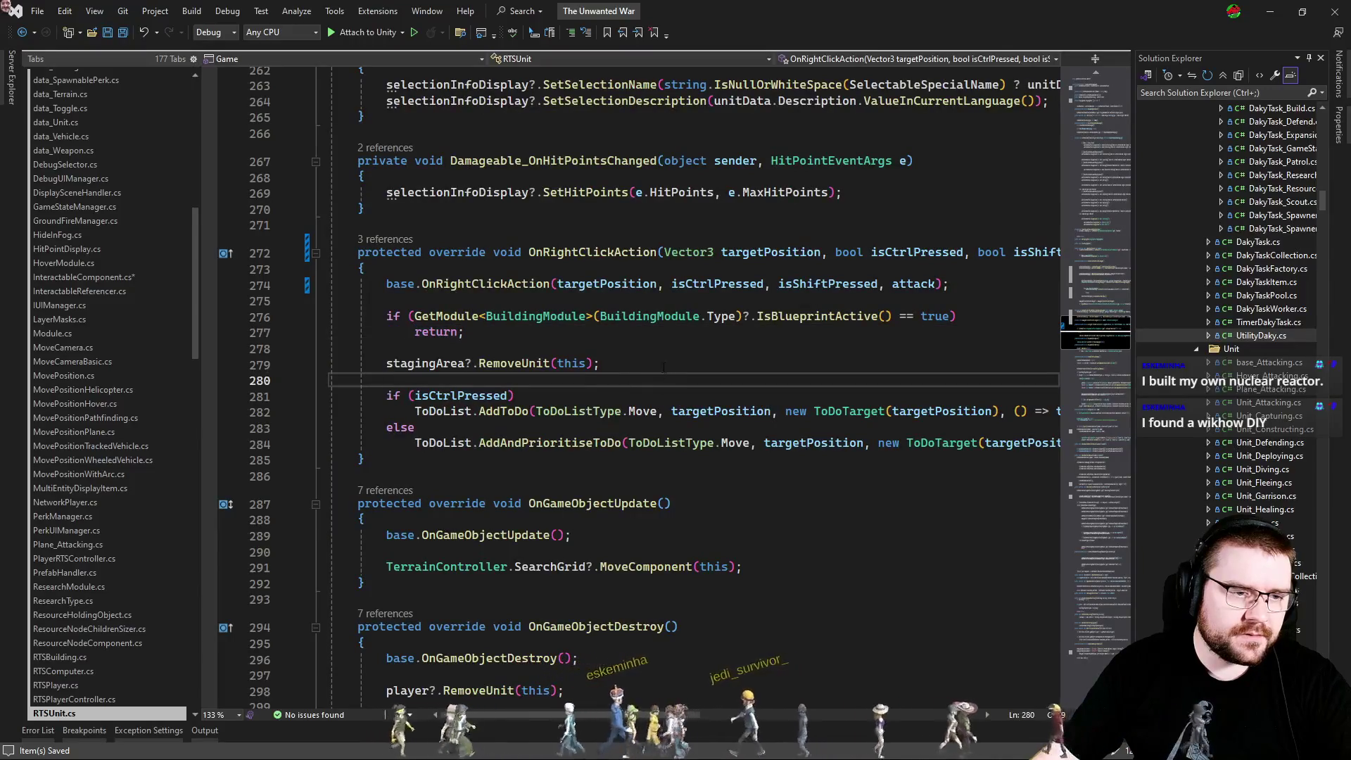
key("Return")
key("Return")
key("Up")
type("if(")
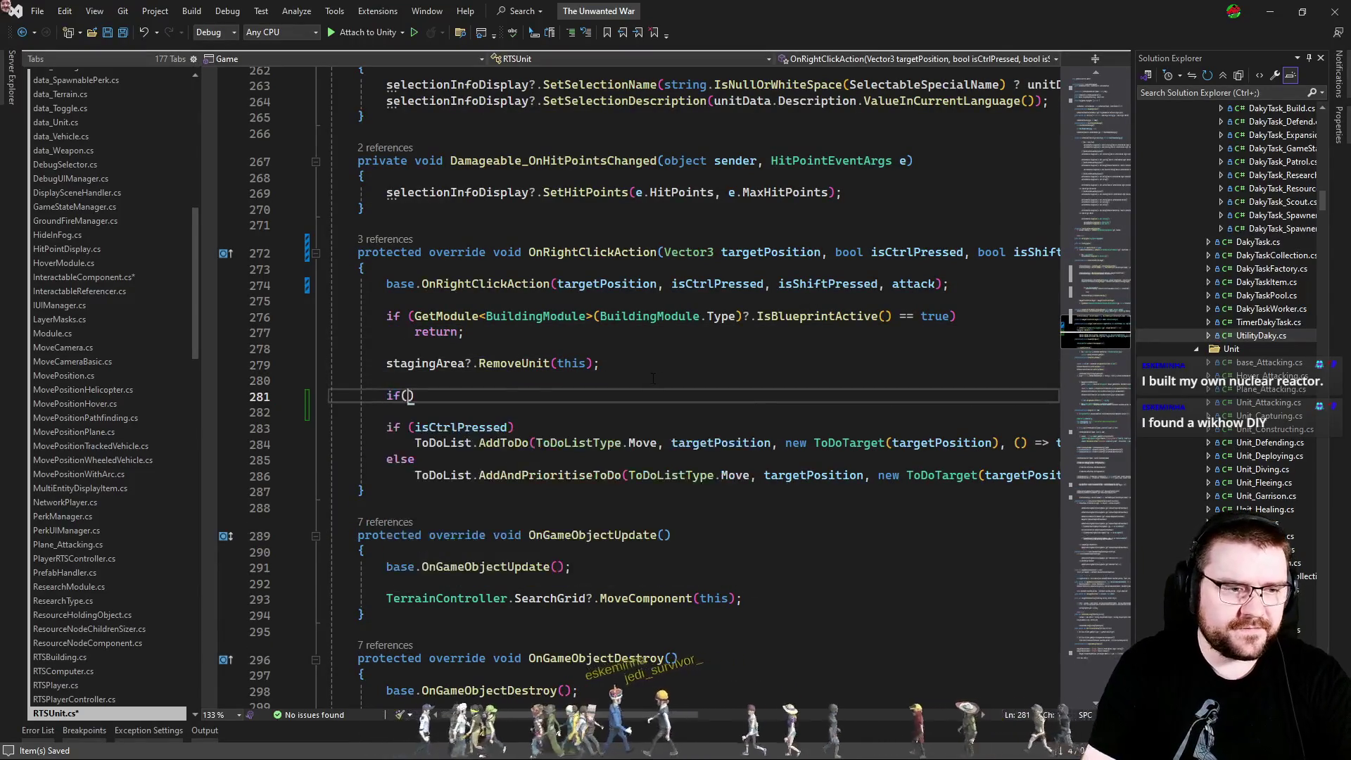
type("attack)")
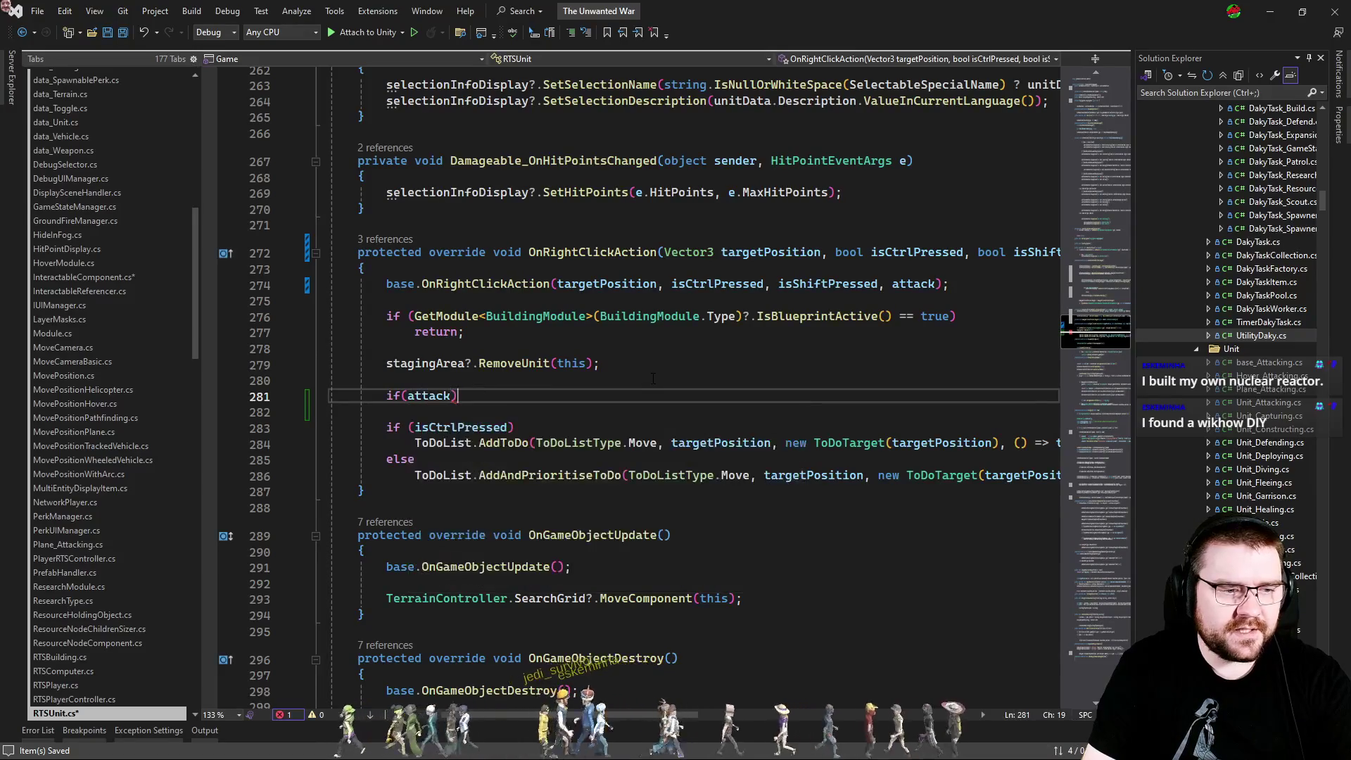
key("Return")
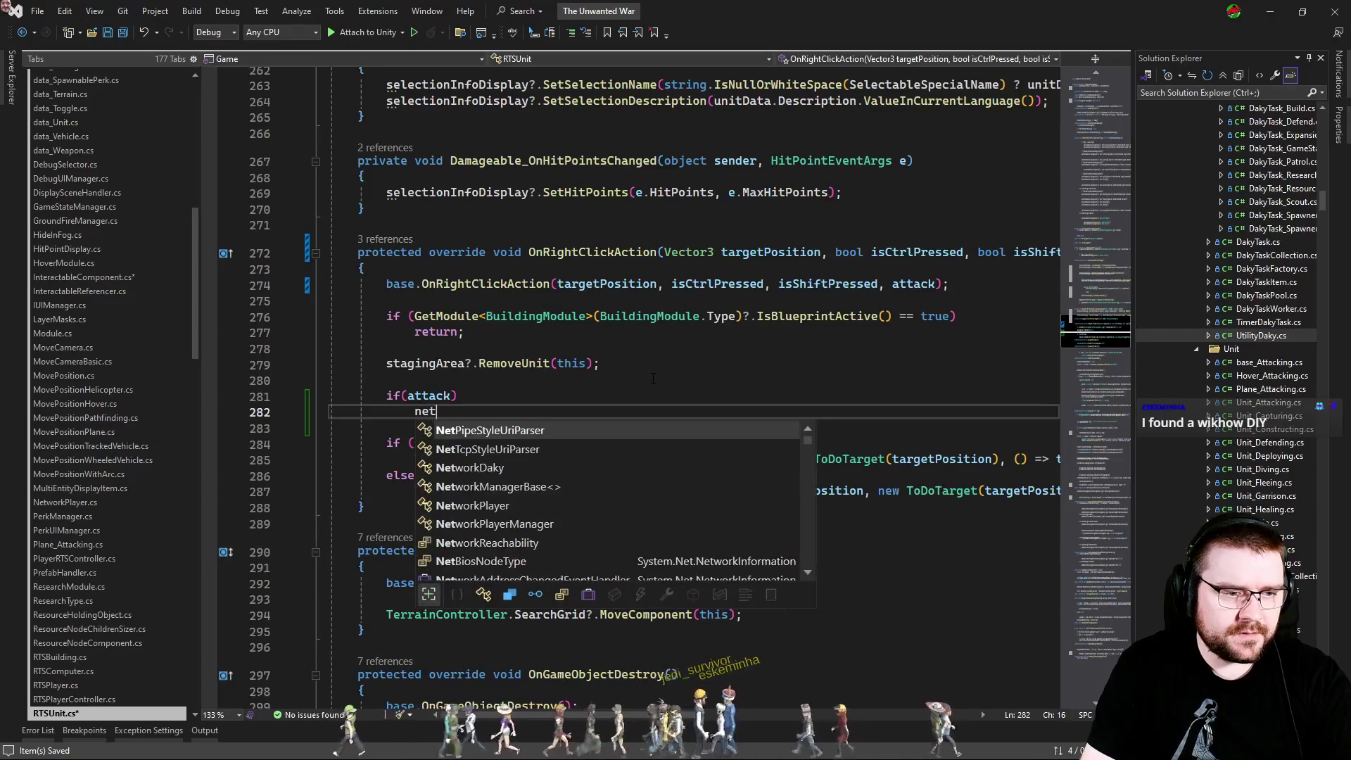
key("BackSpace")
type("player.")
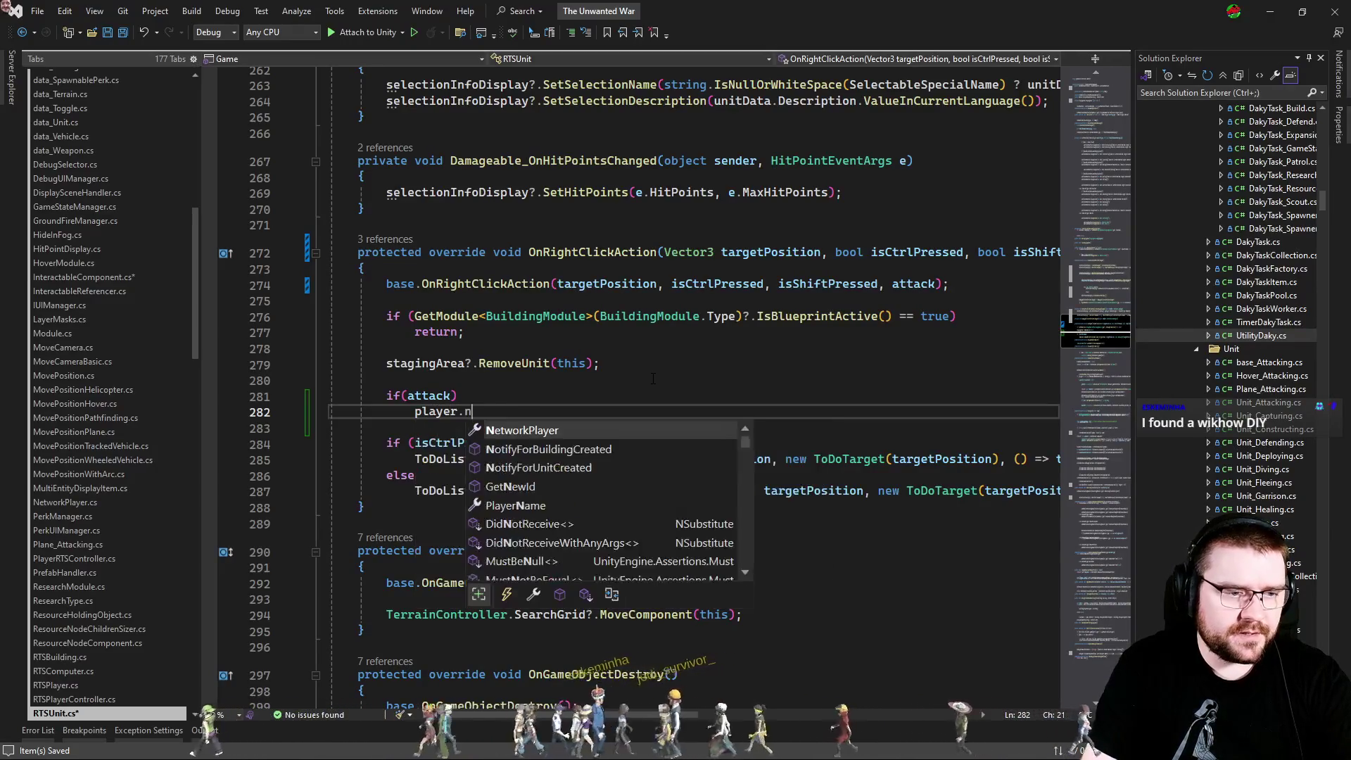
type("Net")
key("Tab")
type(".")
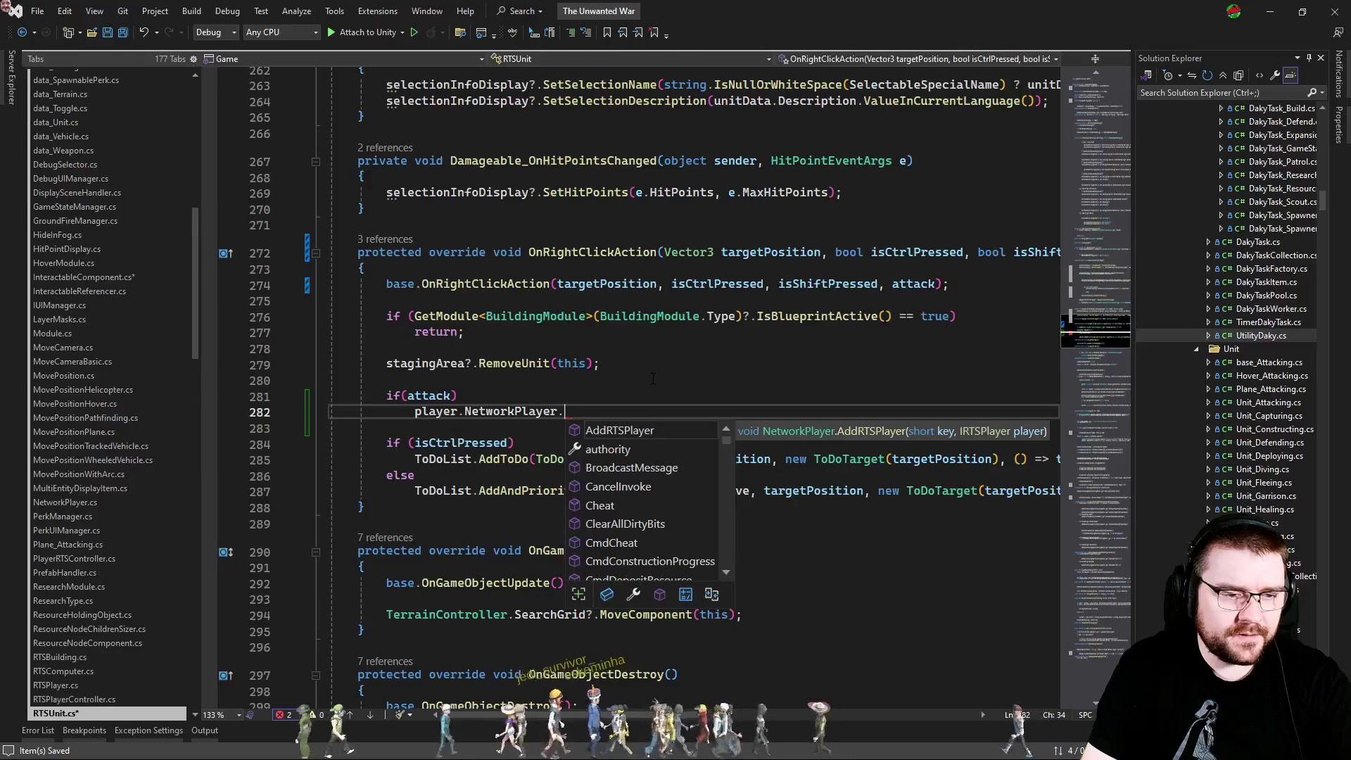
type("seta")
key("Tab")
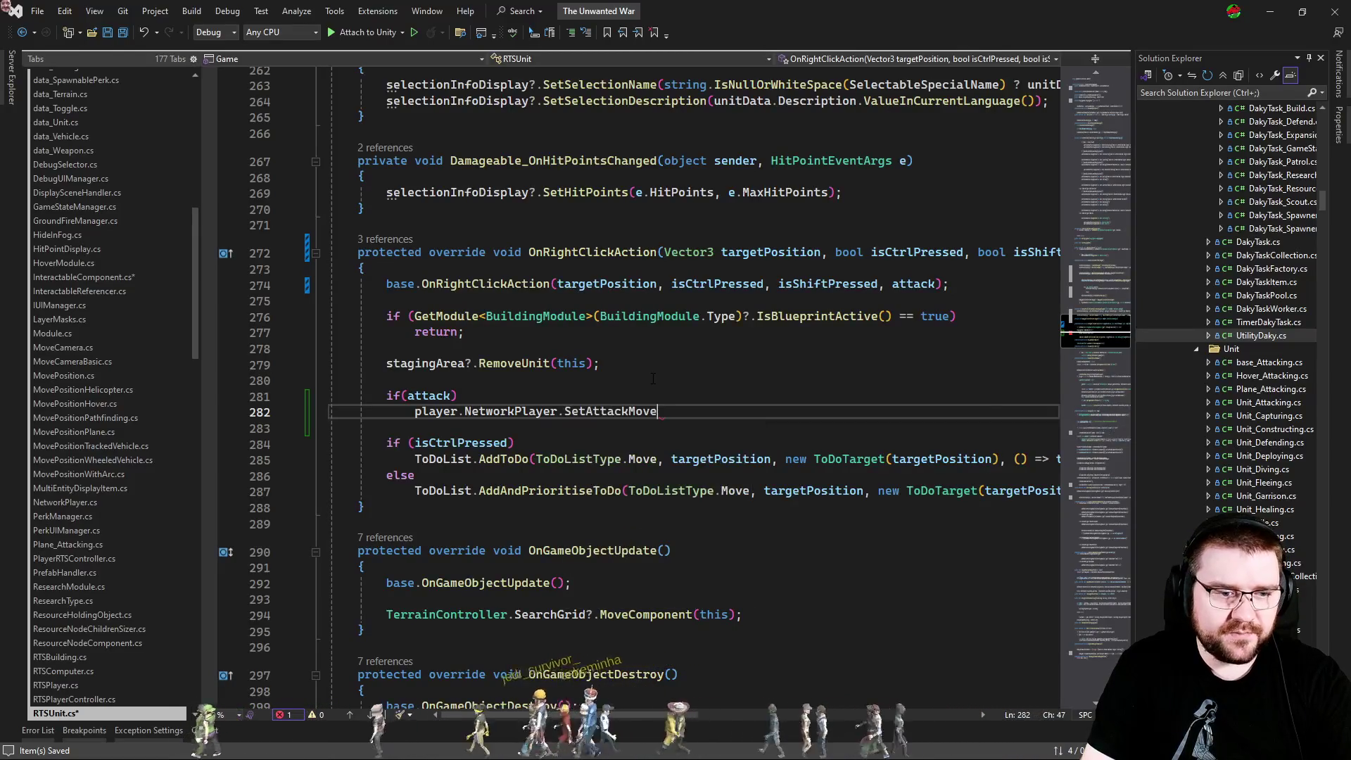
type("(")
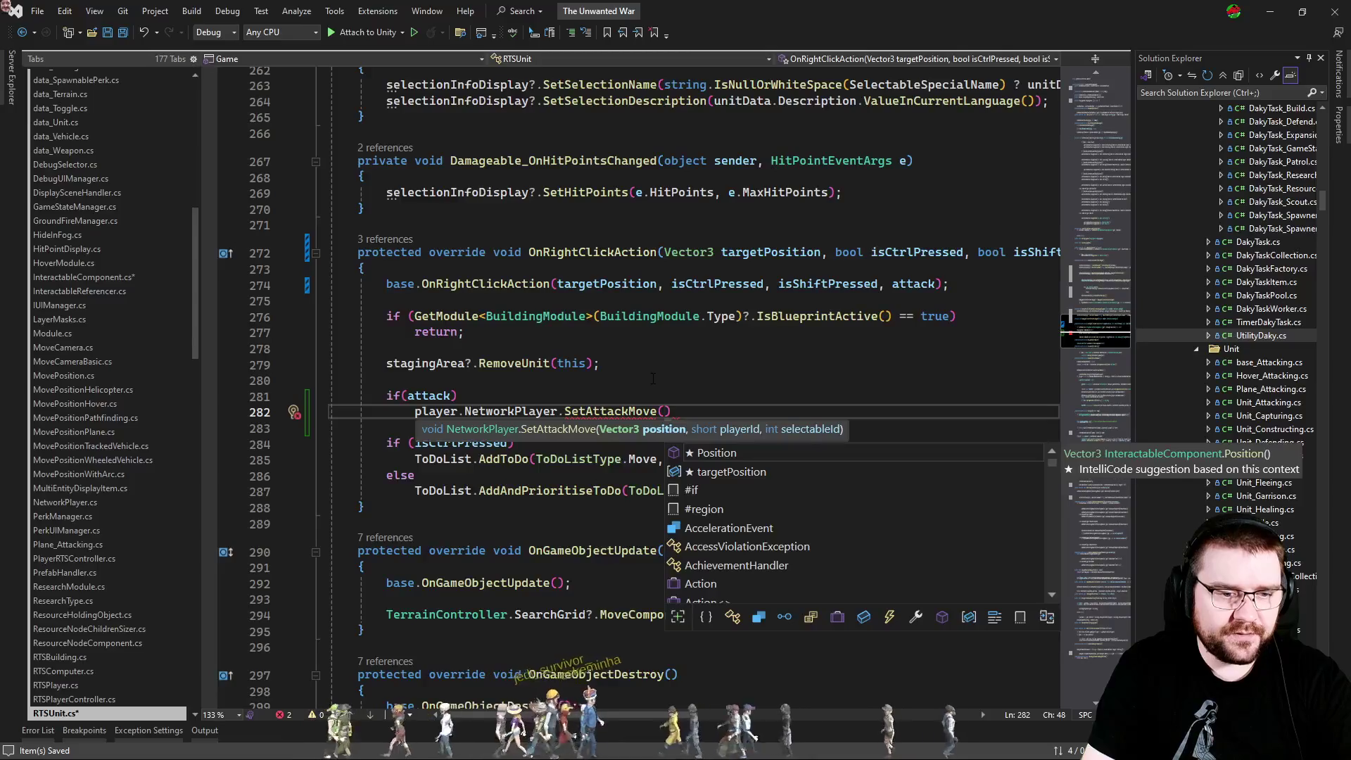
type("targetPosition, ")
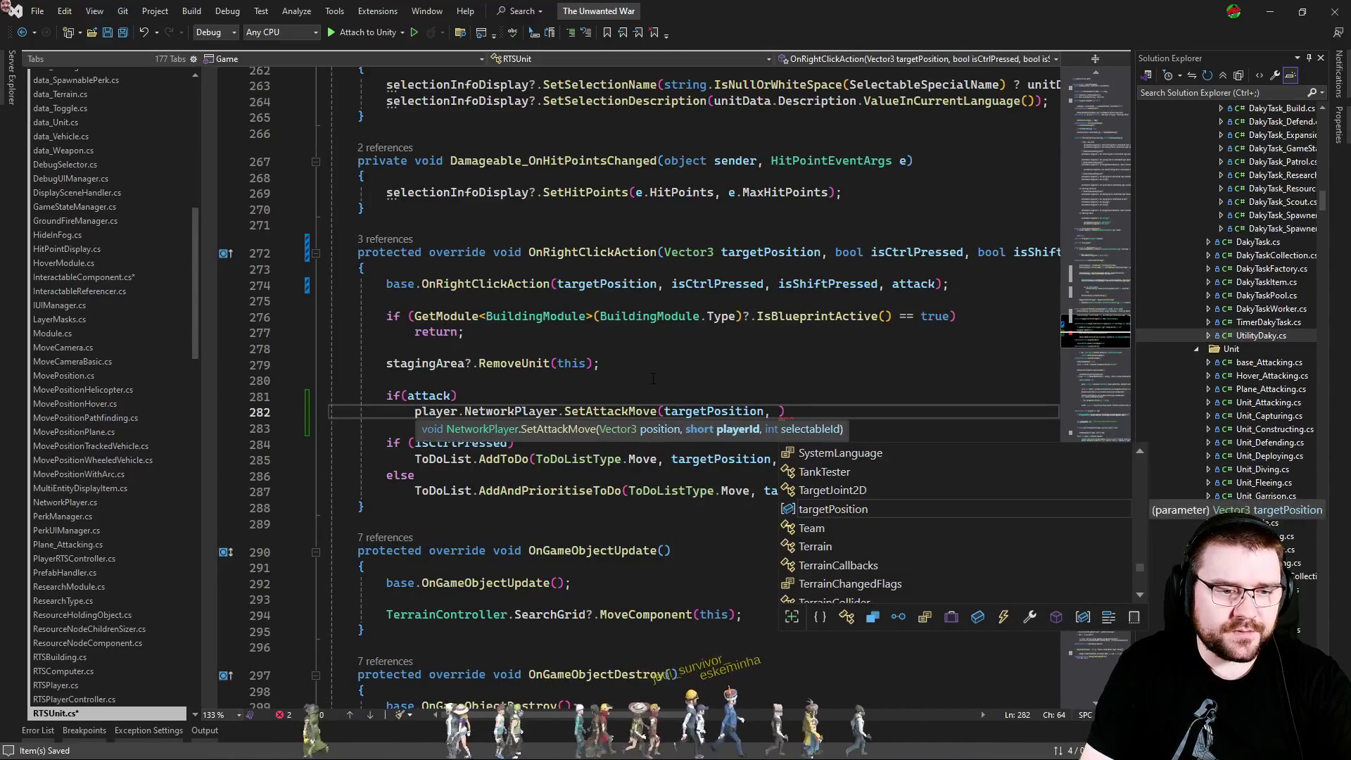
type("player.ge")
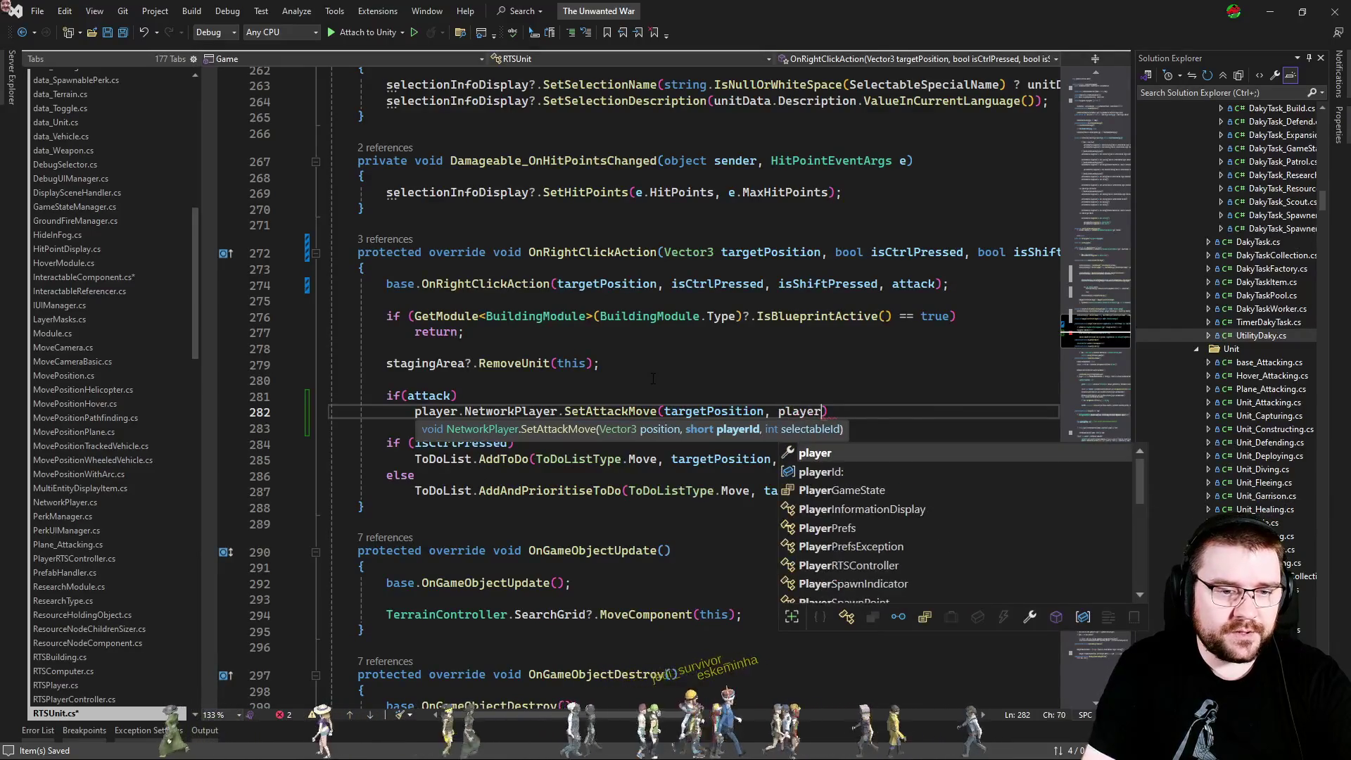
key("Tab")
type("()")
type(", geti")
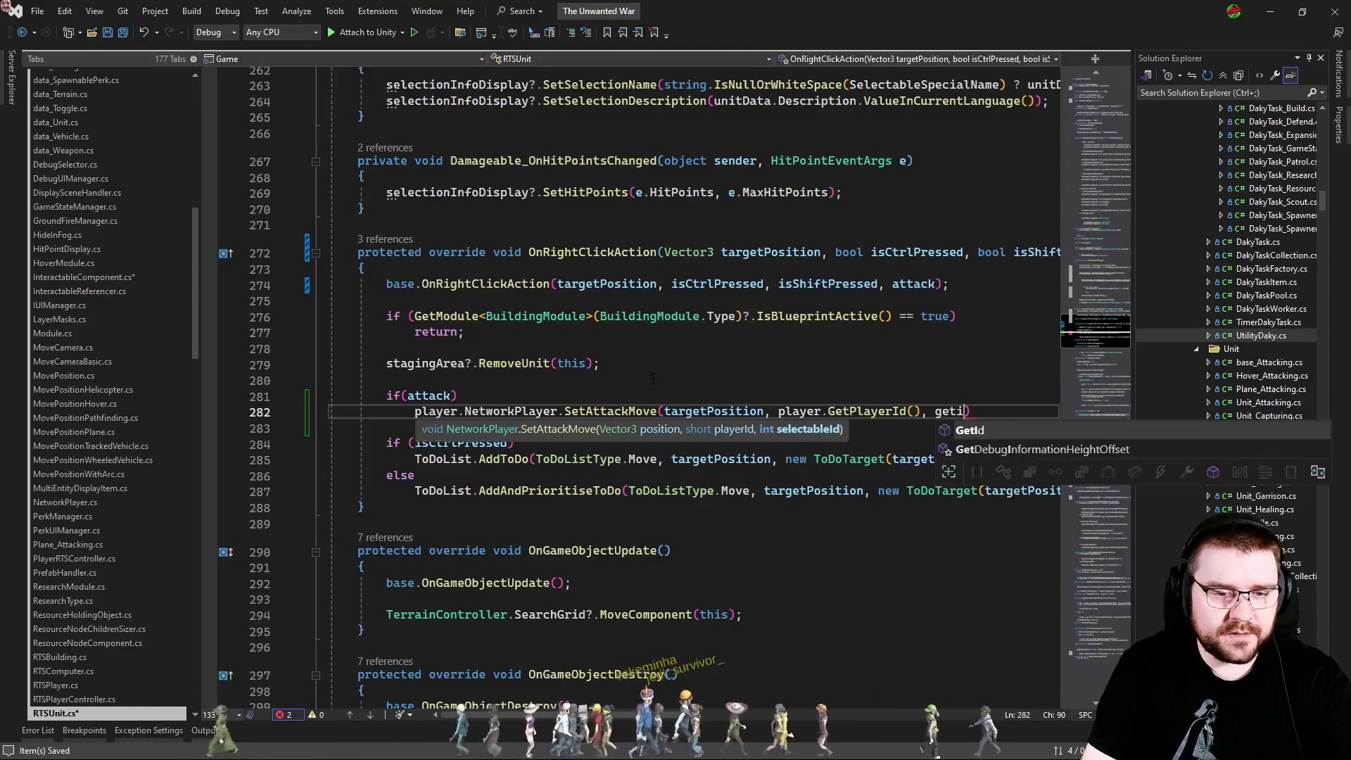
type("());")
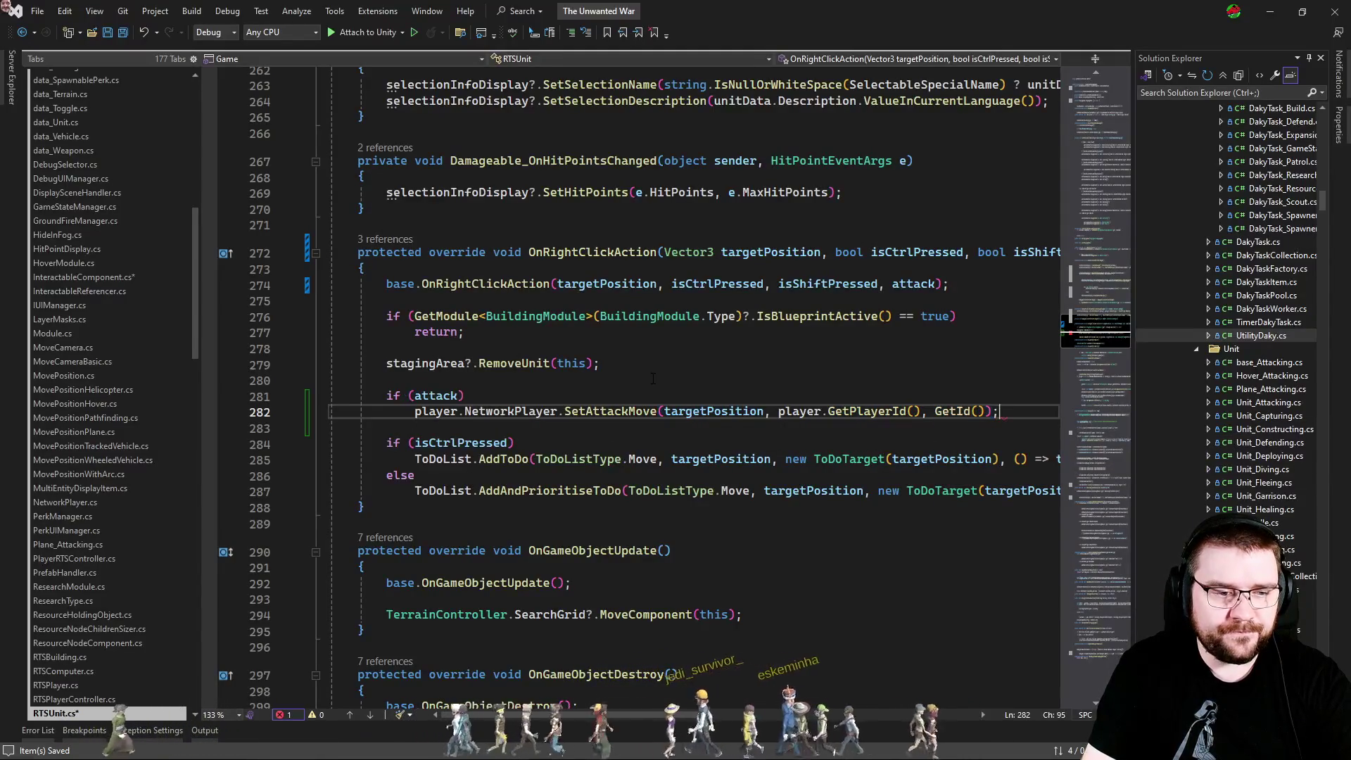
key("Return")
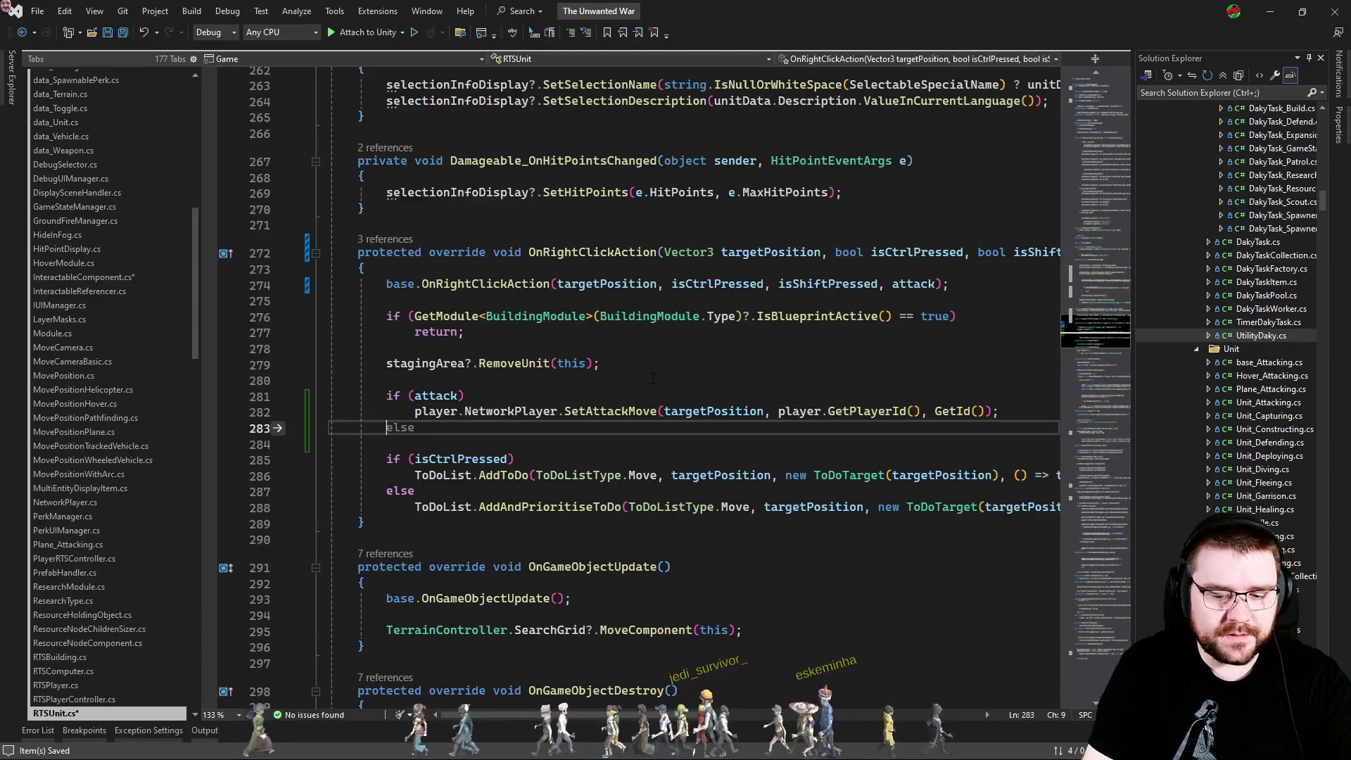
Add an else joined onto the existing if (isCtrlPressed) check.
type("els")
key("Tab")
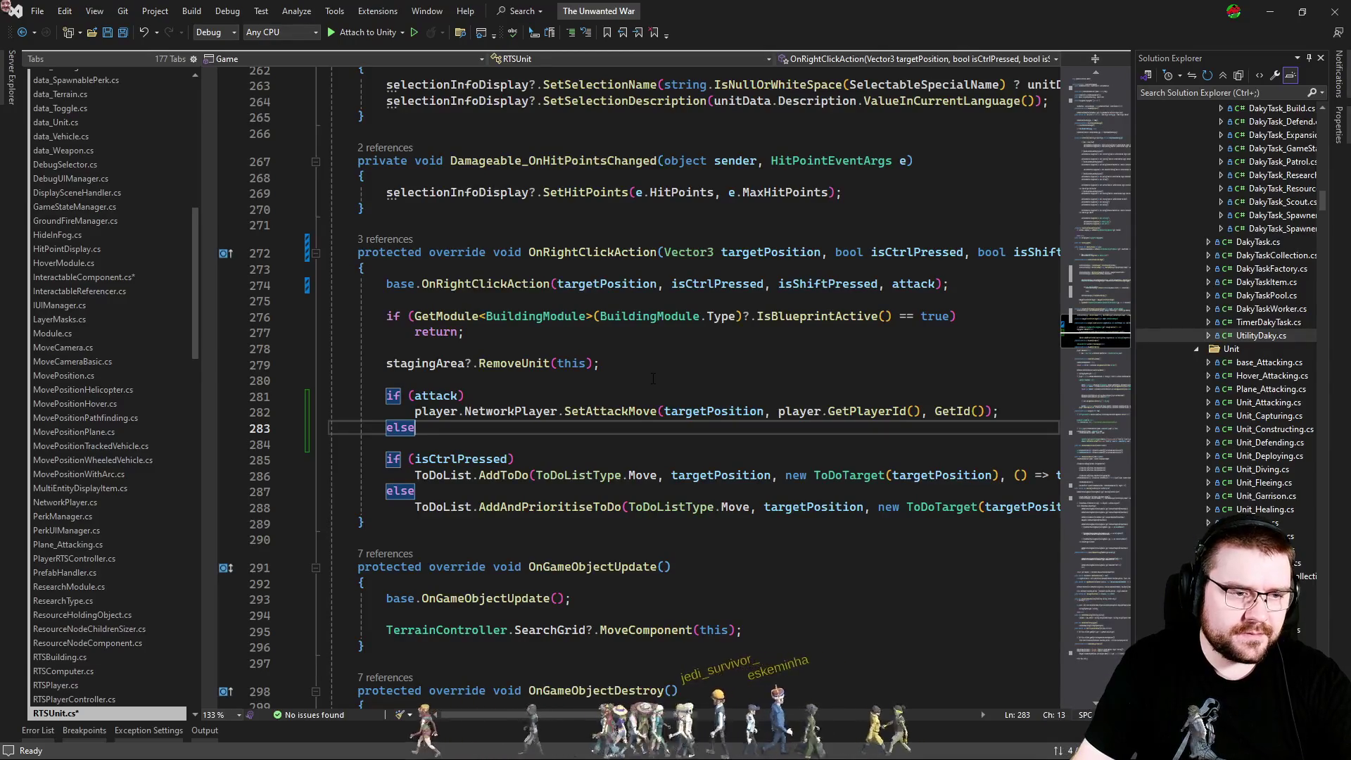
key("Delete")
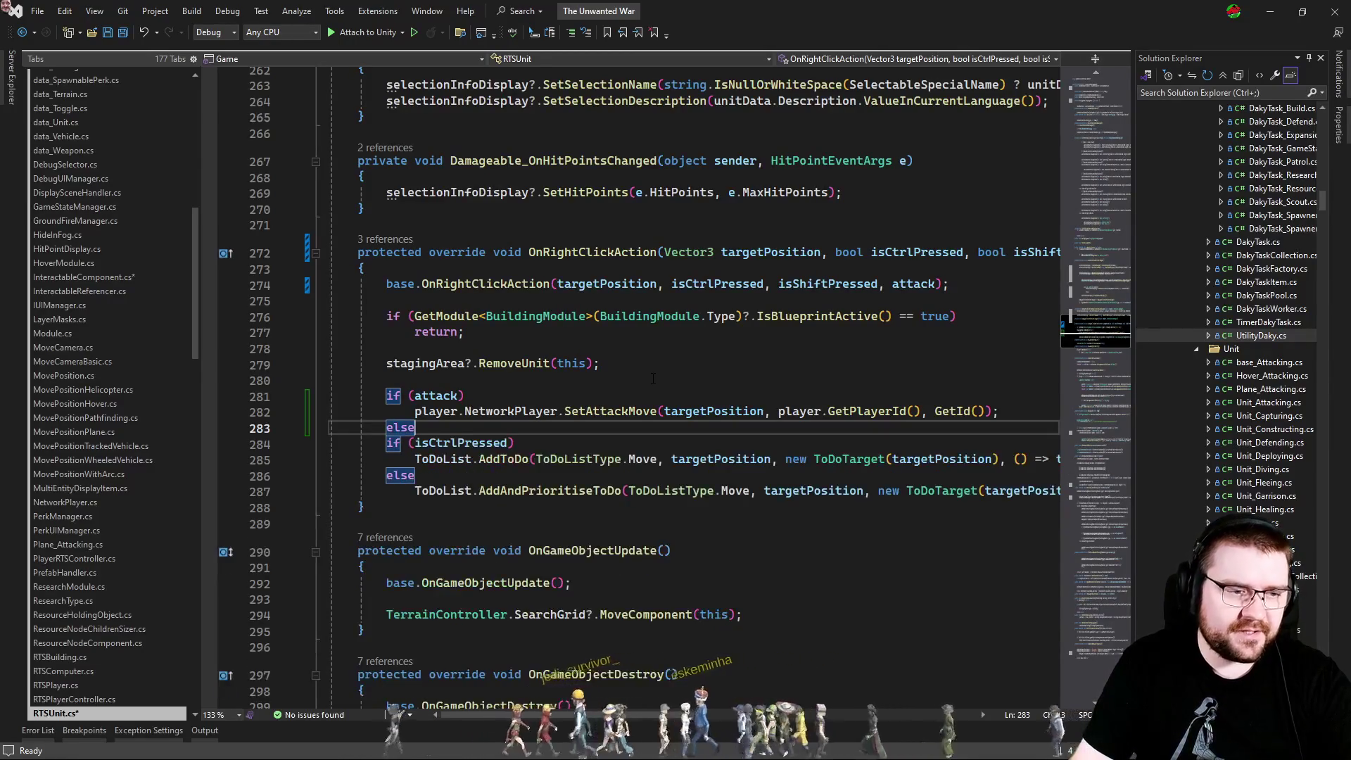
key("Delete")
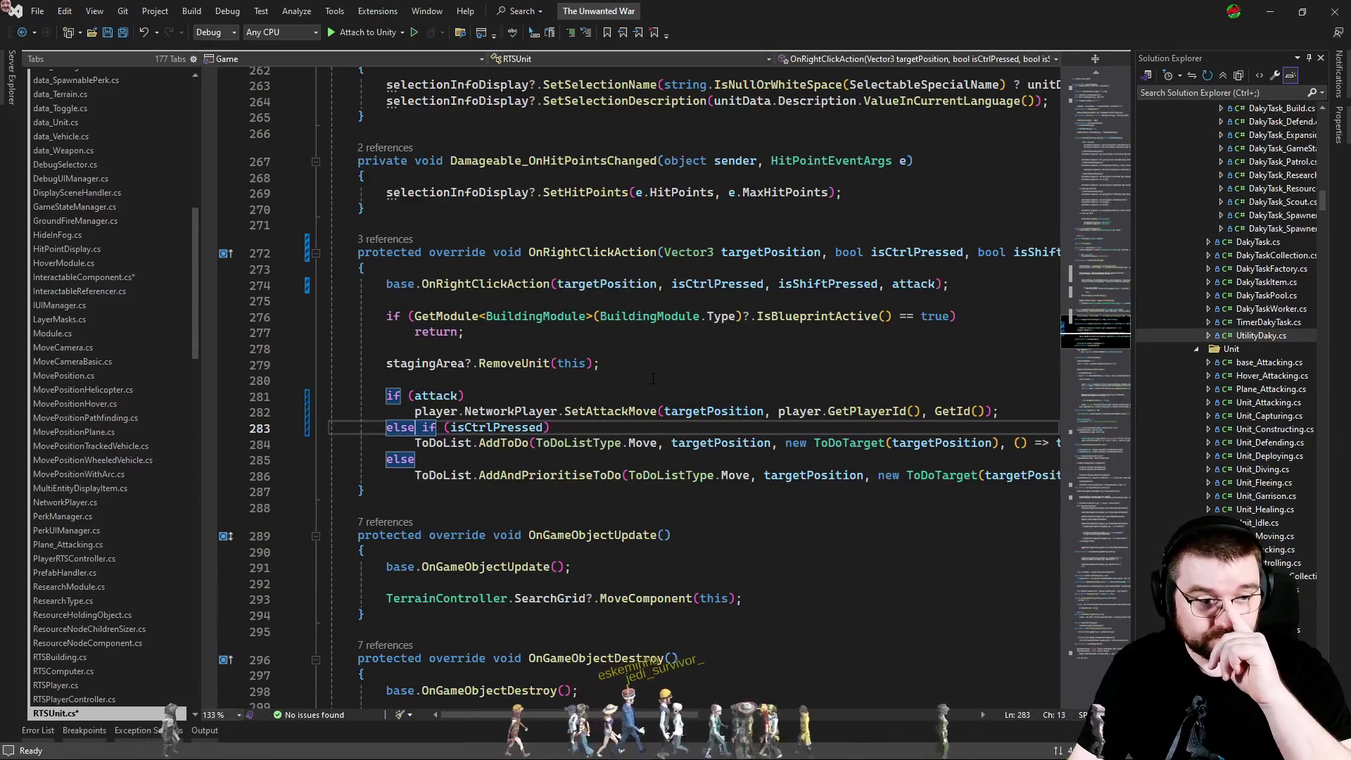
key("Up")
key("Up")
key("Up")
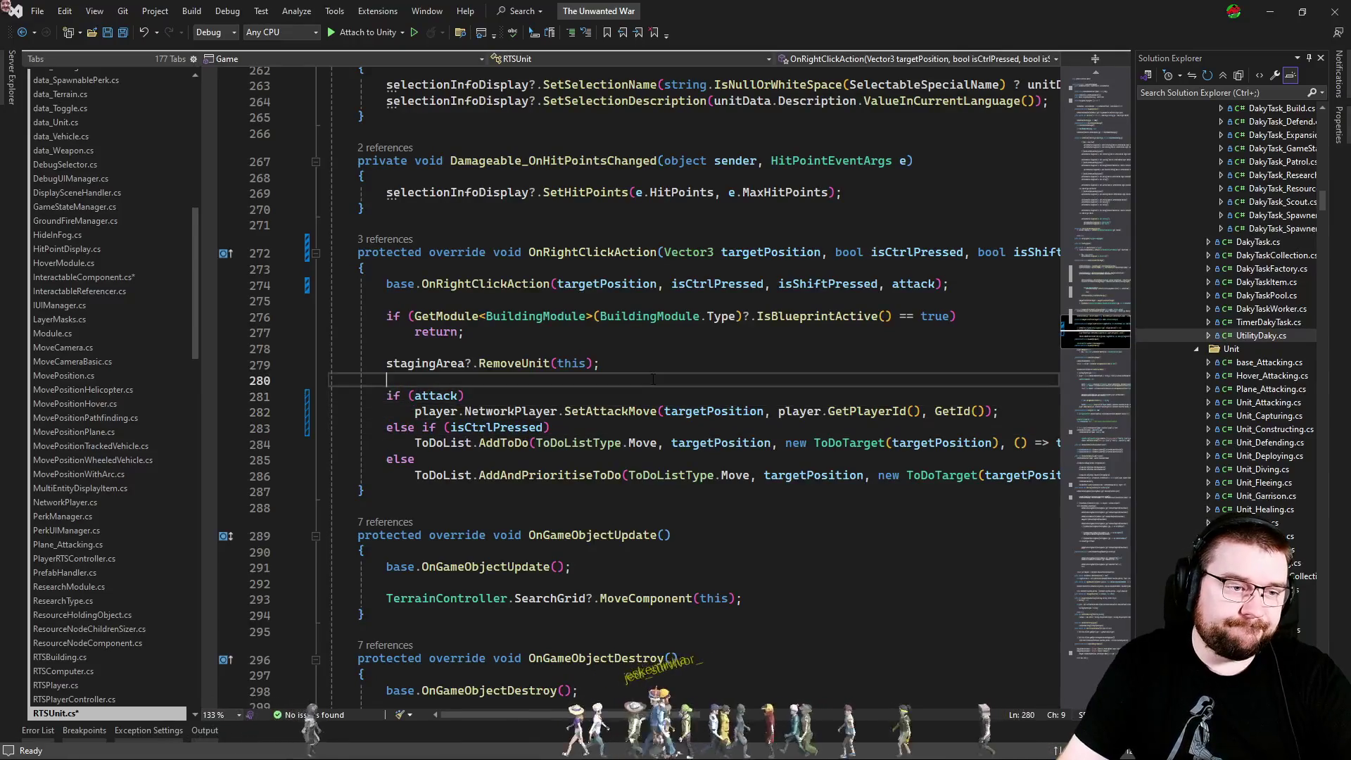
key("Down")
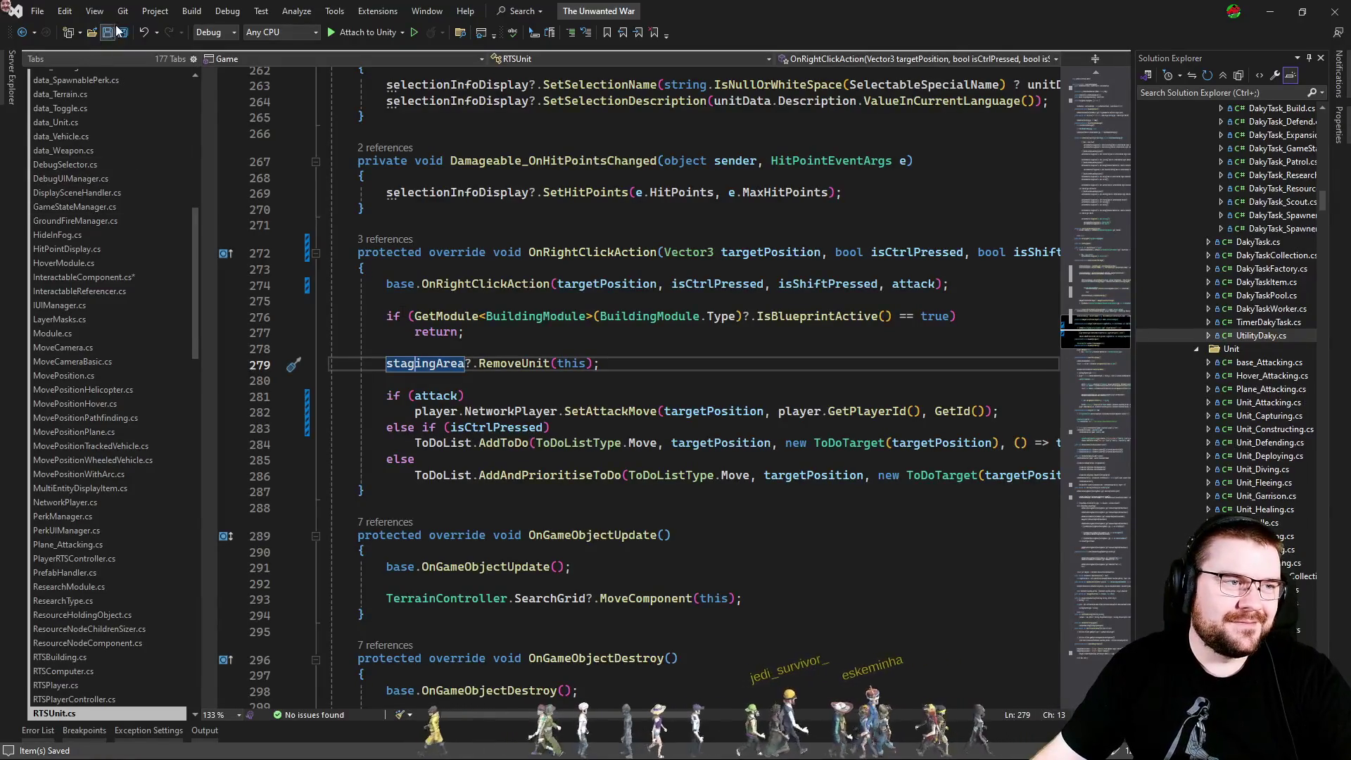
key("alt+Tab")
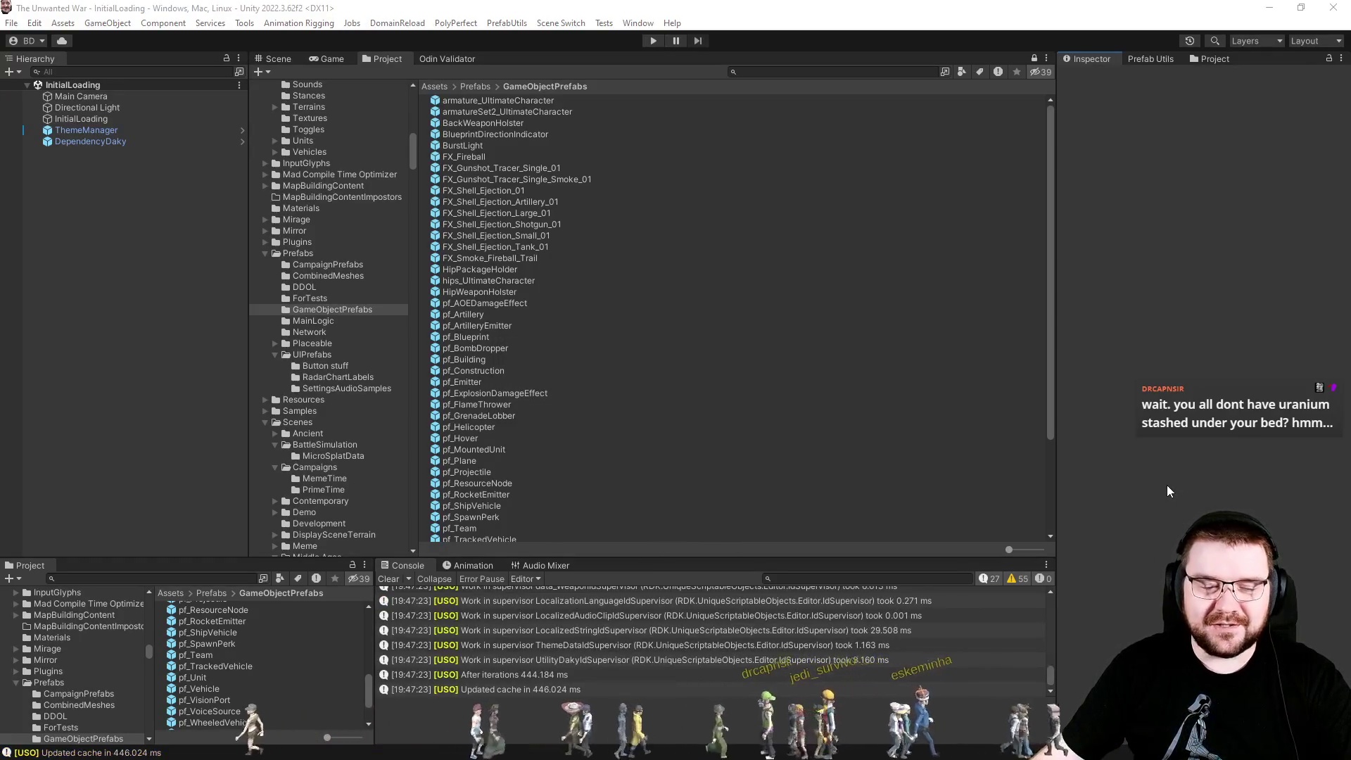
Clear the Unity Console after recompiling, then return to RTSUnit.cs in Visual Studio.
left_click(388, 578)
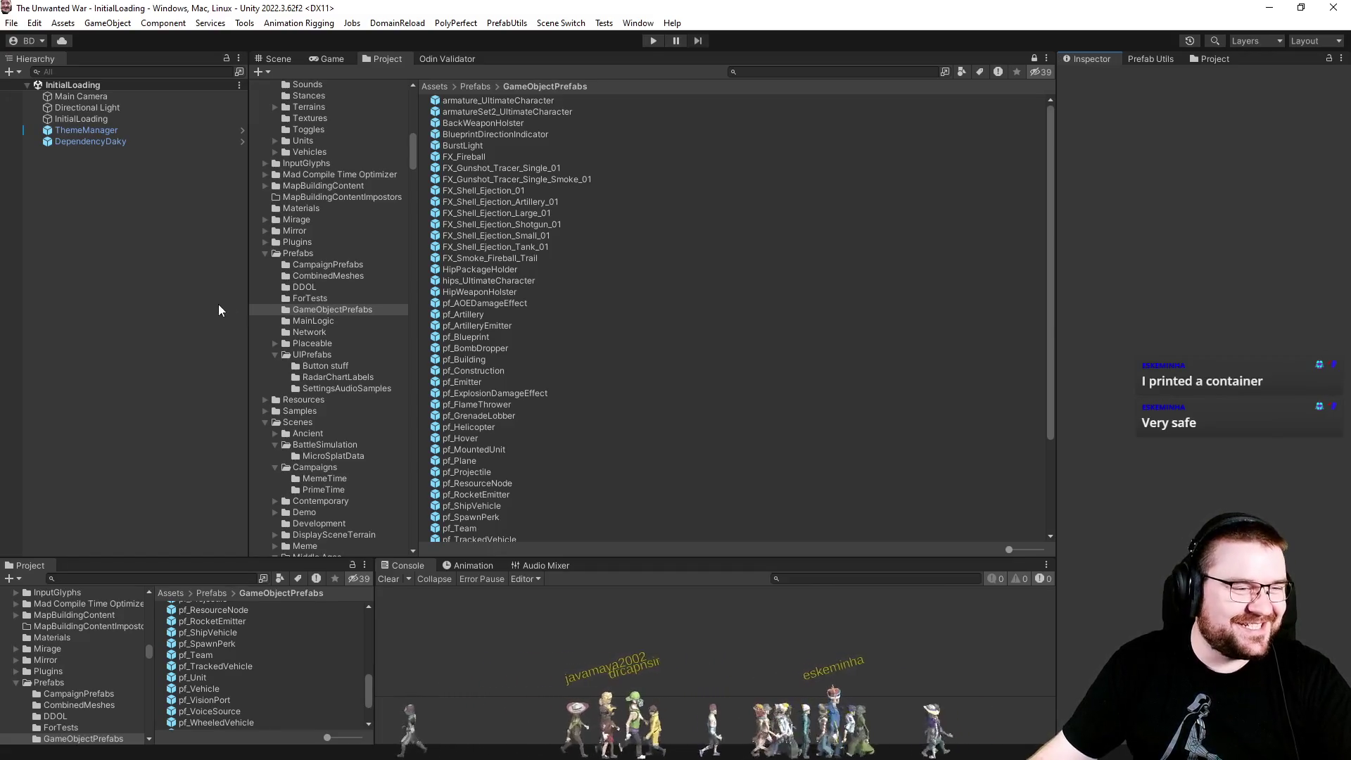
key("alt+Tab")
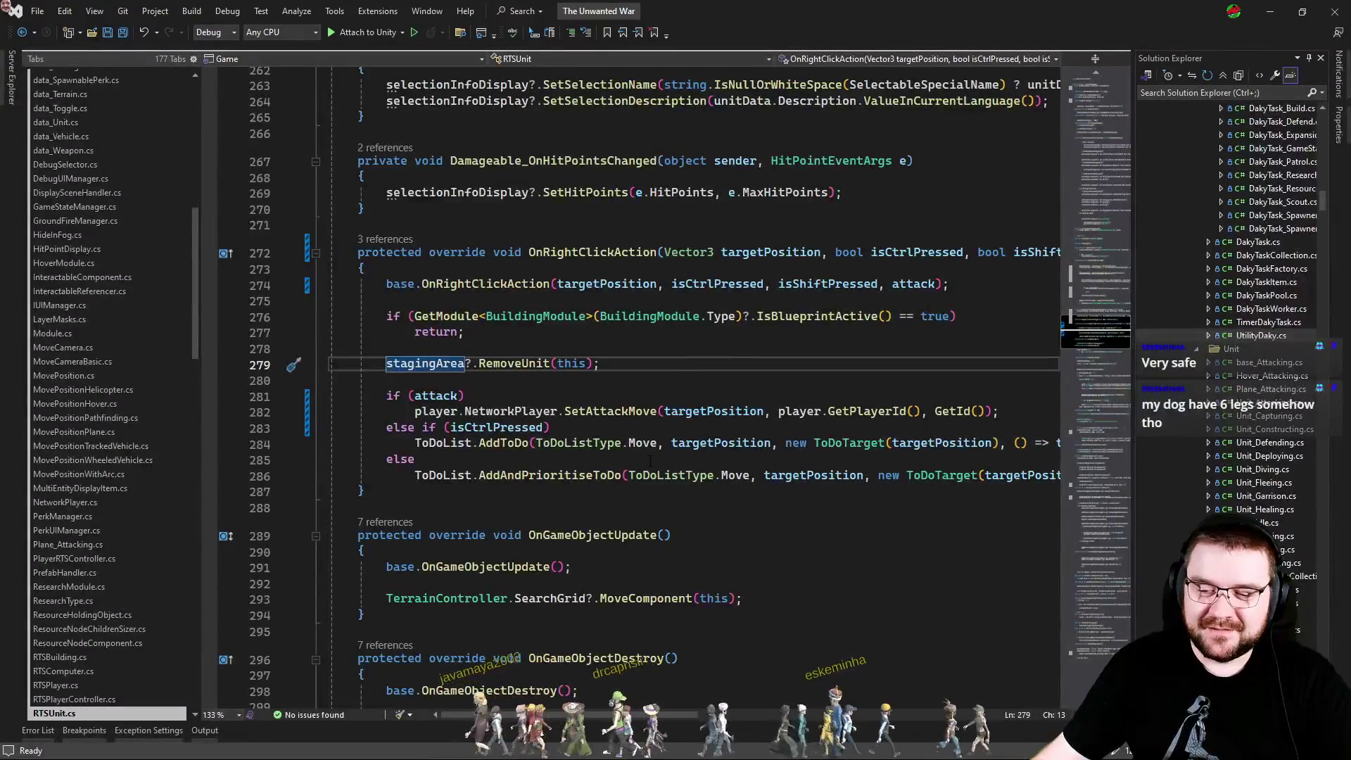
Look over RTSUnit's OnRightClickAction around OnGameObjectUpdate, then bring up the open-files switcher.
left_click(553, 508)
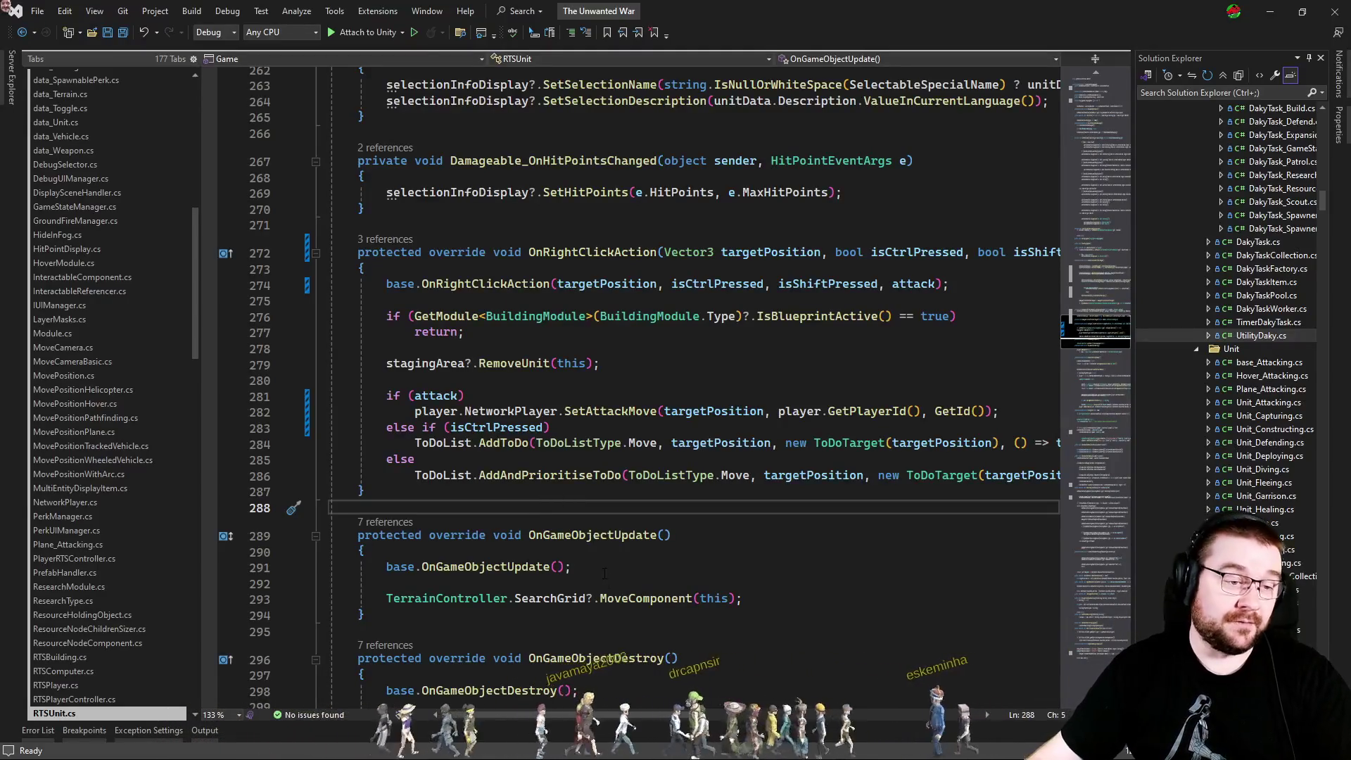
left_click(703, 535)
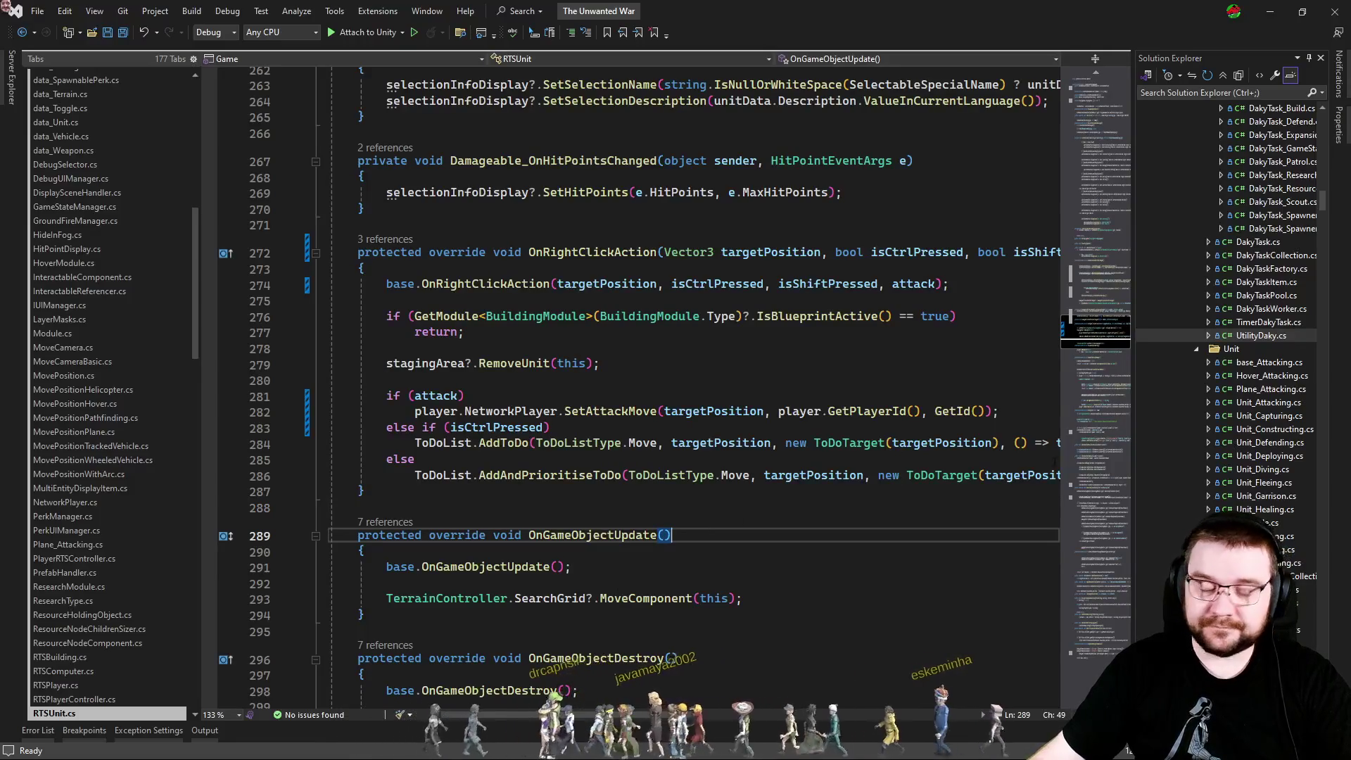
left_click(848, 510)
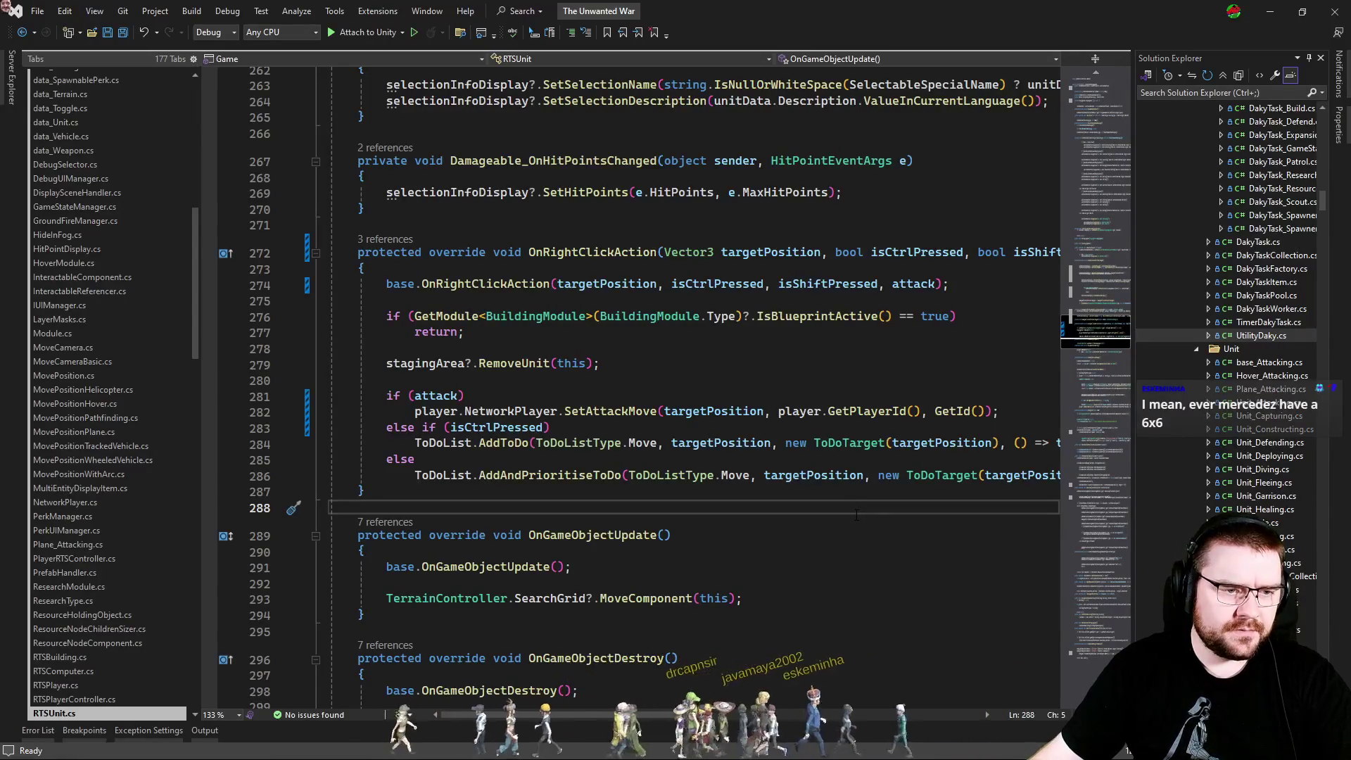
key("ctrl+Tab")
key("ctrl+Tab")
key("ctrl+Tab")
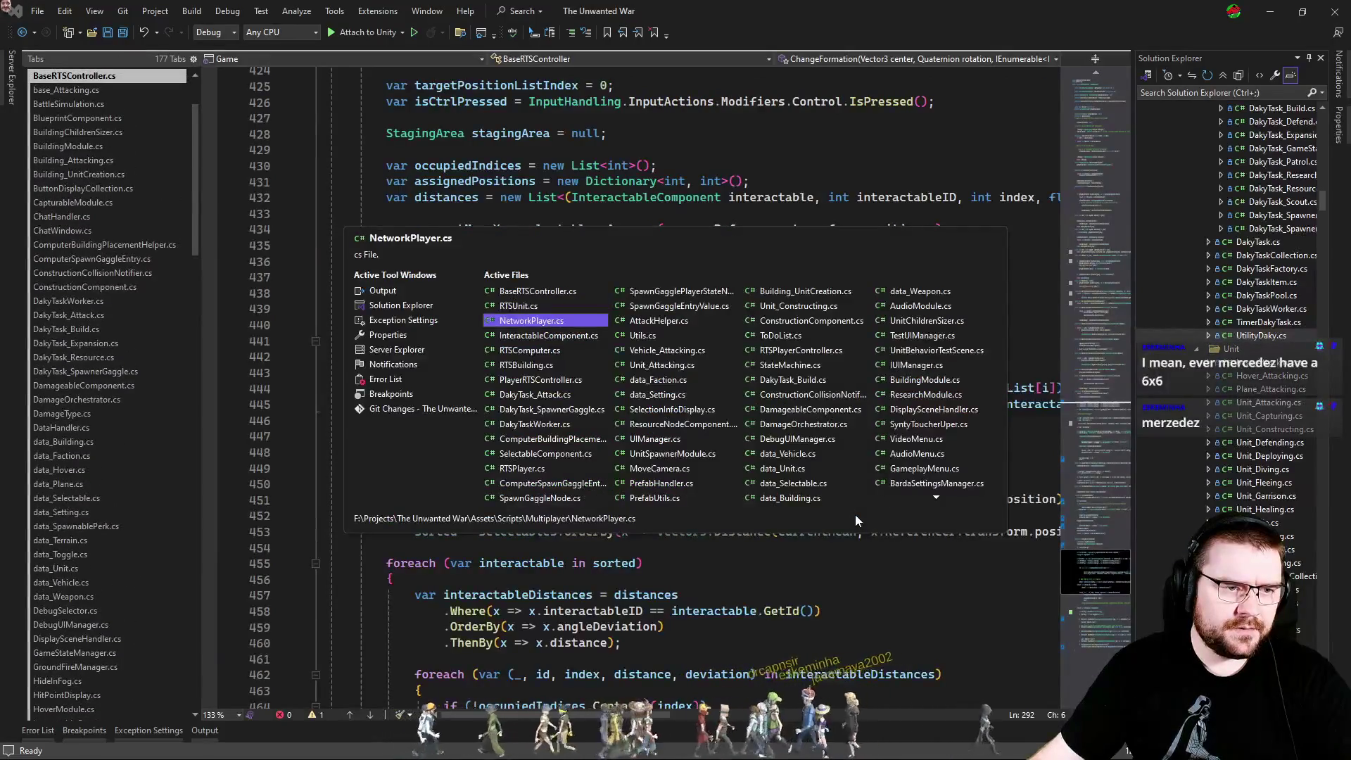
key("ctrl+Tab")
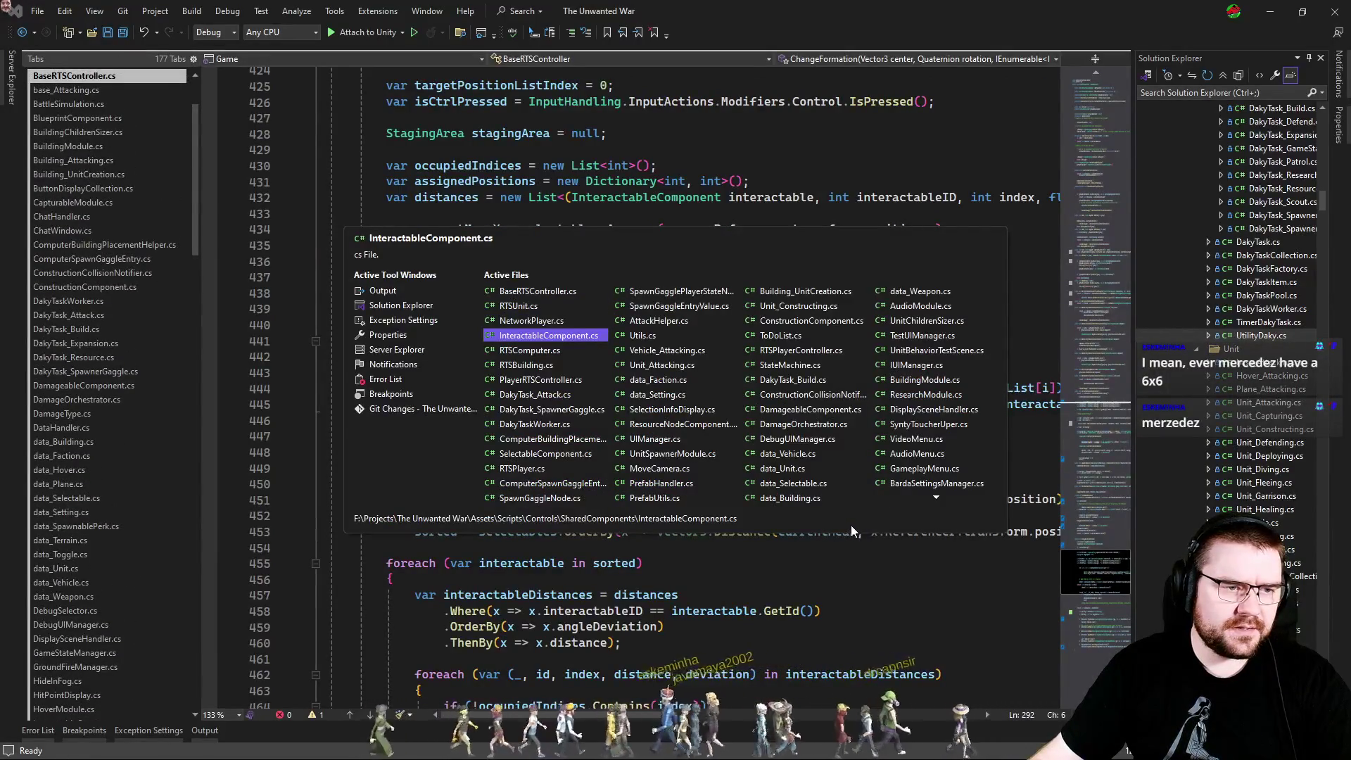
Switch to PlayerRTSController.cs at the placeable switch's AttackMove case.
key("ctrl+Tab")
key("ctrl+Tab")
key("ctrl+Tab")
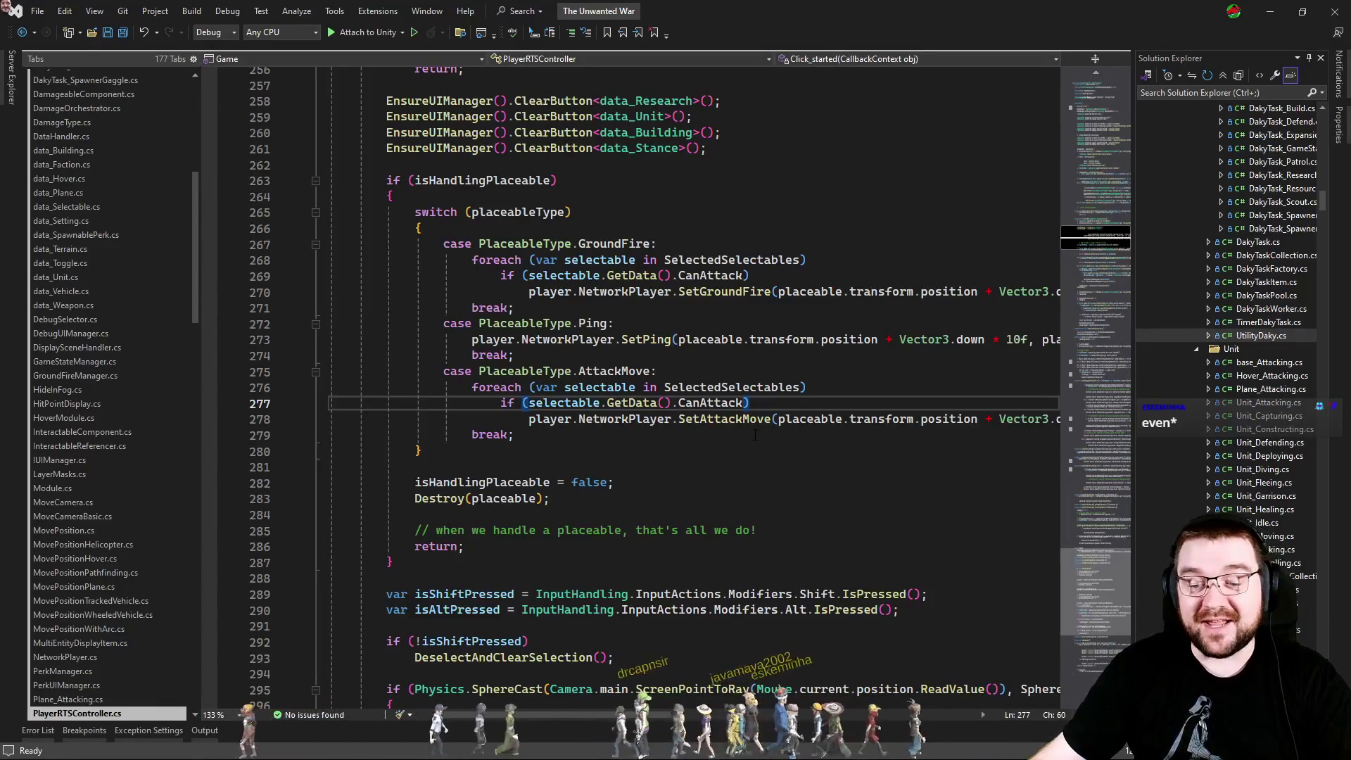
Inspect the AttackMove case's SetAttackMove loop through its break, then go back to BaseRTSController.cs.
left_click(708, 436)
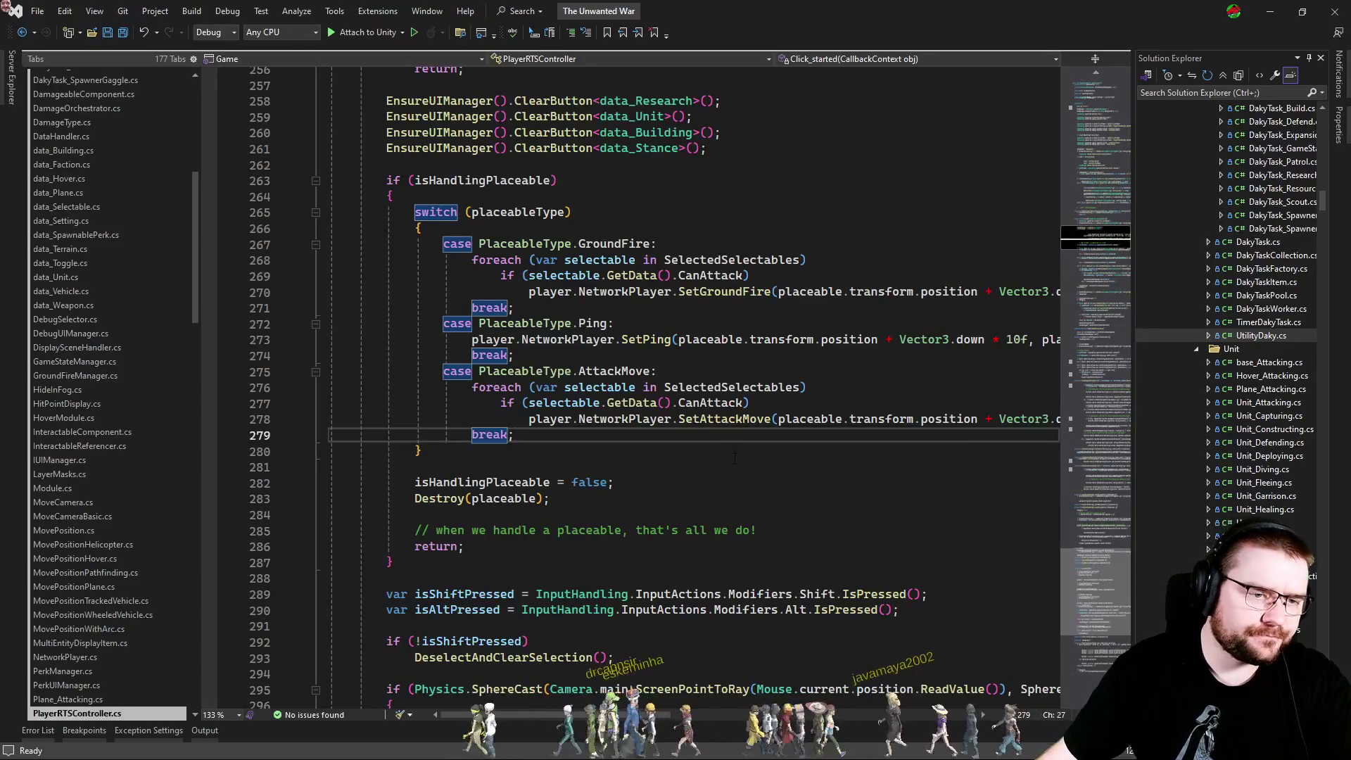
left_click_drag(733, 461, 329, 228)
left_click(814, 442)
key("Down")
key("Down")
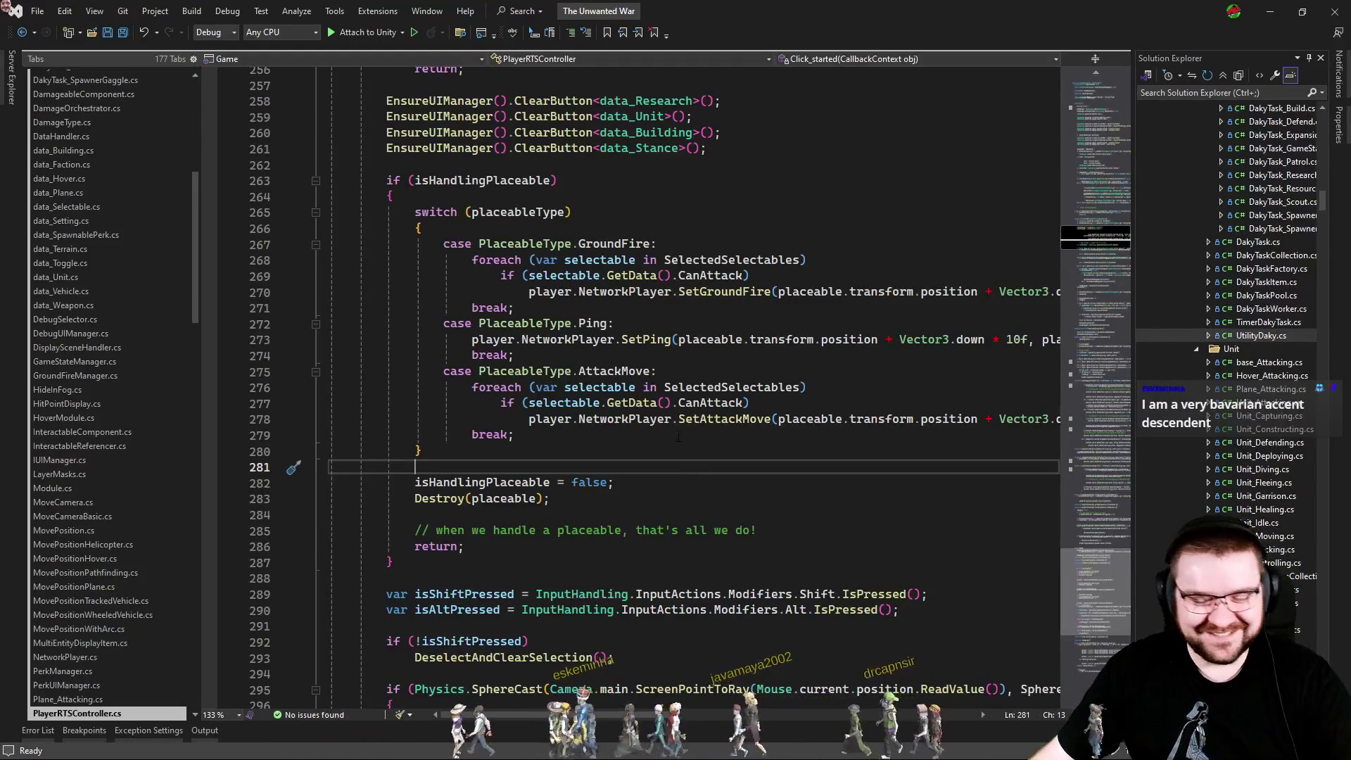
left_click(767, 435)
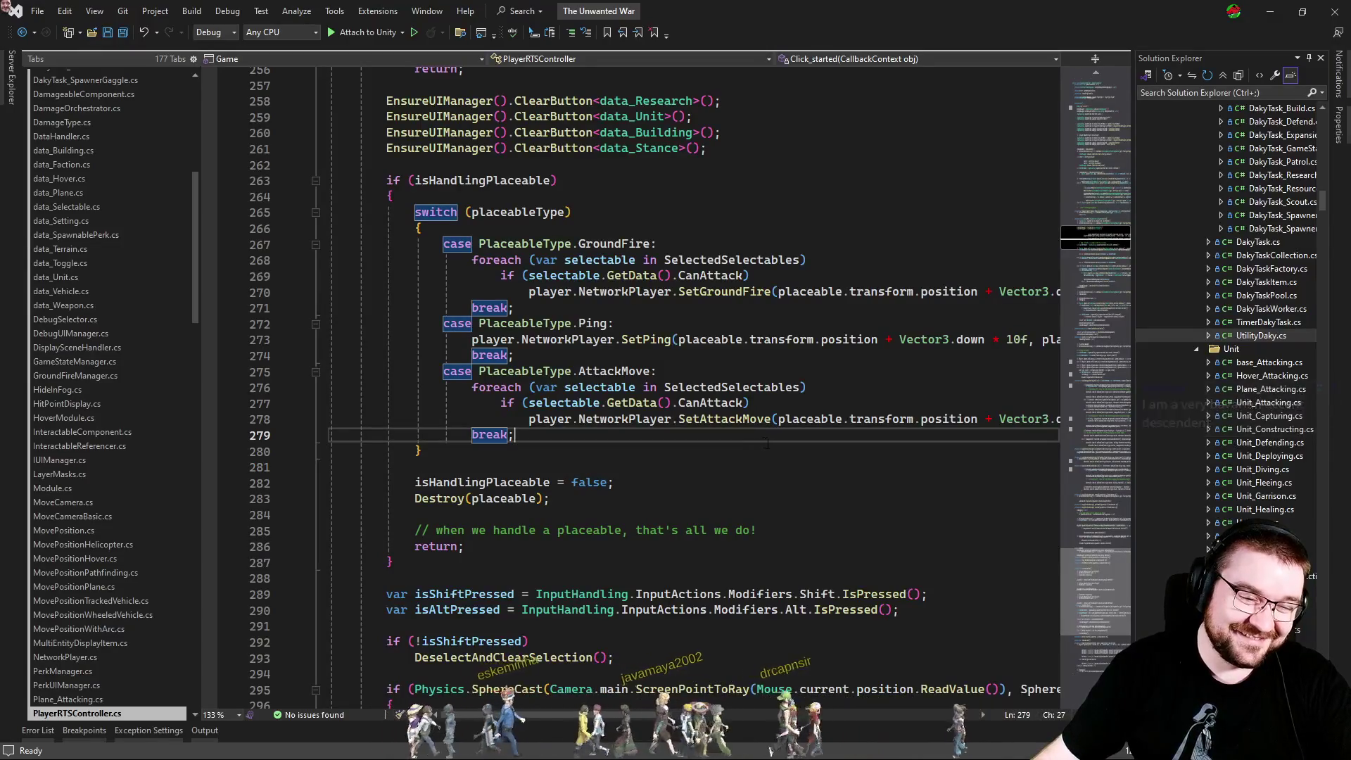
left_click_drag(764, 437, 765, 420)
double_click(756, 421)
left_click(790, 434, "shift")
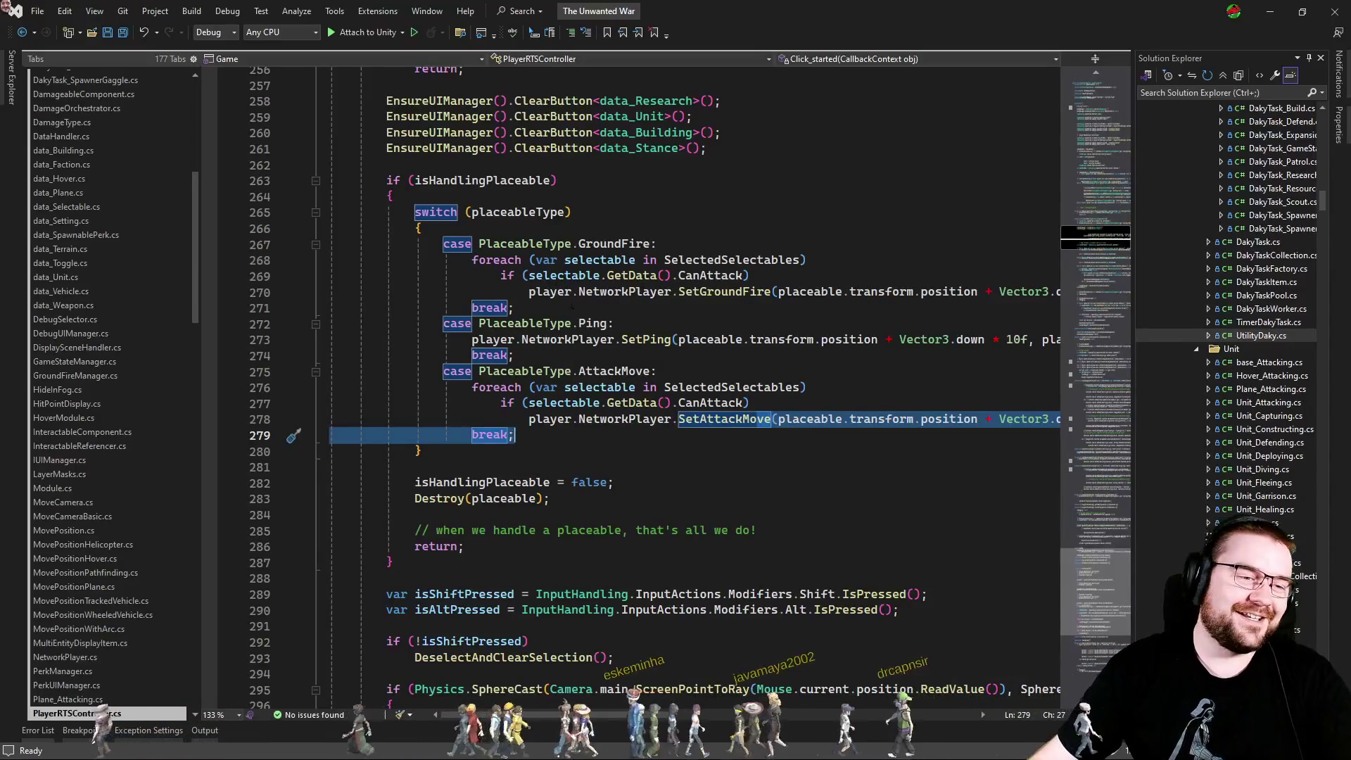
key("Down")
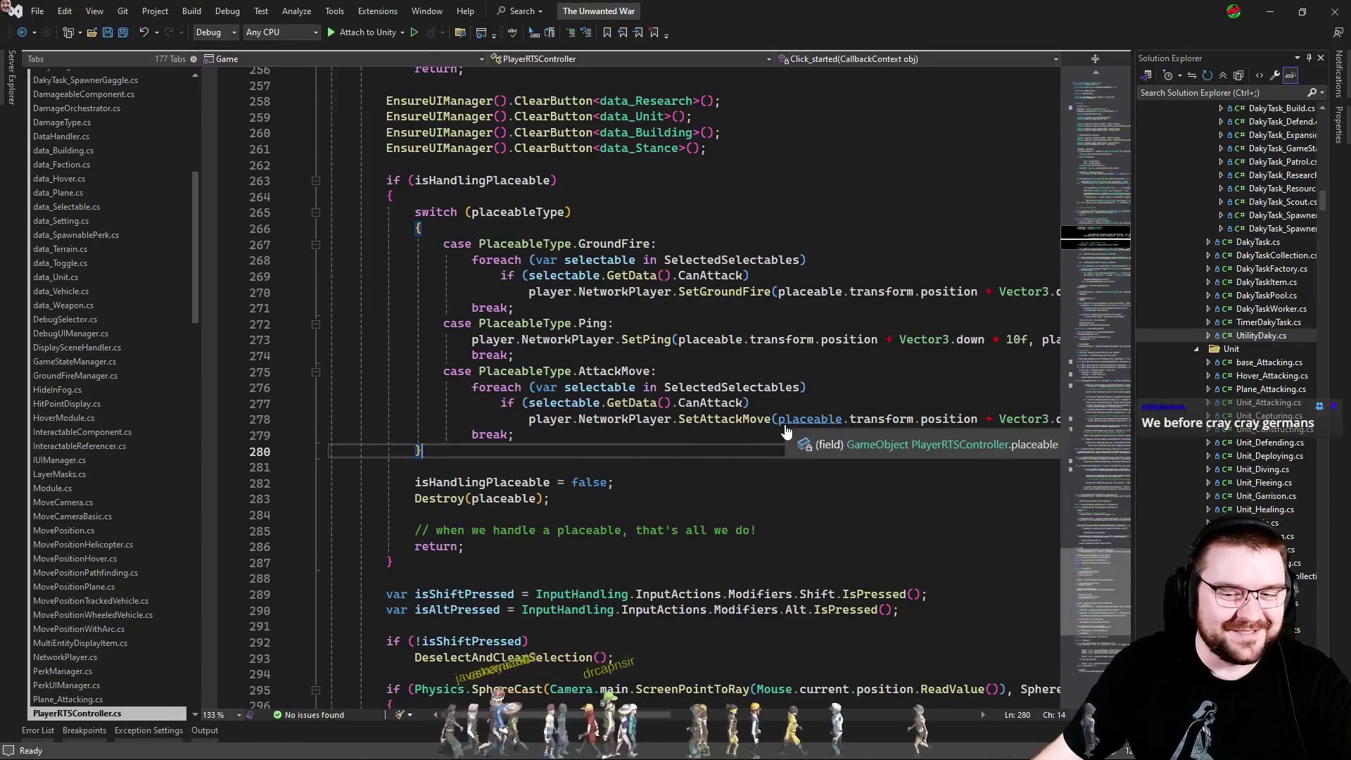
key("ctrl+minus")
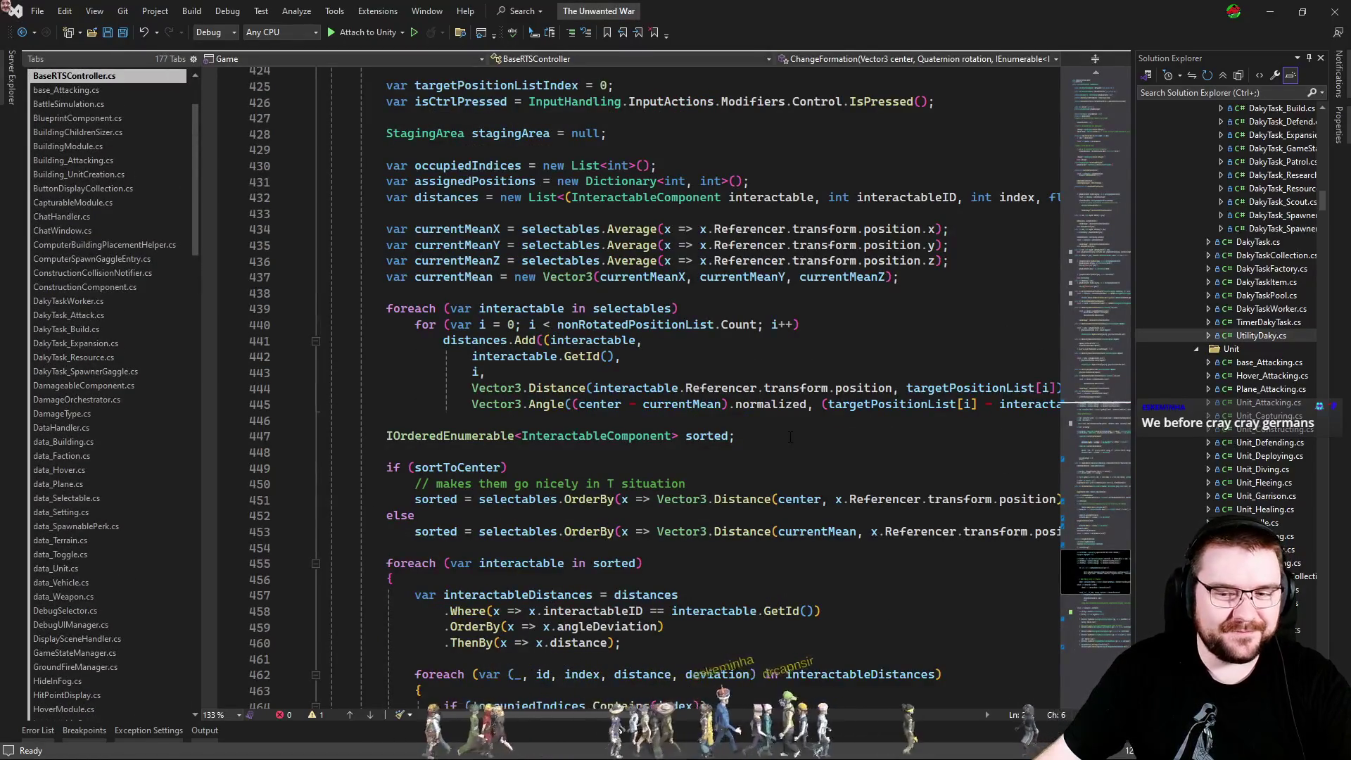
Browse the SetMovementPositons and SetFormationForGroup methods in BaseRTSController.cs.
left_click(792, 441)
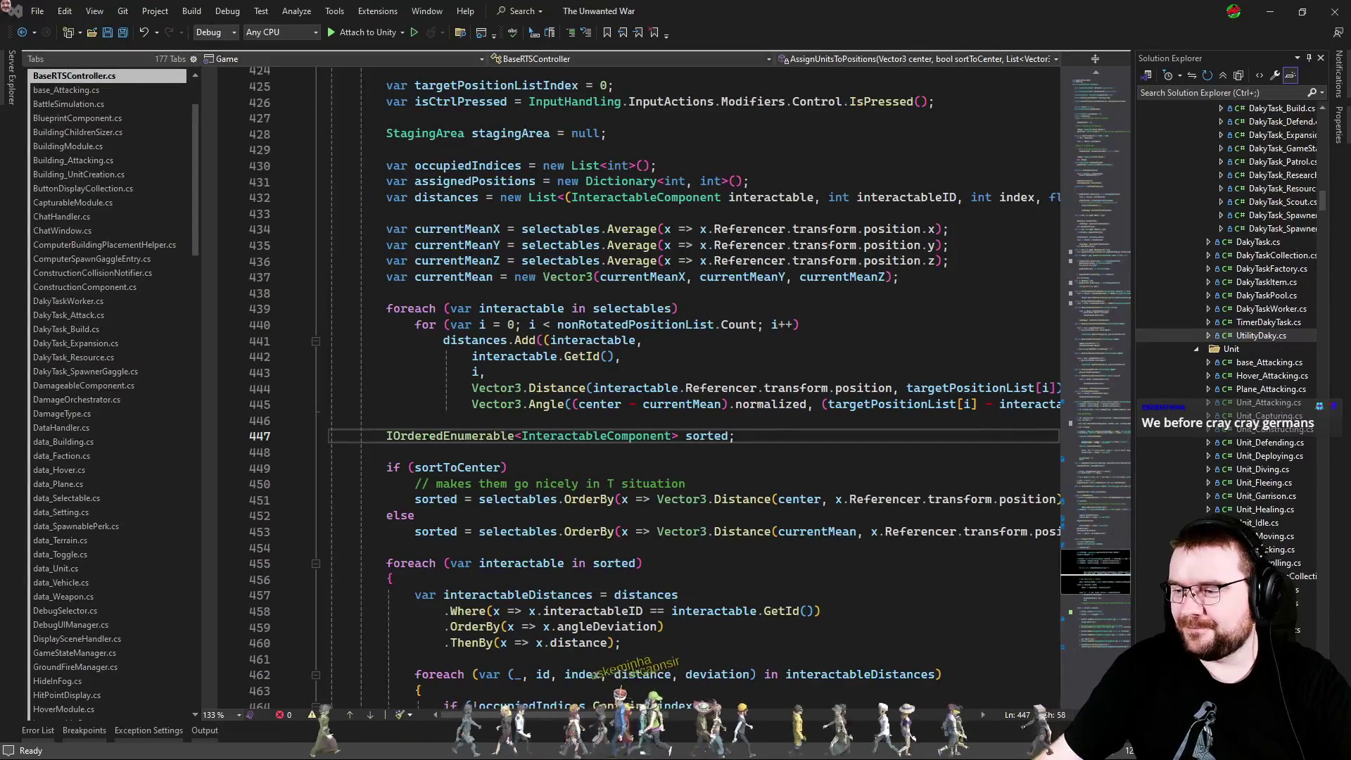
left_click(702, 422)
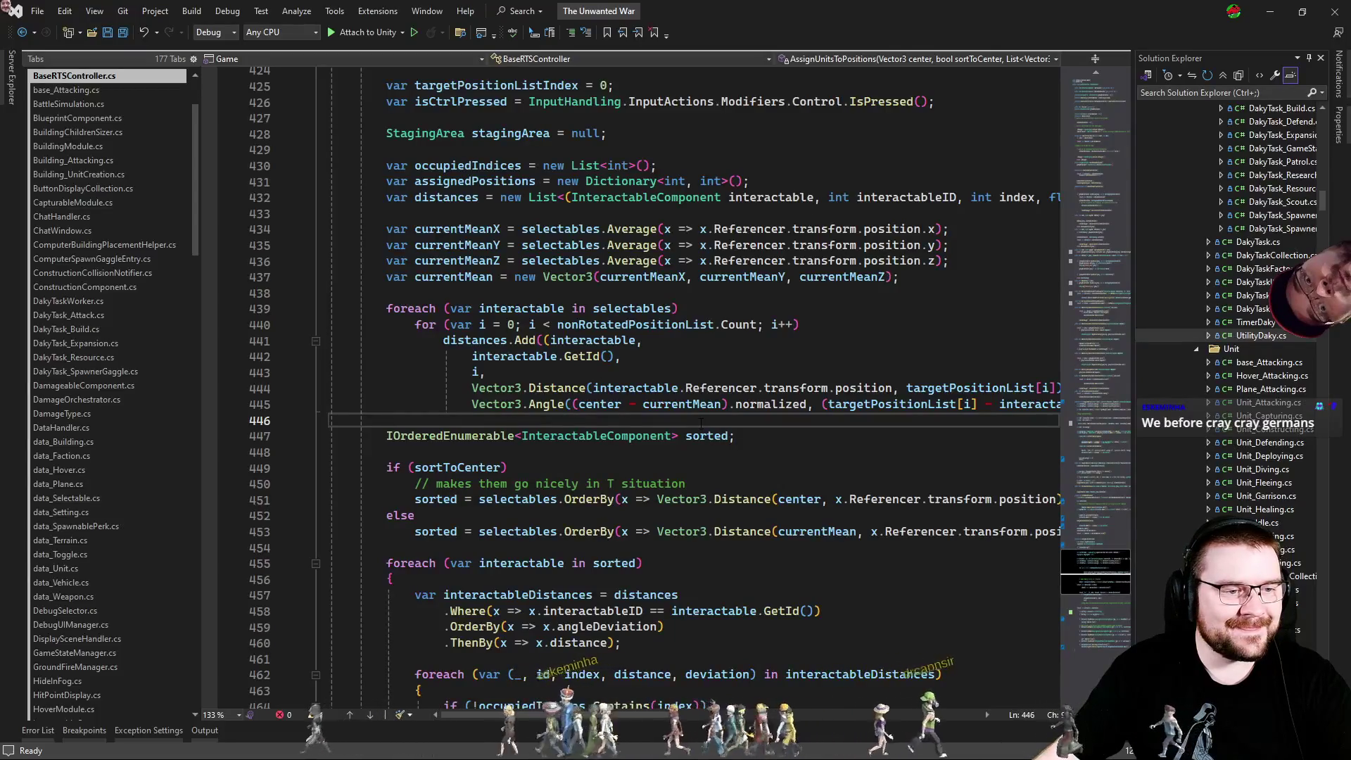
scroll(849, 458, "up", 7)
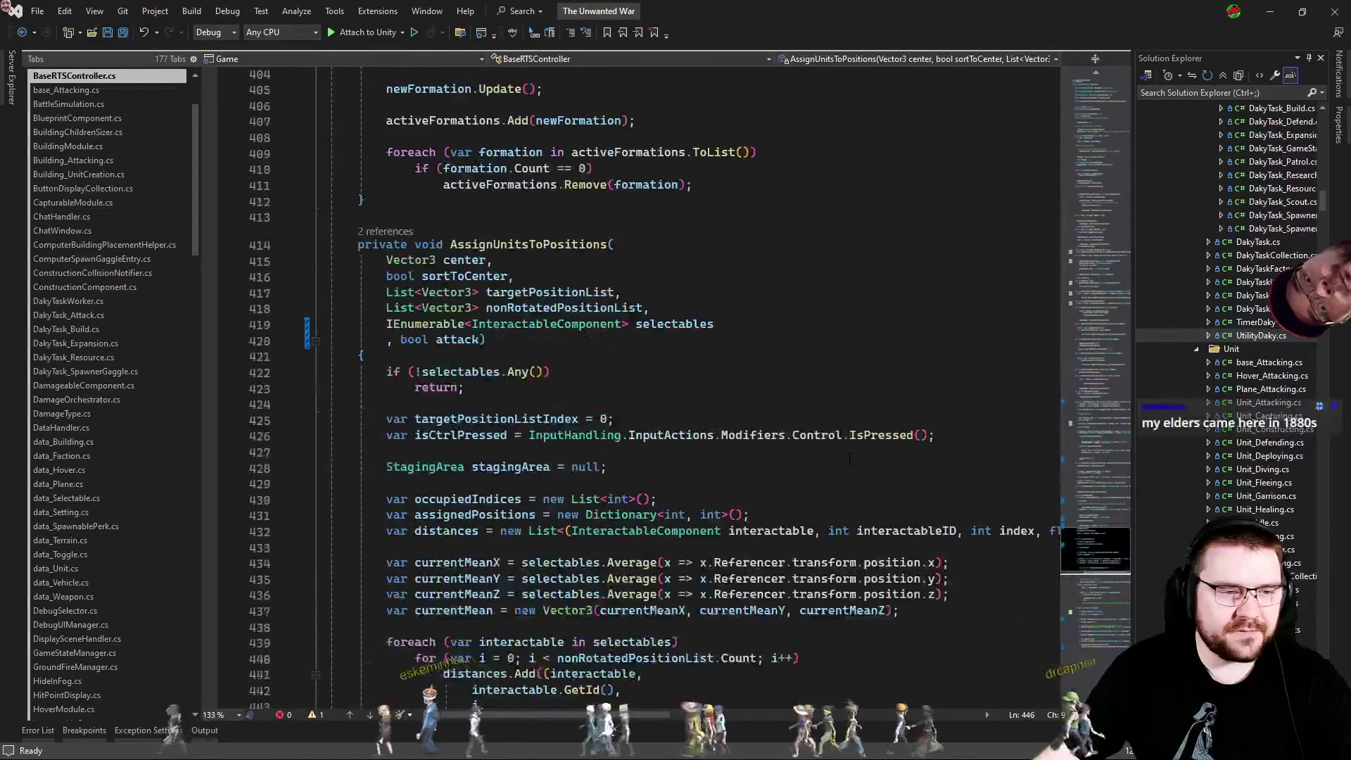
scroll(849, 458, "up", 15)
double_click(517, 328)
scroll(525, 517, "up", 7)
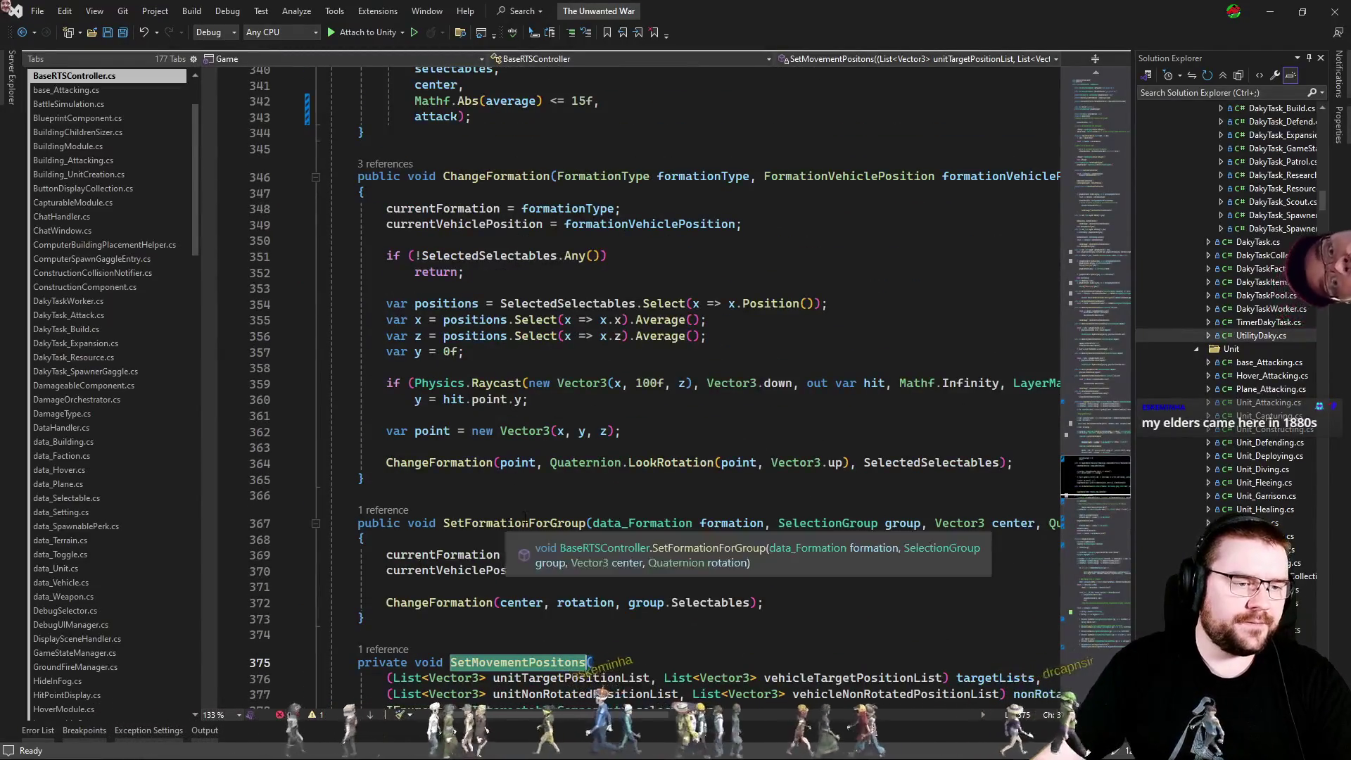
double_click(524, 522)
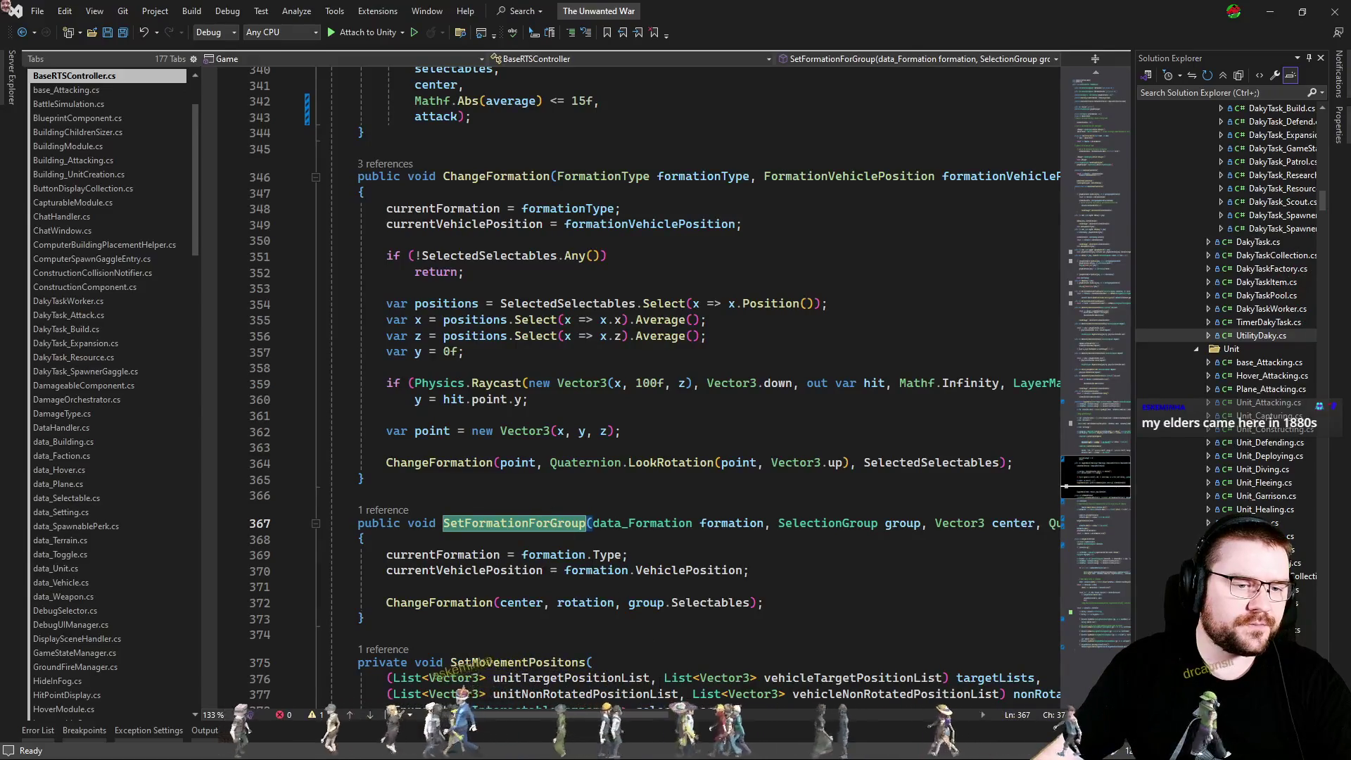
left_click_drag(622, 712, 704, 715)
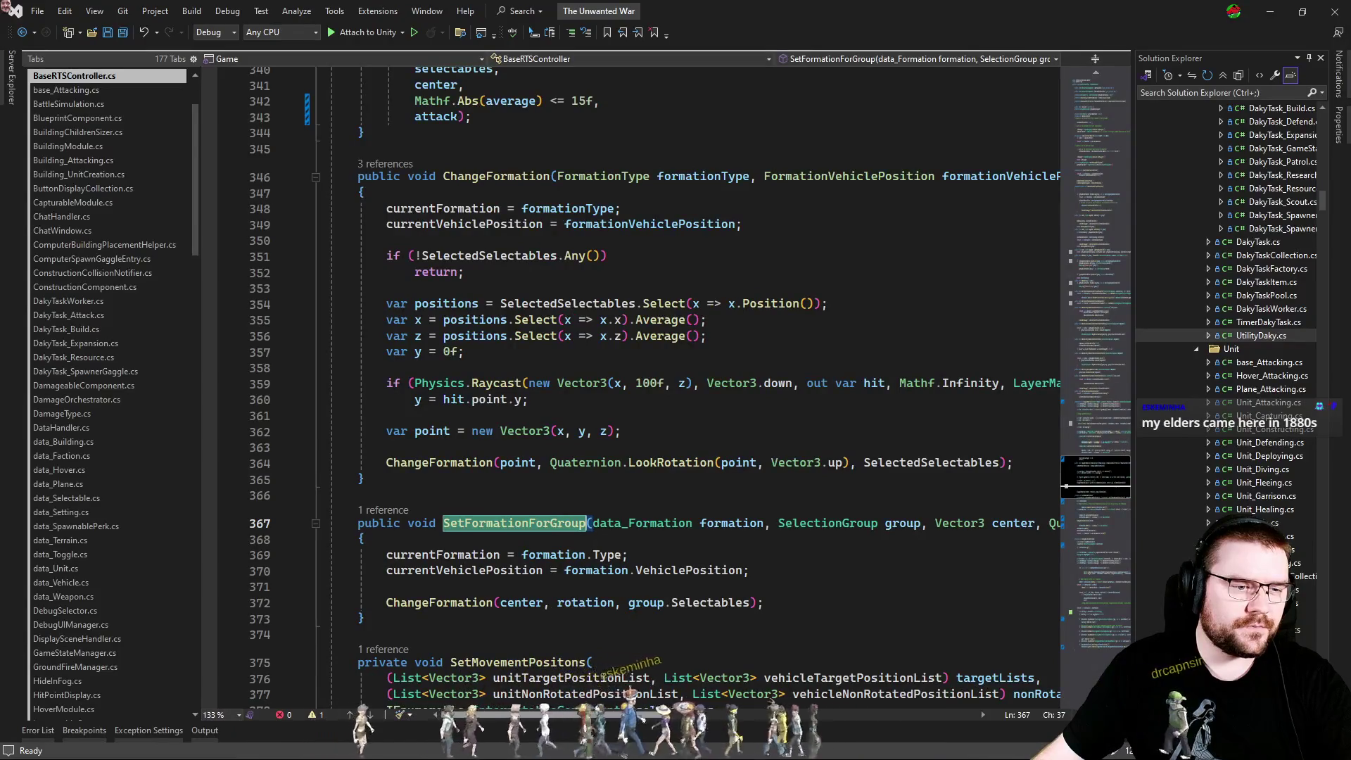
scroll(703, 387, "down", 7)
left_click(588, 328)
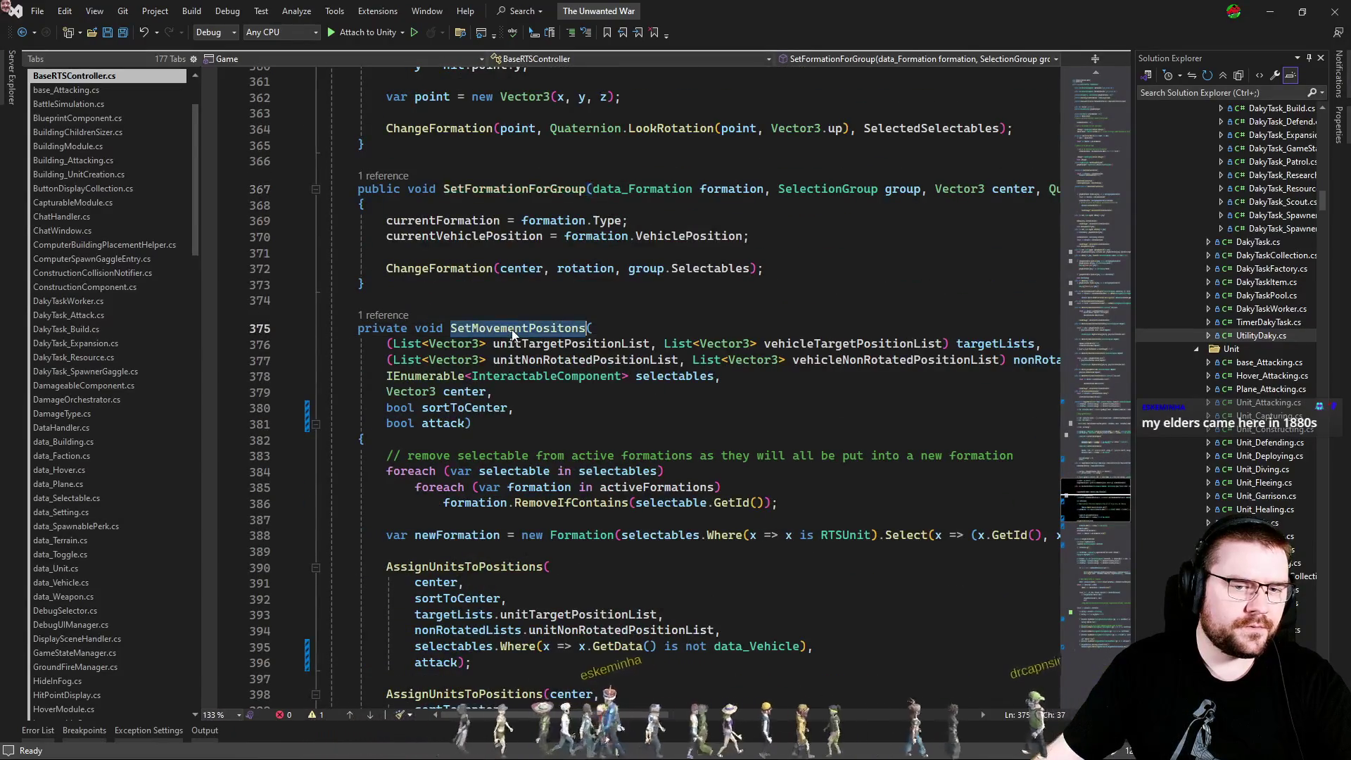
scroll(703, 387, "up", 15)
scroll(704, 387, "up", 8)
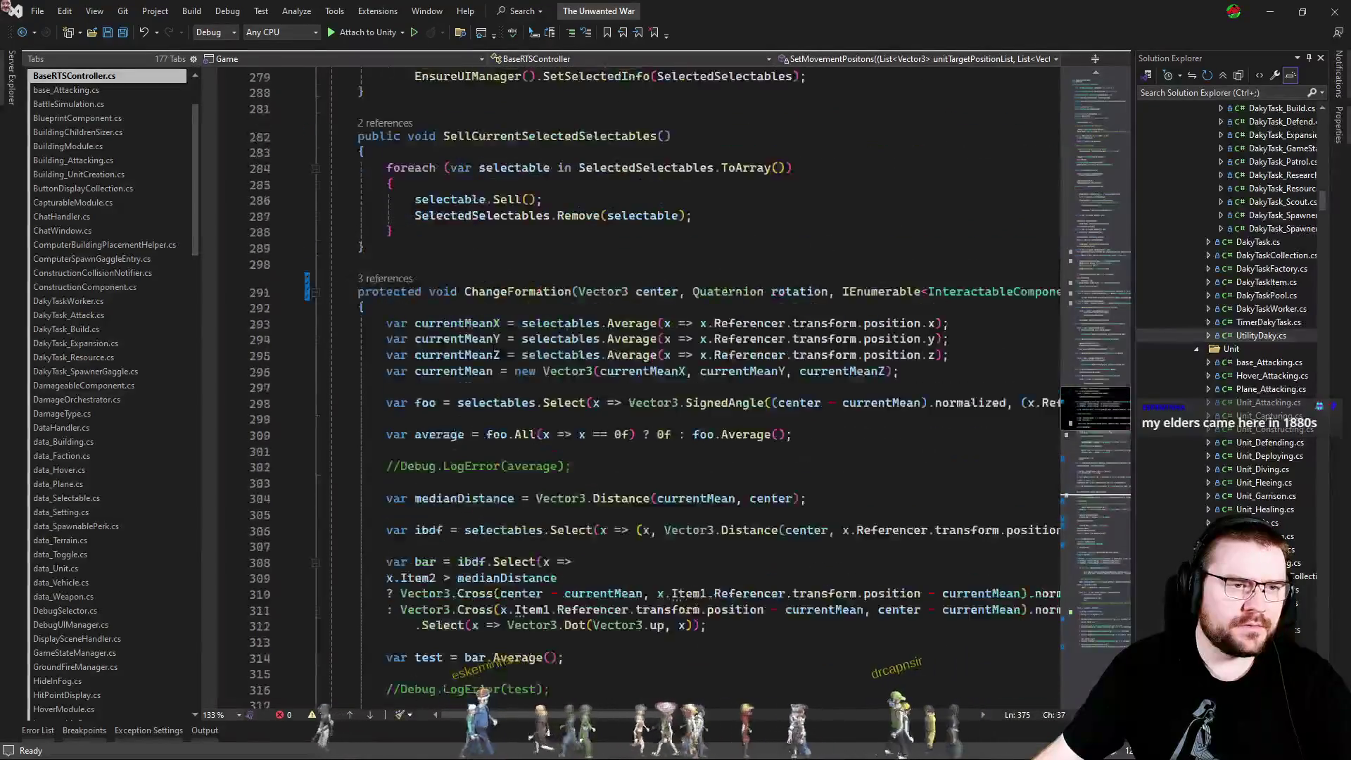
scroll(645, 724, "right", 5)
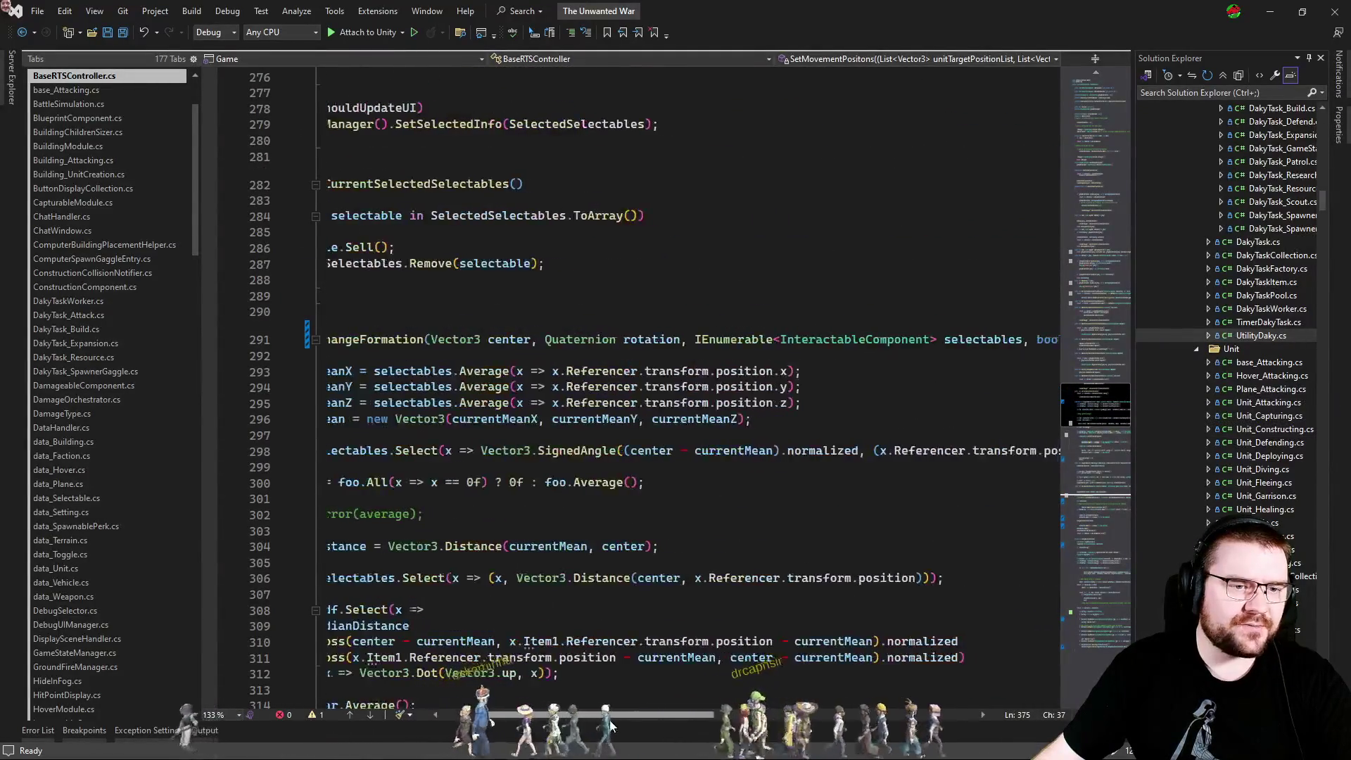
scroll(645, 725, "left", 5)
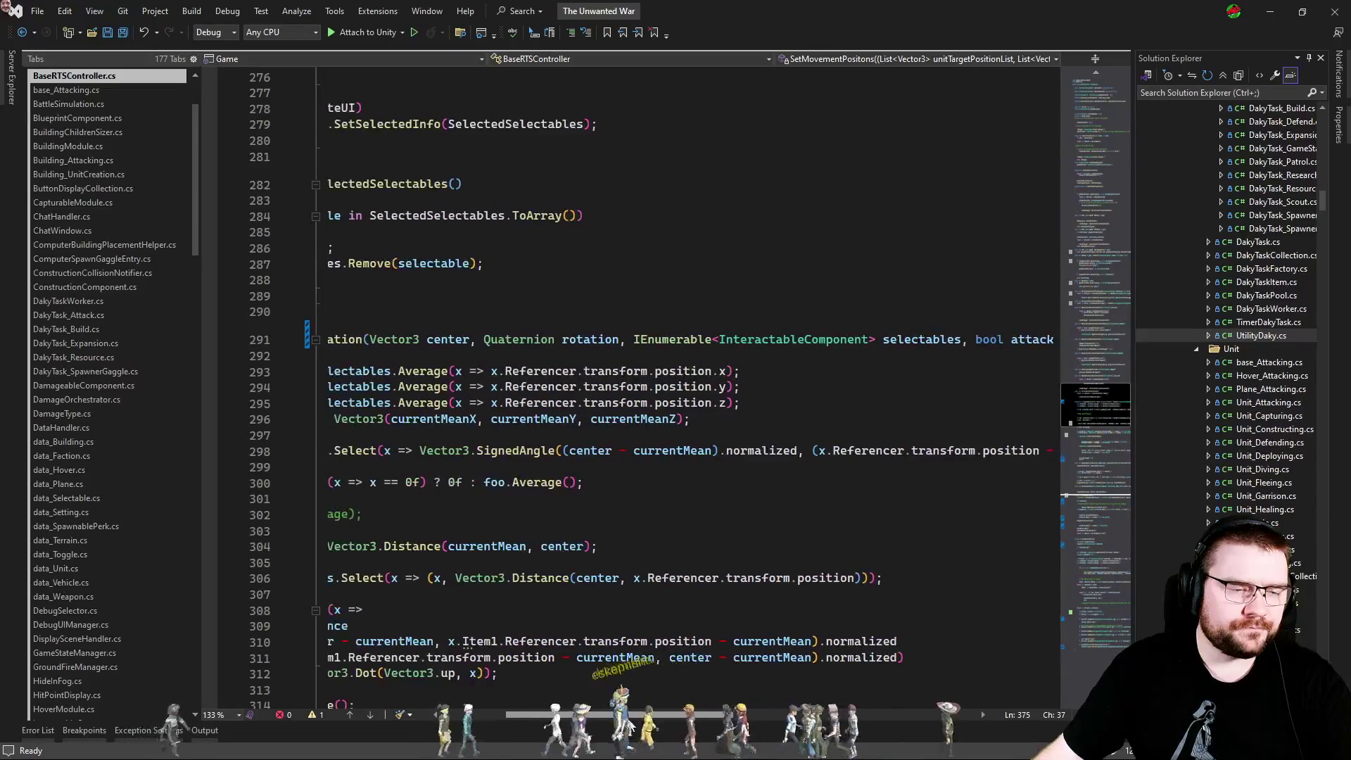
Check ChangeFormation's three call sites and its definition in BaseRTSController.cs.
left_click(586, 355)
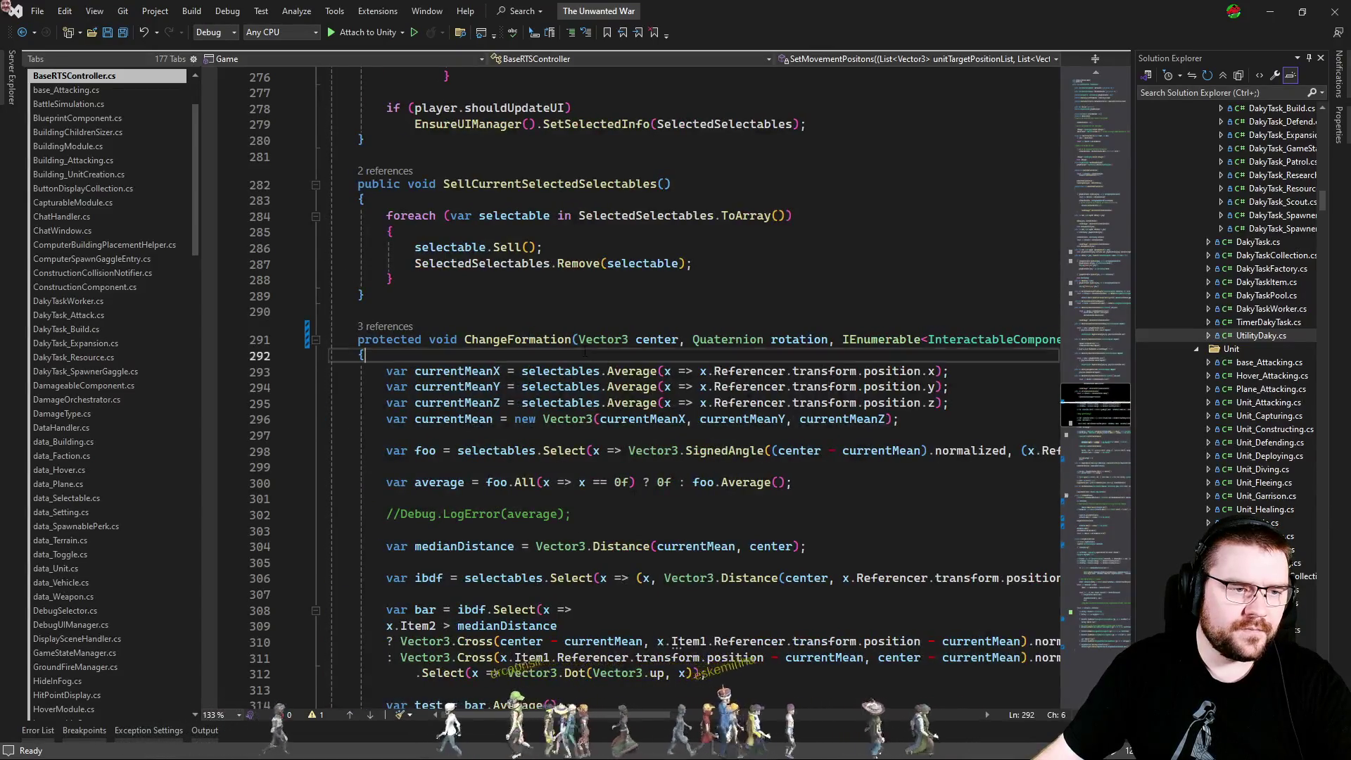
left_click(385, 326)
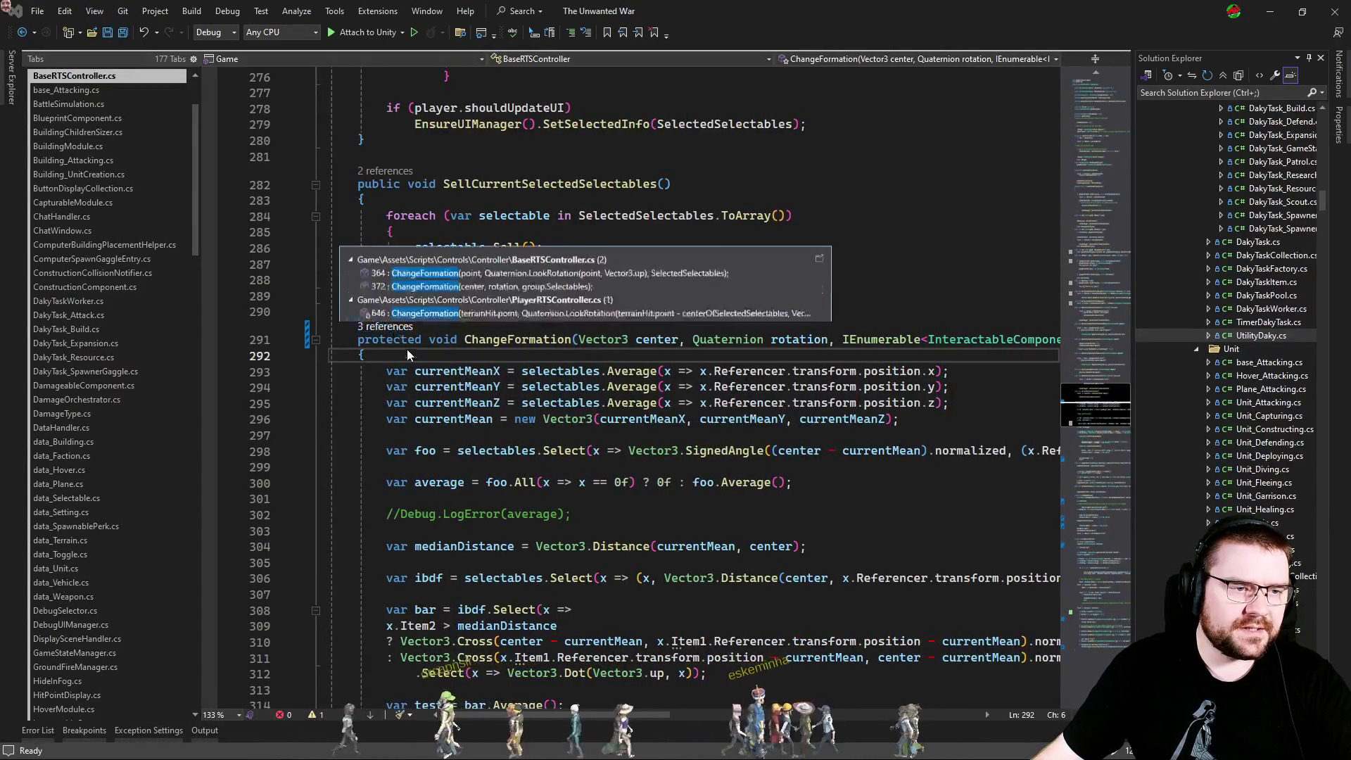
left_click(497, 340)
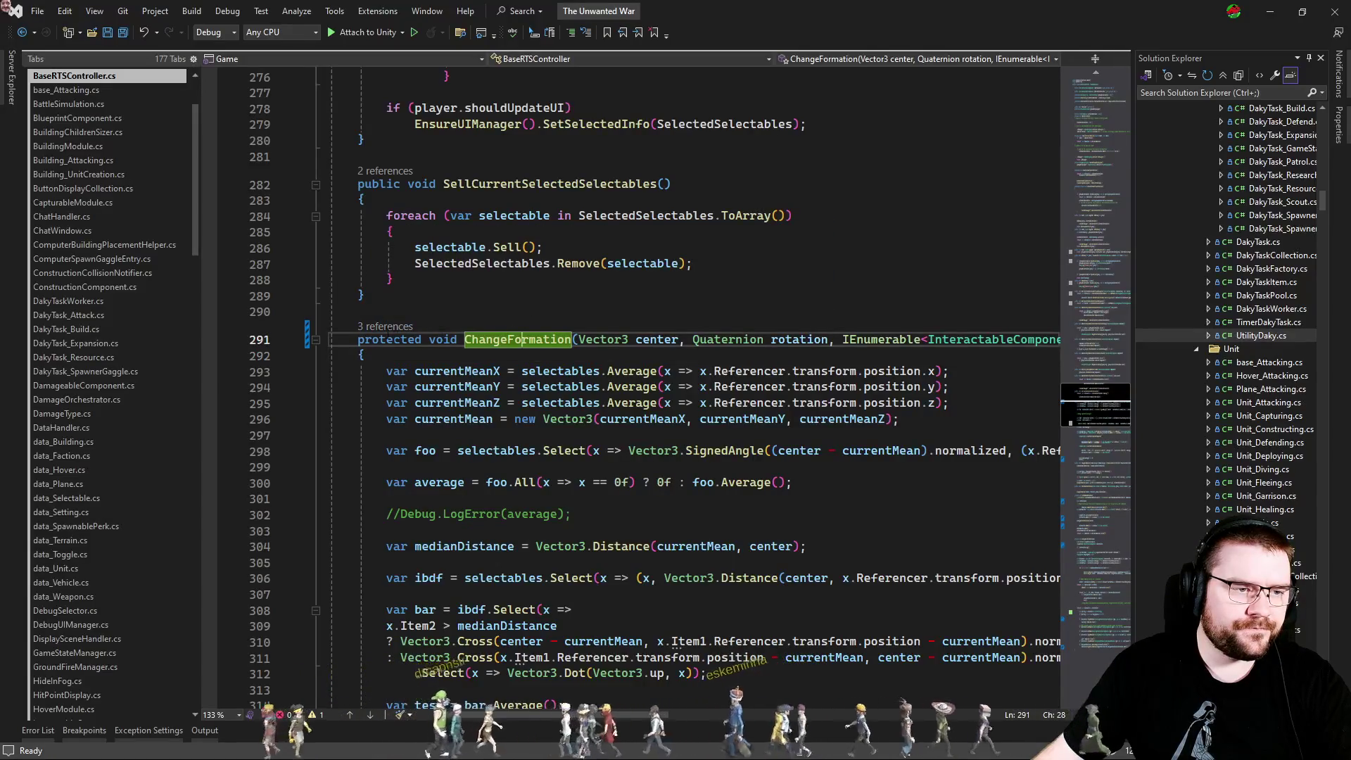
key("ctrl+minus")
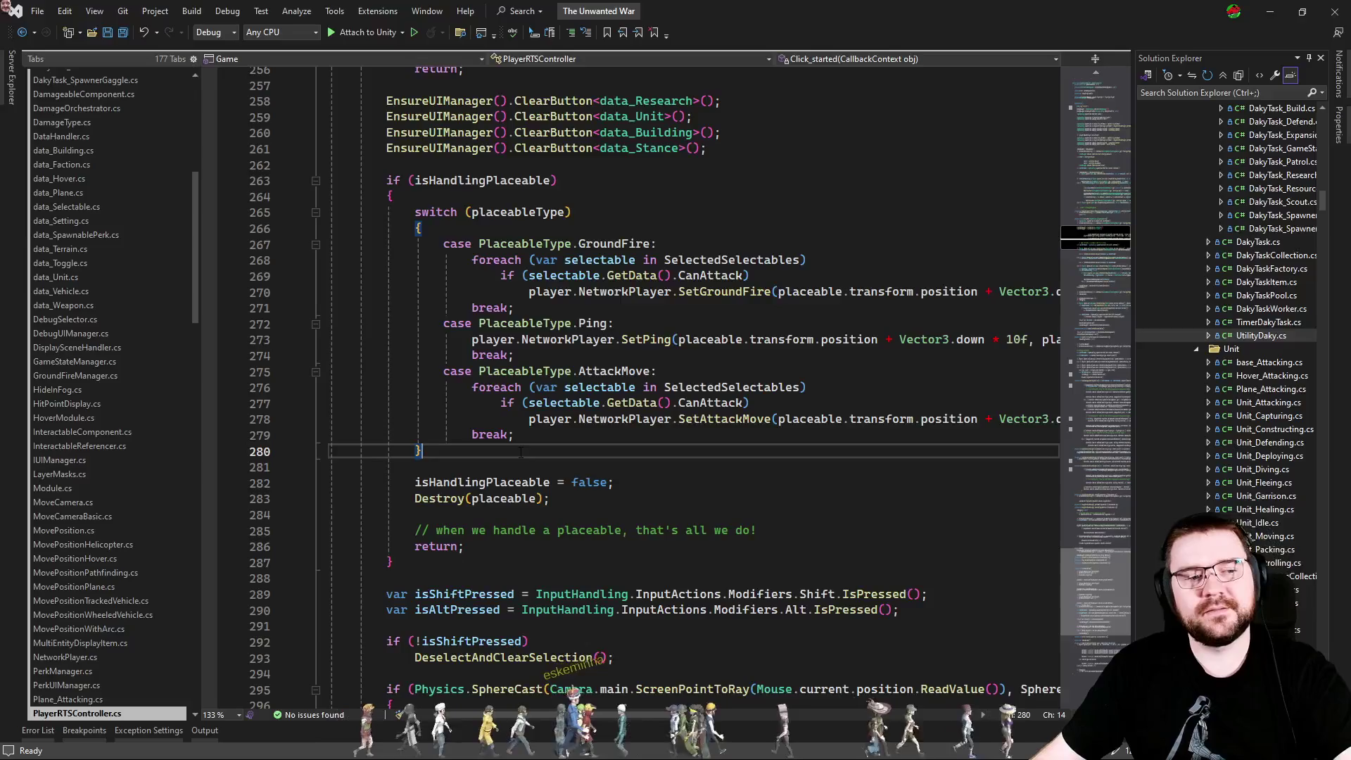
left_click(485, 469)
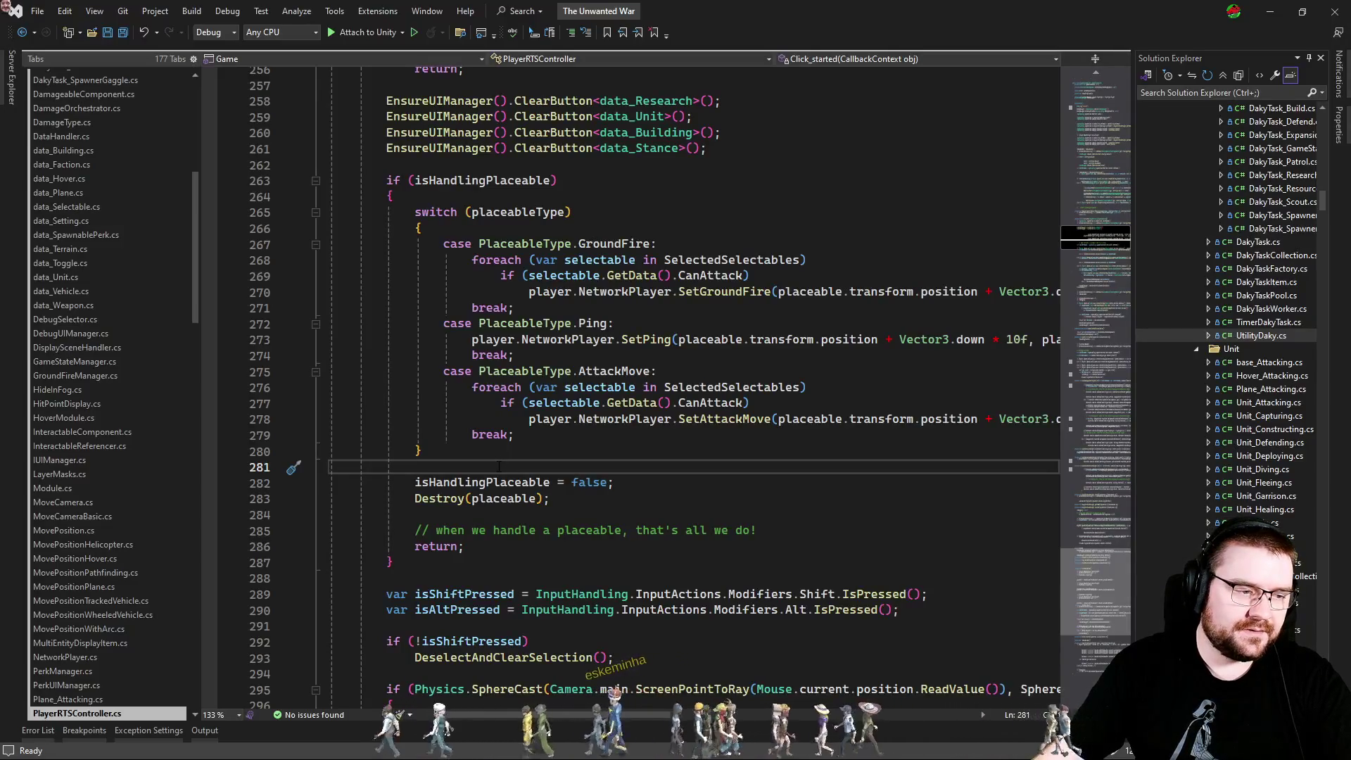
key("ctrl+minus")
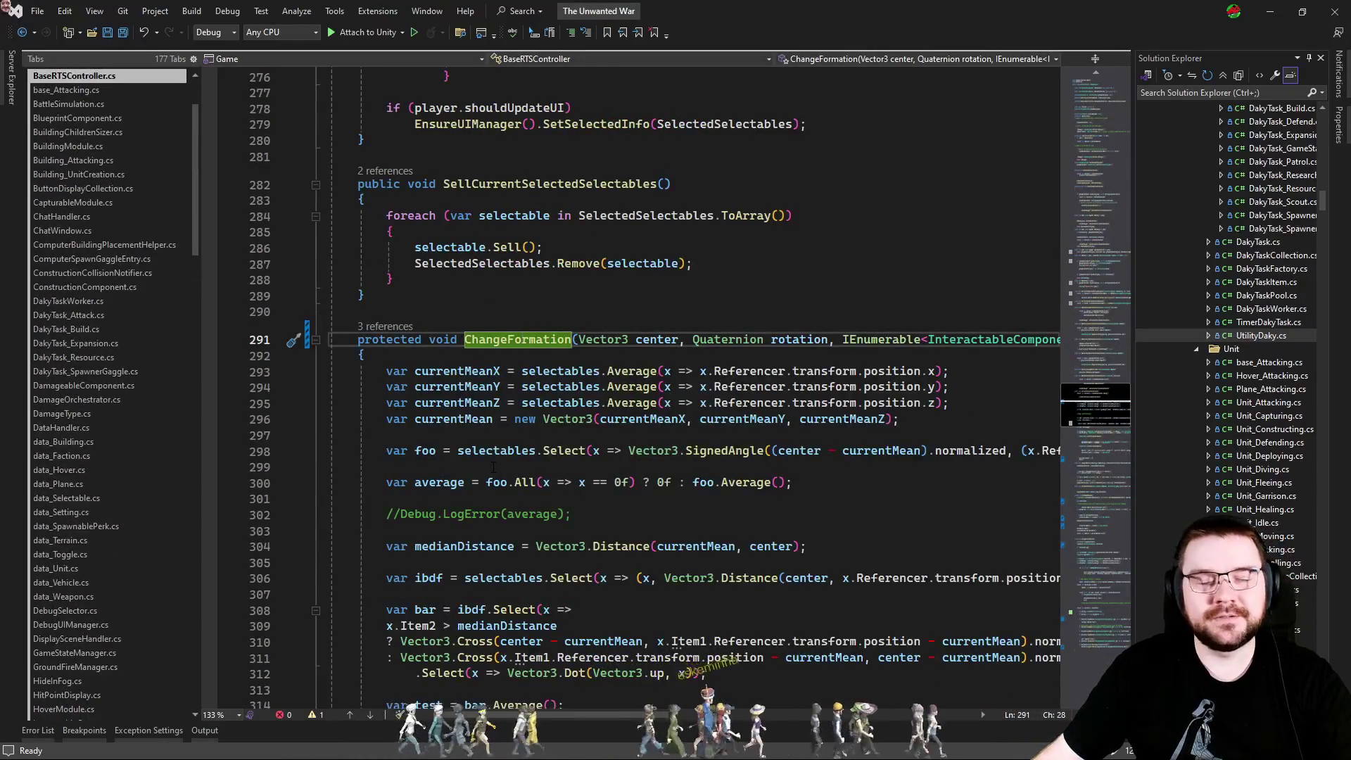
left_click(495, 458)
left_click(475, 466)
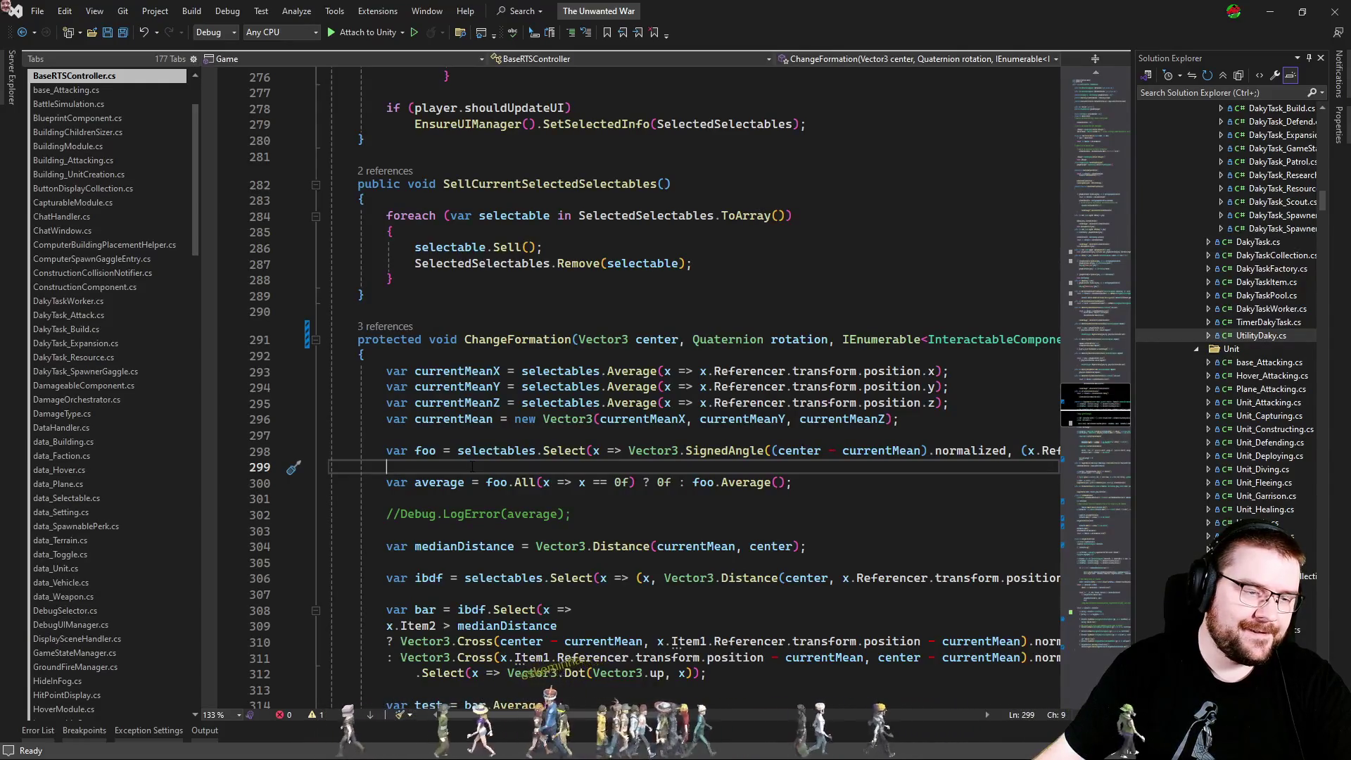
Insert an empty line under the AttackMove case in PlayerRTSController.cs.
key("ctrl+Tab")
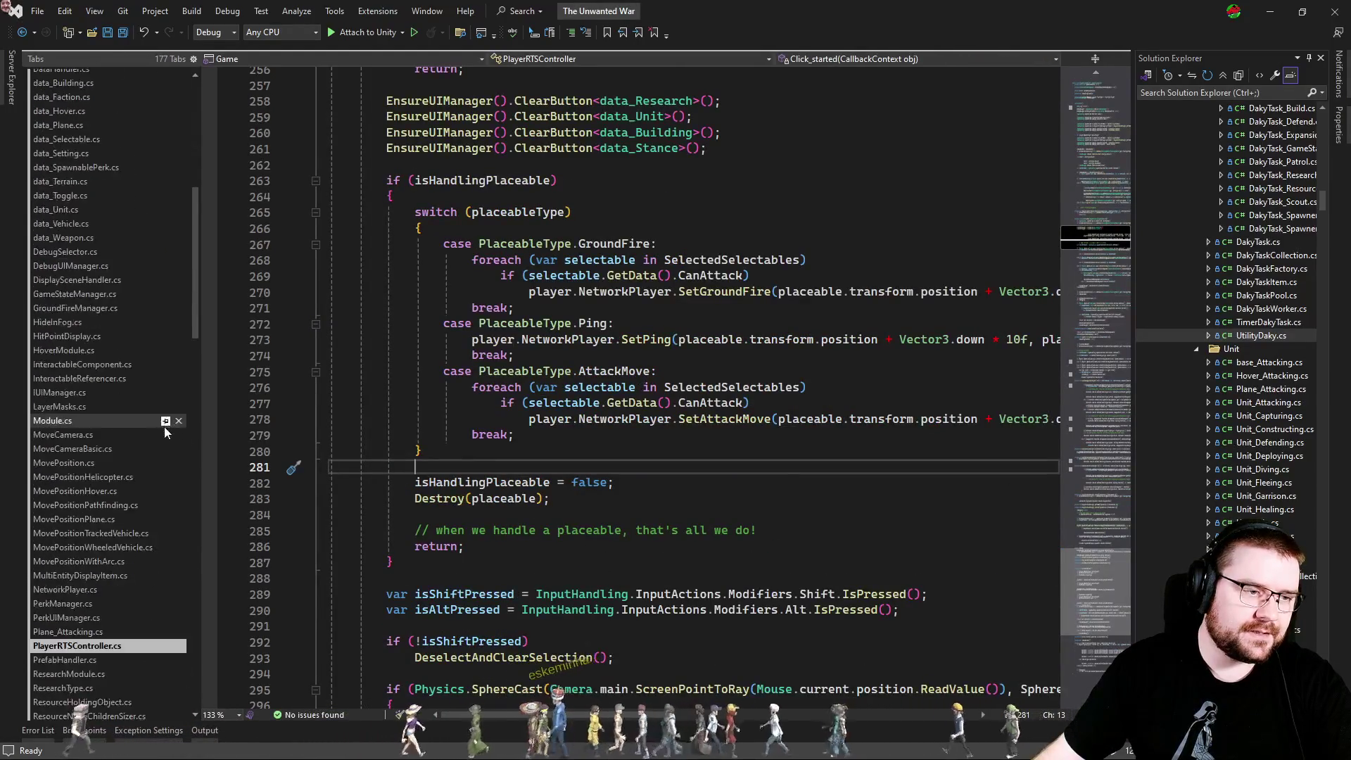
left_click(540, 460)
left_click(537, 464)
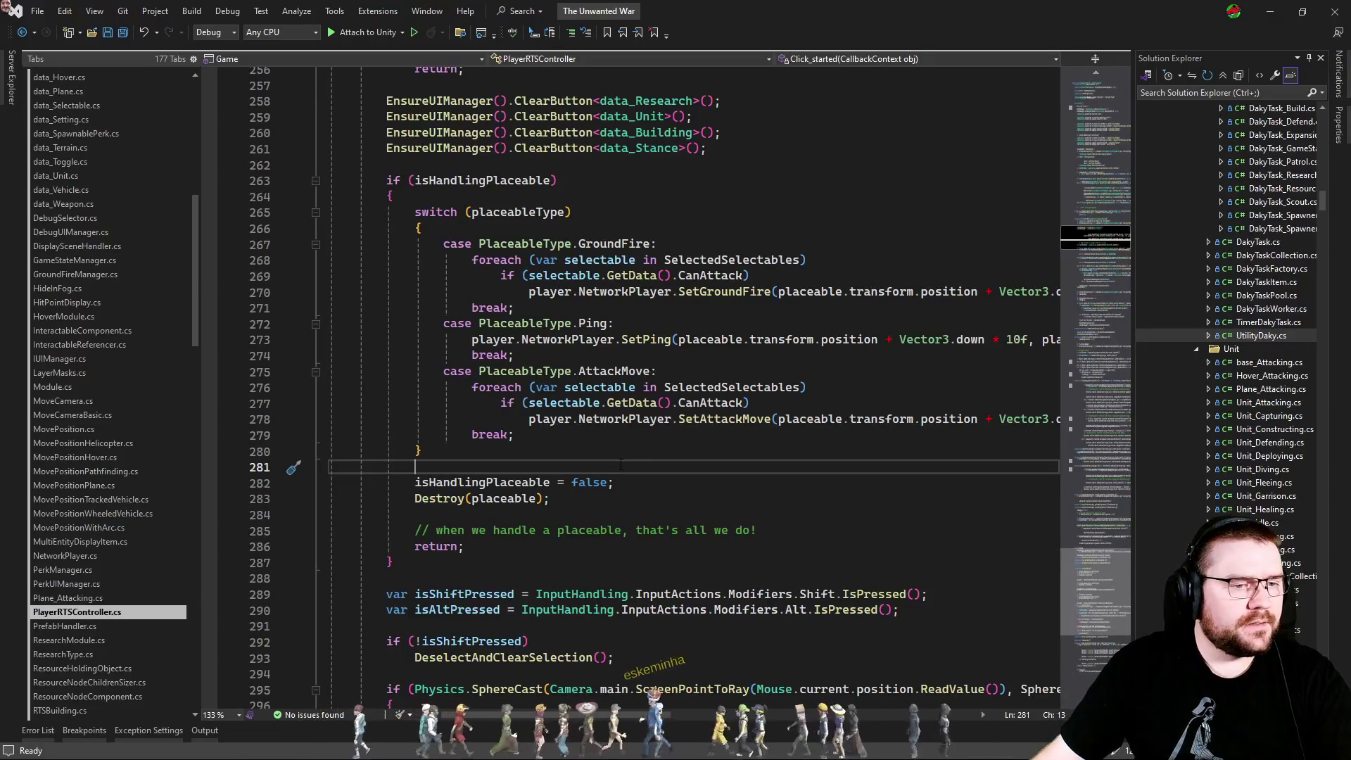
key("ctrl+minus")
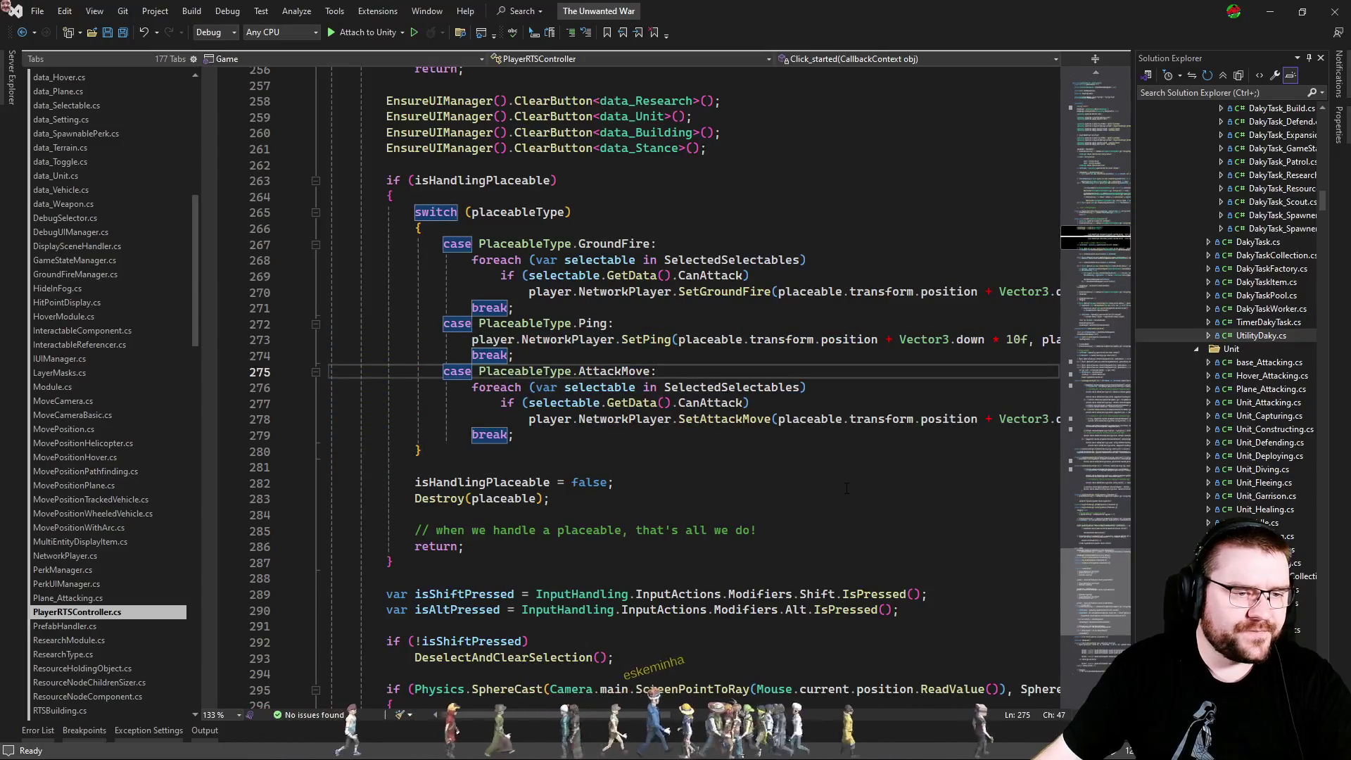
key("Return")
key("ctrl+Tab")
key("ctrl+Tab")
key("ctrl+Tab")
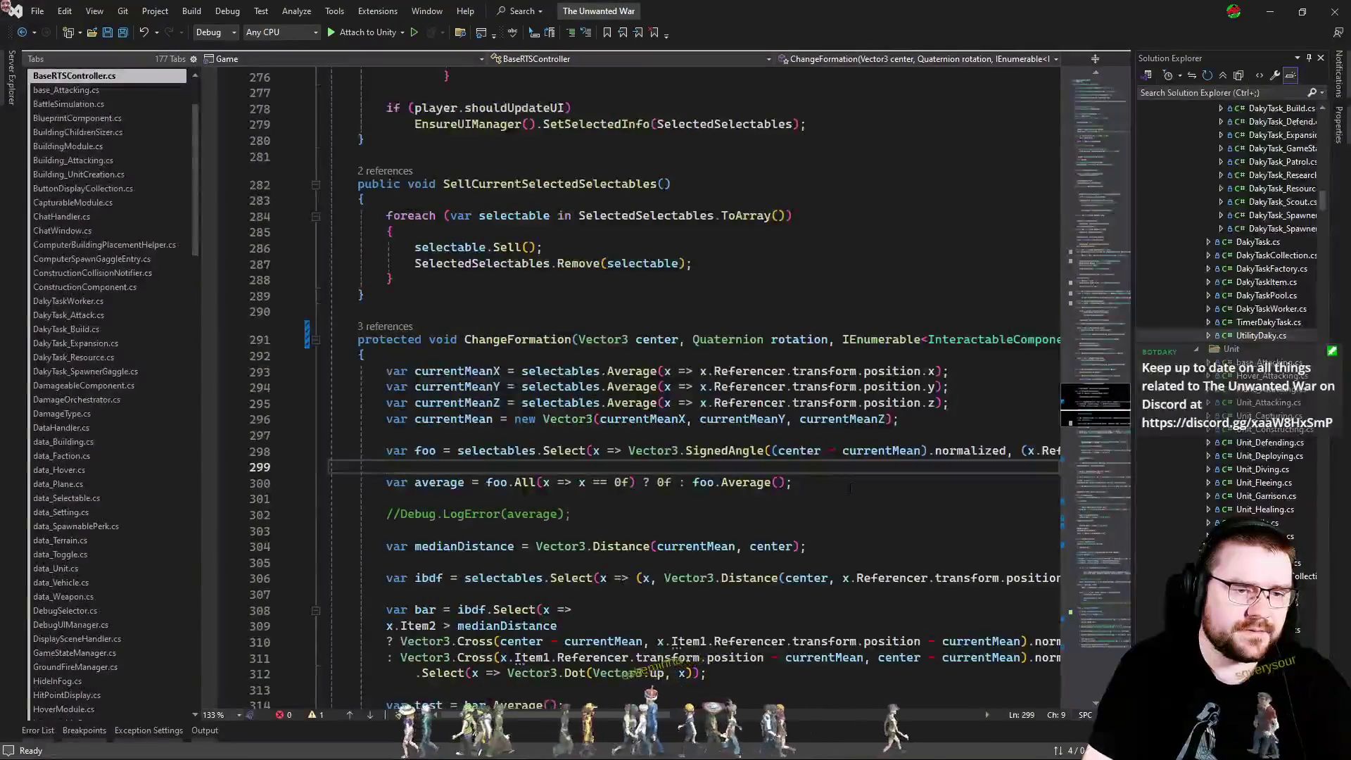
key("ctrl+Tab")
Start 'ChangeFormation(placeable.transform.position,' on the new AttackMove line.
type("Chagn")
key("BackSpace")
key("BackSpace")
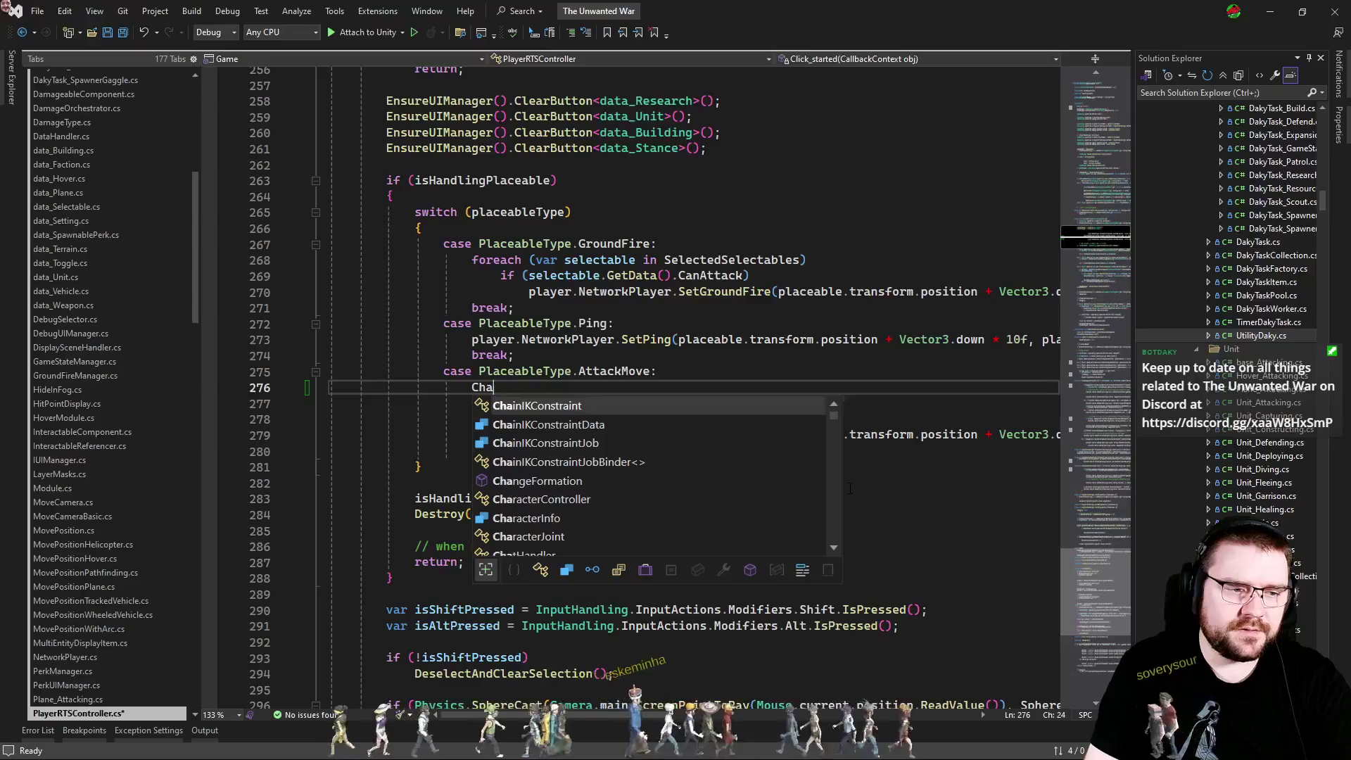
type("ngeF")
key("Tab")
type("(")
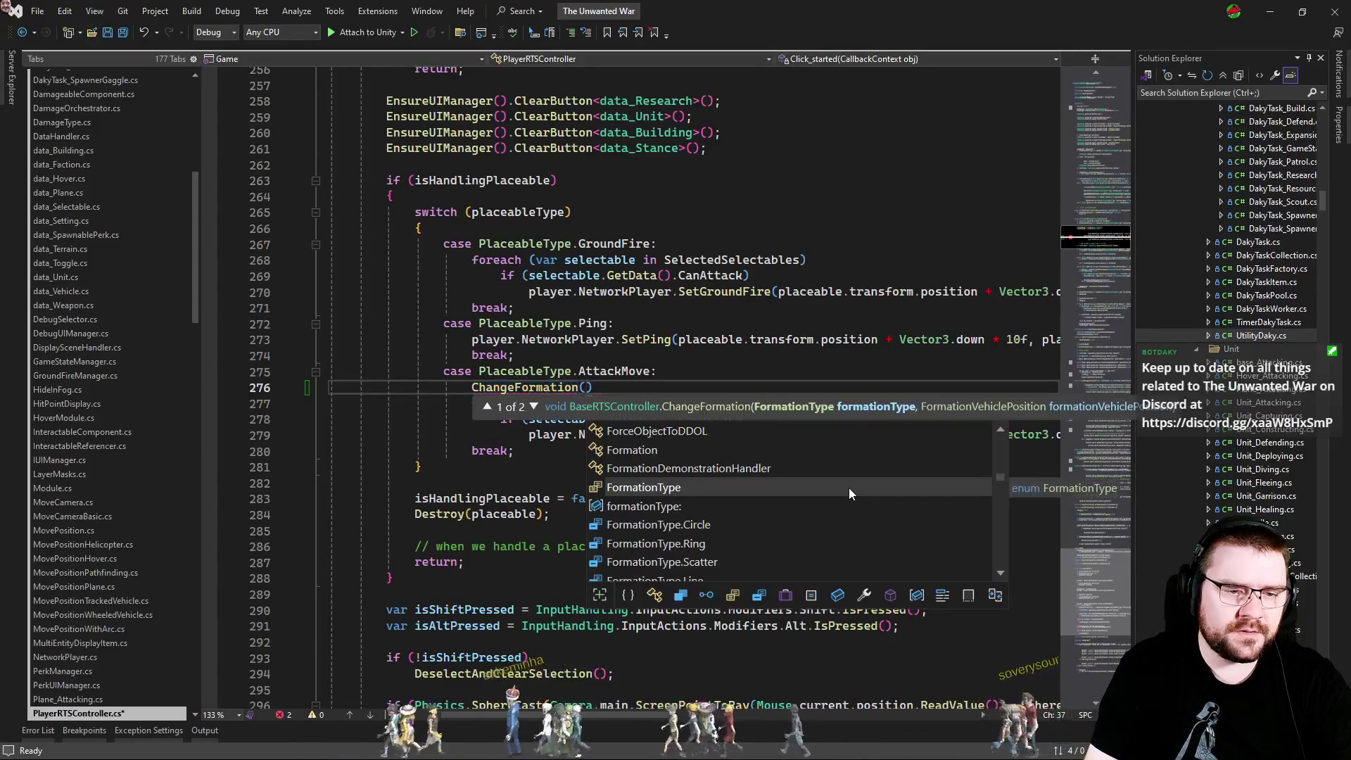
key("Escape")
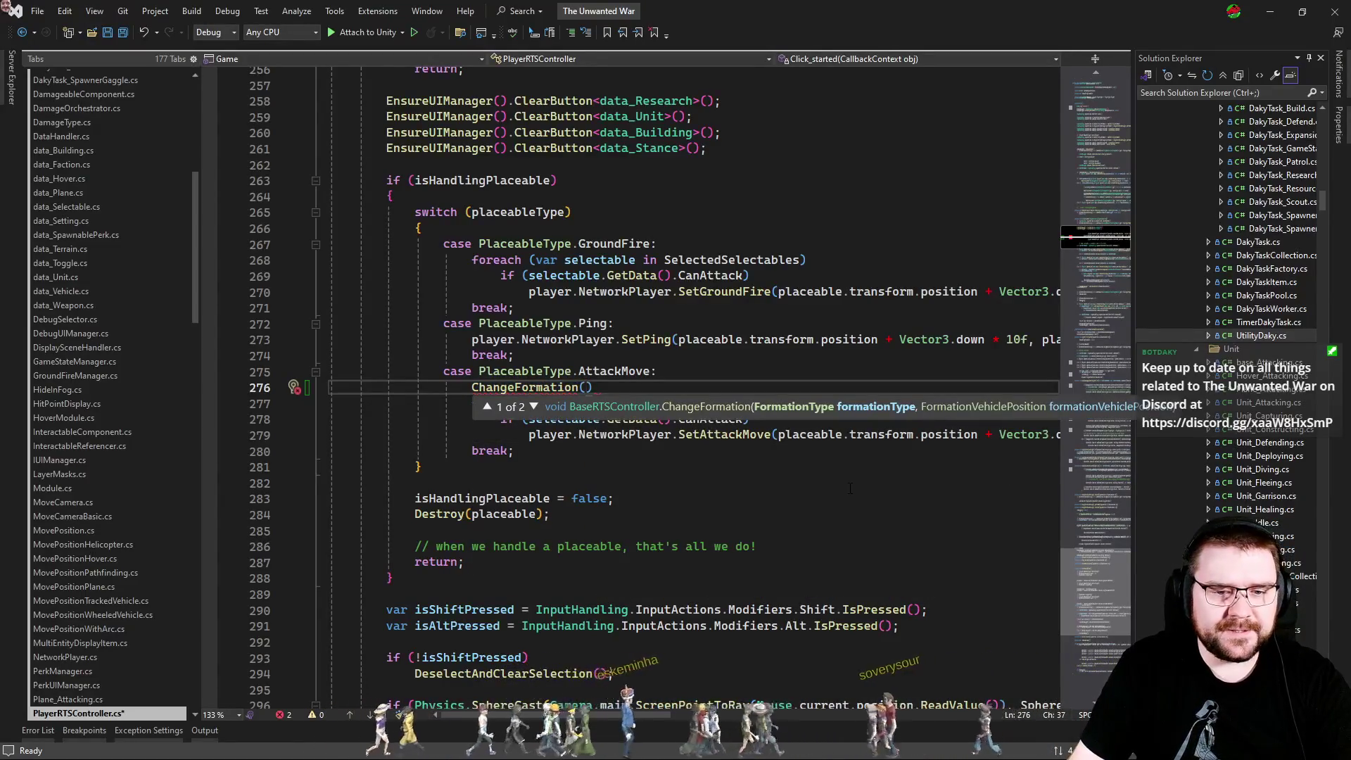
key("Down")
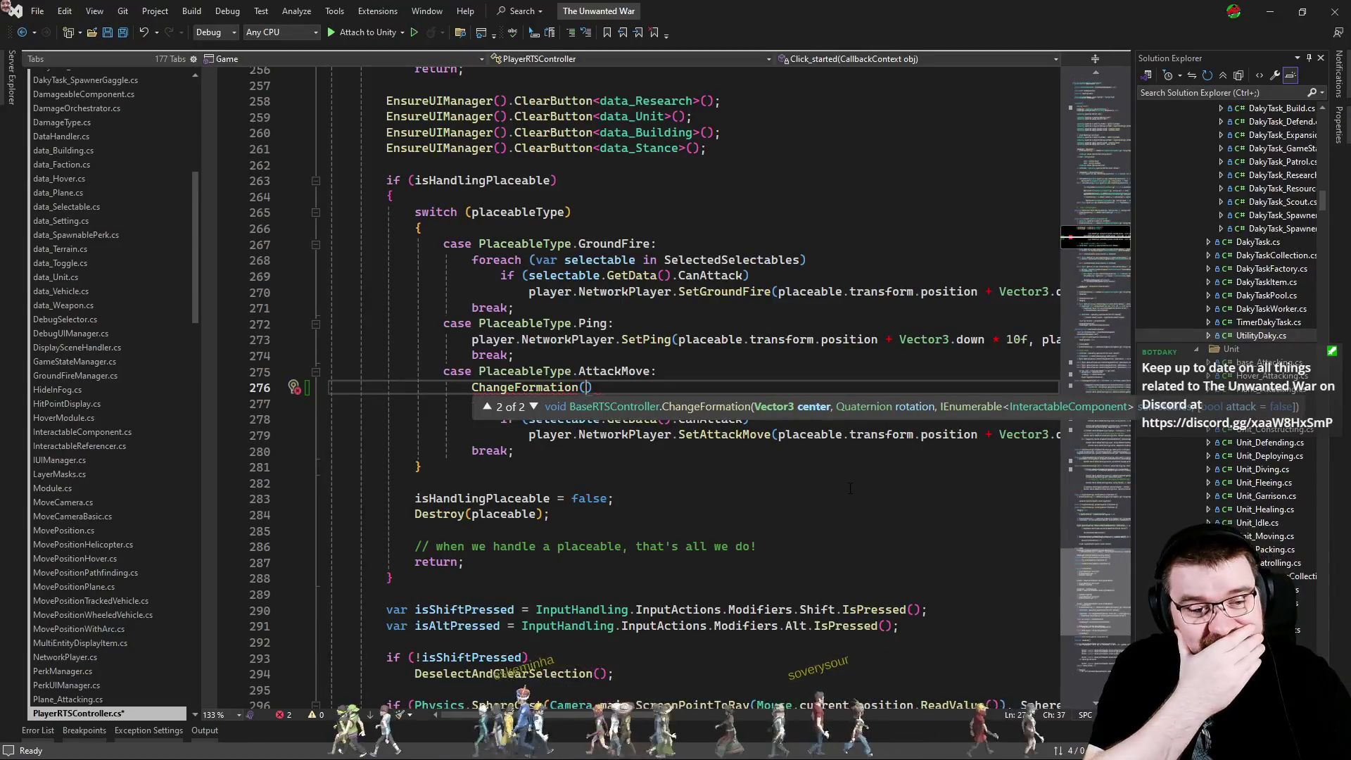
key("Escape")
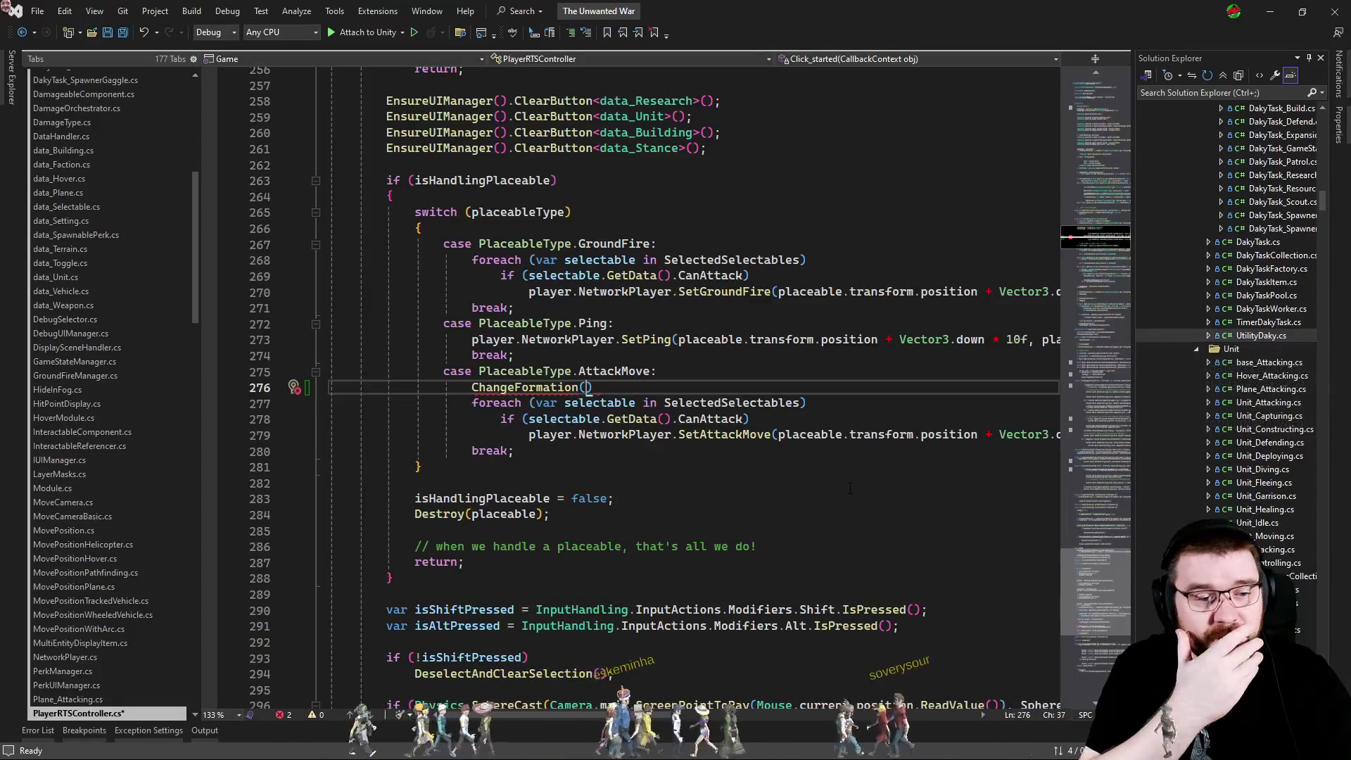
type("placeh")
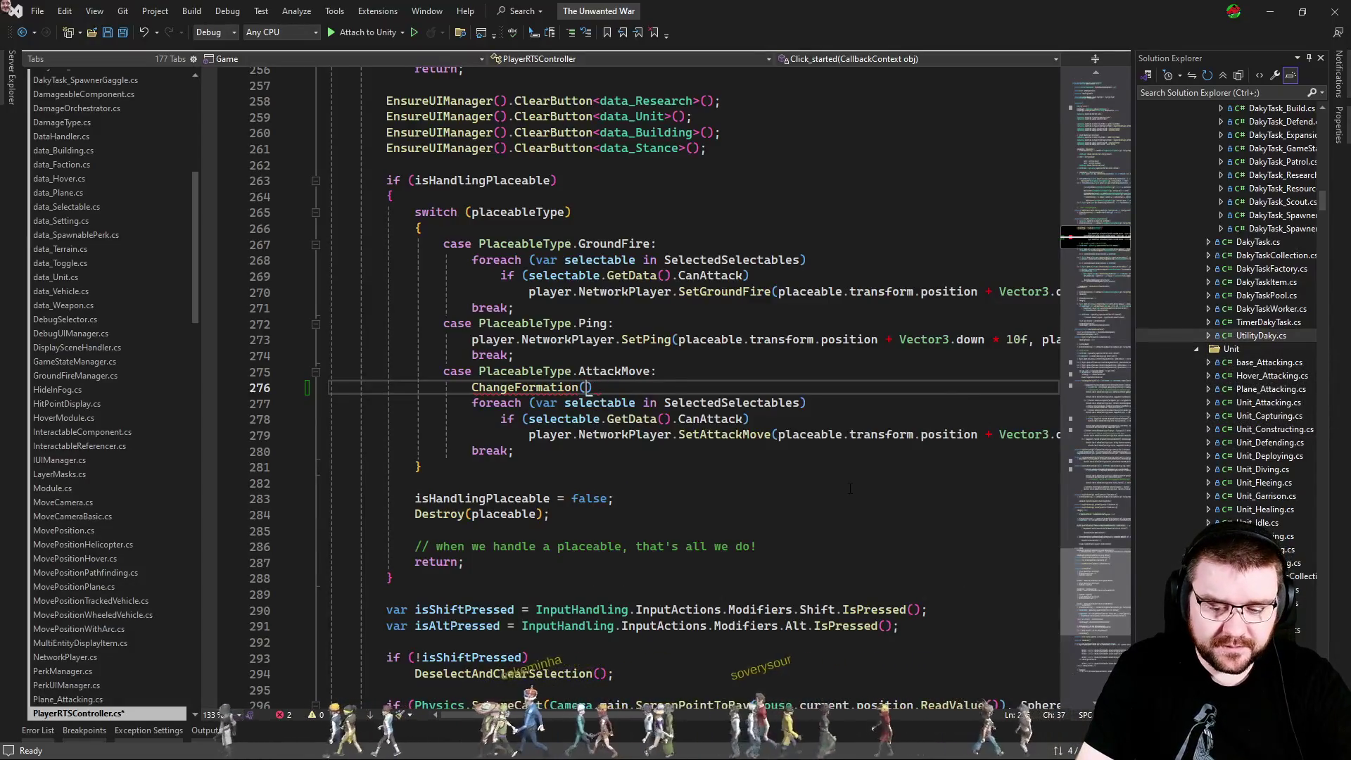
key("BackSpace")
type("able.")
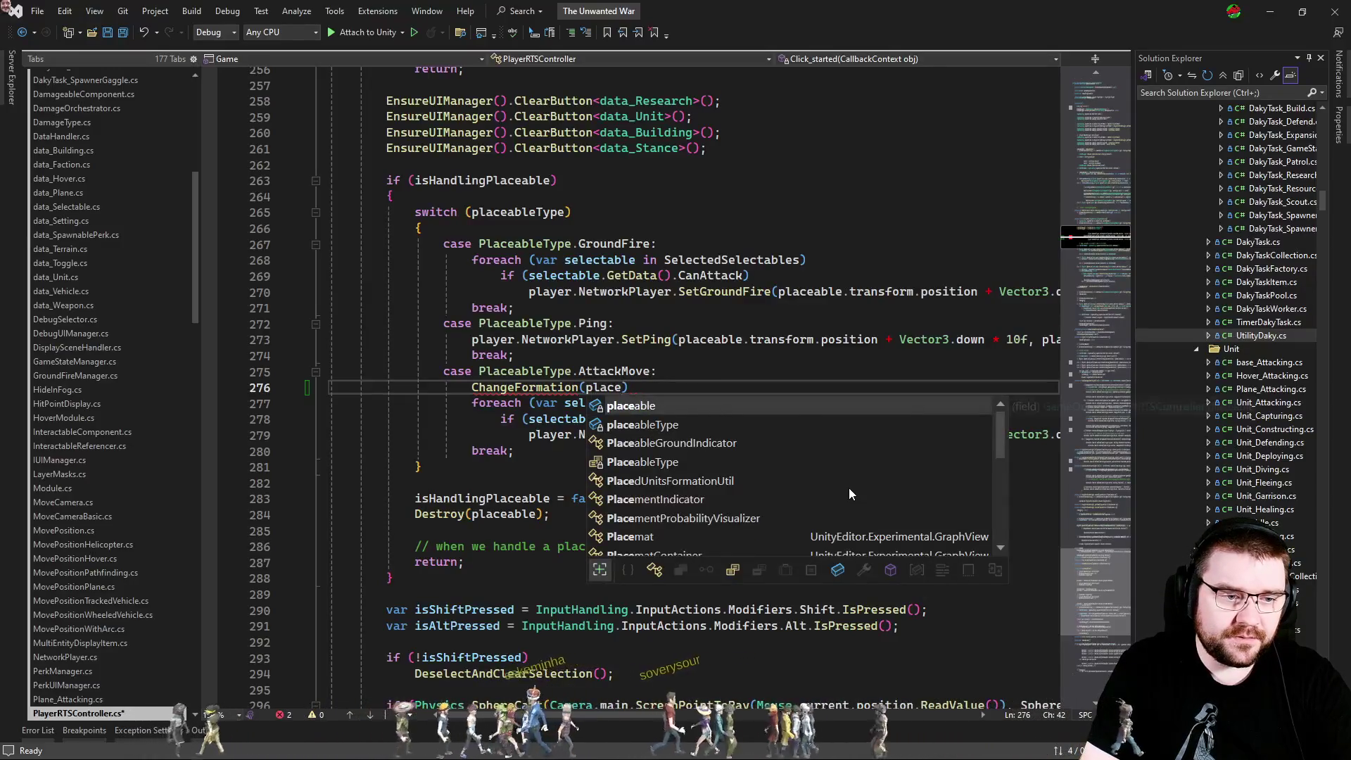
type("transform.position")
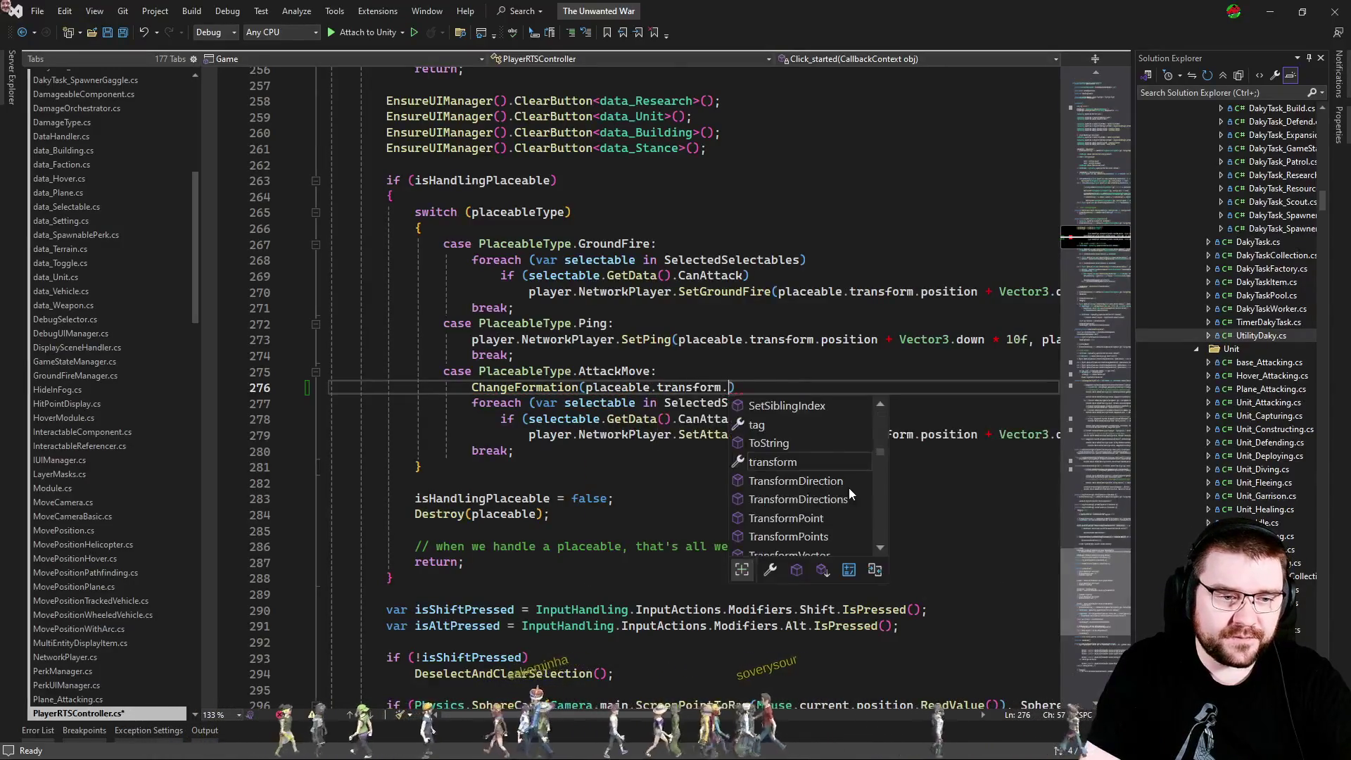
type(",")
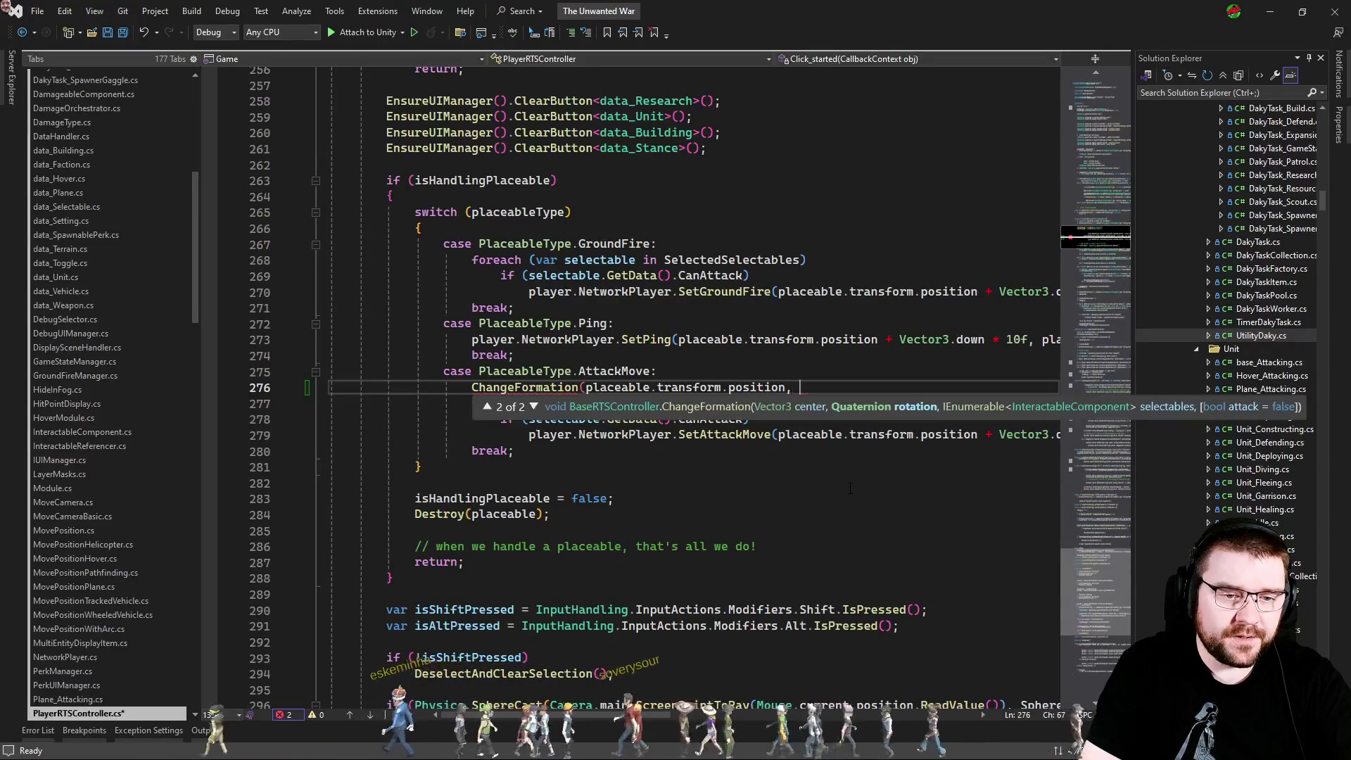
key("Escape")
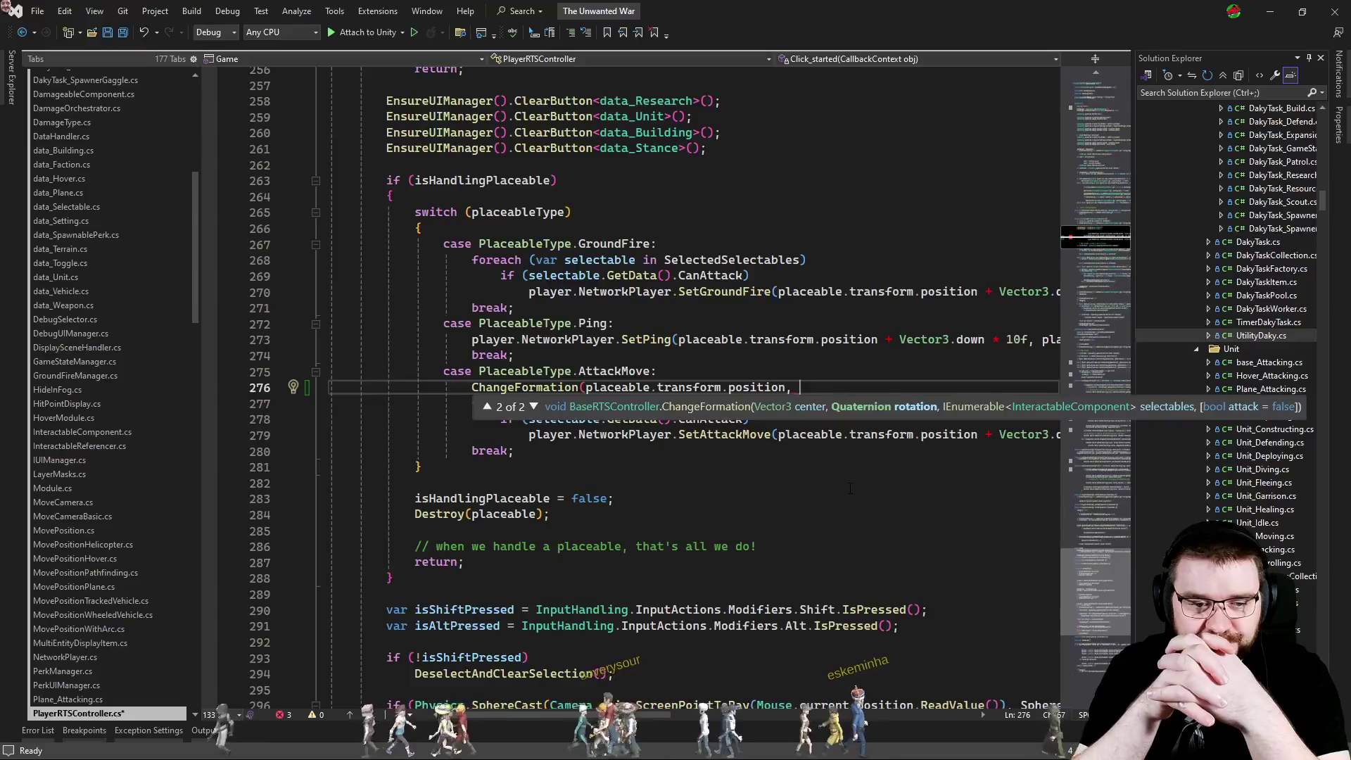
Finish the call with Quaternion.identity, SelectedSelectables.Where(x => x.GetData().CanAttack), true);.
type("Quaternion.")
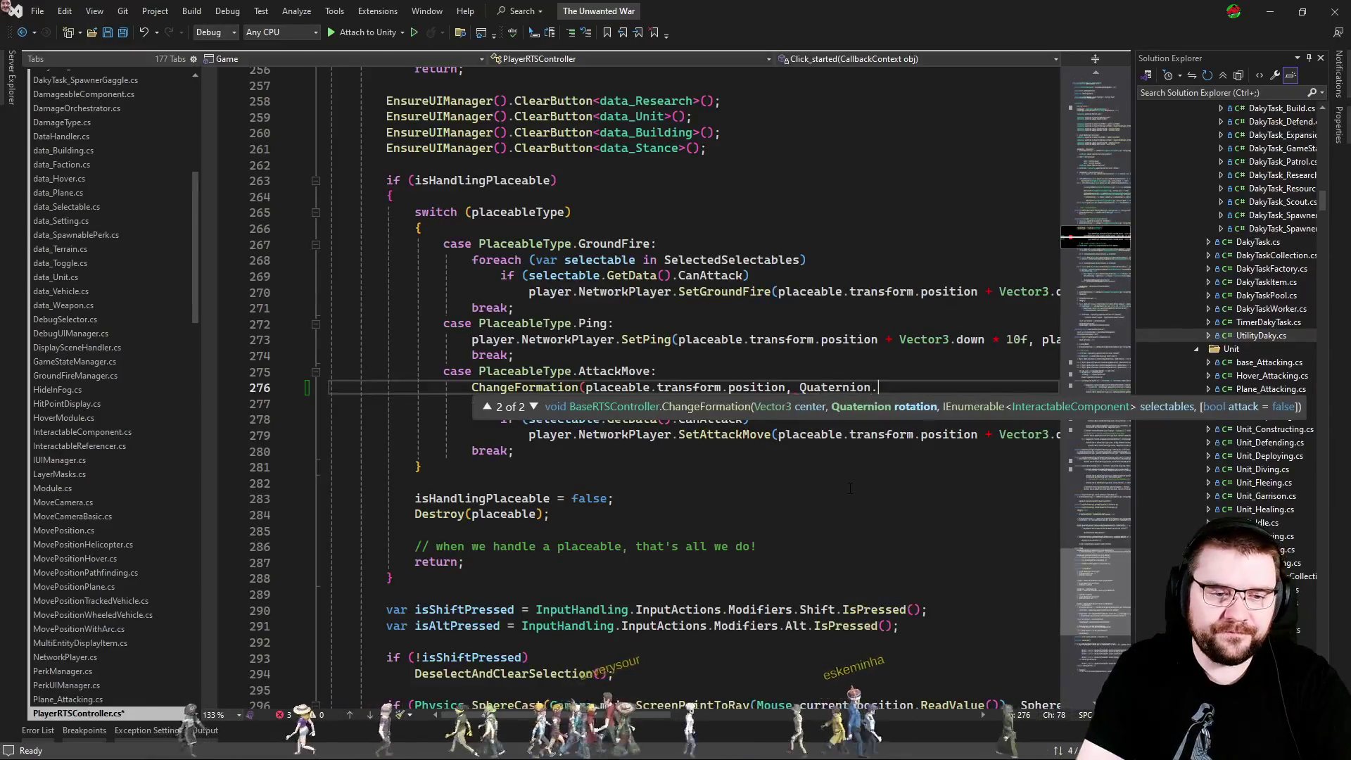
type("identity, sele")
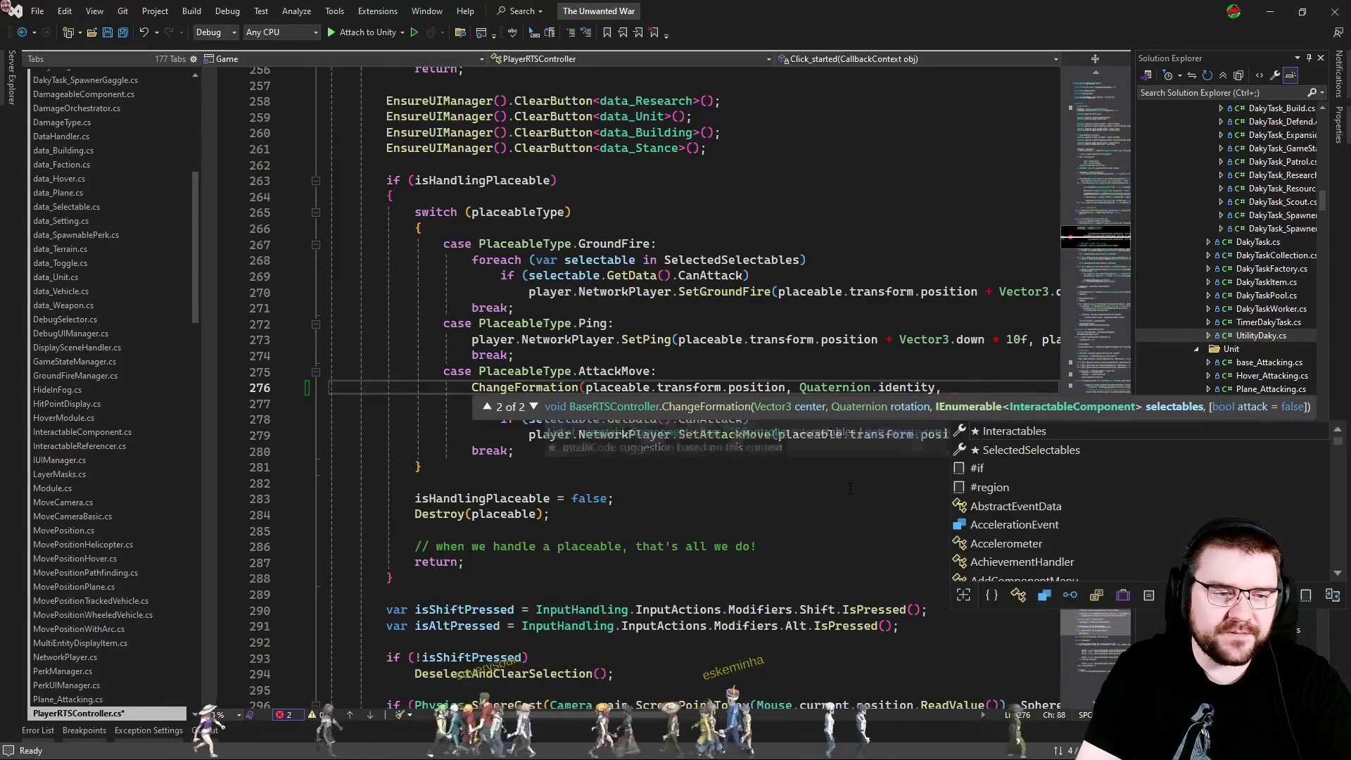
key("Down")
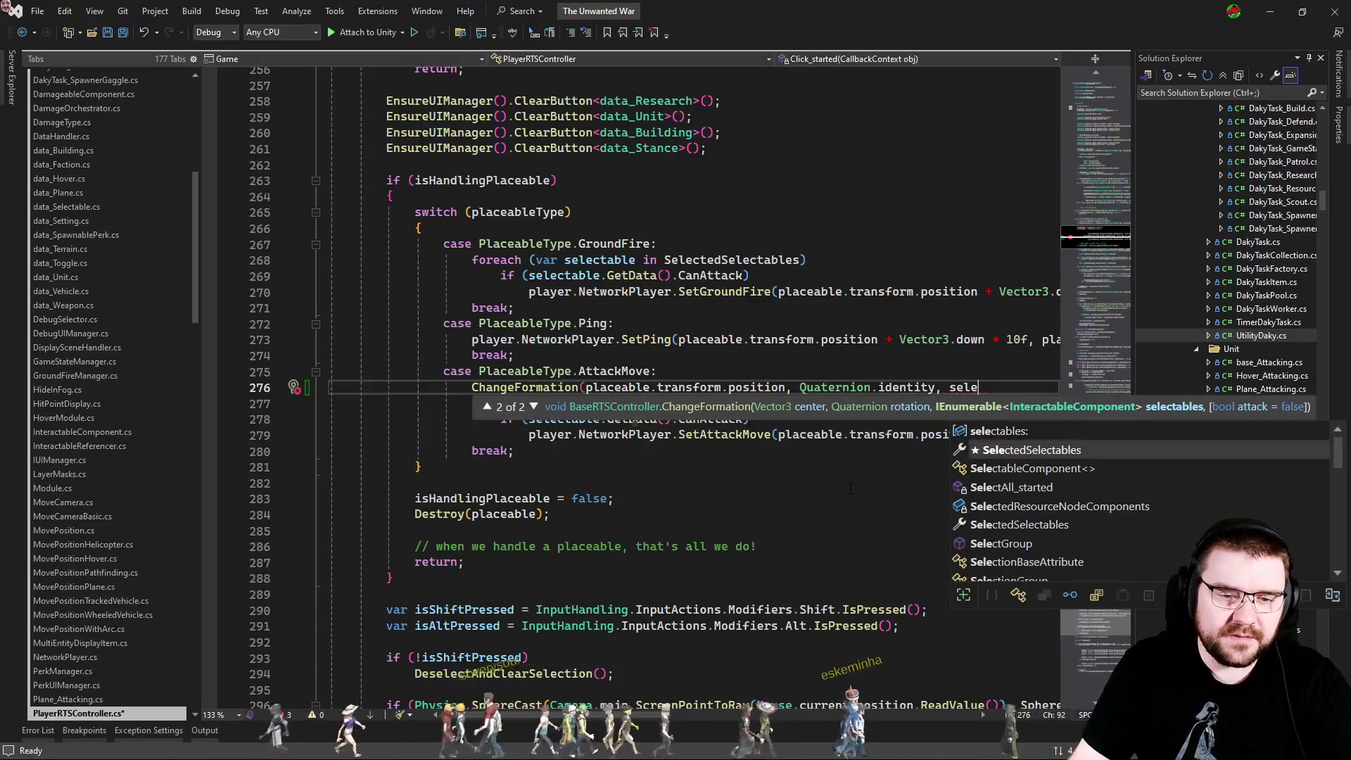
type(".w")
key("Tab")
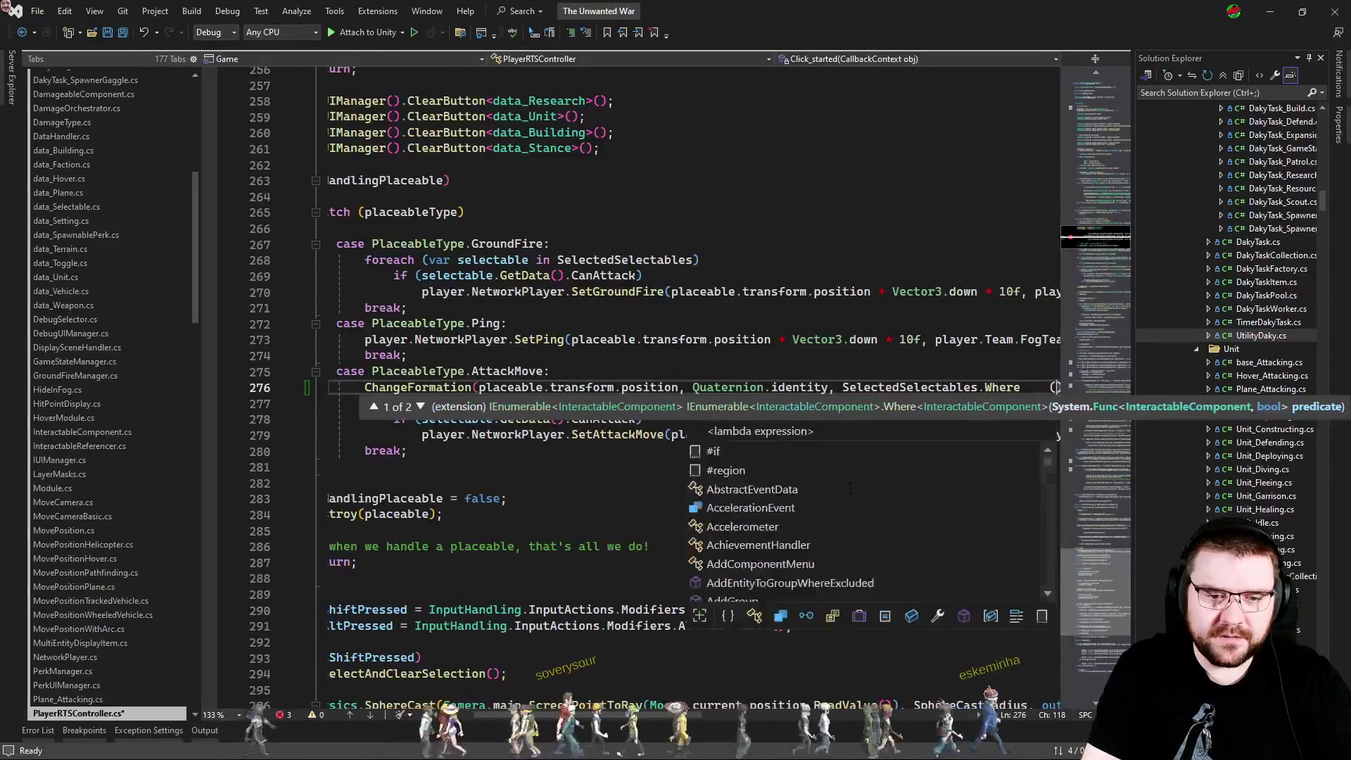
type("(x.canat")
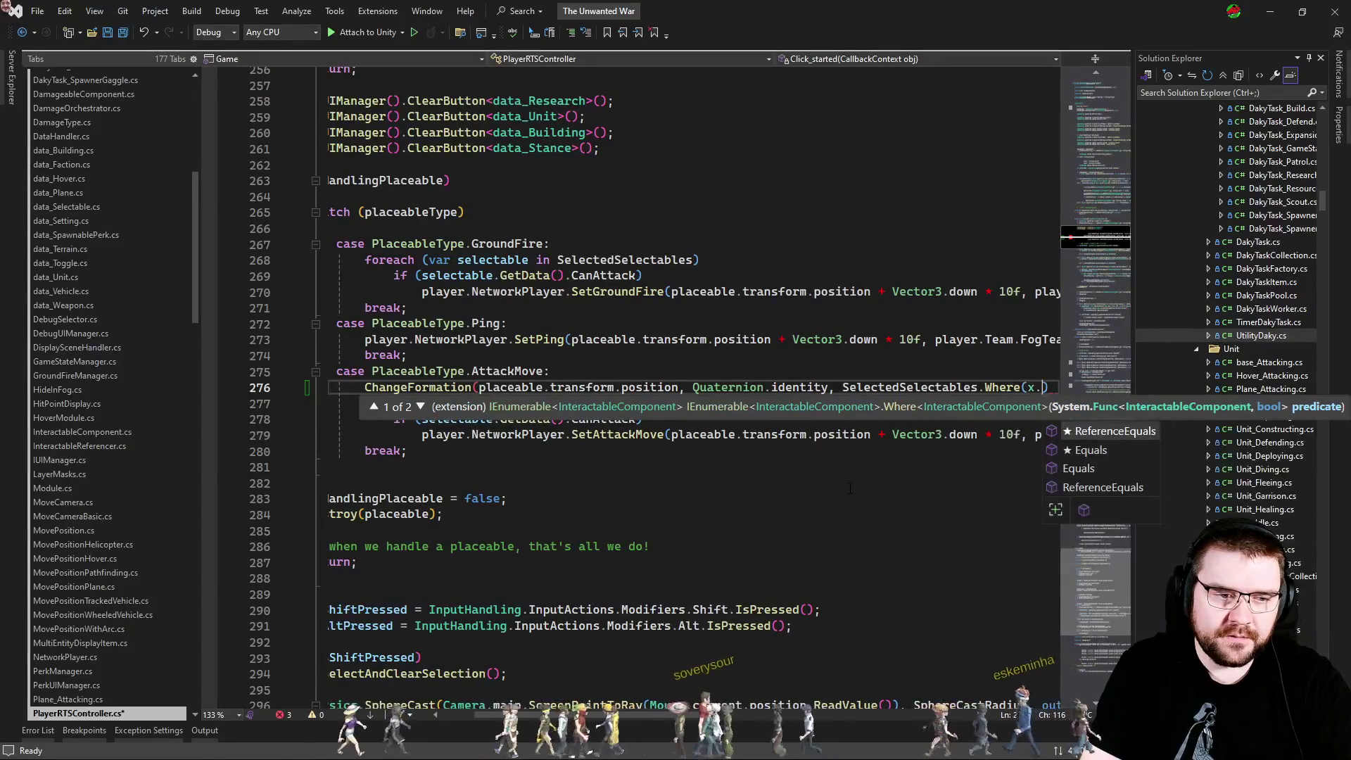
key("BackSpace")
key("BackSpace")
key("BackSpace")
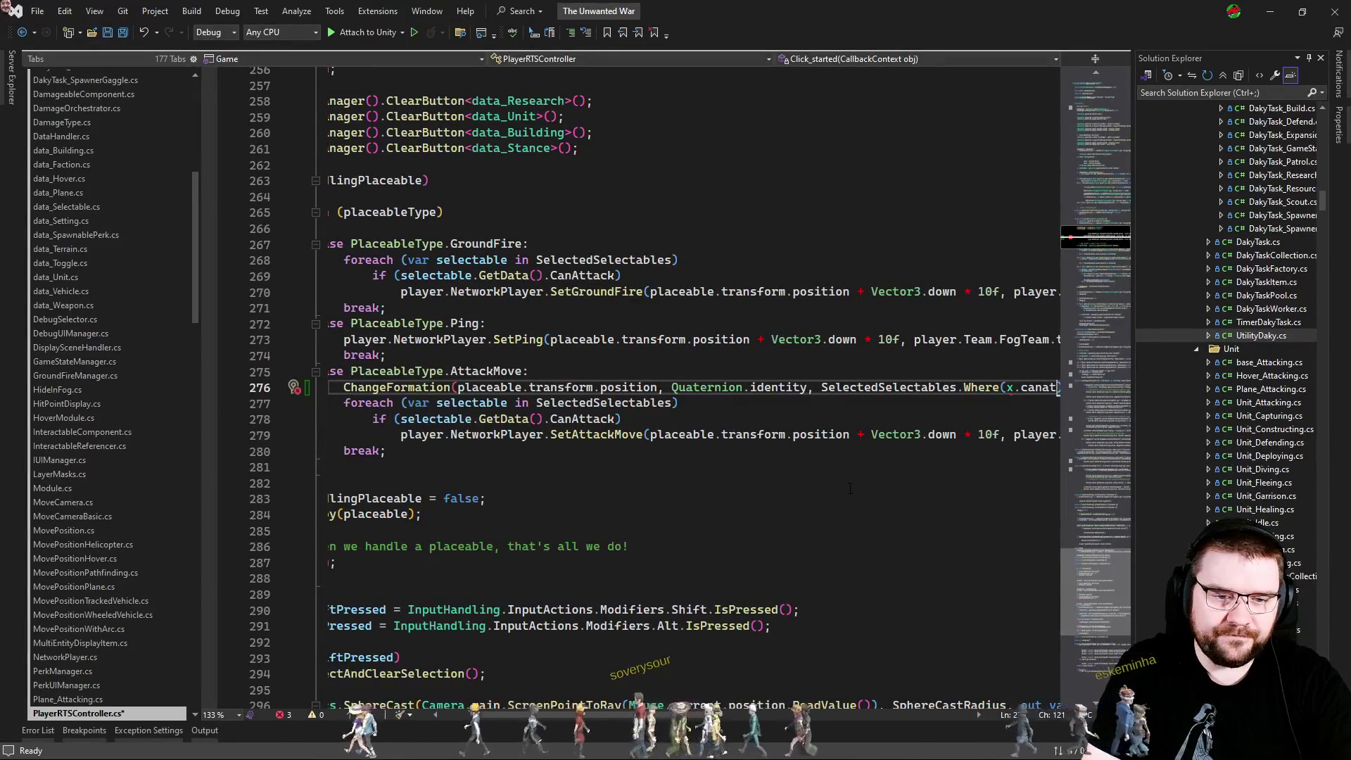
type("=> get")
type("tting.c")
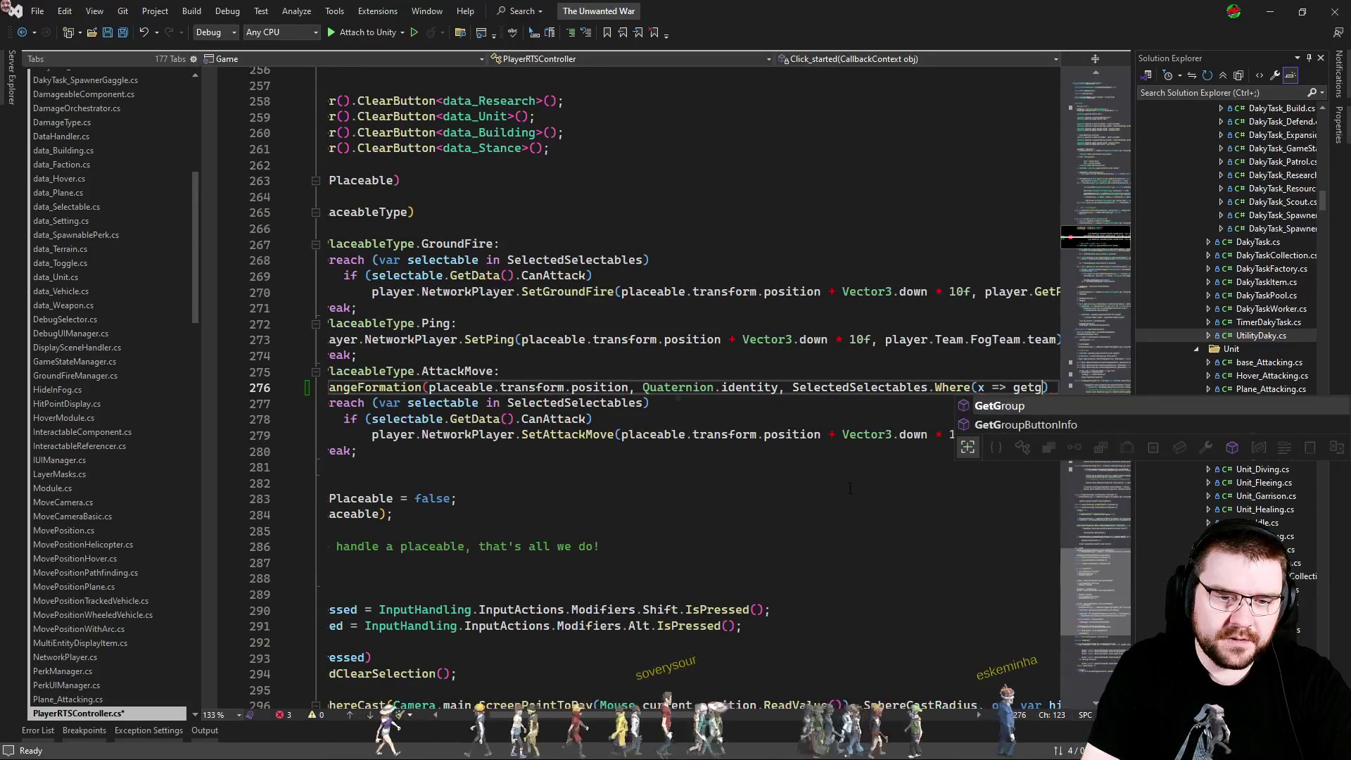
type("ana")
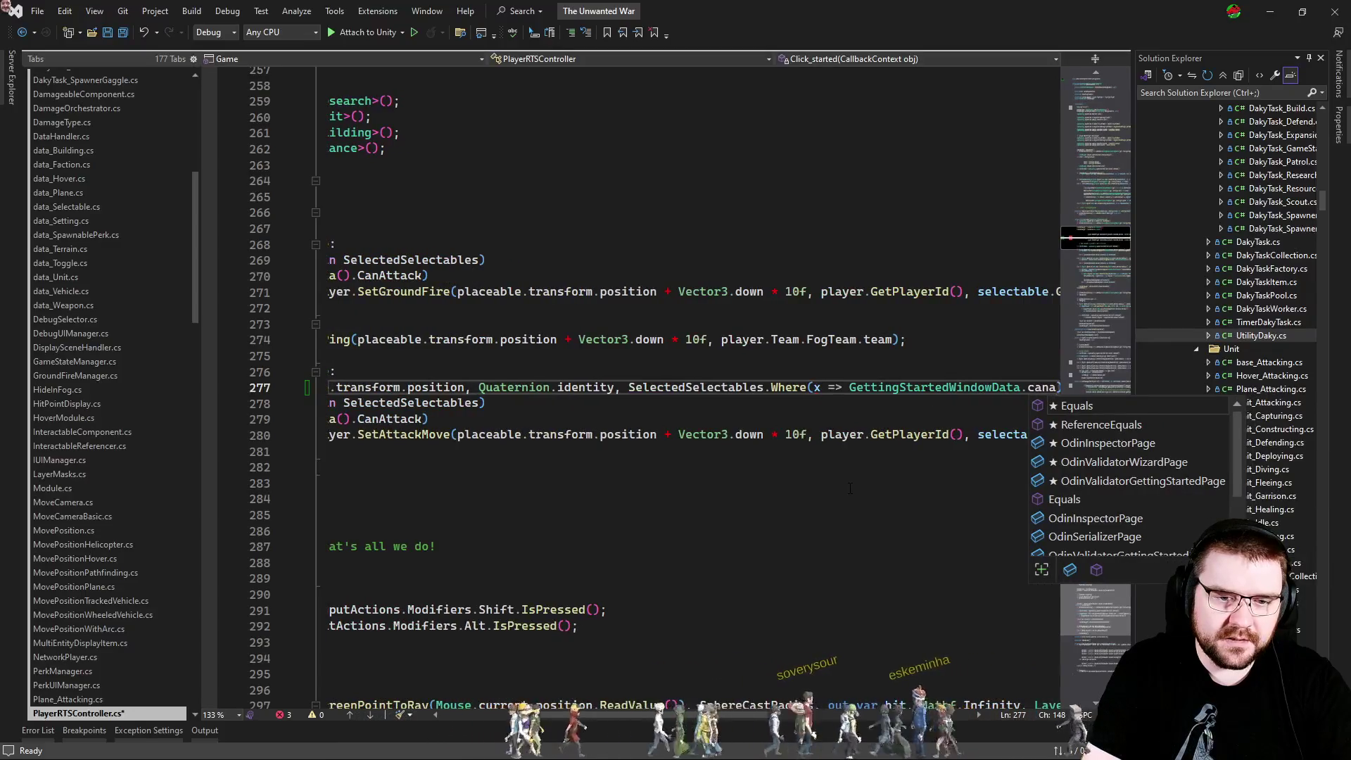
key("BackSpace")
key("BackSpace")
key("BackSpace")
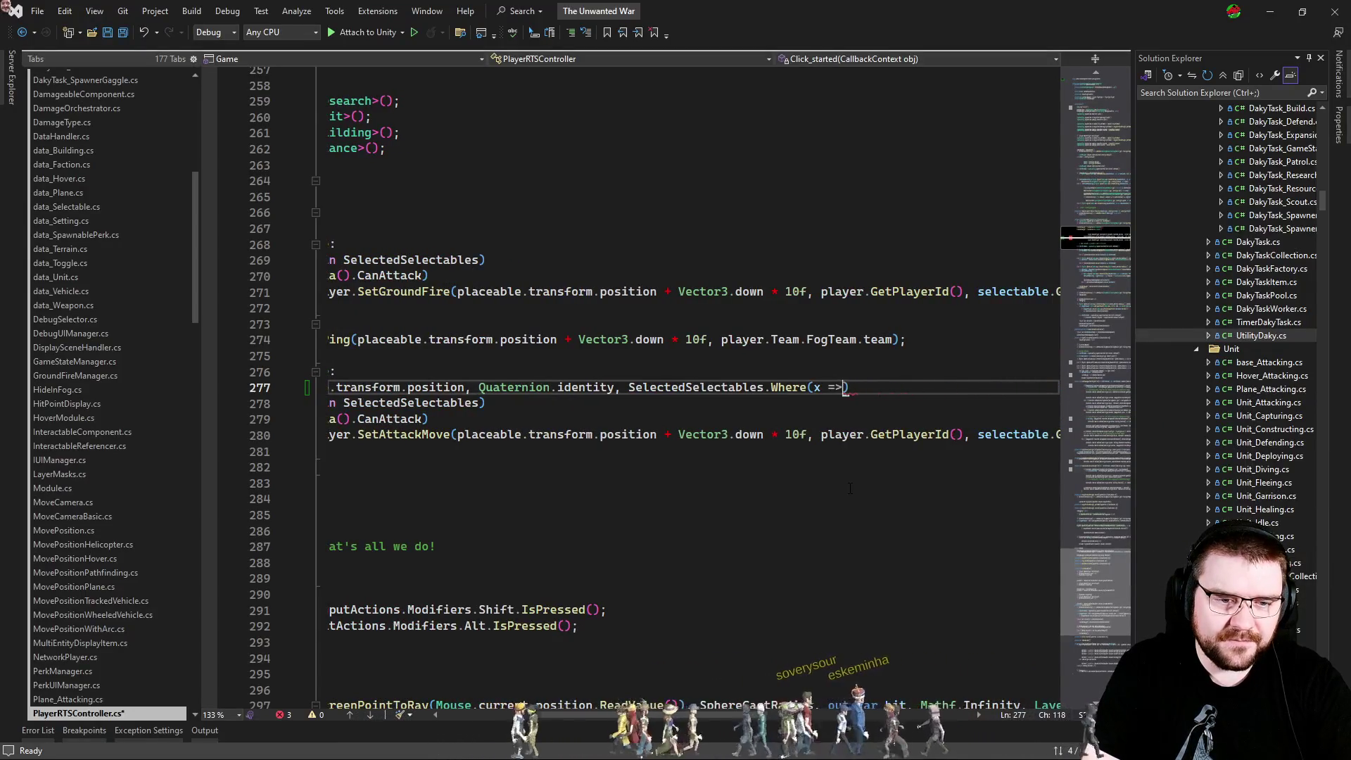
type(".GetData()")
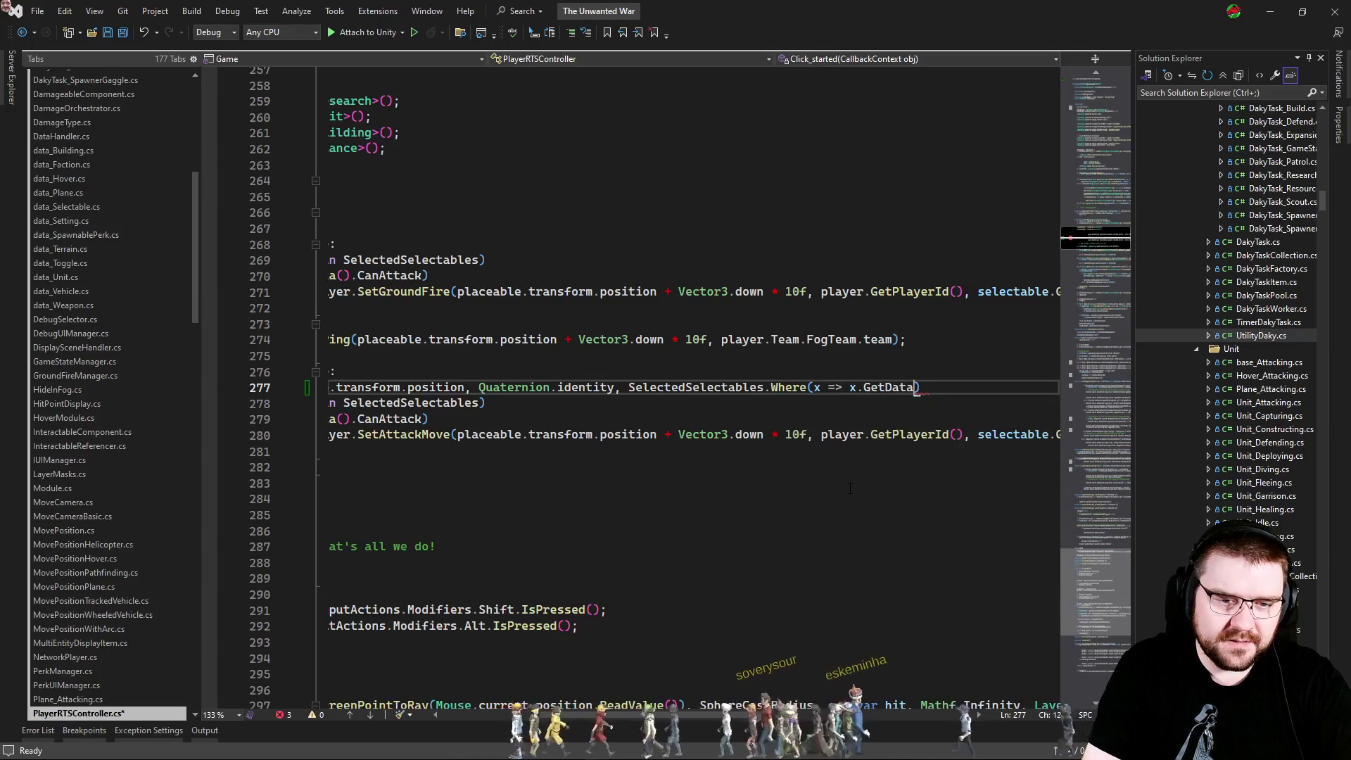
type(".CanAttack)")
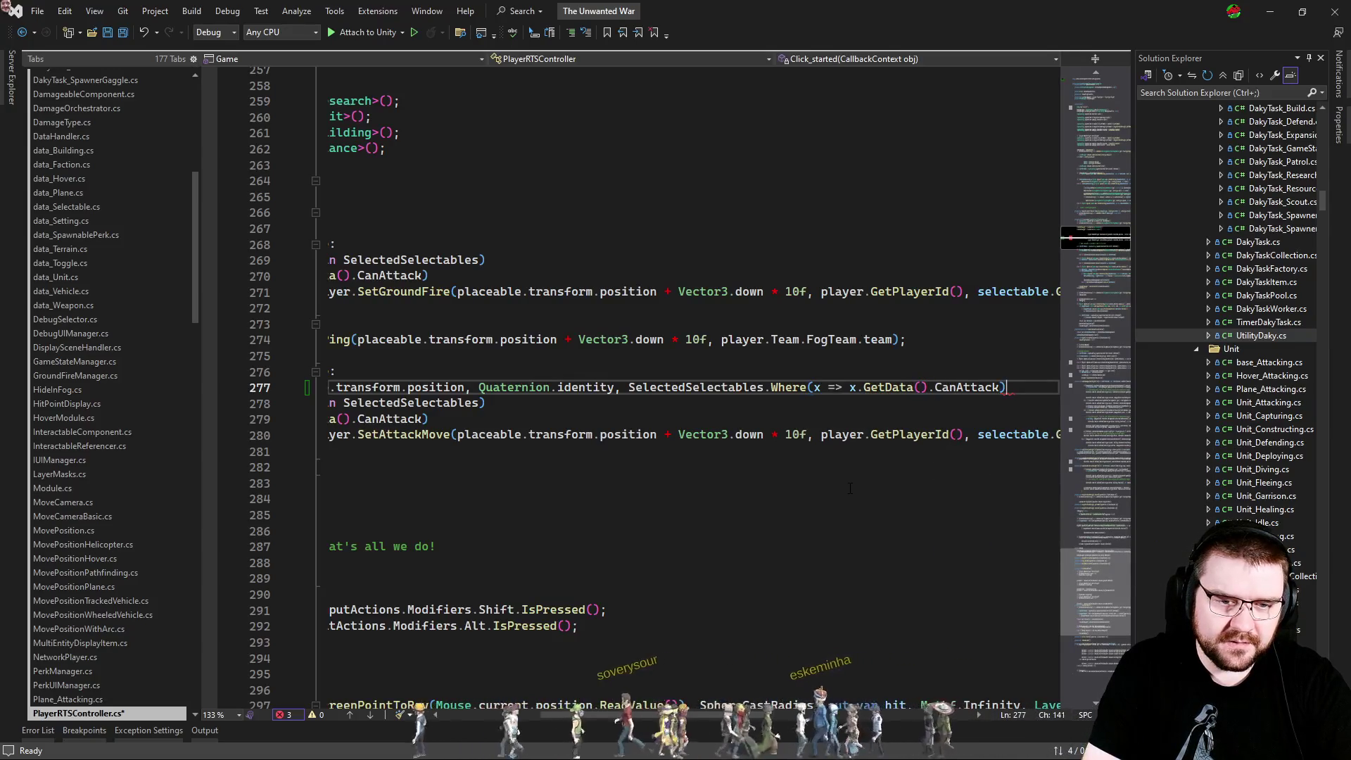
type(", true);")
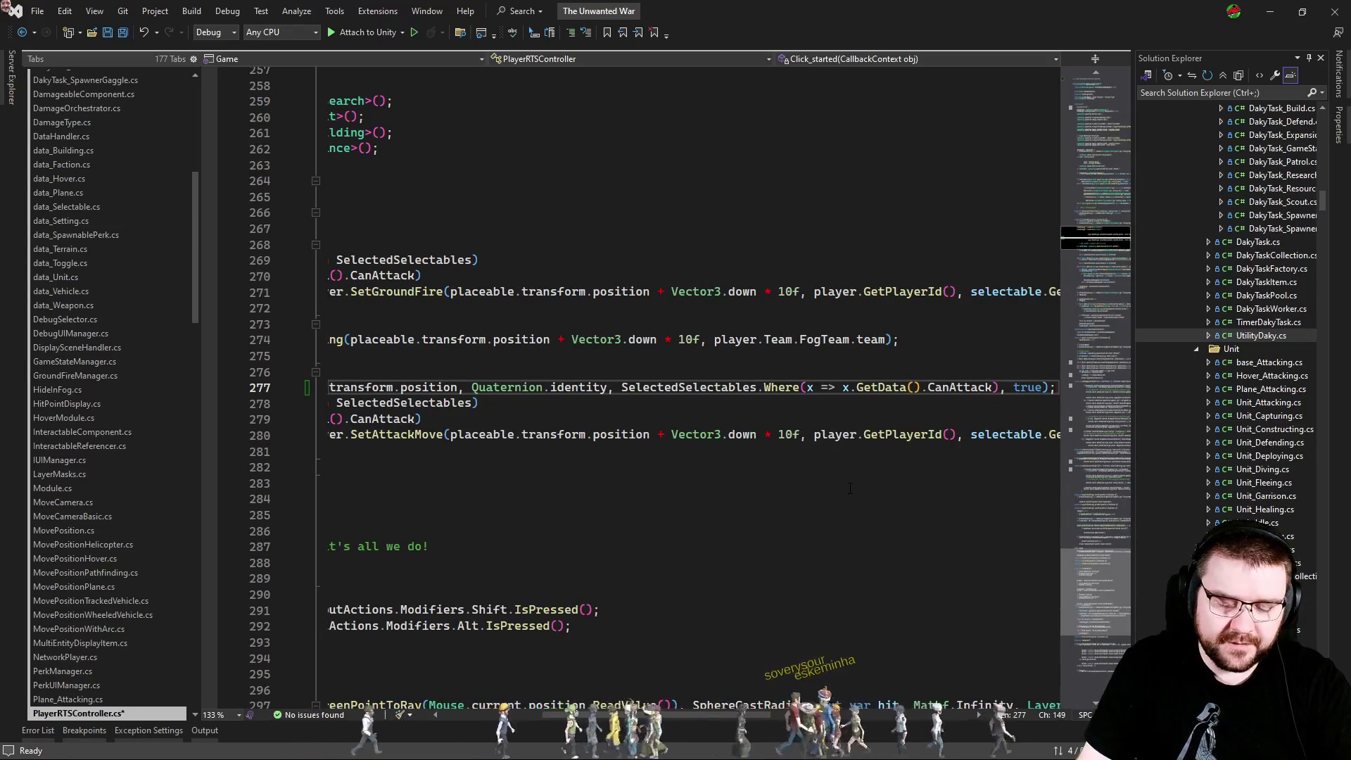
Comment out the old SetAttackMove foreach loop and switch to Unity.
key("Home")
key("Down")
key("shift+Down")
key("shift+Down")
key("shift+End")
key("ctrl+k")
key("ctrl+c")
key("Up")
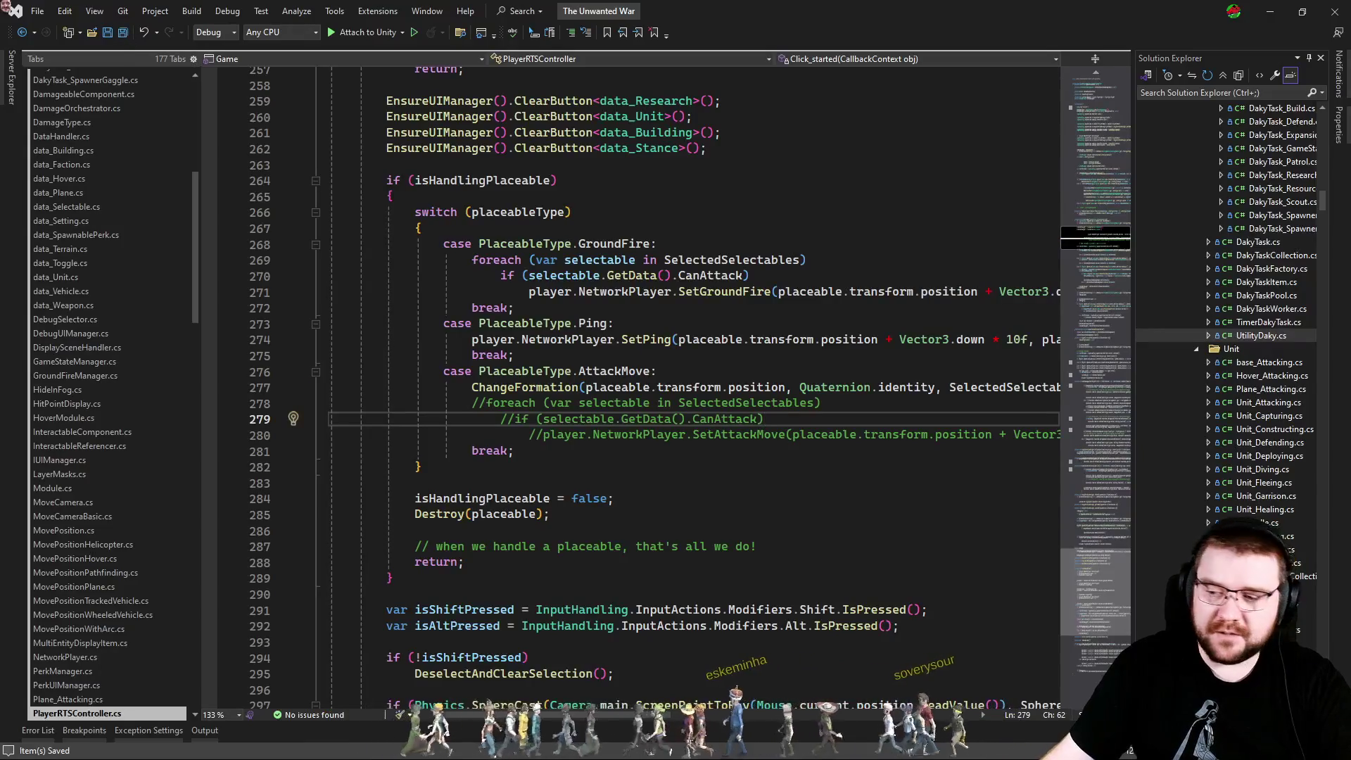
key("alt+Tab")
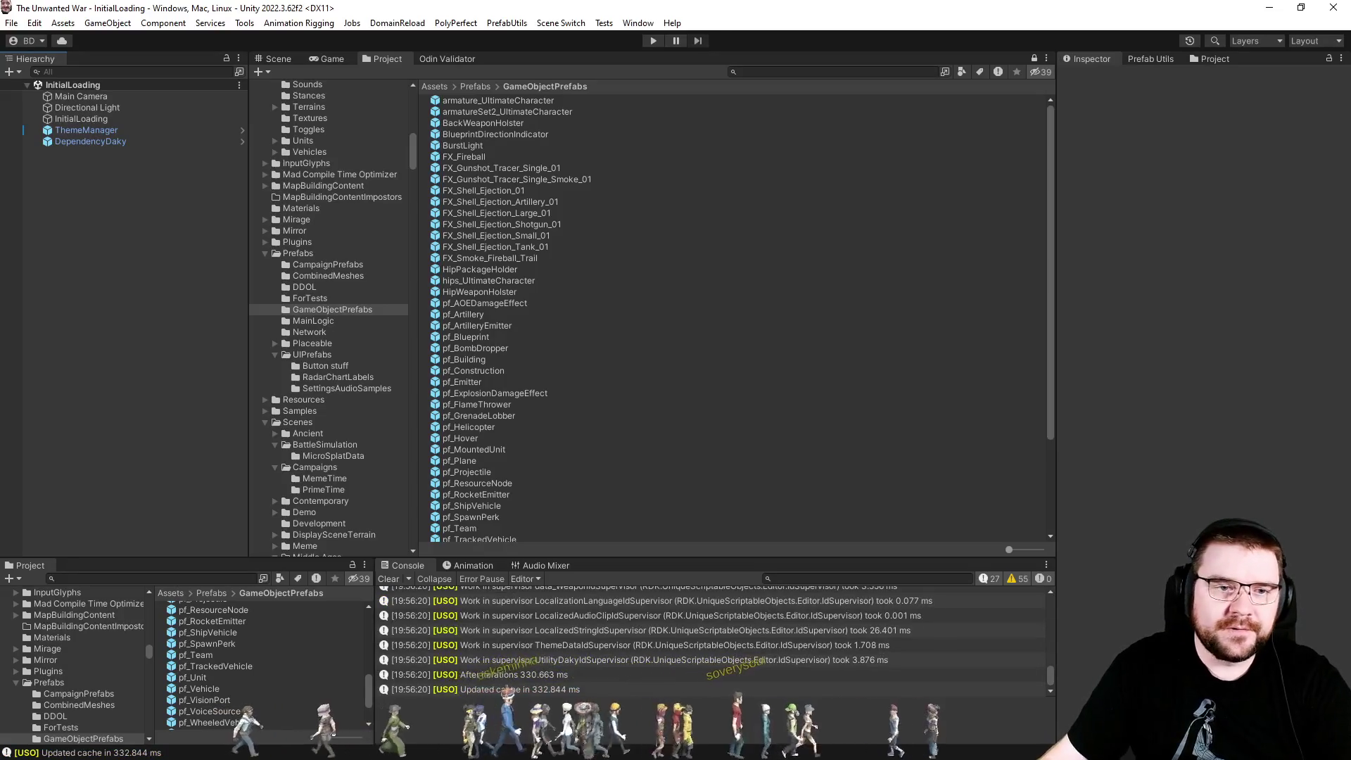
Run the game in Unity's Play mode from the InitialLoading scene with the recompiled scripts.
left_click(651, 41)
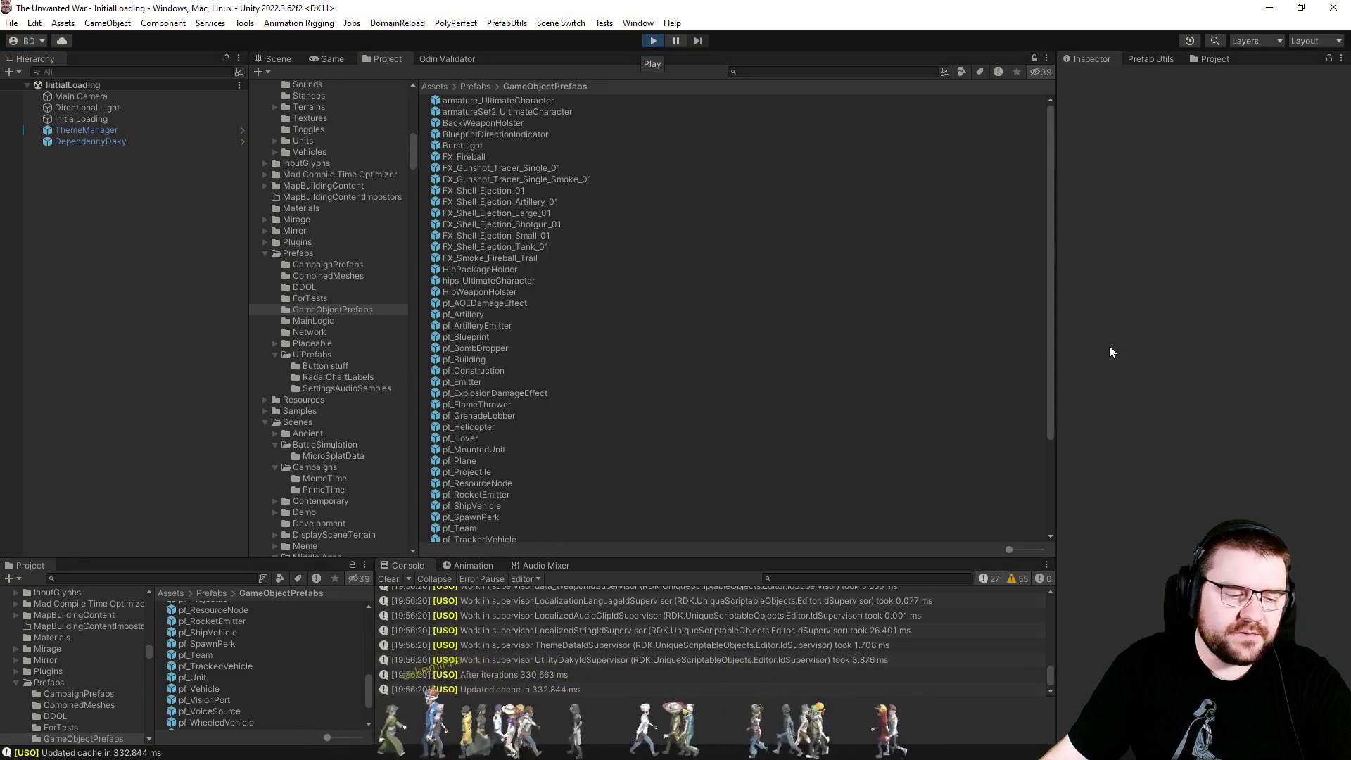